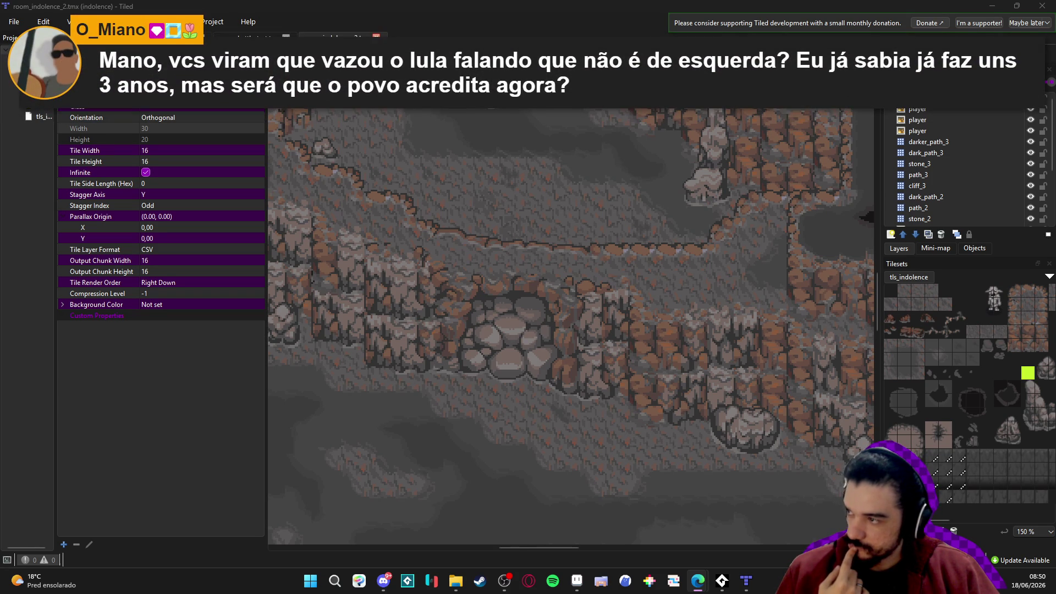
# Bring Tiled forward and narrow the Properties panel twice to give the cave map more room
pyautogui.hotkey('alt', 'Tab')
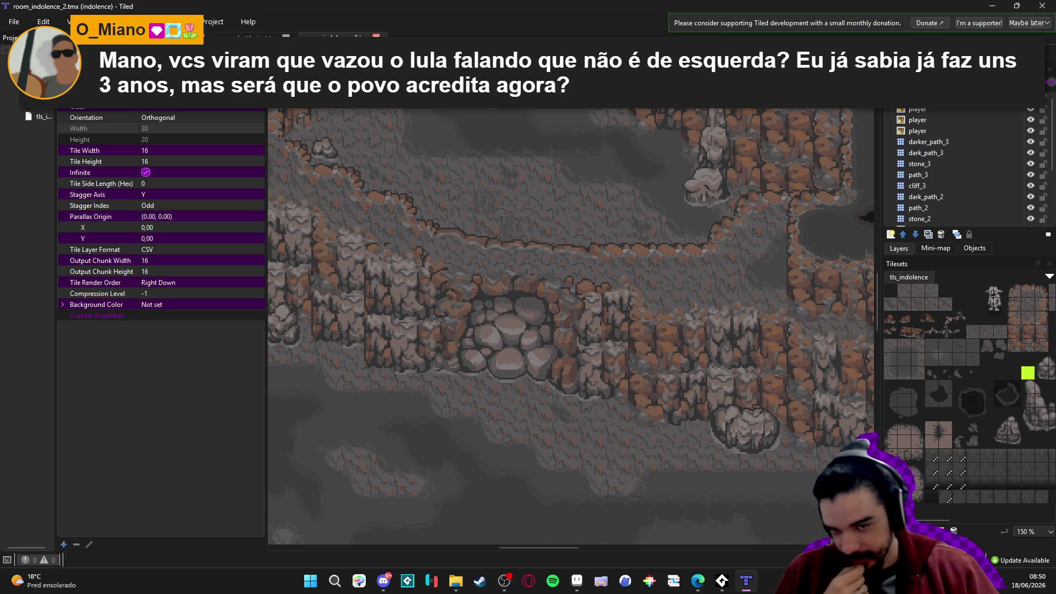
pyautogui.moveTo(709, 583)
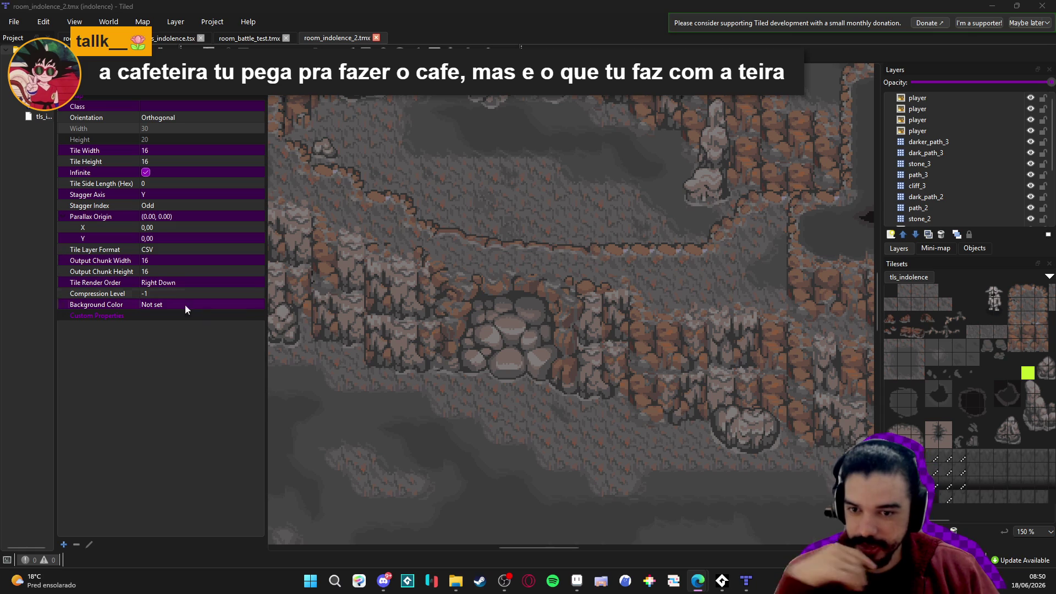
pyautogui.moveTo(266, 357); pyautogui.dragTo(232, 365)
pyautogui.moveTo(400, 349); pyautogui.dragTo(499, 370)
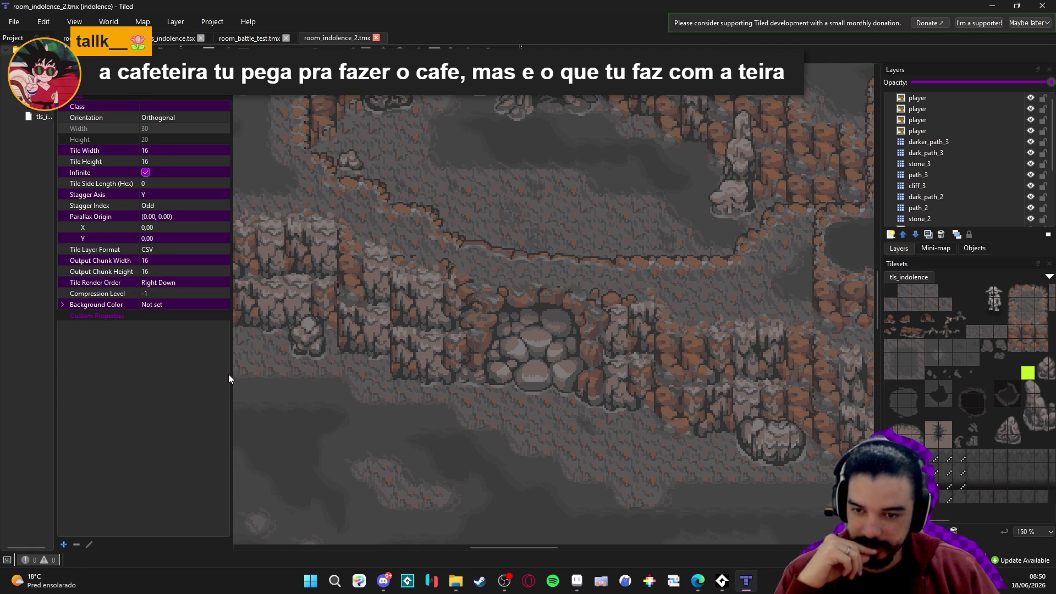
pyautogui.moveTo(232, 373)
pyautogui.mouseDown()
pyautogui.moveTo(170, 369)
pyautogui.moveTo(231, 358)
pyautogui.moveTo(264, 365)
pyautogui.moveTo(182, 361)
pyautogui.mouseUp()
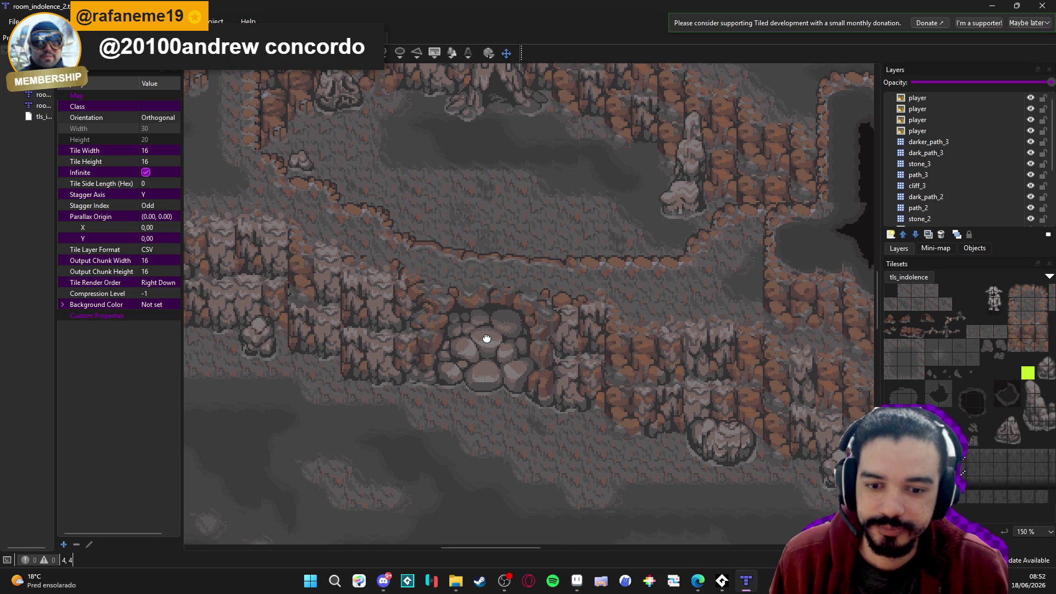
# Pan the map to bring the lower cave floor into view
pyautogui.scroll(-3, 486, 340)
pyautogui.scroll(3, 486, 339)
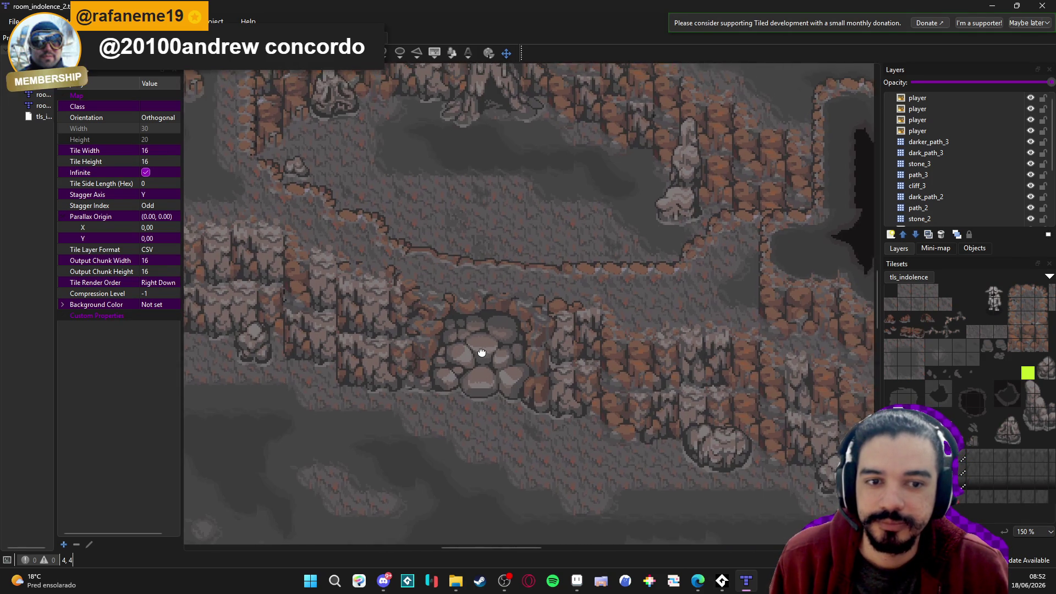
pyautogui.moveTo(482, 352)
pyautogui.mouseDown()
pyautogui.moveTo(476, 422)
pyautogui.moveTo(512, 261)
pyautogui.moveTo(502, 260)
pyautogui.moveTo(531, 292)
pyautogui.mouseUp()
# In Aseprite's scenery_indolence sheet, paste the copied wall and drop it in place
pyautogui.click(577, 581)
pyautogui.hotkey('ctrl', 'c')
pyautogui.click(216, 32)
pyautogui.hotkey('ctrl', 'v')
pyautogui.scroll(-3, 455, 321)
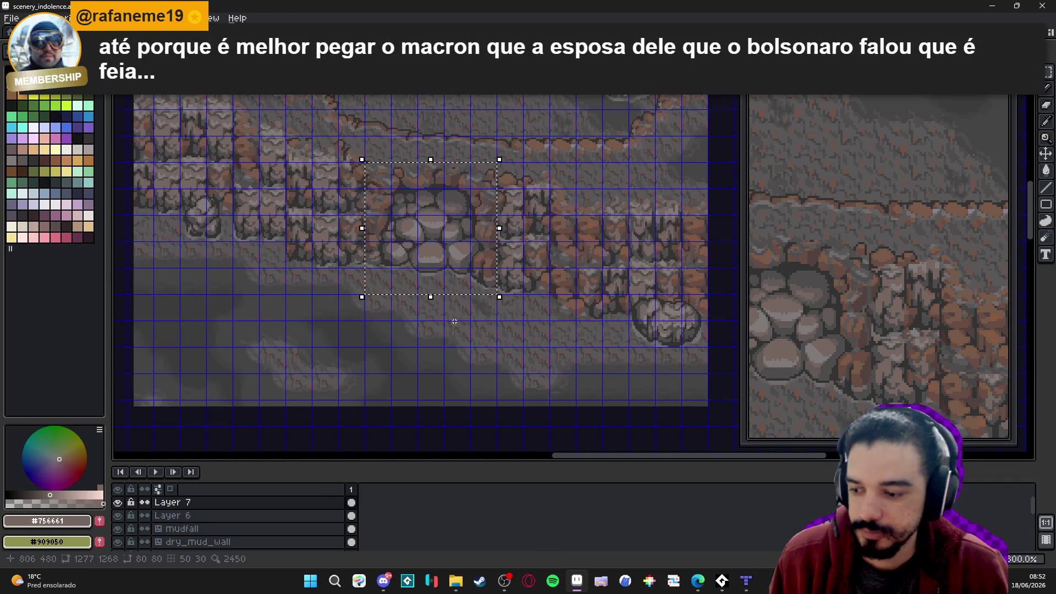
pyautogui.click(453, 313)
pyautogui.scroll(2, 452, 313)
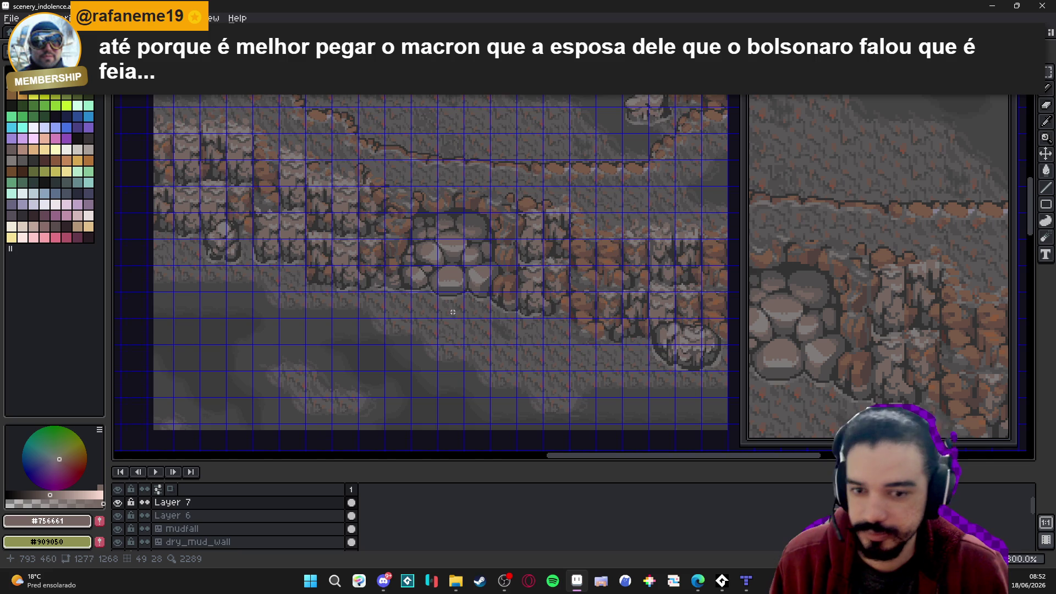
pyautogui.scroll(-4, 453, 312)
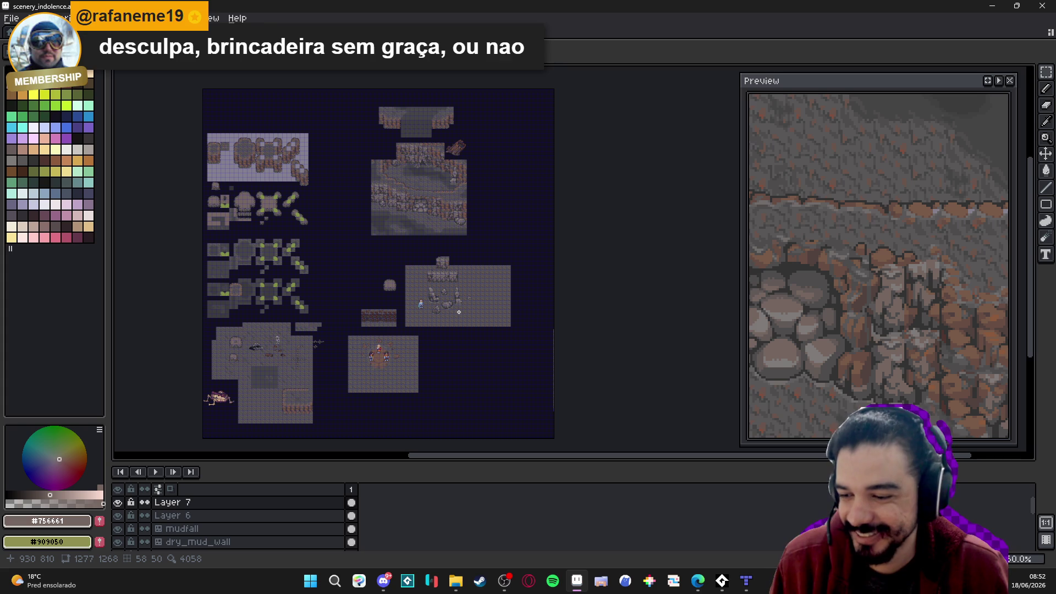
pyautogui.scroll(4, 459, 312)
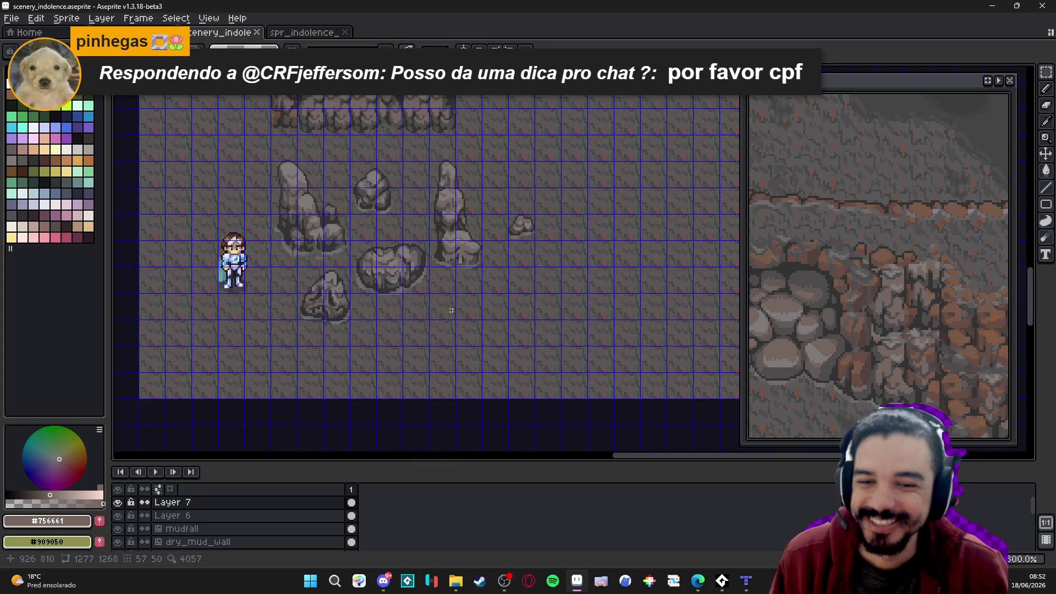
# Toggle the grid off and back on, then save the scenery_indolence file
pyautogui.hotkey('ctrl', "'")
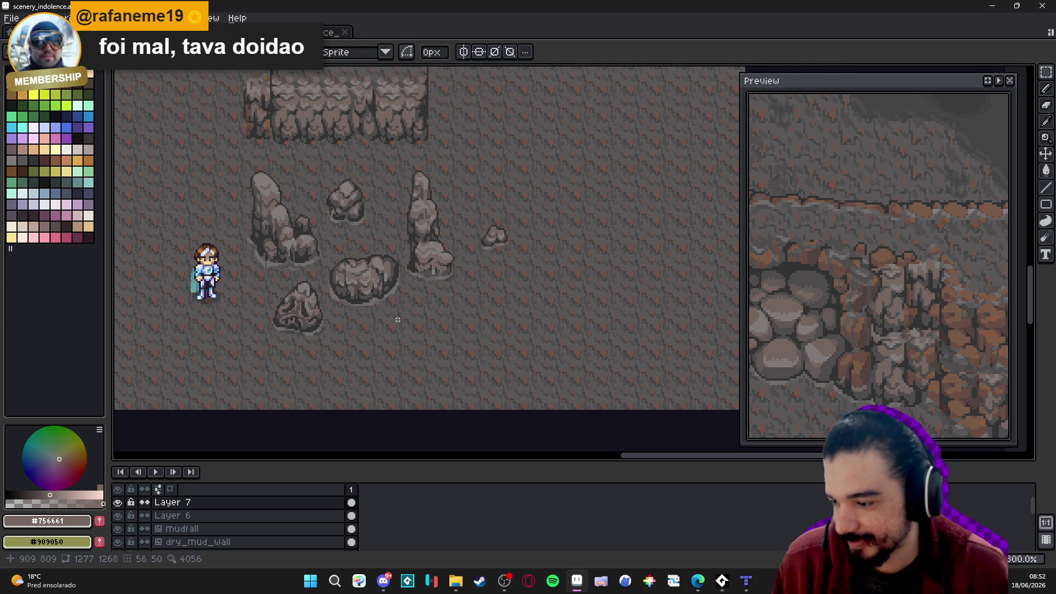
pyautogui.scroll(-3, 438, 267)
pyautogui.scroll(3, 437, 267)
pyautogui.hotkey('ctrl', "'")
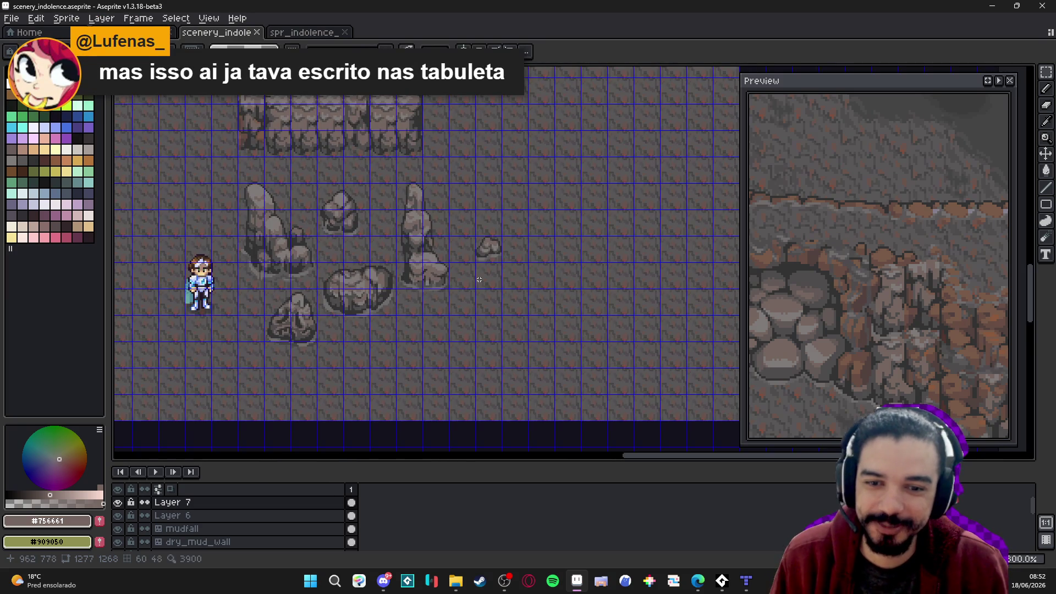
pyautogui.hotkey('ctrl', 's')
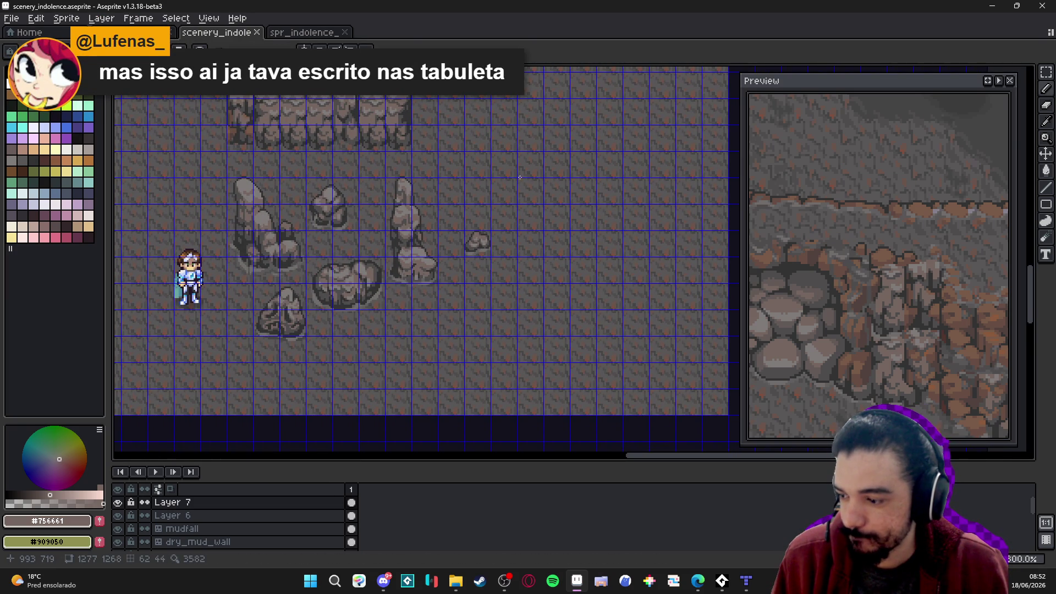
# Pick the strcutures layer holding the rock props by Ctrl-clicking a rock
pyautogui.scroll(3, 494, 206)
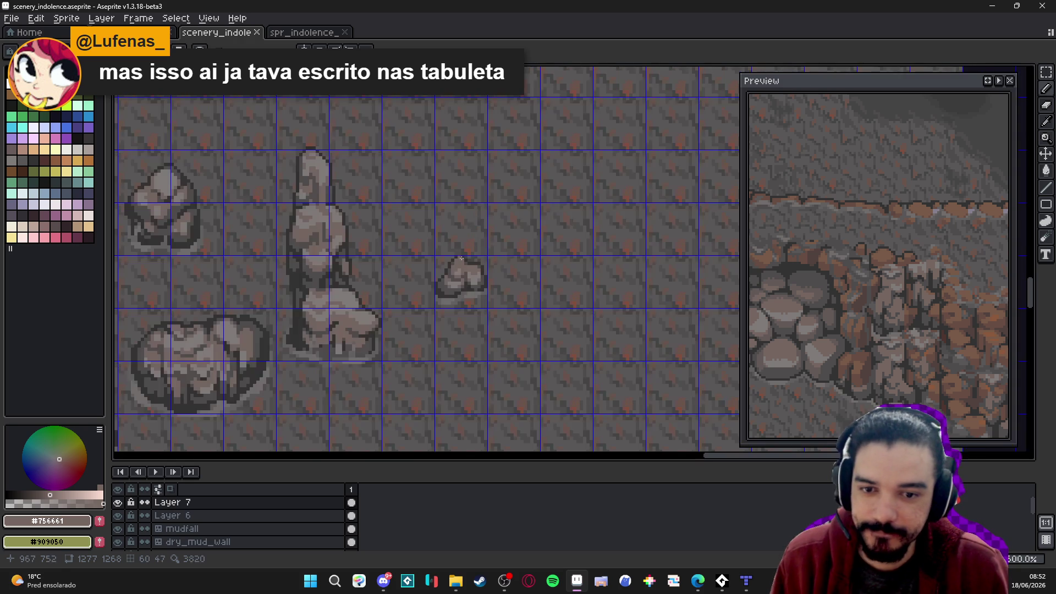
pyautogui.keyDown('ctrl'); pyautogui.click(467, 283); pyautogui.keyUp('ctrl')
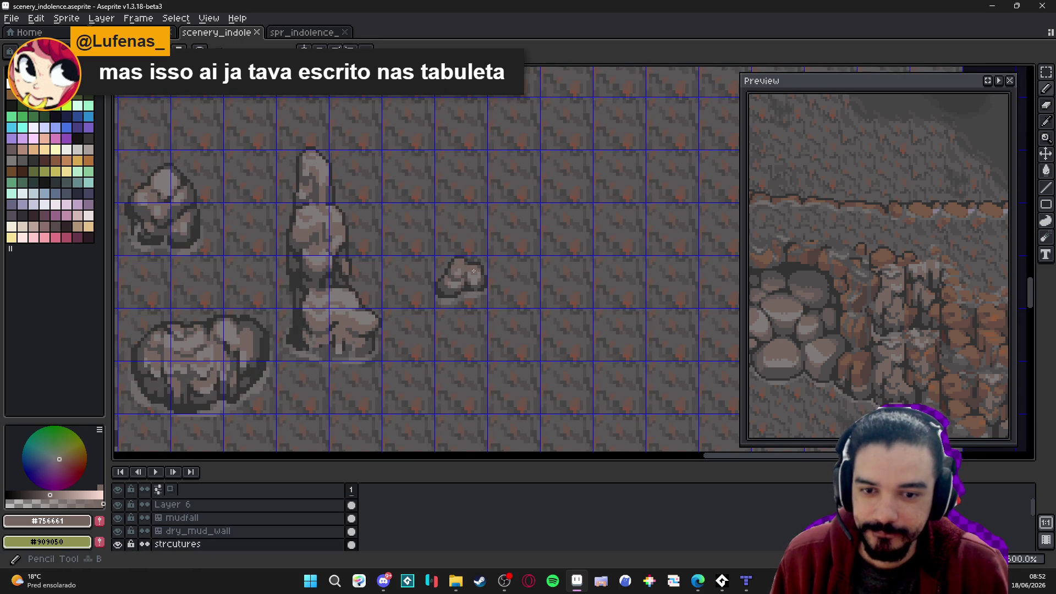
pyautogui.scroll(-3, 388, 404)
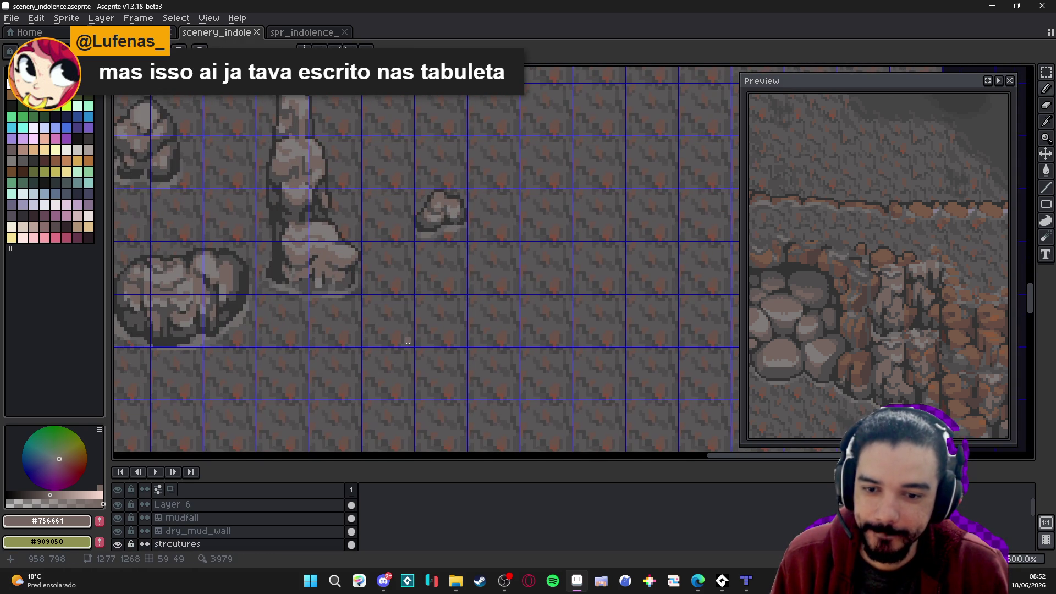
pyautogui.scroll(-1, 410, 349)
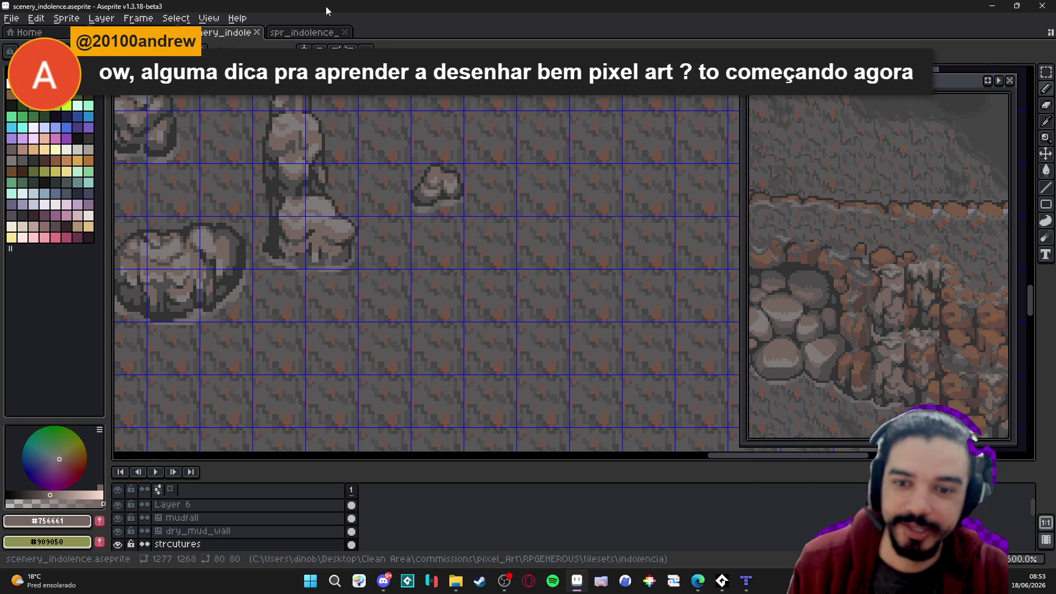
# Move to the empty mud floor right of the rocks and sketch the first curved outline stroke
pyautogui.moveTo(425, 243); pyautogui.dragTo(440, 201)
pyautogui.scroll(-1, 443, 203)
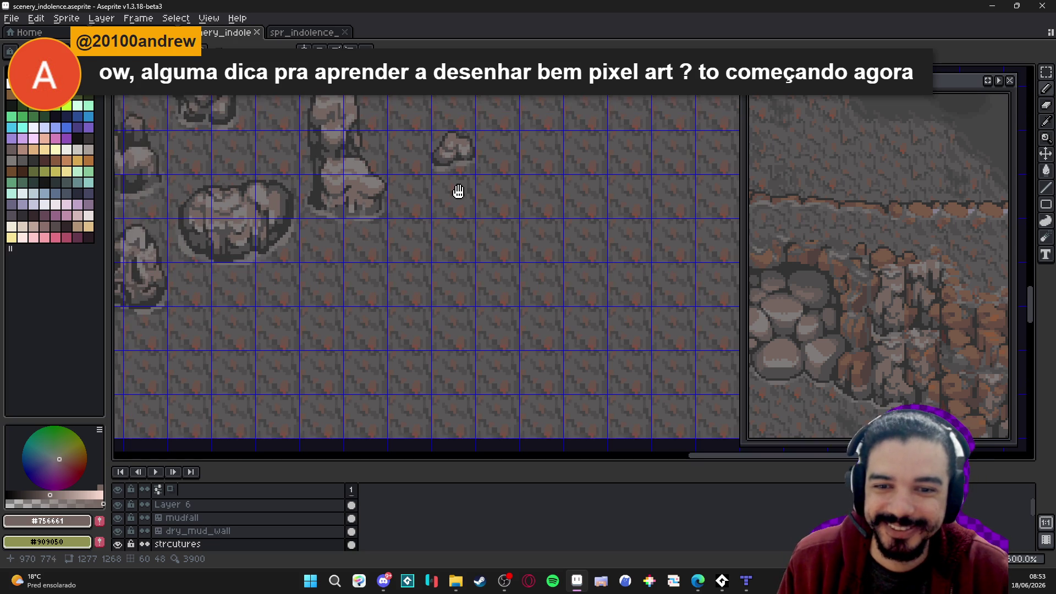
pyautogui.scroll(1, 449, 209)
pyautogui.scroll(-1, 449, 211)
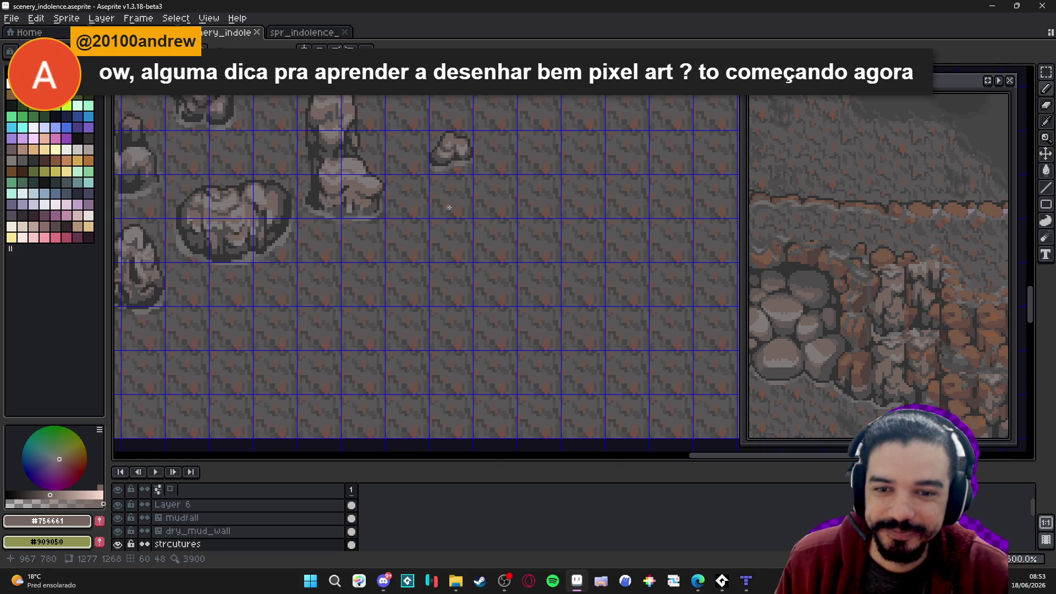
pyautogui.moveTo(450, 231)
pyautogui.mouseDown()
pyautogui.moveTo(464, 243)
pyautogui.moveTo(465, 277)
pyautogui.mouseUp()
# Close the tall prop outline down the right side, along the base and up the left
pyautogui.click(465, 278)
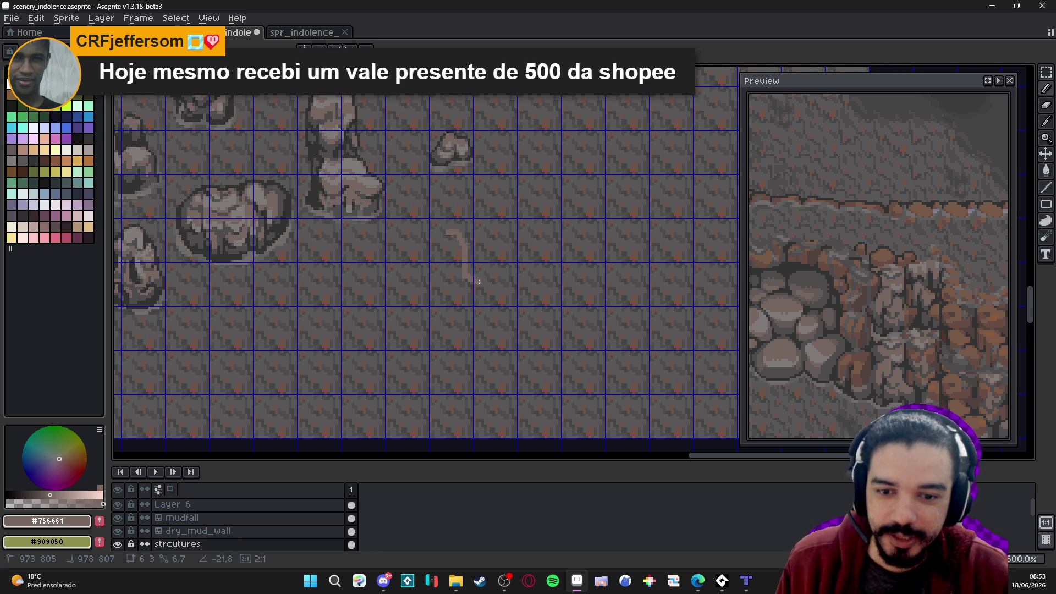
pyautogui.moveTo(479, 279); pyautogui.dragTo(480, 298)
pyautogui.keyDown('shift'); pyautogui.click(480, 297); pyautogui.keyUp('shift')
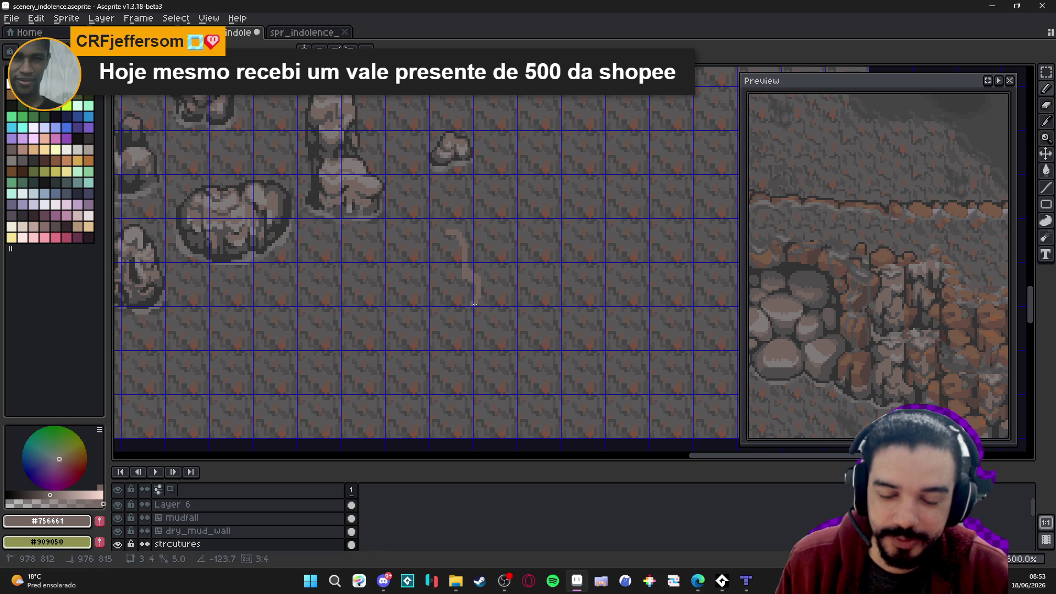
pyautogui.keyDown('shift'); pyautogui.click(435, 299); pyautogui.keyUp('shift')
pyautogui.keyDown('shift'); pyautogui.click(429, 292); pyautogui.keyUp('shift')
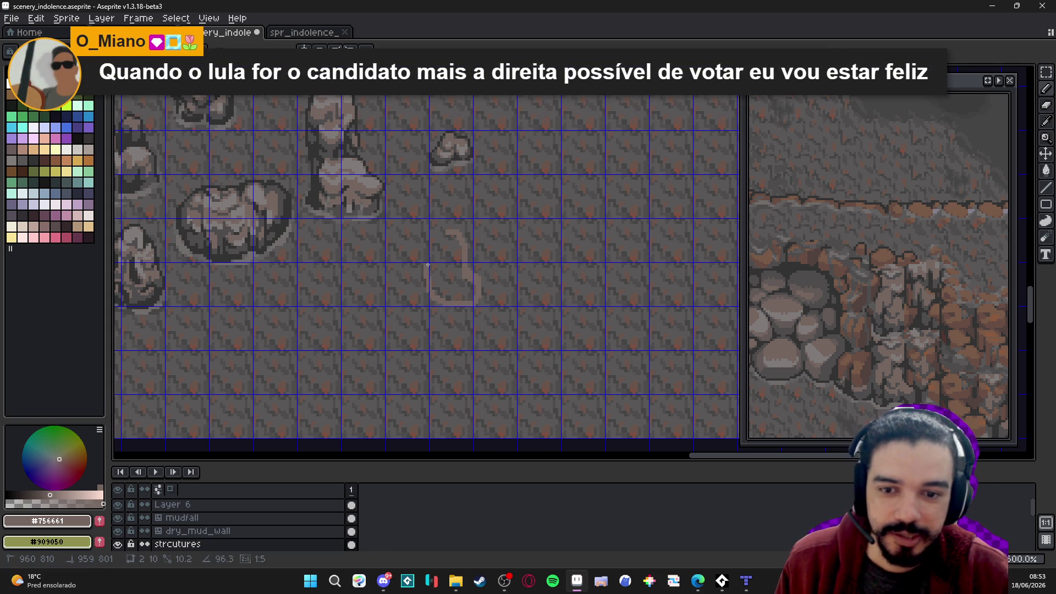
pyautogui.keyDown('shift'); pyautogui.click(416, 290); pyautogui.keyUp('shift')
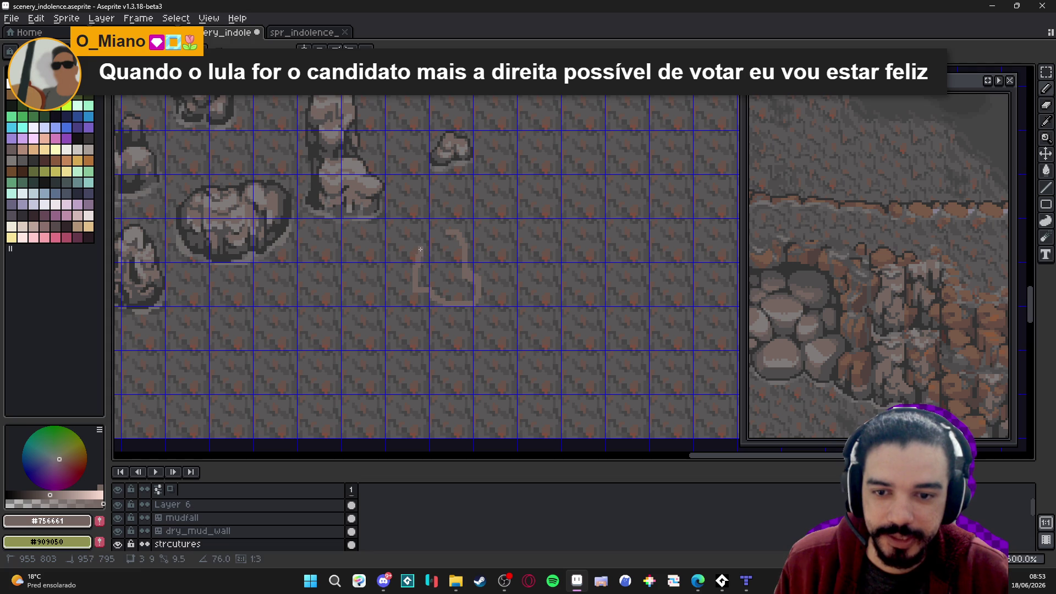
pyautogui.keyDown('shift'); pyautogui.click(431, 233); pyautogui.keyUp('shift')
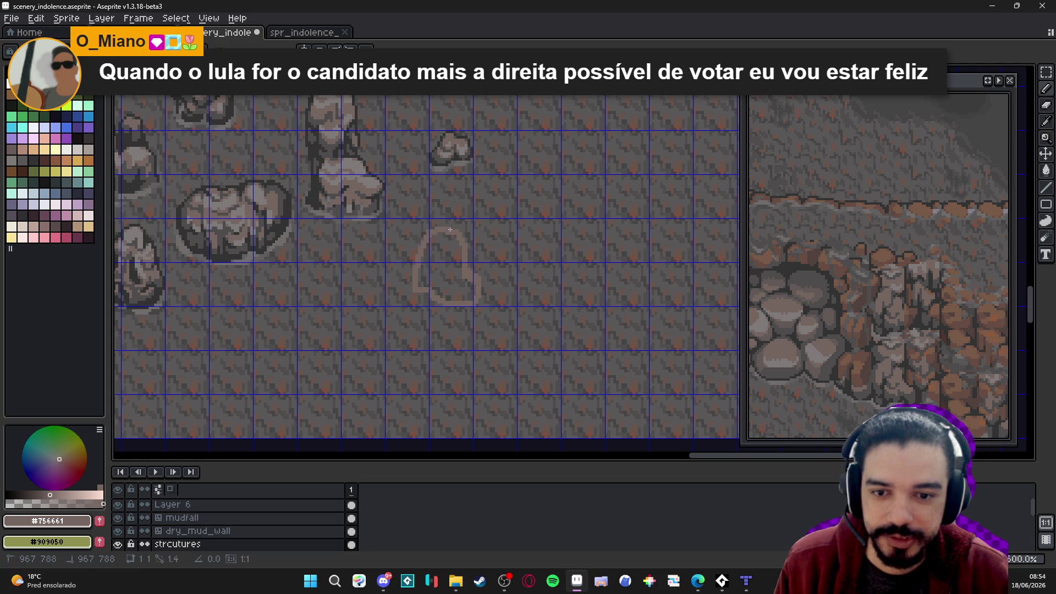
# Fill the outline with pale pink and enclose the blob in a rectangular selection
pyautogui.press('g')
pyautogui.click(451, 247)
pyautogui.press('b')
pyautogui.moveTo(451, 247); pyautogui.dragTo(457, 224)
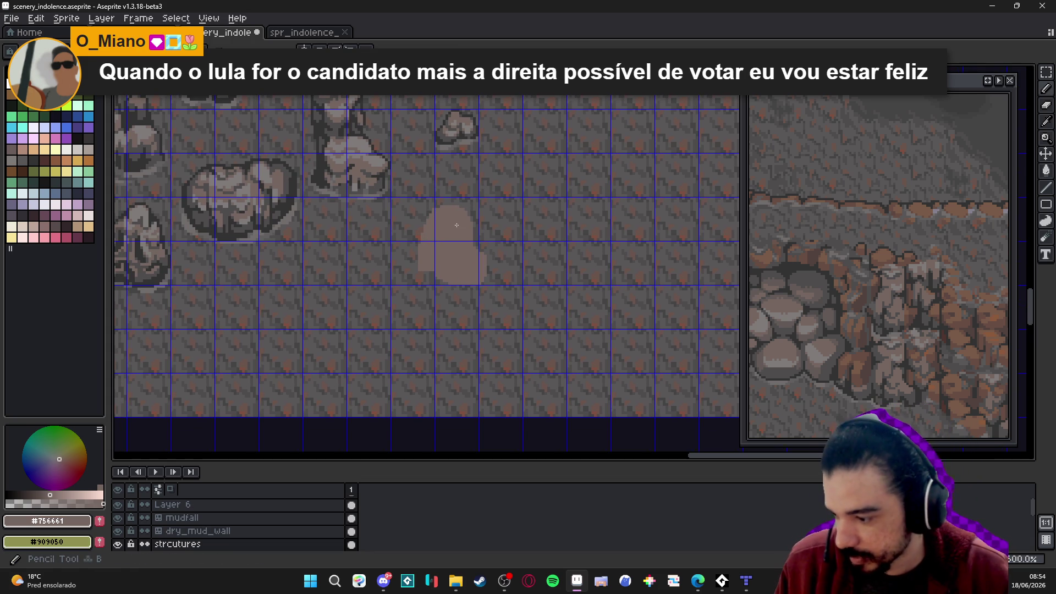
pyautogui.press('m')
pyautogui.moveTo(398, 194); pyautogui.dragTo(462, 305)
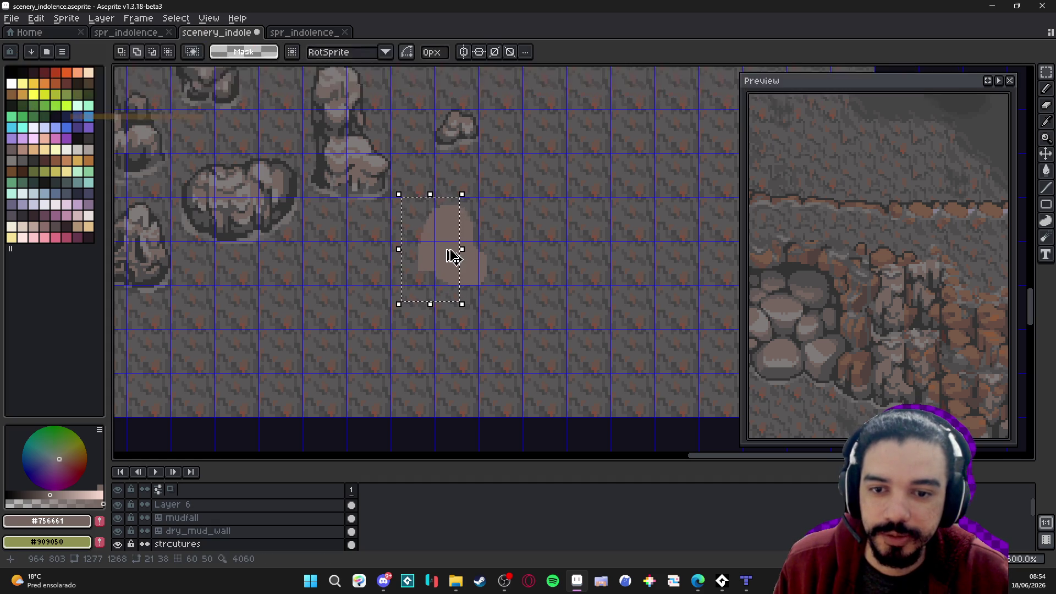
# Select the pale blob, move it up two pixels, and drop the selection
pyautogui.hotkey('ctrl', 'd')
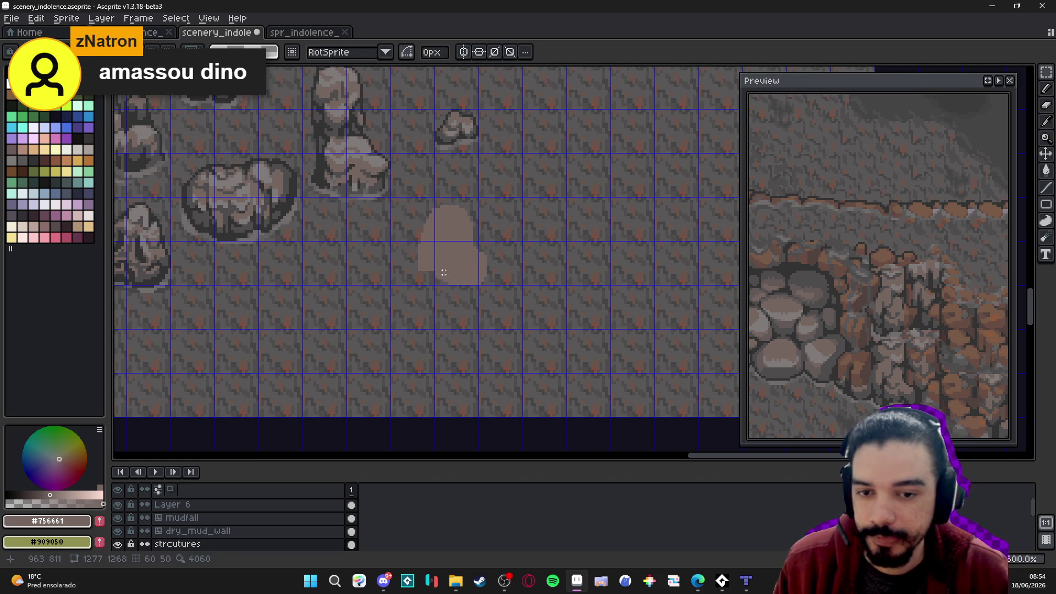
pyautogui.press('b')
pyautogui.scroll(1, 463, 237)
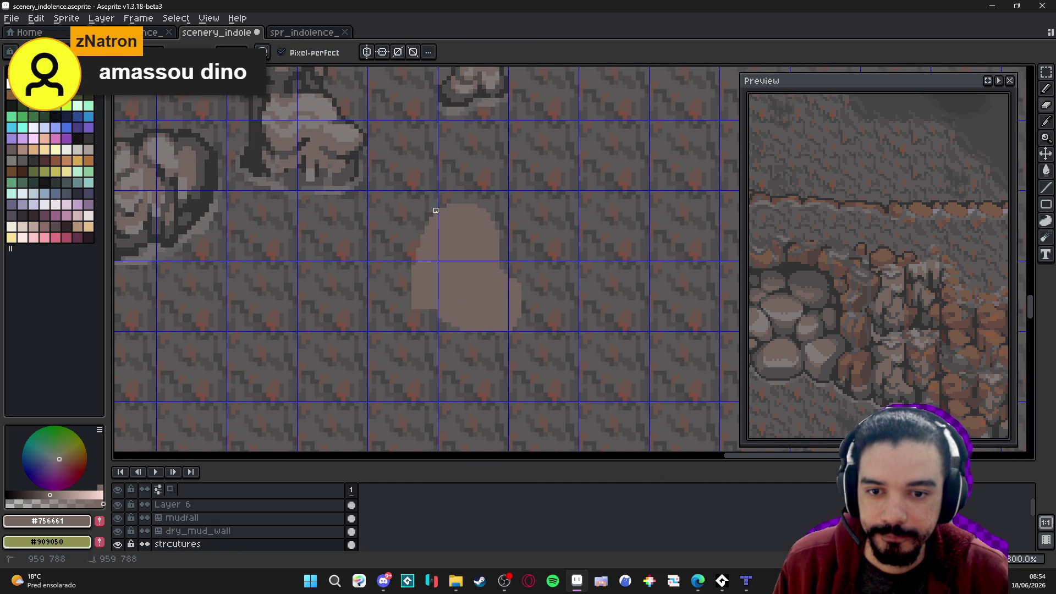
pyautogui.scroll(-3, 459, 262)
pyautogui.scroll(4, 459, 262)
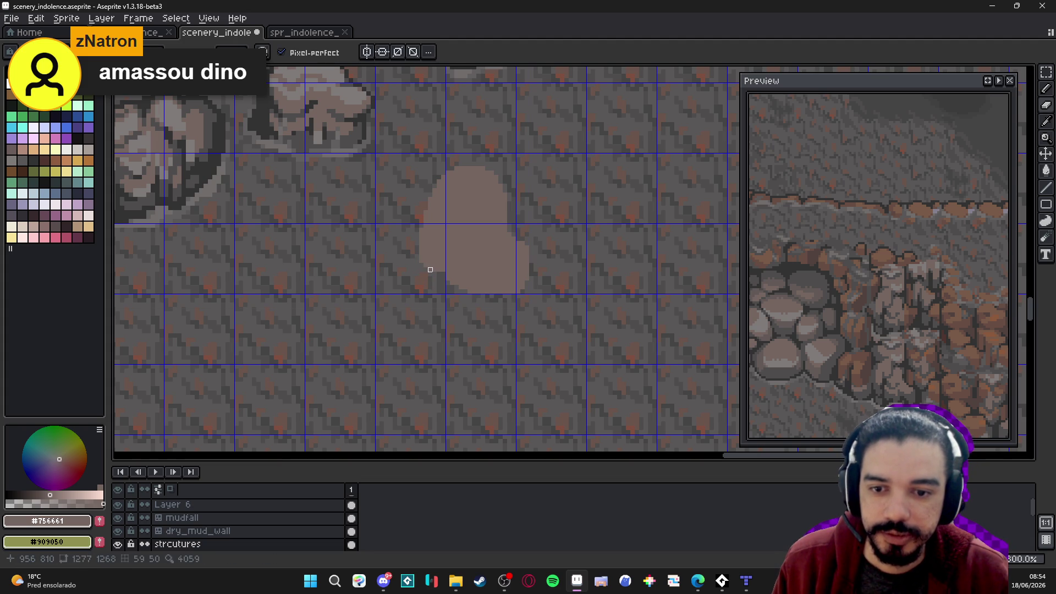
pyautogui.scroll(-3, 426, 269)
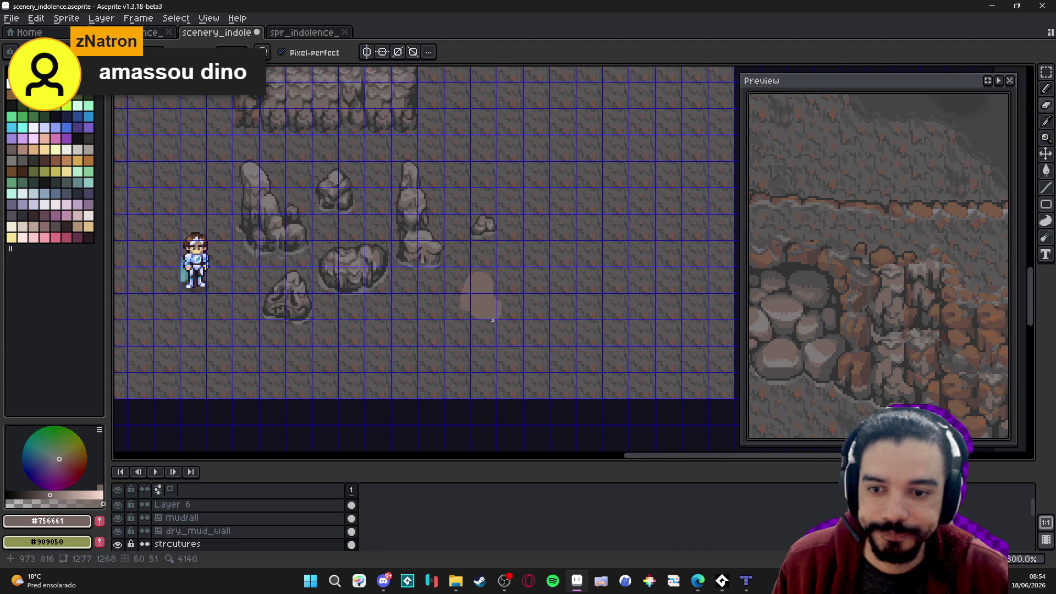
pyautogui.scroll(1, 493, 320)
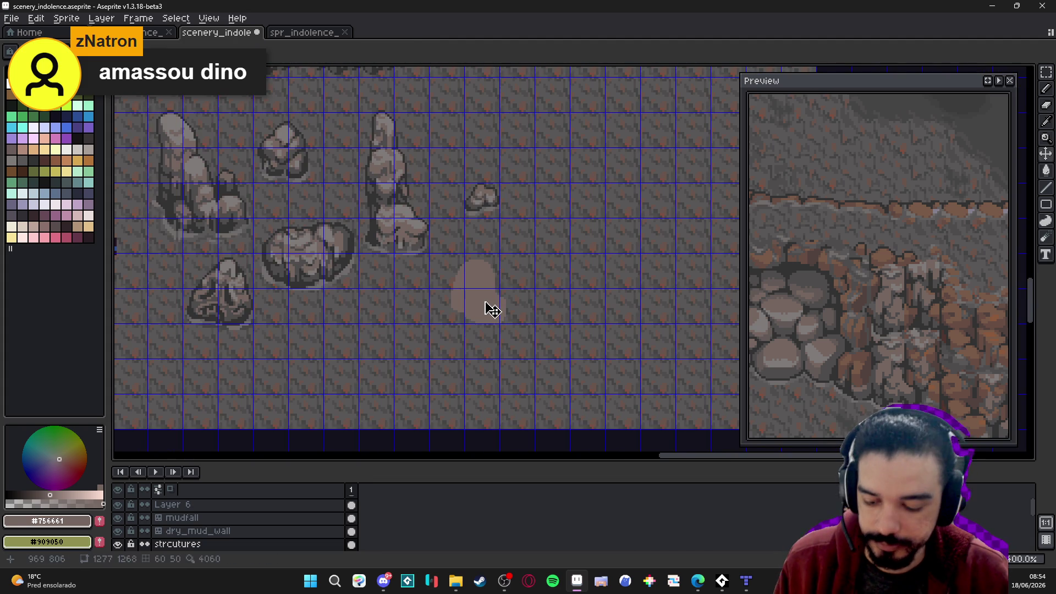
pyautogui.scroll(1, 493, 311)
pyautogui.moveTo(522, 343); pyautogui.dragTo(416, 262)
pyautogui.moveTo(468, 296); pyautogui.dragTo(468, 288)
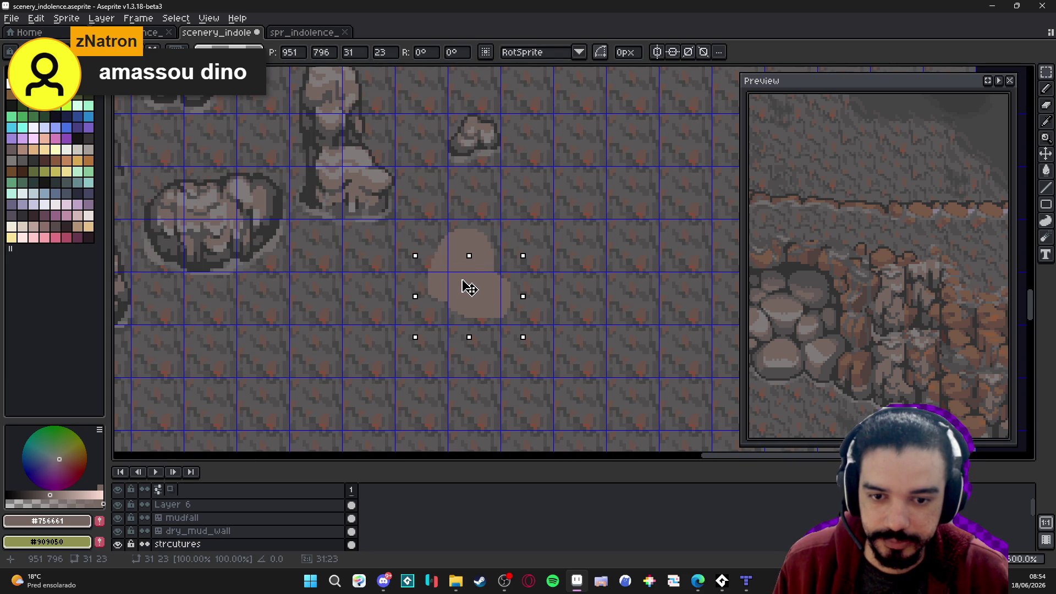
pyautogui.hotkey('ctrl', 'd')
# Paint pale pixels along the blob's upper-left and top edges, plus a short stroke lower down
pyautogui.press('b')
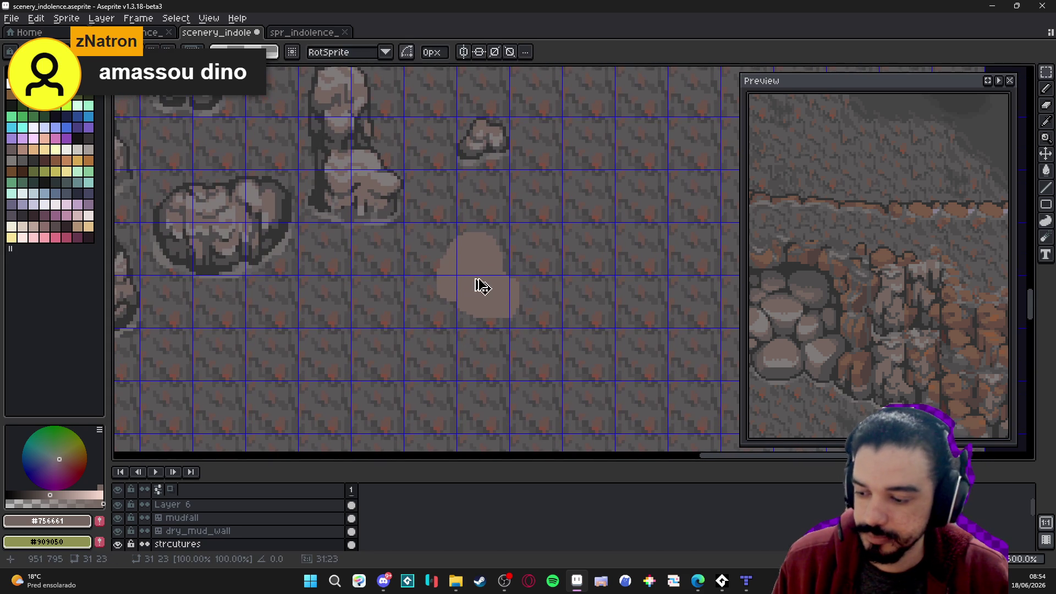
pyautogui.scroll(2, 454, 261)
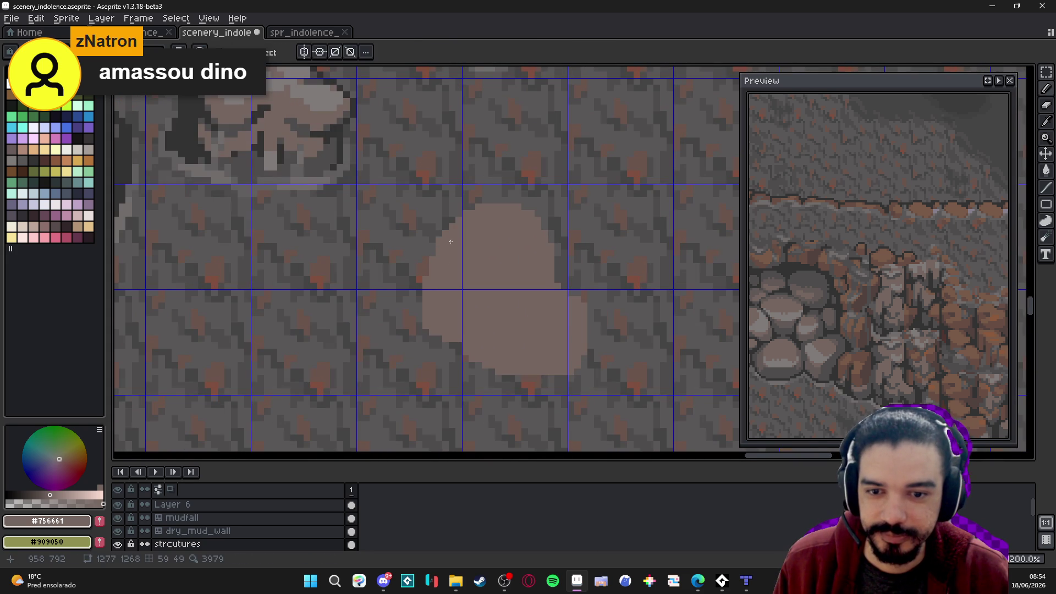
pyautogui.moveTo(447, 237); pyautogui.dragTo(450, 220)
pyautogui.click(472, 206)
pyautogui.keyDown('shift'); pyautogui.click(478, 200); pyautogui.keyUp('shift')
pyautogui.keyDown('shift'); pyautogui.click(499, 200); pyautogui.keyUp('shift')
pyautogui.keyDown('shift'); pyautogui.click(511, 199); pyautogui.keyUp('shift')
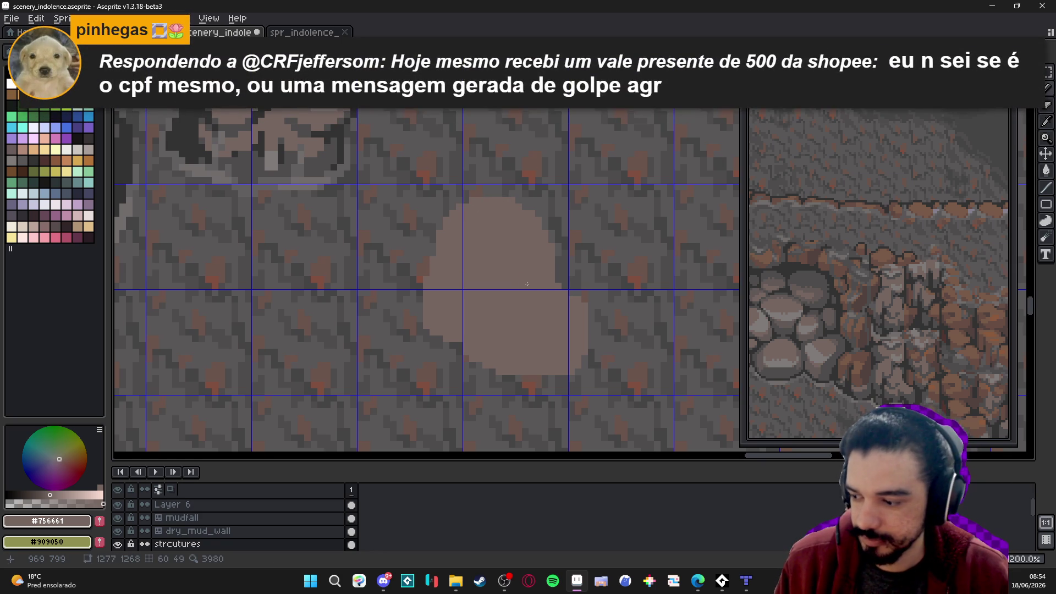
pyautogui.scroll(-2, 504, 281)
pyautogui.scroll(2, 510, 330)
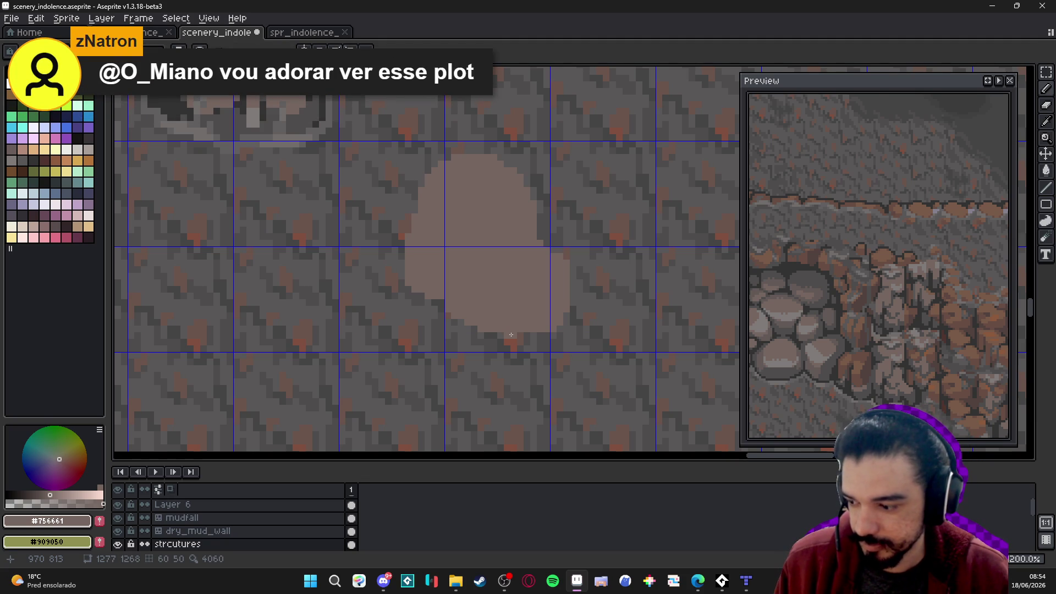
pyautogui.moveTo(511, 334); pyautogui.dragTo(539, 335)
pyautogui.scroll(-4, 537, 335)
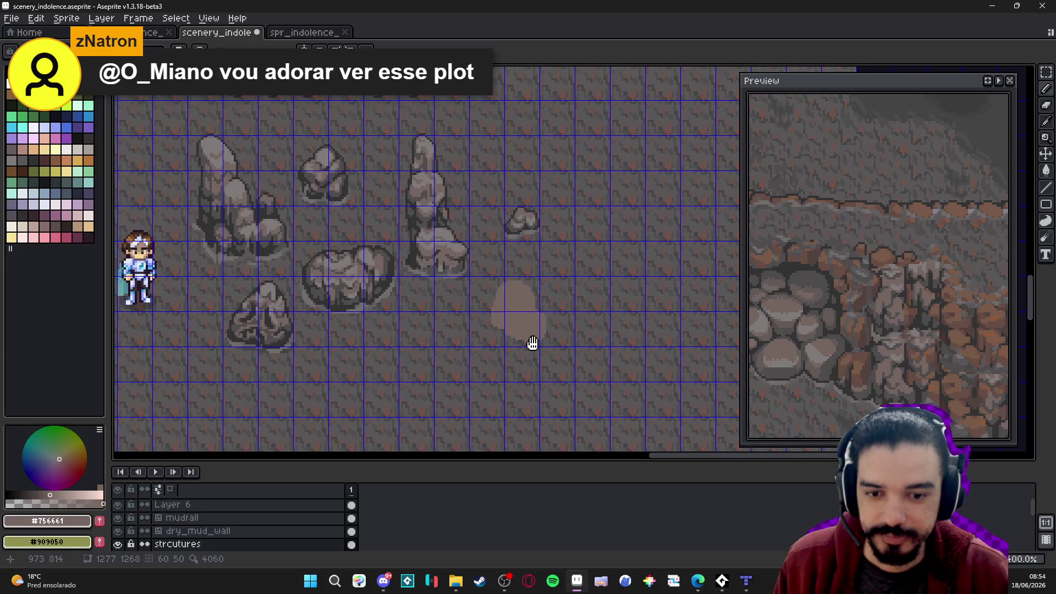
# Build up the blob's left edge with pale pixels
pyautogui.scroll(-1, 534, 338)
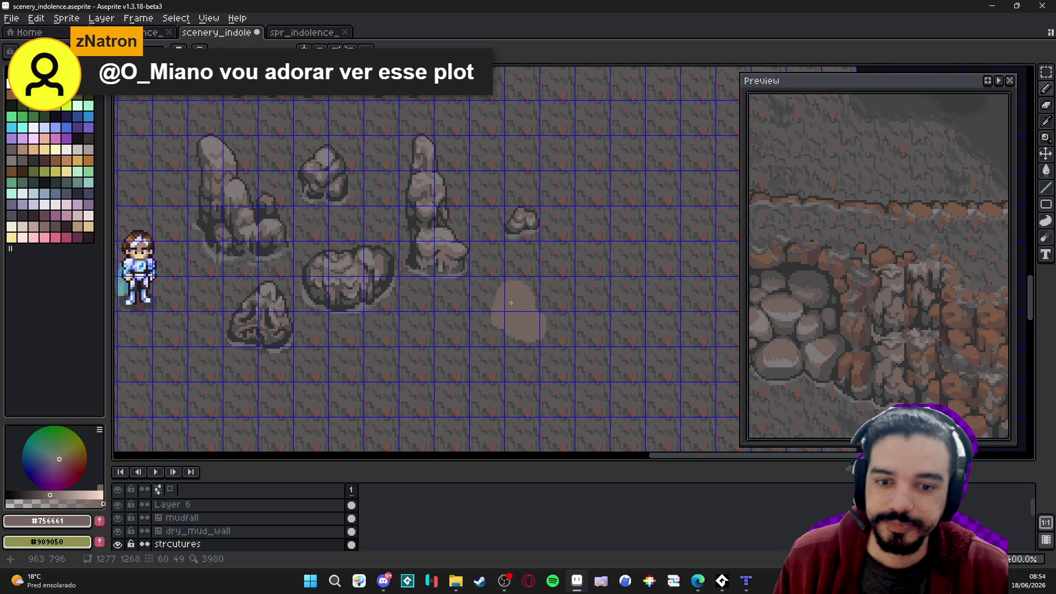
pyautogui.scroll(-1, 509, 303)
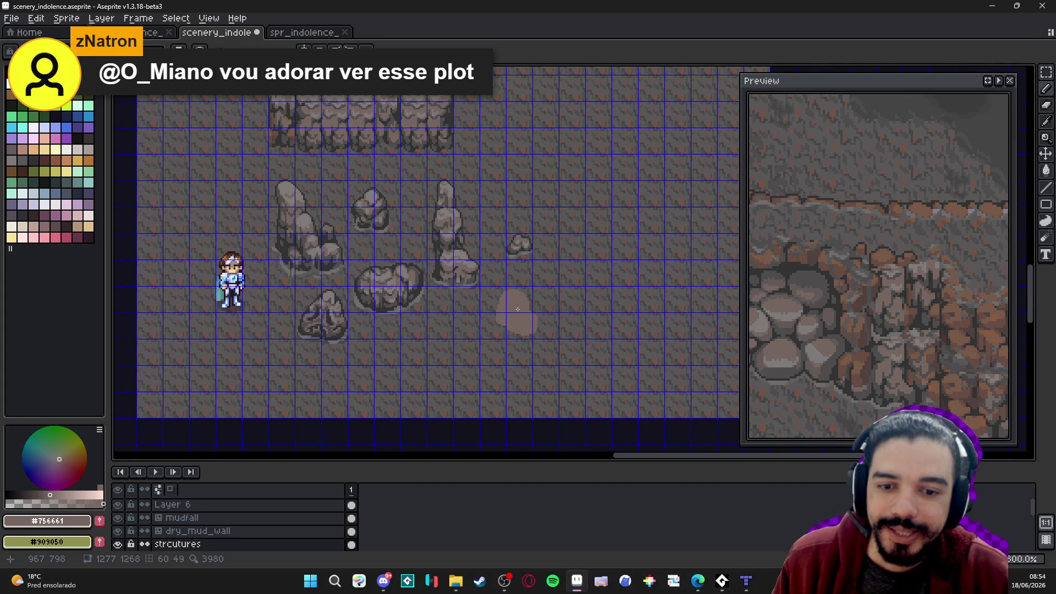
pyautogui.scroll(3, 507, 310)
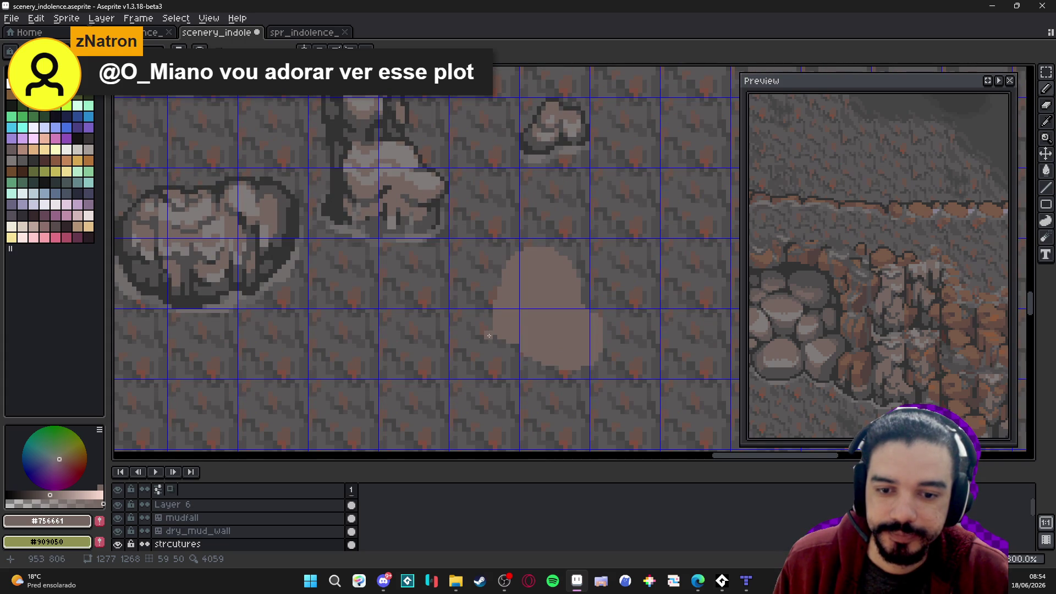
pyautogui.moveTo(491, 335); pyautogui.dragTo(491, 309)
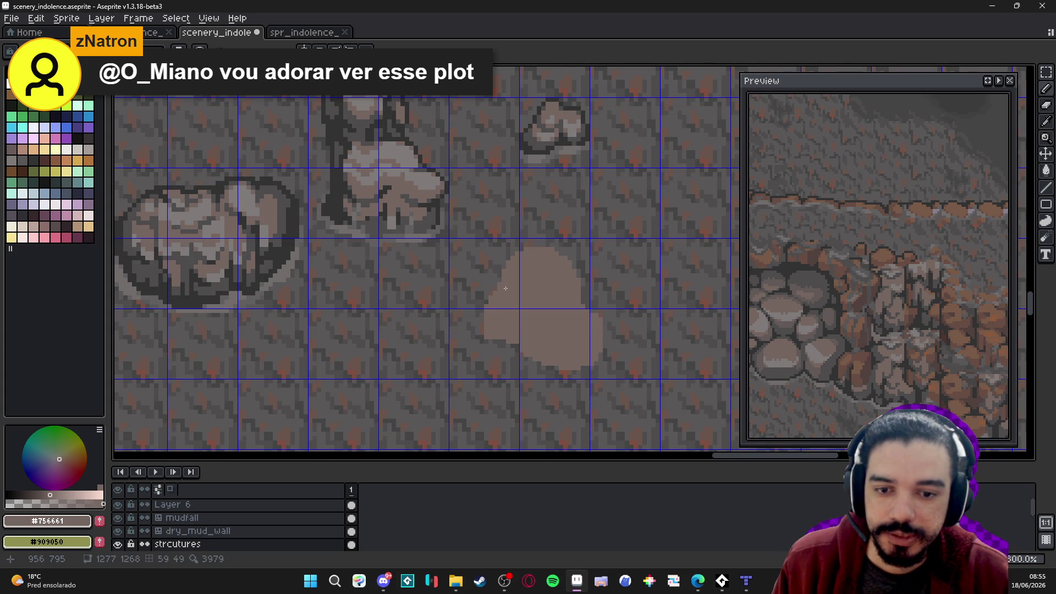
# Erase pixels from the blob's right edge and check the result with the grid off and on
pyautogui.press('e')
pyautogui.moveTo(600, 315); pyautogui.dragTo(605, 338)
pyautogui.hotkey('ctrl', "'")
pyautogui.scroll(1, 602, 335)
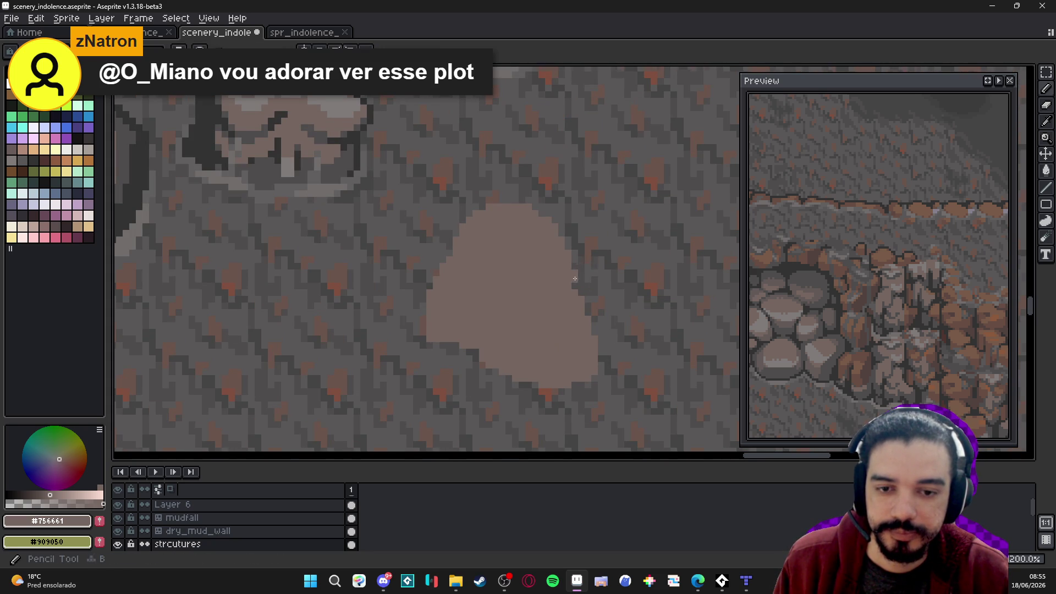
pyautogui.scroll(-1, 563, 303)
pyautogui.hotkey('ctrl', "'")
pyautogui.scroll(1, 471, 332)
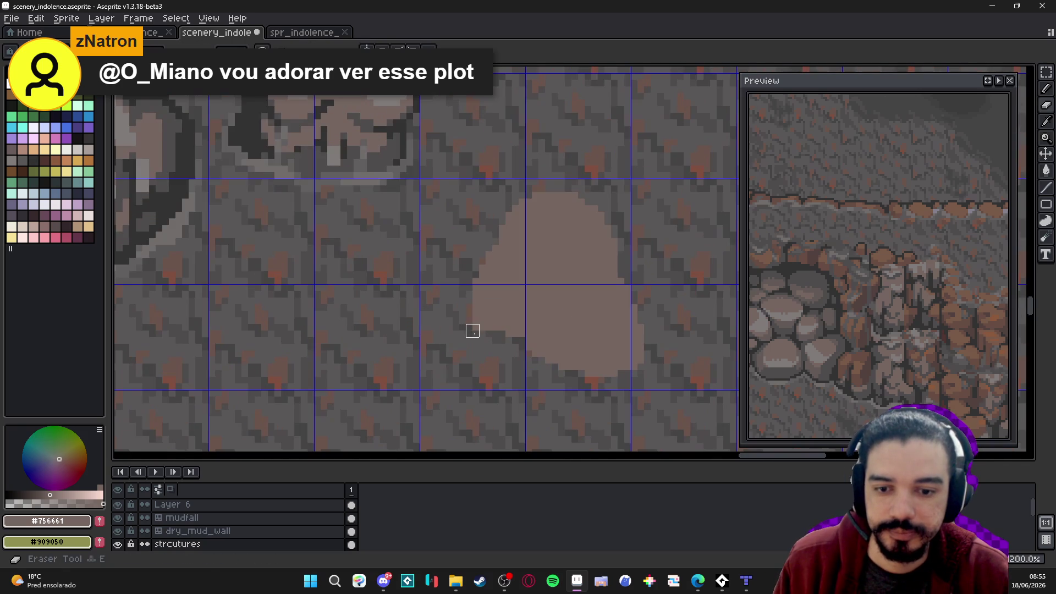
pyautogui.scroll(-3, 512, 337)
pyautogui.press('b')
pyautogui.scroll(-2, 580, 328)
pyautogui.scroll(3, 569, 337)
pyautogui.scroll(-2, 569, 338)
pyautogui.scroll(2, 476, 243)
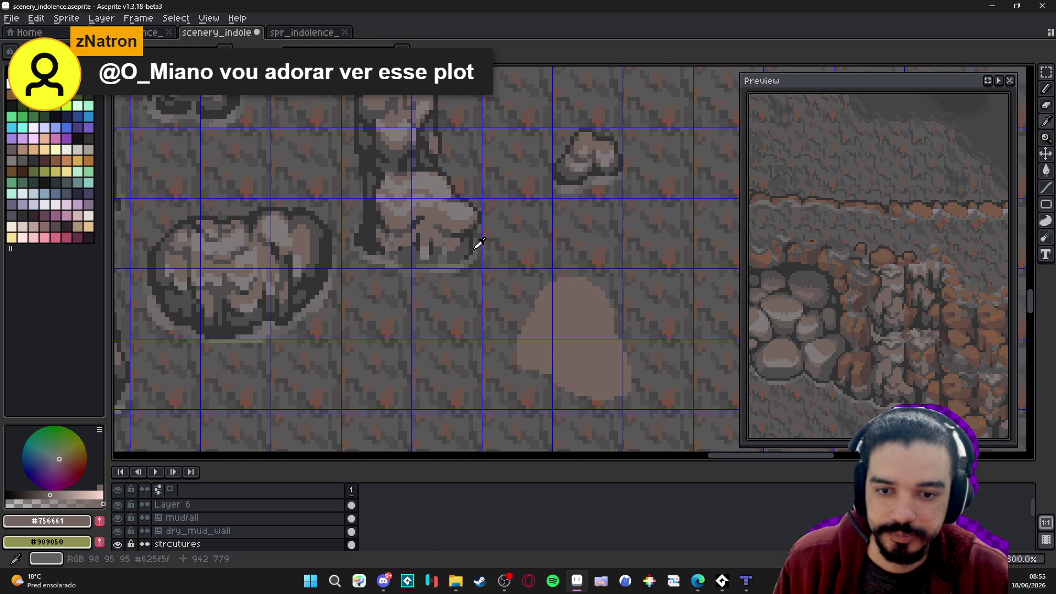
# Sample the #323232 outline grey from the mushroom rock and select a rectangle around the blob's upper part
pyautogui.keyDown('alt'); pyautogui.click(477, 246); pyautogui.keyUp('alt')
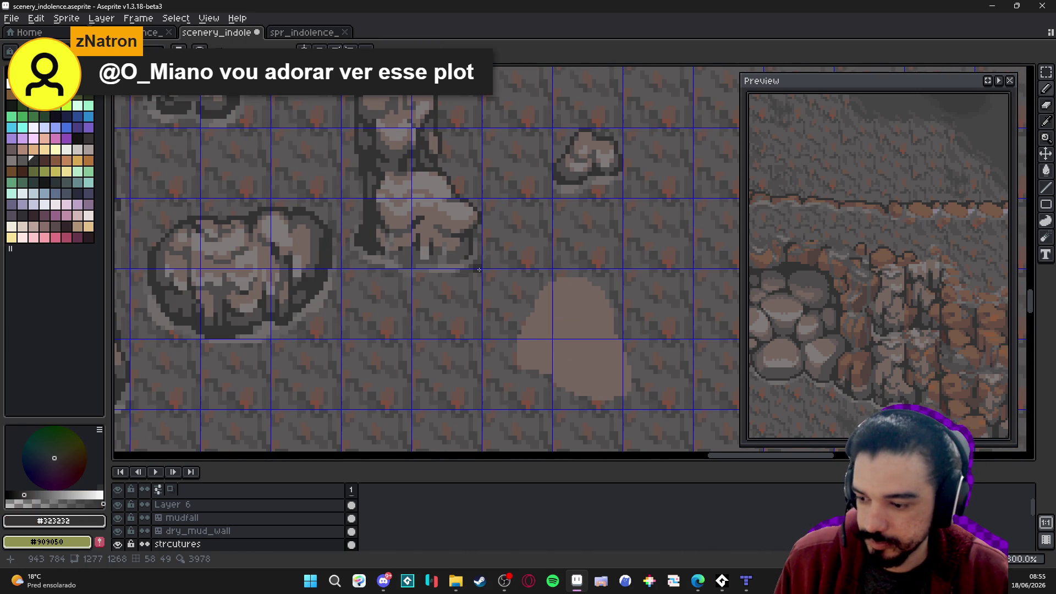
pyautogui.press('m')
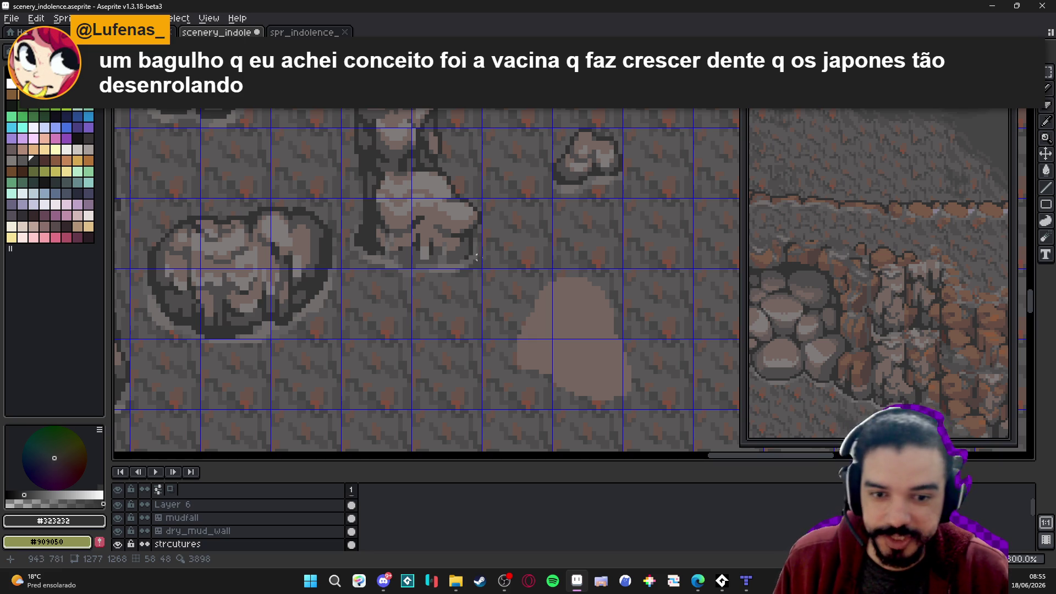
pyautogui.moveTo(518, 274)
pyautogui.mouseDown()
pyautogui.moveTo(593, 367)
pyautogui.moveTo(626, 365)
pyautogui.mouseUp()
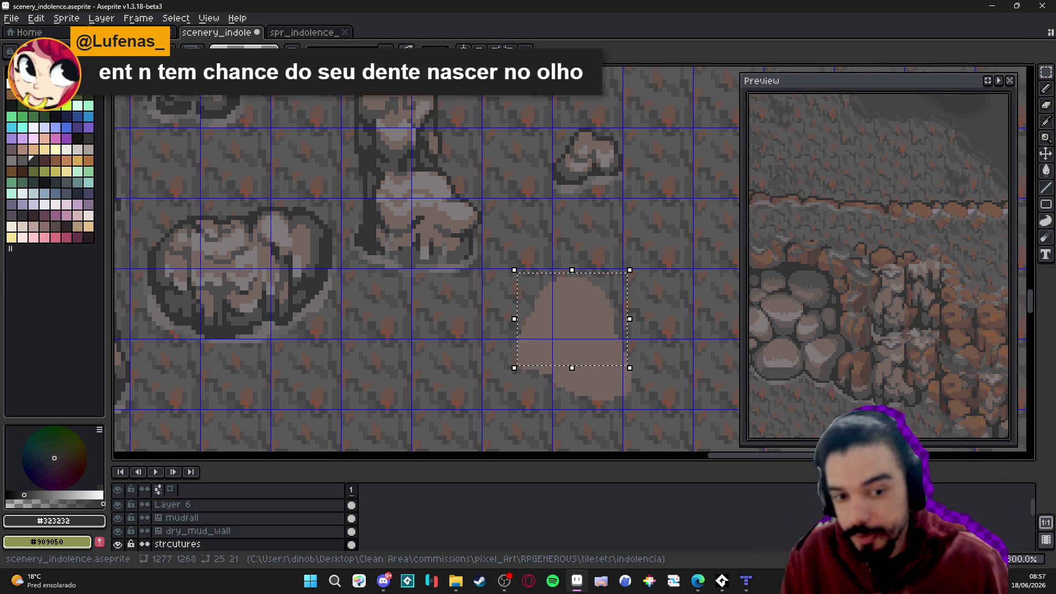
# Clear the previous rectangle and marquee-select the entire pale blob
pyautogui.hscroll(3, 507, 370)
pyautogui.click(454, 350)
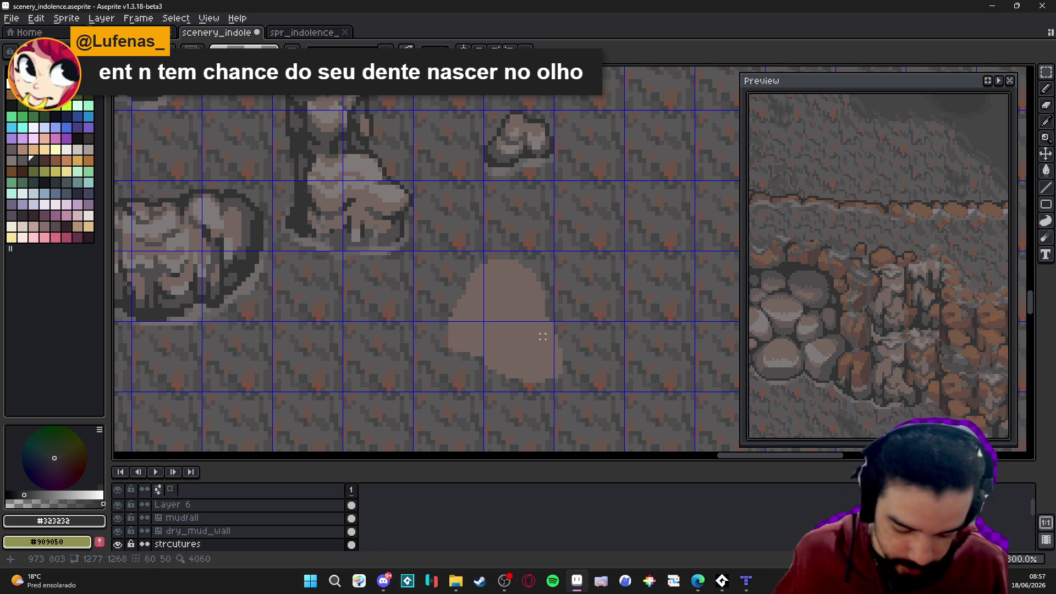
pyautogui.moveTo(419, 249)
pyautogui.mouseDown()
pyautogui.moveTo(581, 350)
pyautogui.moveTo(516, 313)
pyautogui.moveTo(529, 308)
pyautogui.mouseUp()
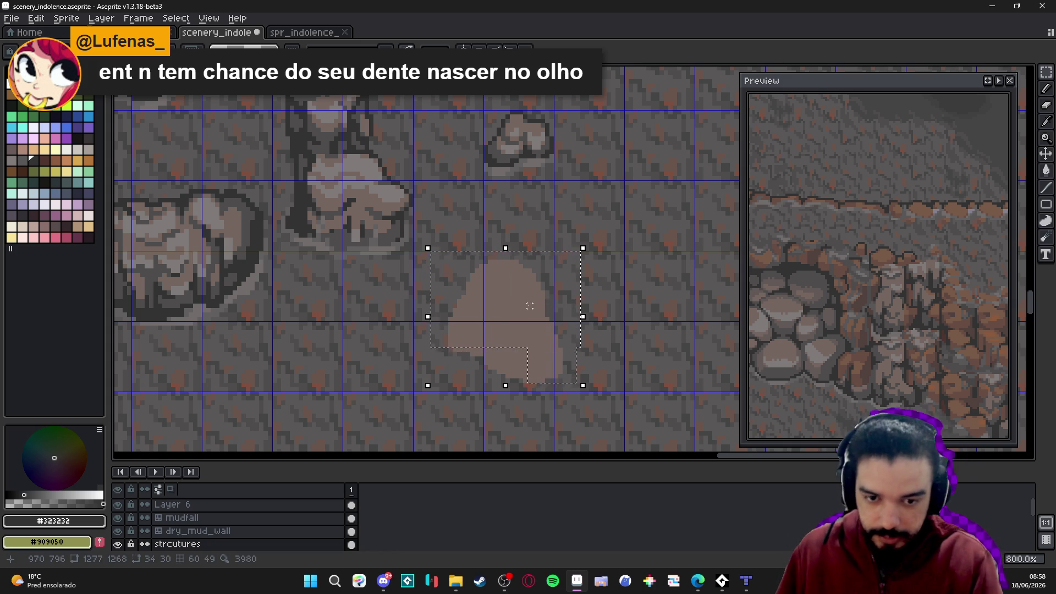
# Apply a #323232 outside outline to the blob, redo it with Selected channel, then deselect
pyautogui.hotkey('shift', 'o')
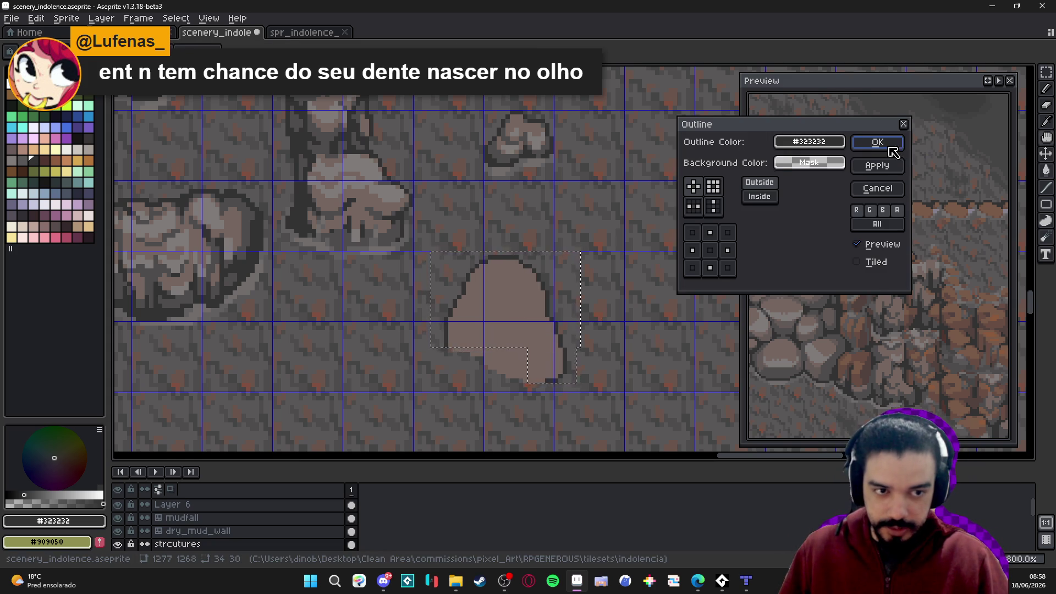
pyautogui.click(877, 142)
pyautogui.hotkey('ctrl', 'z')
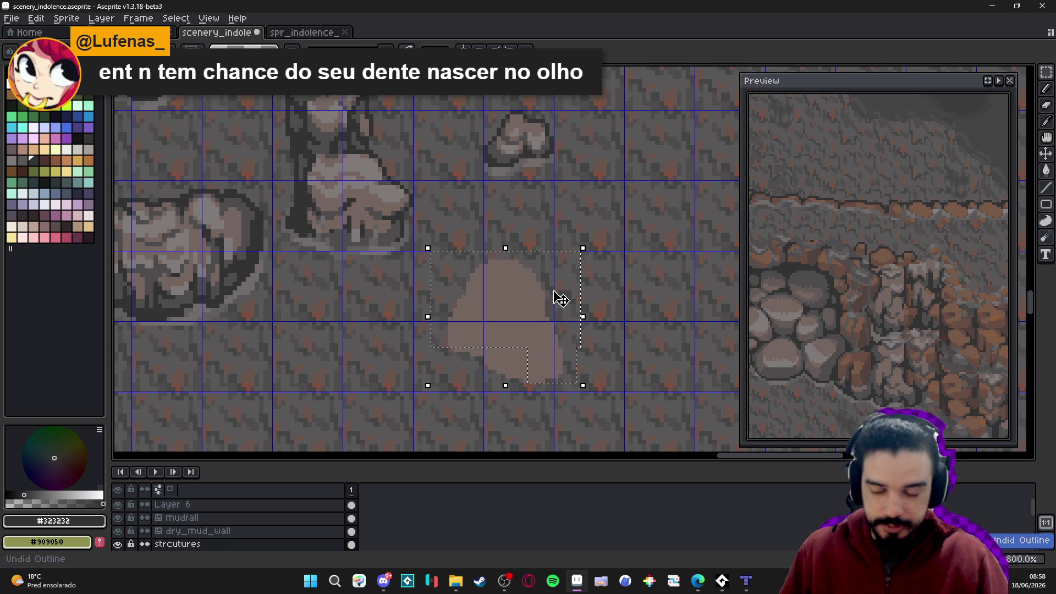
pyautogui.hotkey('shift', 'o')
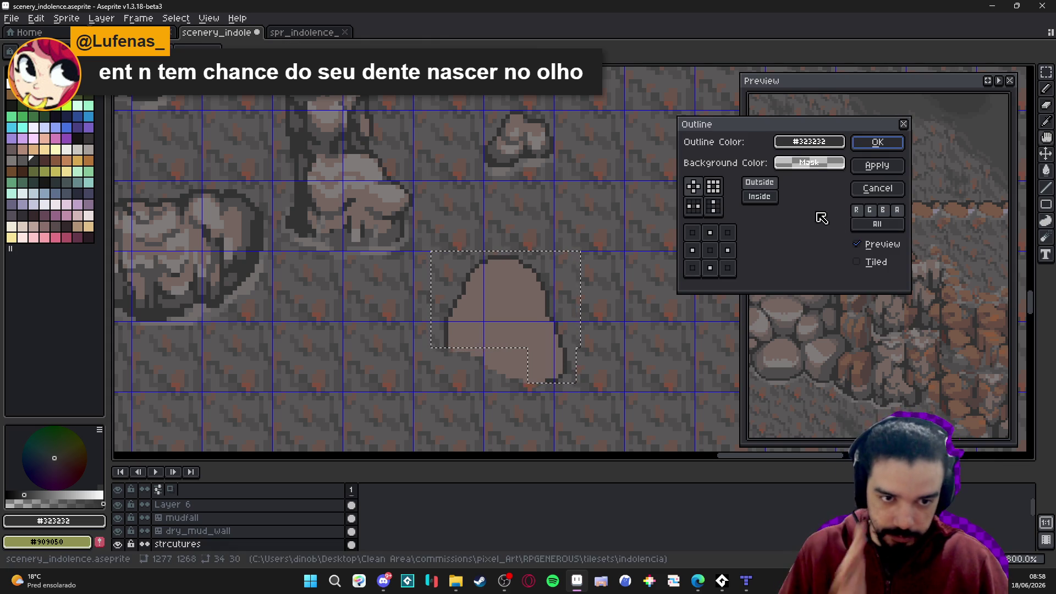
pyautogui.click(877, 142)
pyautogui.scroll(-2, 458, 313)
pyautogui.hotkey('ctrl', 'd')
pyautogui.scroll(7, 458, 313)
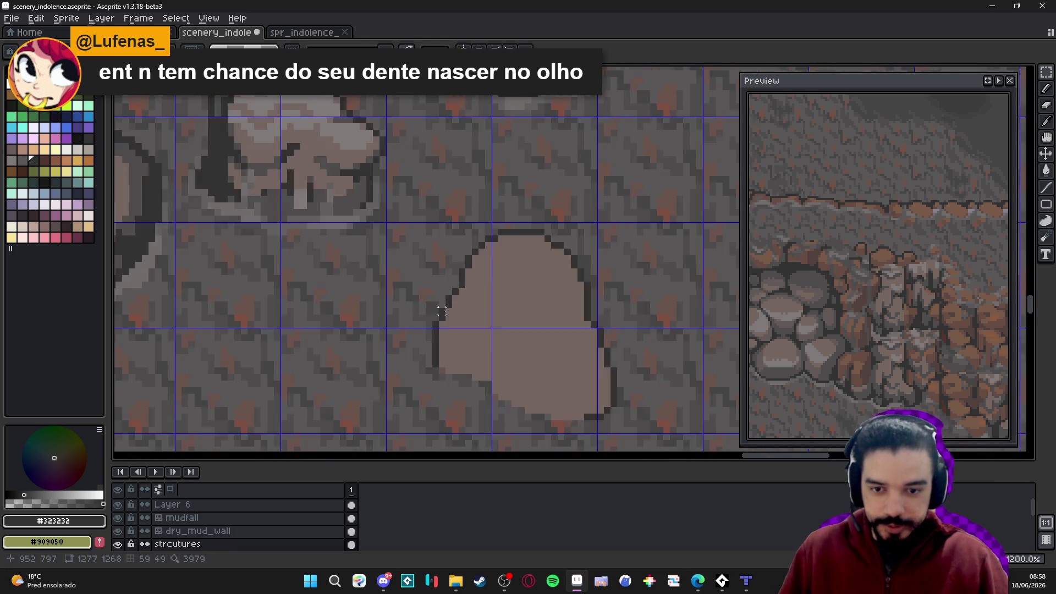
# Hide the tile grid and set the preview to show the blob's area
pyautogui.scroll(-2, 453, 297)
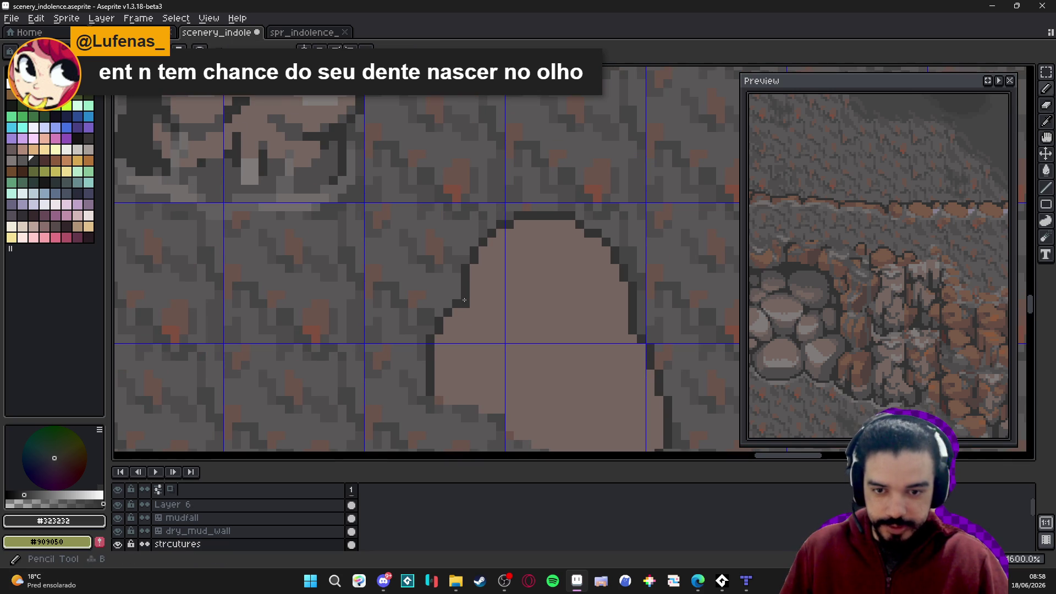
pyautogui.scroll(-3, 495, 334)
pyautogui.scroll(5, 537, 337)
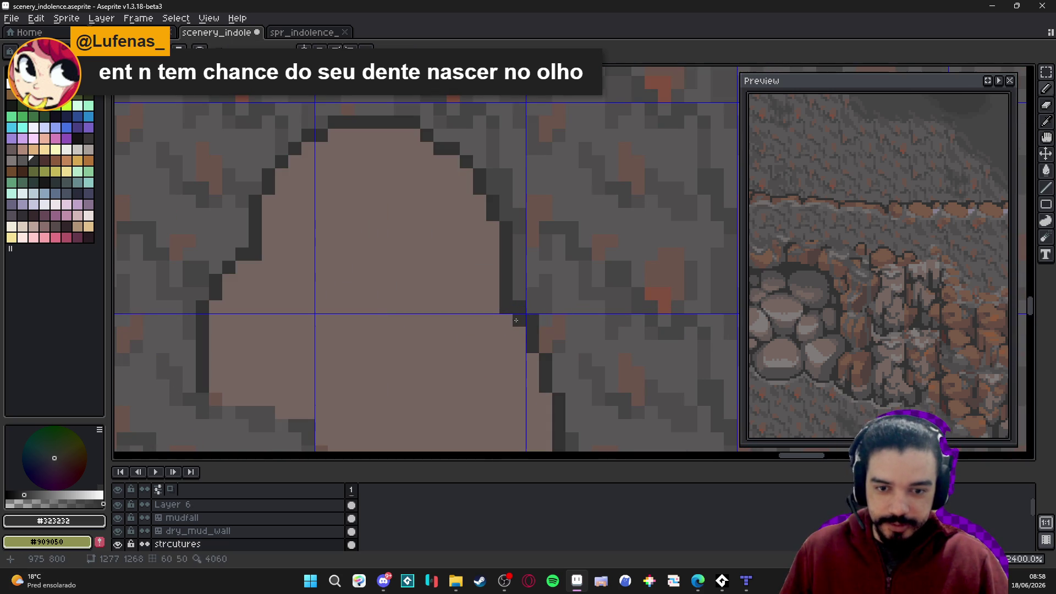
pyautogui.hotkey('ctrl', "'")
pyautogui.scroll(-2, 528, 315)
pyautogui.press('e')
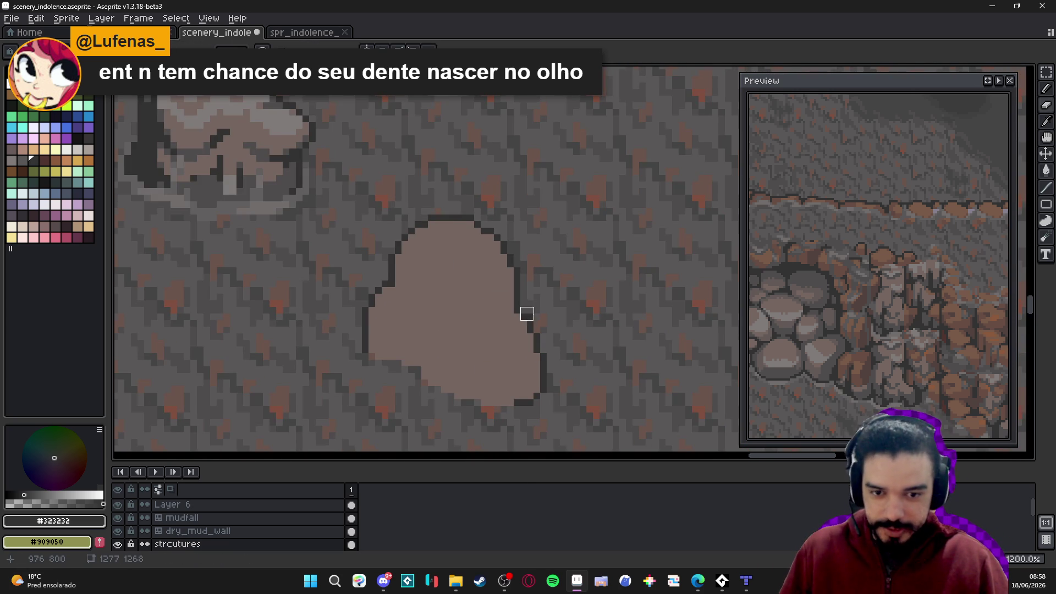
pyautogui.scroll(-2, 541, 336)
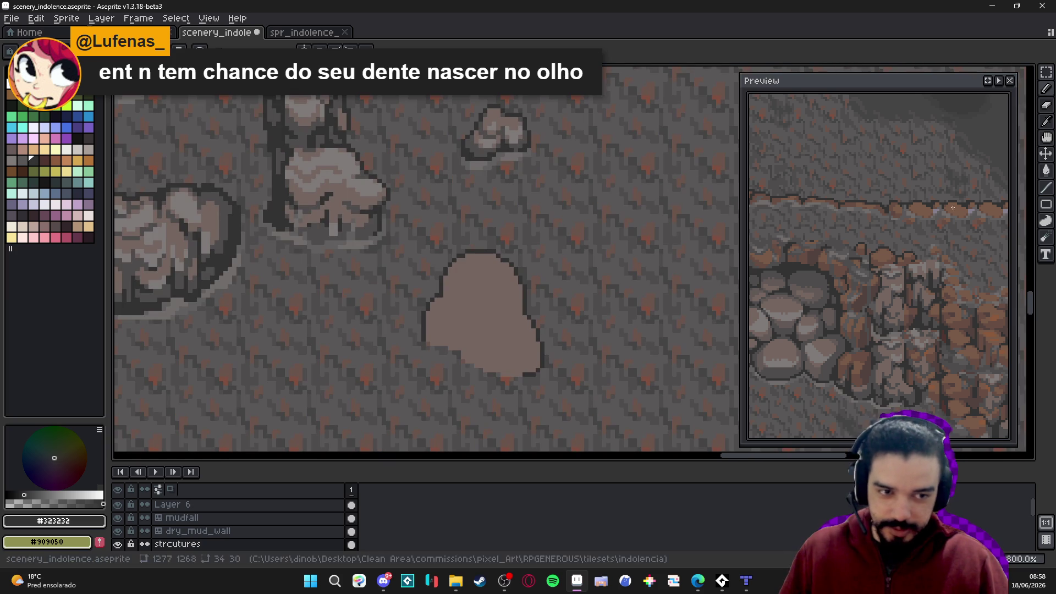
pyautogui.click(995, 81)
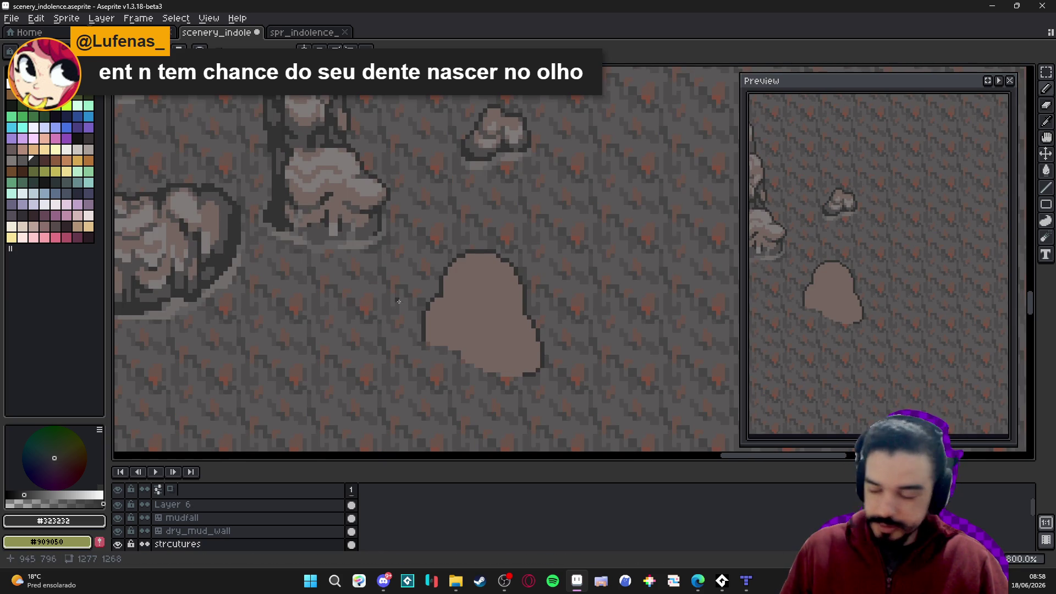
pyautogui.press('b')
pyautogui.scroll(-1, 460, 321)
pyautogui.scroll(-1, 456, 321)
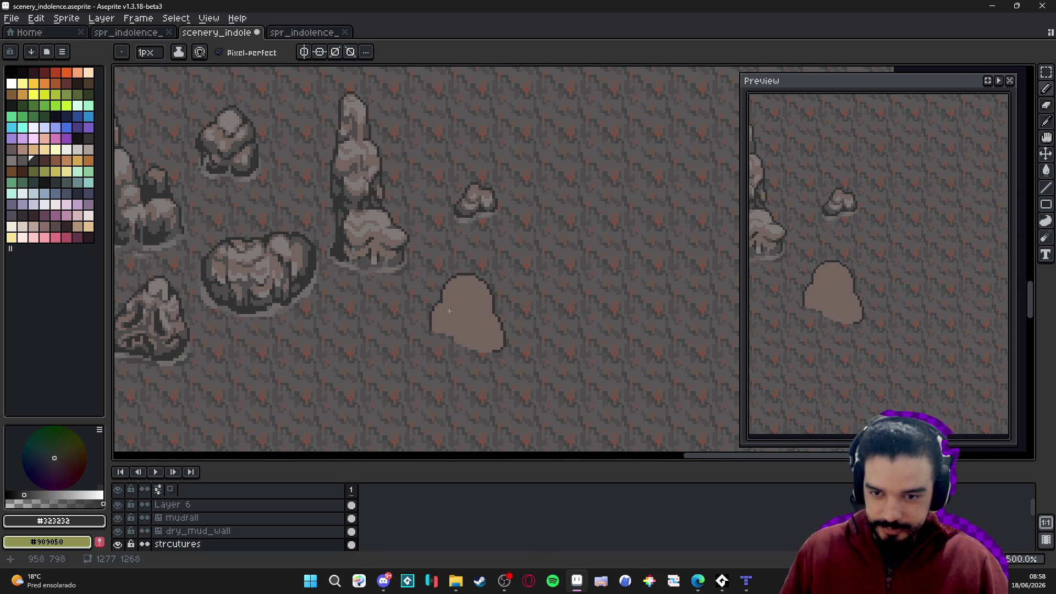
pyautogui.scroll(2, 458, 309)
# Sample #4f4d4d, draw a 2px line across the blob, and fill and touch up below it
pyautogui.press('i')
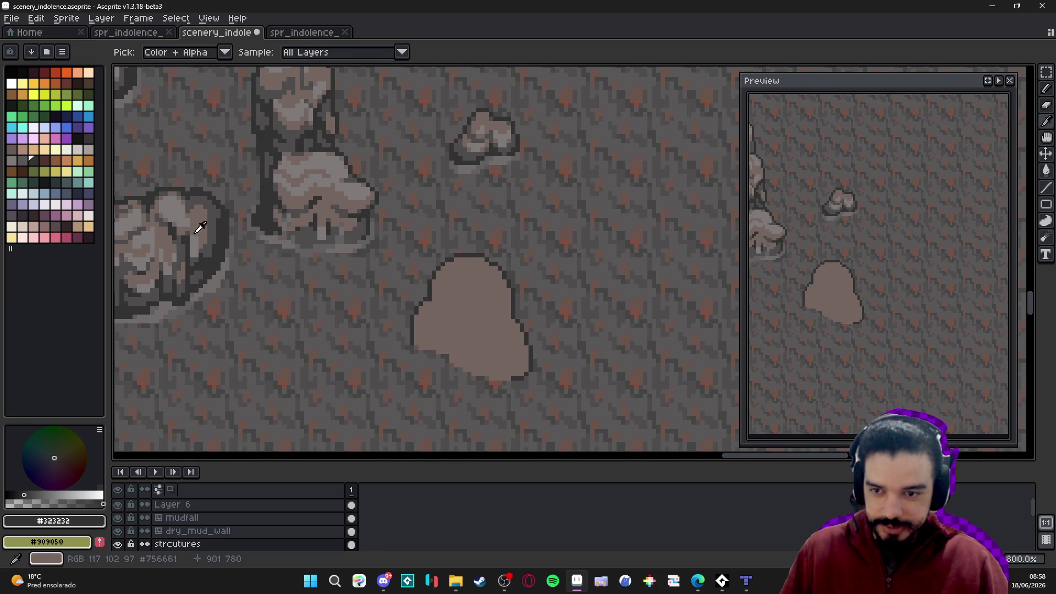
pyautogui.click(216, 221)
pyautogui.press('b')
pyautogui.scroll(2, 448, 326)
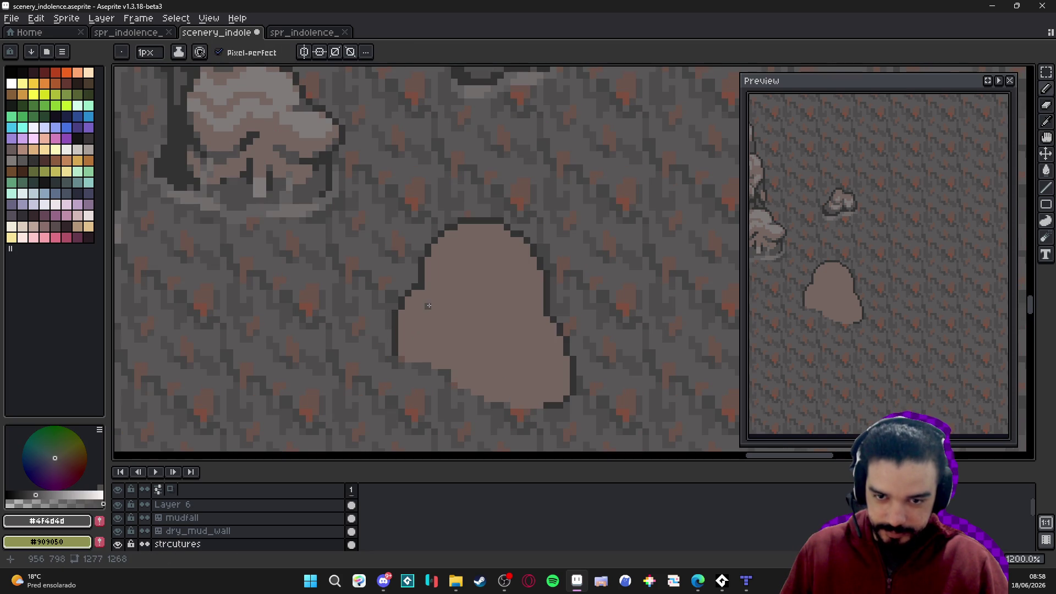
pyautogui.press('+')
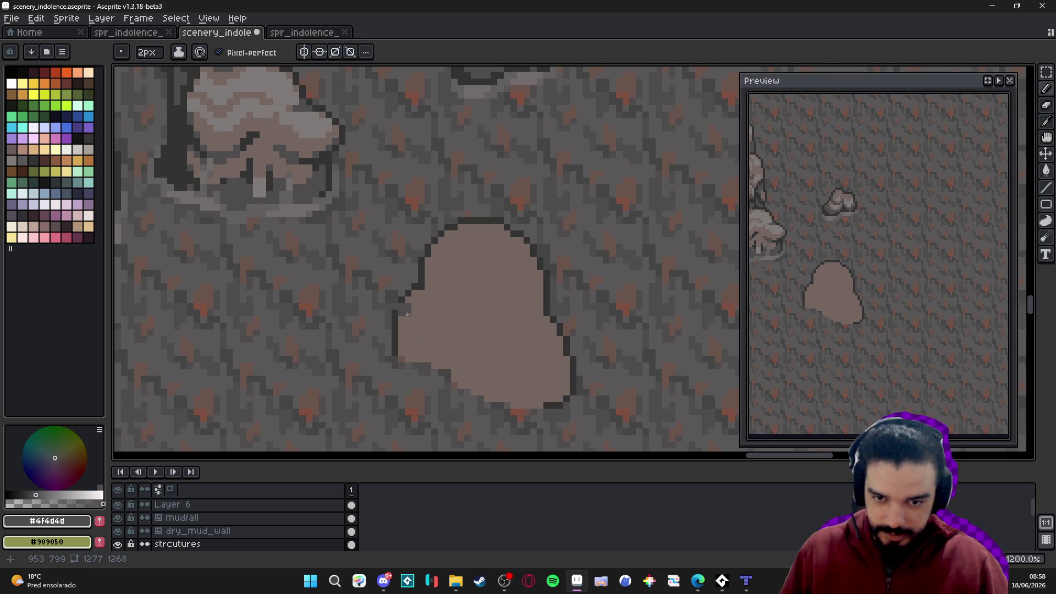
pyautogui.moveTo(410, 319)
pyautogui.mouseDown()
pyautogui.moveTo(498, 371)
pyautogui.moveTo(533, 367)
pyautogui.moveTo(558, 340)
pyautogui.mouseUp()
pyautogui.press('g')
pyautogui.click(550, 375)
pyautogui.press('b')
pyautogui.moveTo(434, 312); pyautogui.dragTo(486, 352)
pyautogui.click(511, 360)
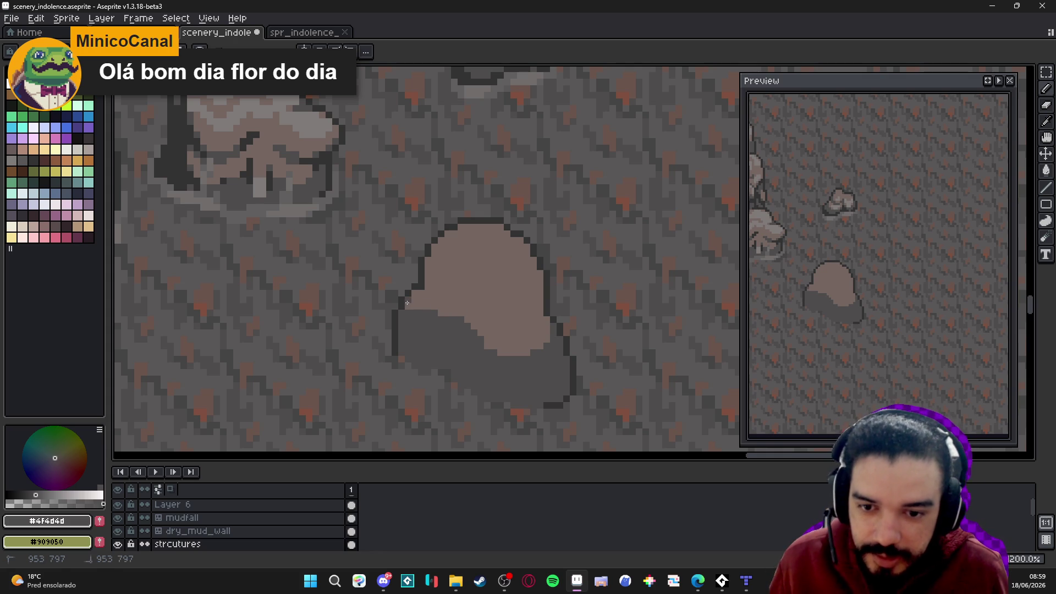
# Eyedrop the rock's mid-tone #756661 and shrink the Pencil to 1px
pyautogui.keyDown('alt'); pyautogui.click(430, 302); pyautogui.keyUp('alt')
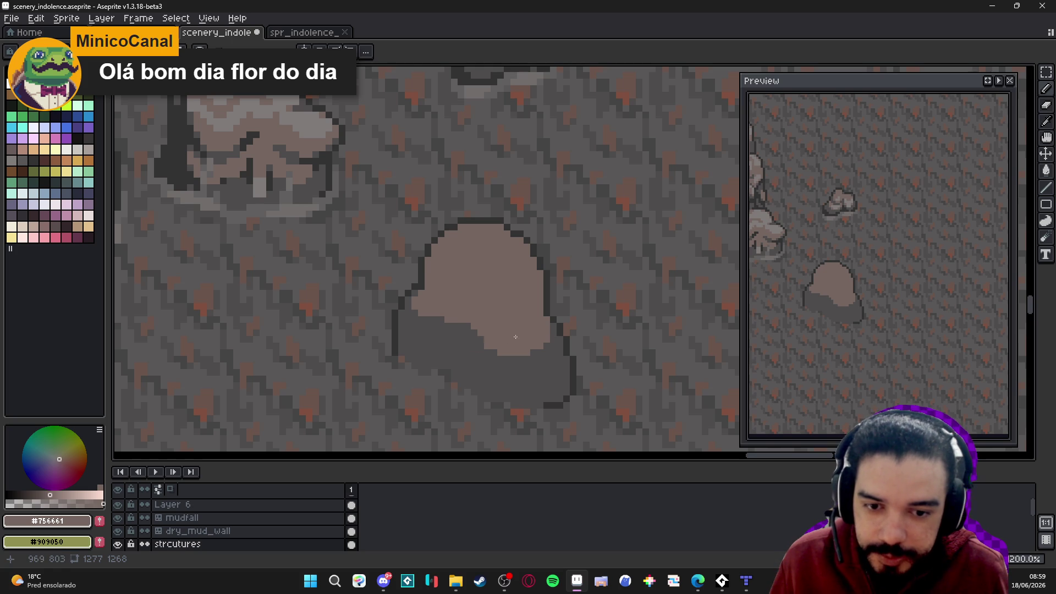
pyautogui.keyDown('alt'); pyautogui.click(556, 332); pyautogui.keyUp('alt')
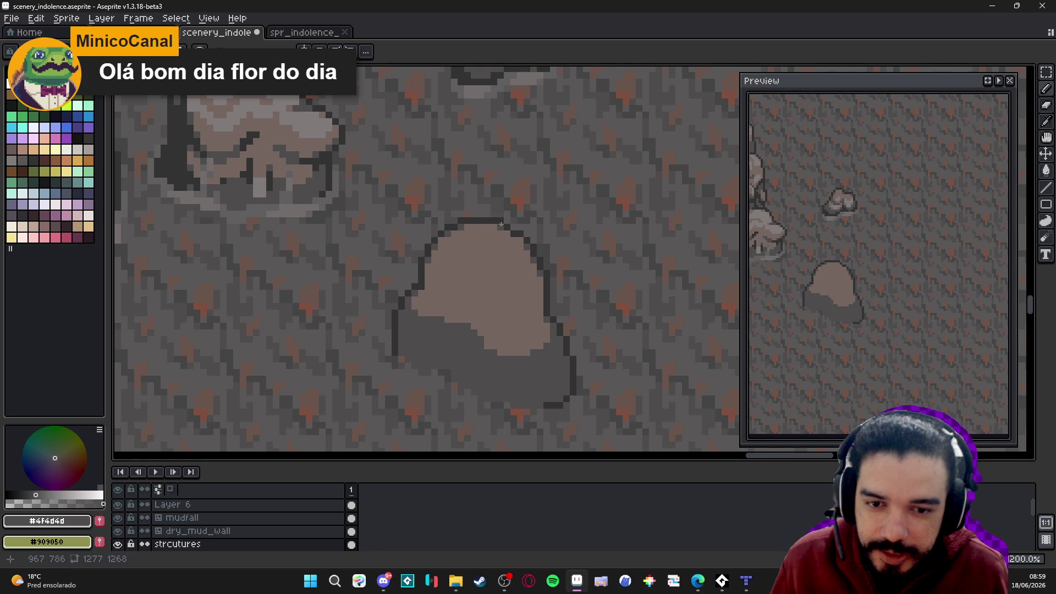
pyautogui.scroll(-3, 512, 238)
pyautogui.scroll(2, 521, 284)
pyautogui.keyDown('alt'); pyautogui.click(517, 287); pyautogui.keyUp('alt')
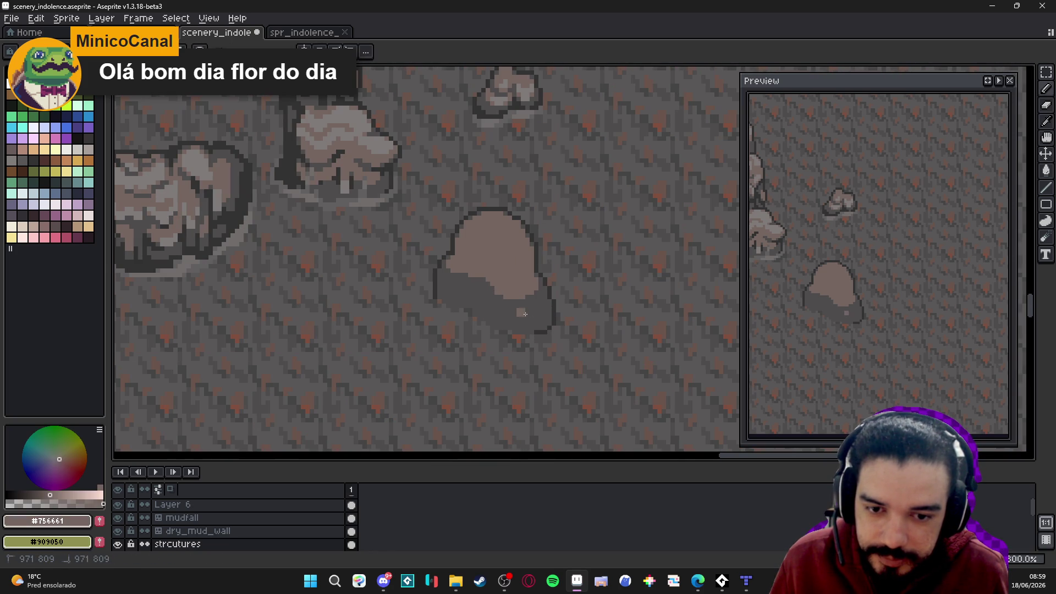
pyautogui.press('-')
pyautogui.scroll(2, 538, 310)
# Draw a curved #756661 highlight line across the rock's dark lower-right base
pyautogui.moveTo(539, 308); pyautogui.dragTo(538, 287)
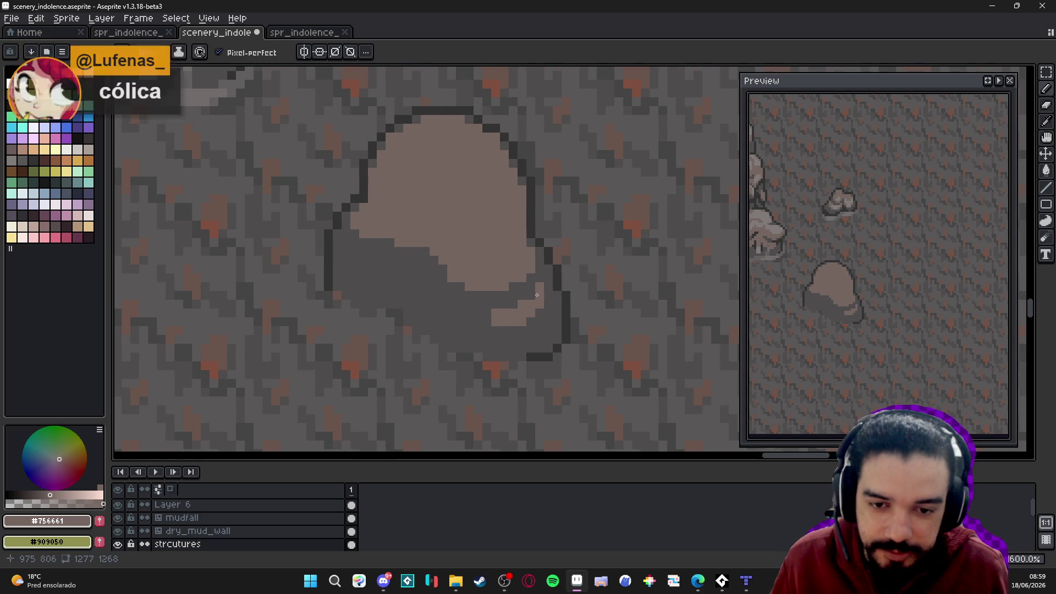
pyautogui.click(542, 277)
pyautogui.click(486, 314)
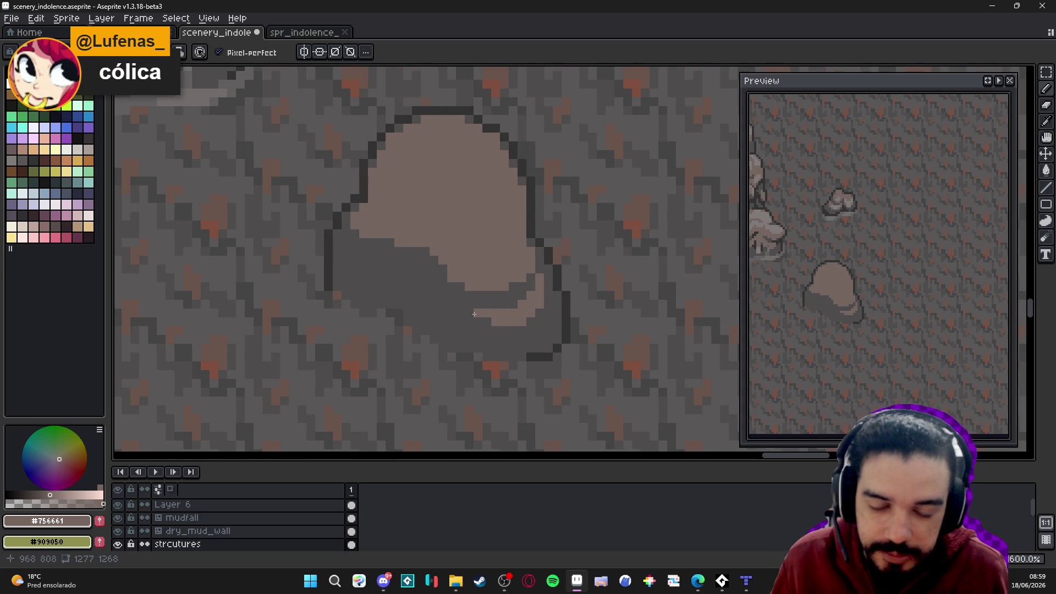
pyautogui.click(470, 307)
pyautogui.click(461, 304)
pyautogui.click(452, 287)
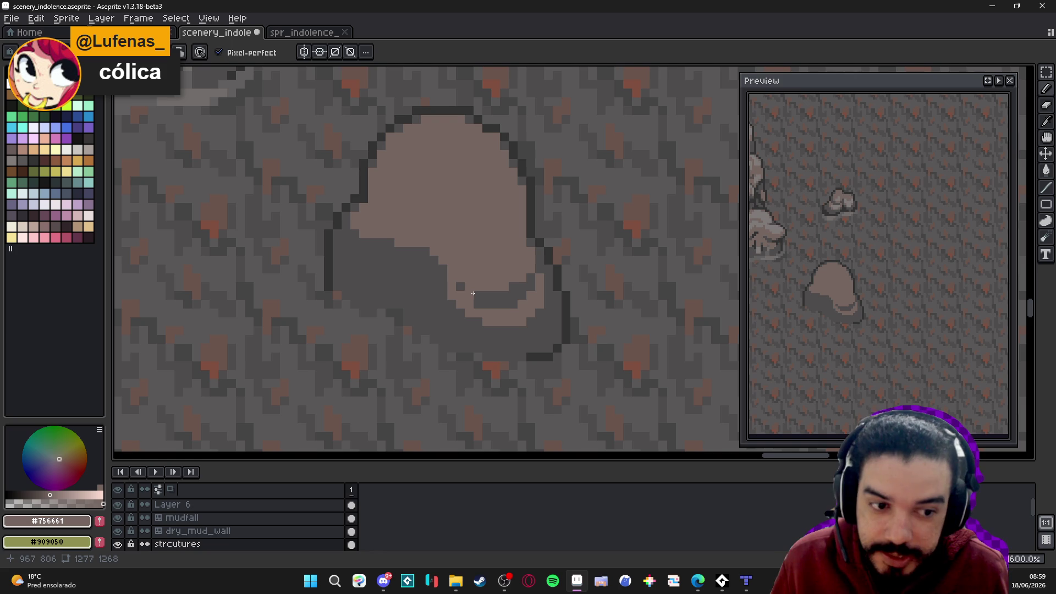
# Eyedrop #4f4d4d and darken the stray light pixels at the fill's edge
pyautogui.keyDown('alt'); pyautogui.click(478, 288); pyautogui.keyUp('alt')
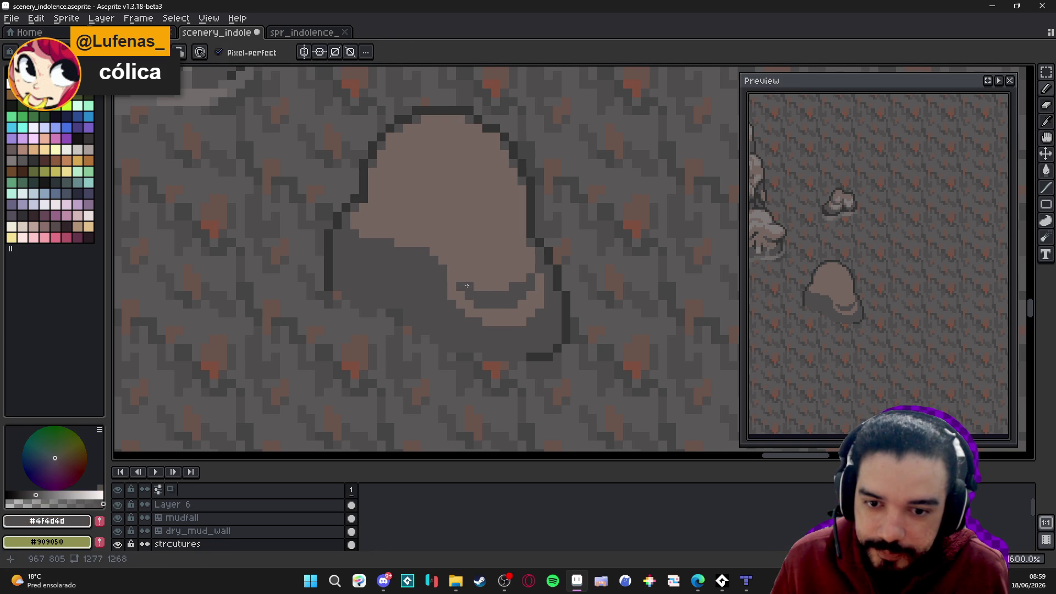
pyautogui.click(452, 251)
pyautogui.click(443, 250)
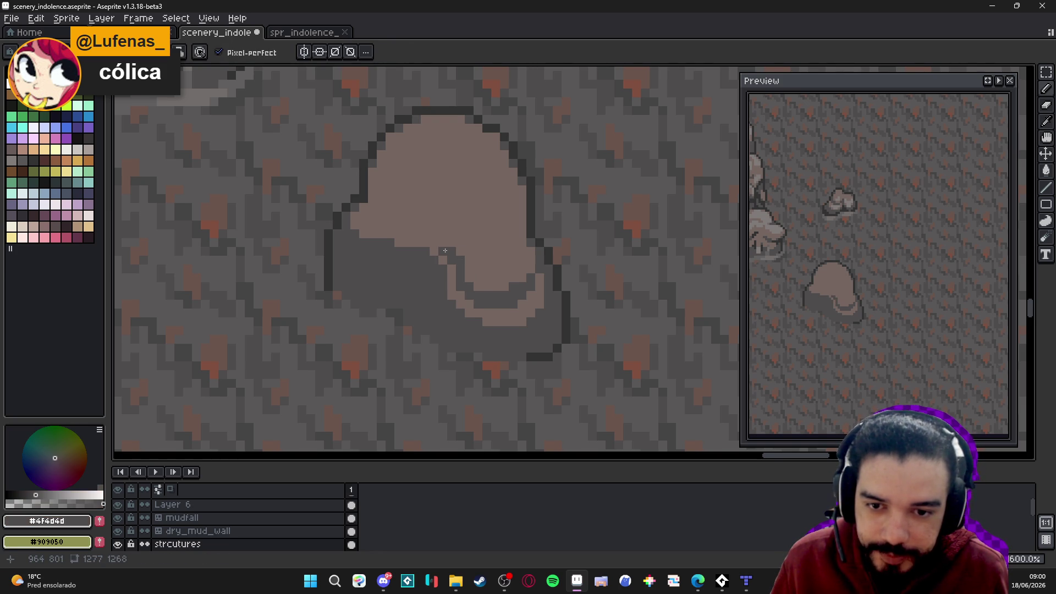
pyautogui.scroll(1, 439, 249)
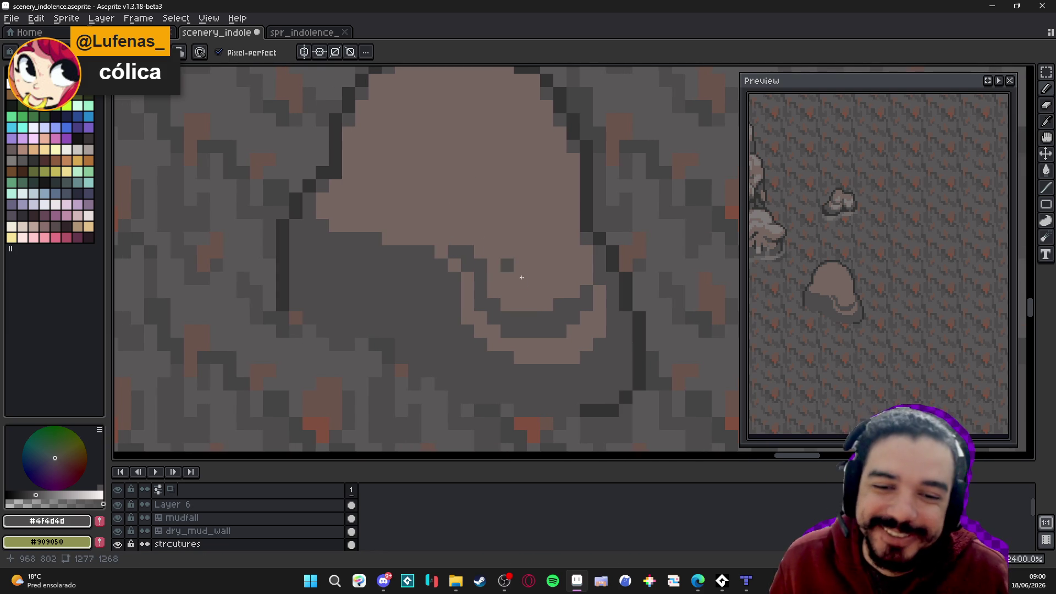
pyautogui.scroll(-3, 514, 281)
pyautogui.scroll(-1, 514, 266)
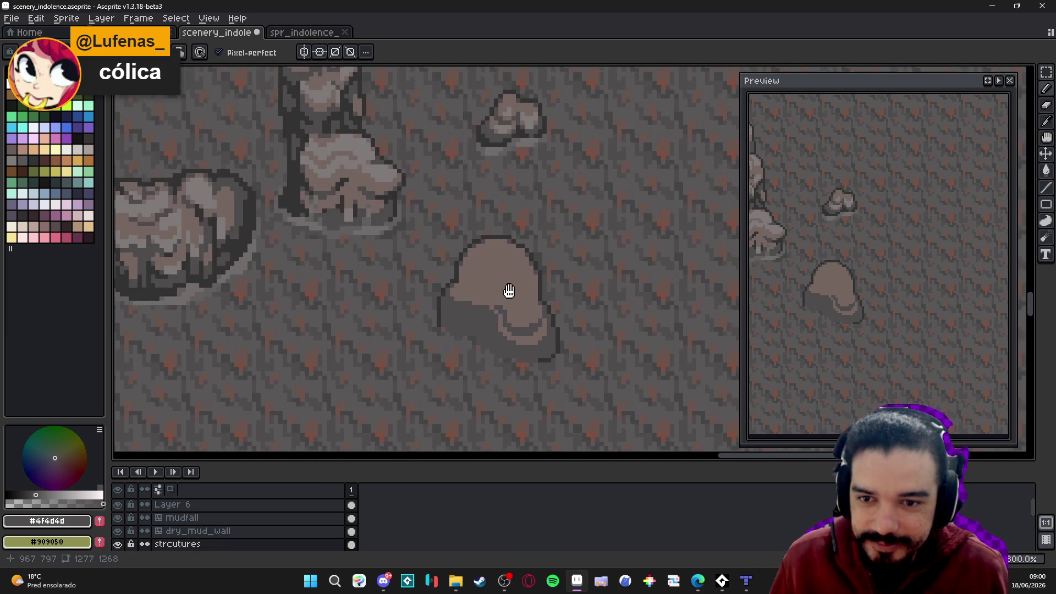
pyautogui.scroll(1, 469, 287)
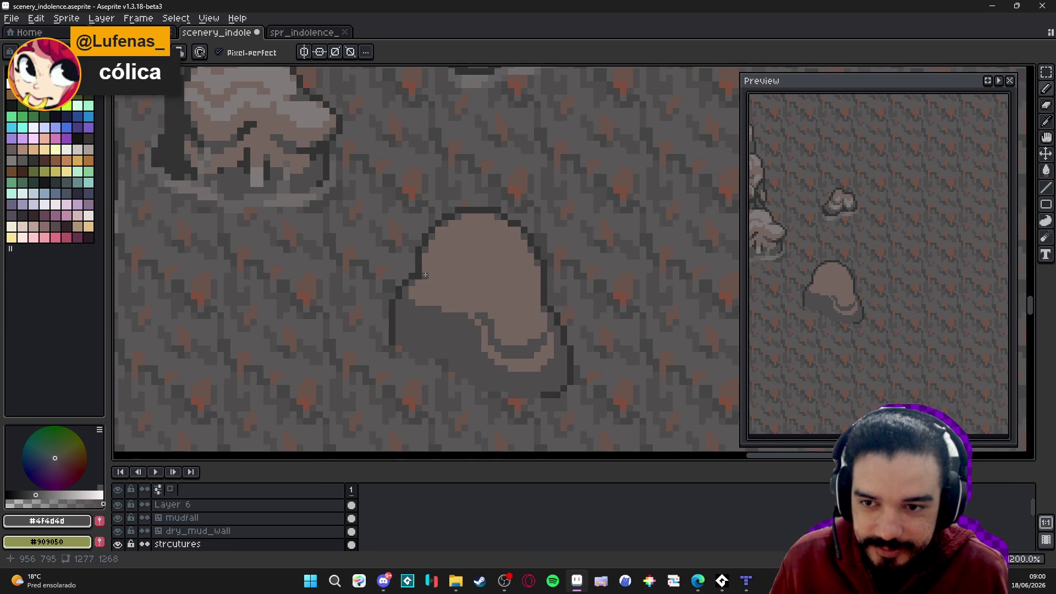
pyautogui.scroll(-1, 454, 308)
pyautogui.scroll(2, 450, 313)
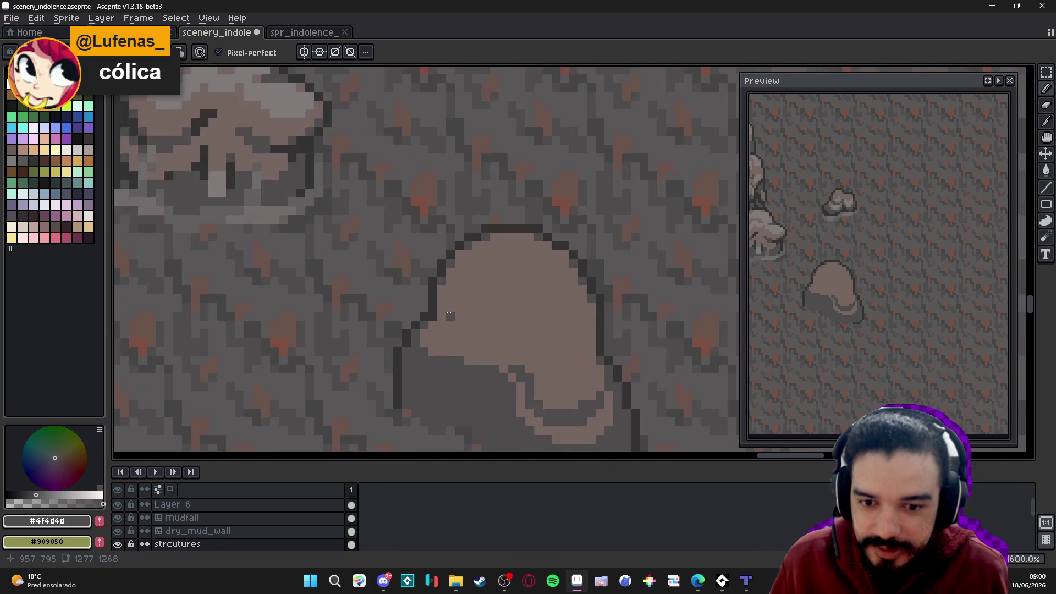
pyautogui.scroll(-1, 449, 313)
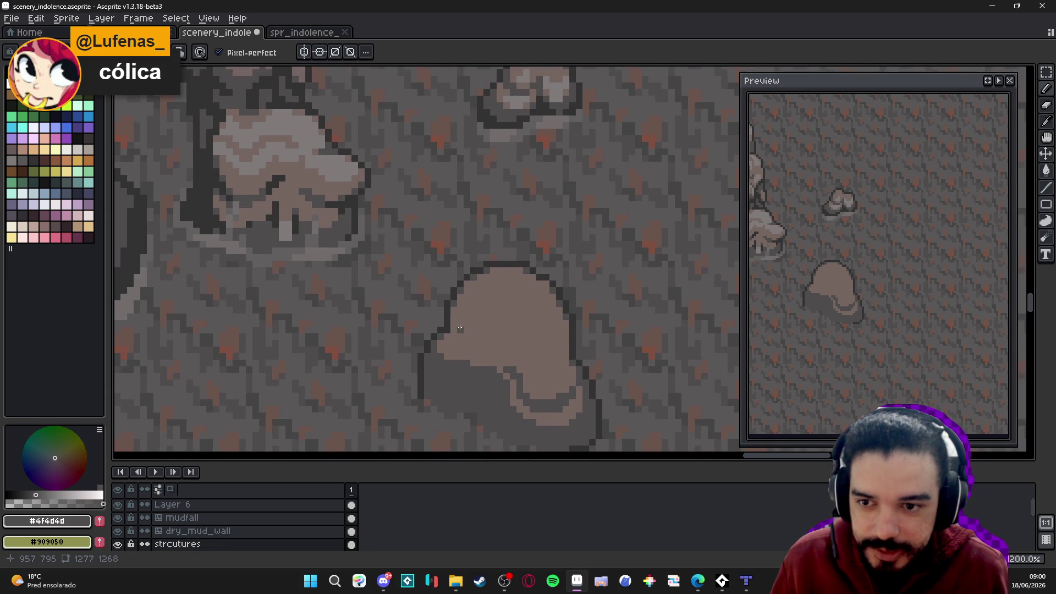
pyautogui.scroll(-3, 462, 317)
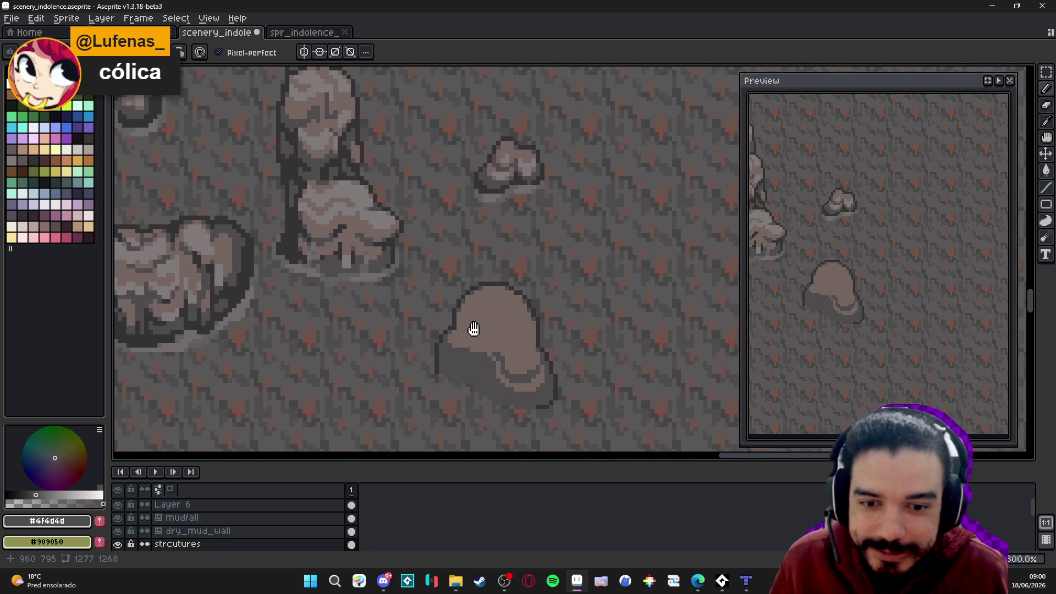
pyautogui.scroll(-1, 473, 315)
pyautogui.scroll(1, 478, 314)
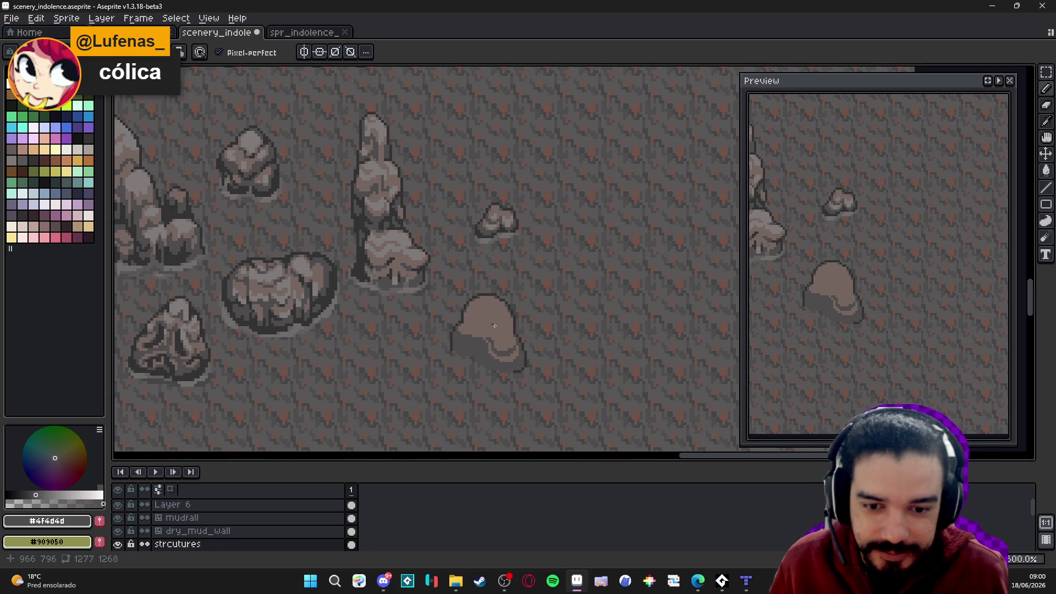
pyautogui.scroll(3, 493, 325)
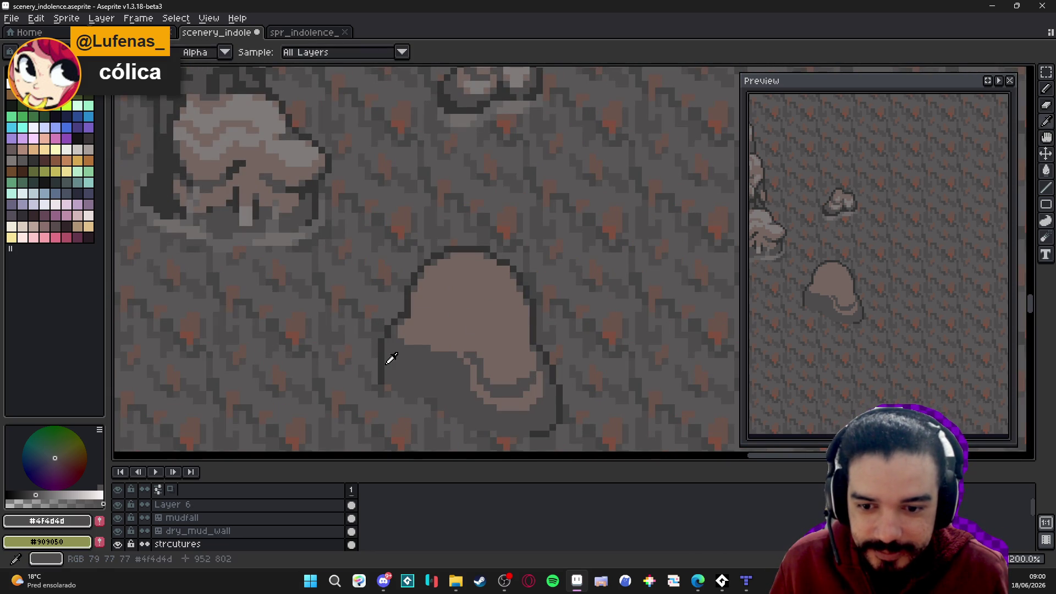
# Sample the outline #323232 and dark grey #4f4d4d from the rock
pyautogui.keyDown('alt'); pyautogui.click(385, 380); pyautogui.keyUp('alt')
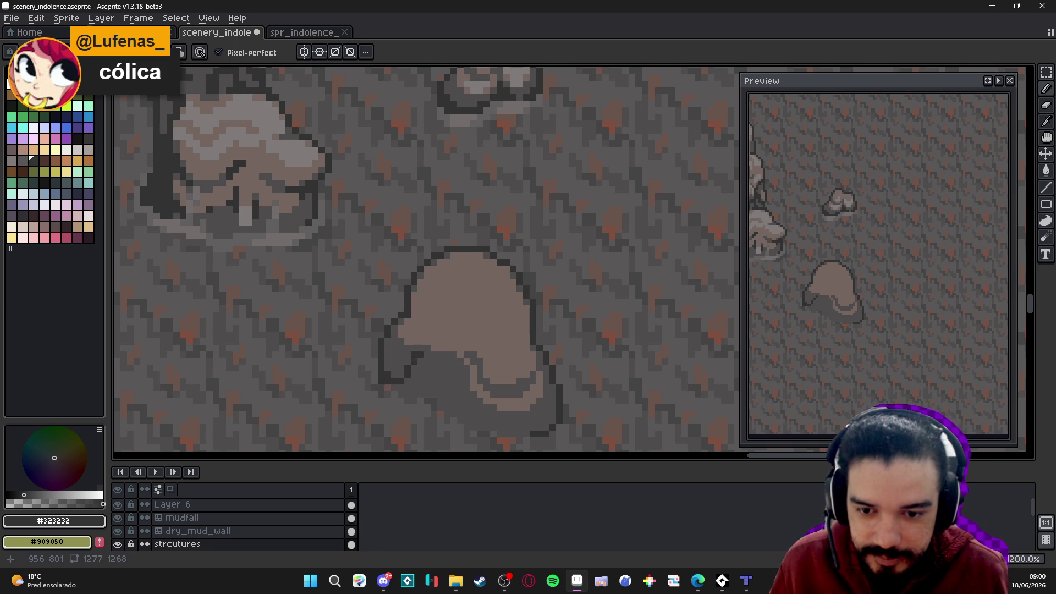
pyautogui.keyDown('alt'); pyautogui.click(415, 353); pyautogui.keyUp('alt')
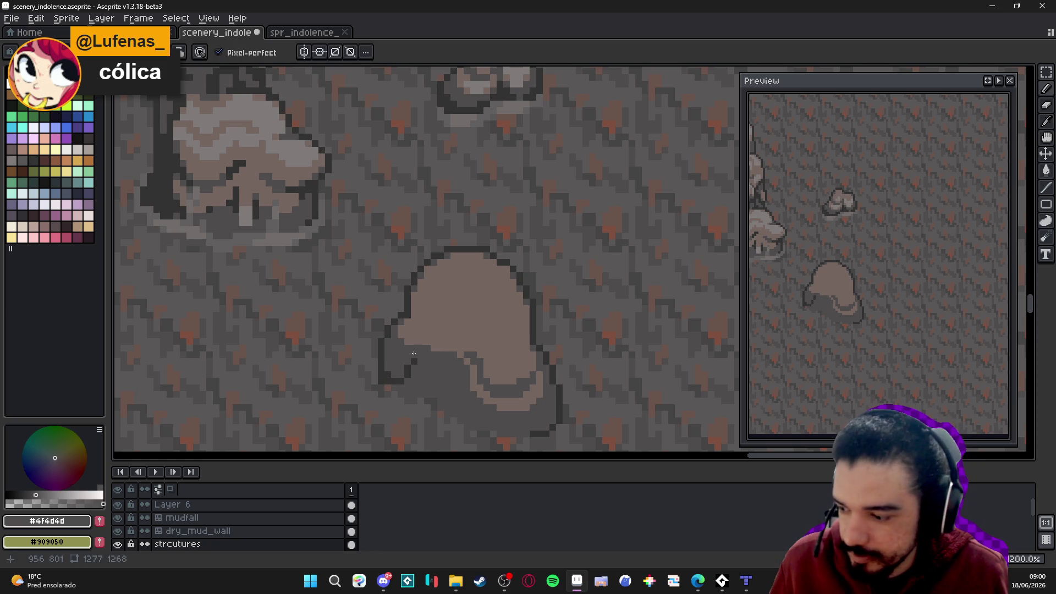
pyautogui.keyDown('alt'); pyautogui.click(414, 354); pyautogui.keyUp('alt')
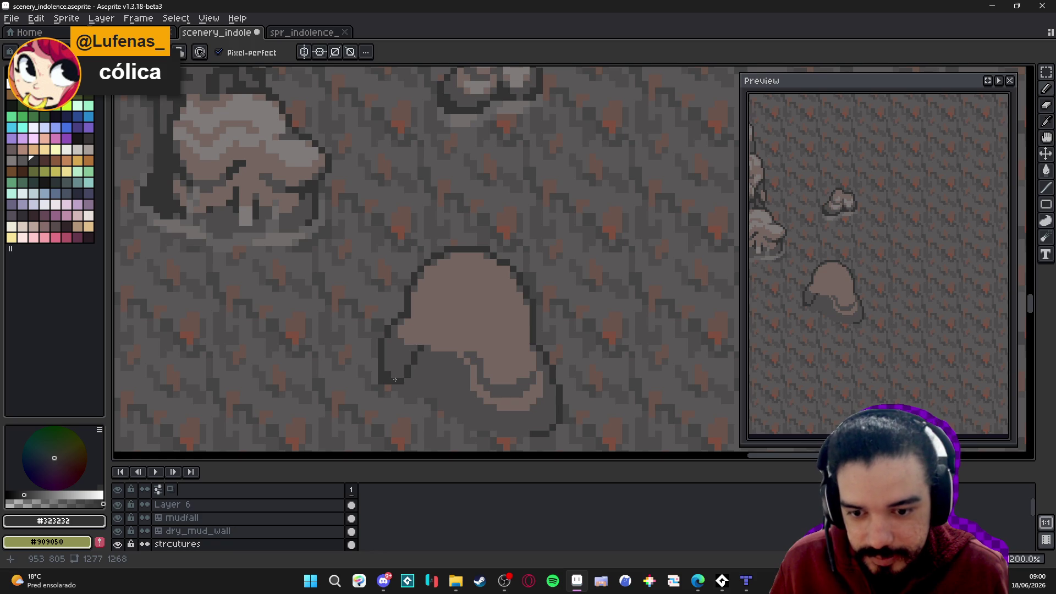
pyautogui.keyDown('alt'); pyautogui.click(415, 345); pyautogui.keyUp('alt')
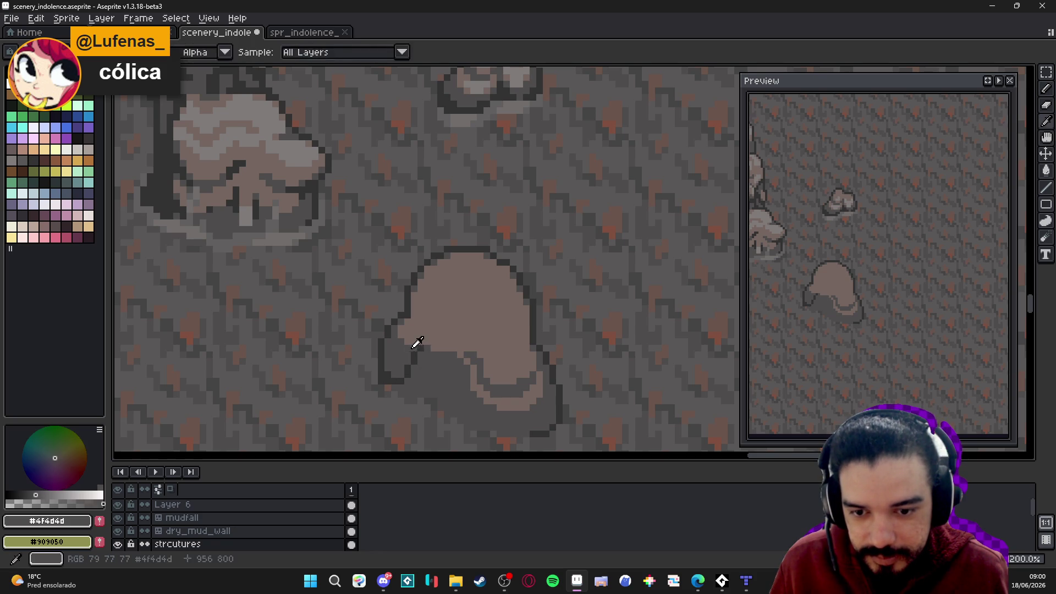
pyautogui.keyDown('alt'); pyautogui.click(418, 350); pyautogui.keyUp('alt')
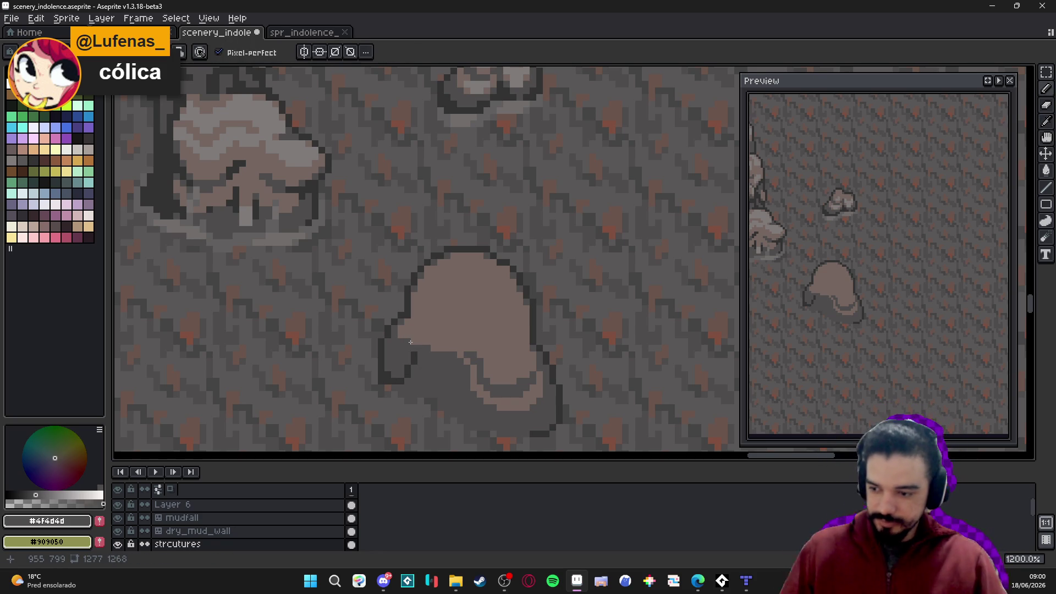
# Eyedrop the pale #807b7a from a mushroom and paint a highlight on the rock's top
pyautogui.scroll(-2, 410, 342)
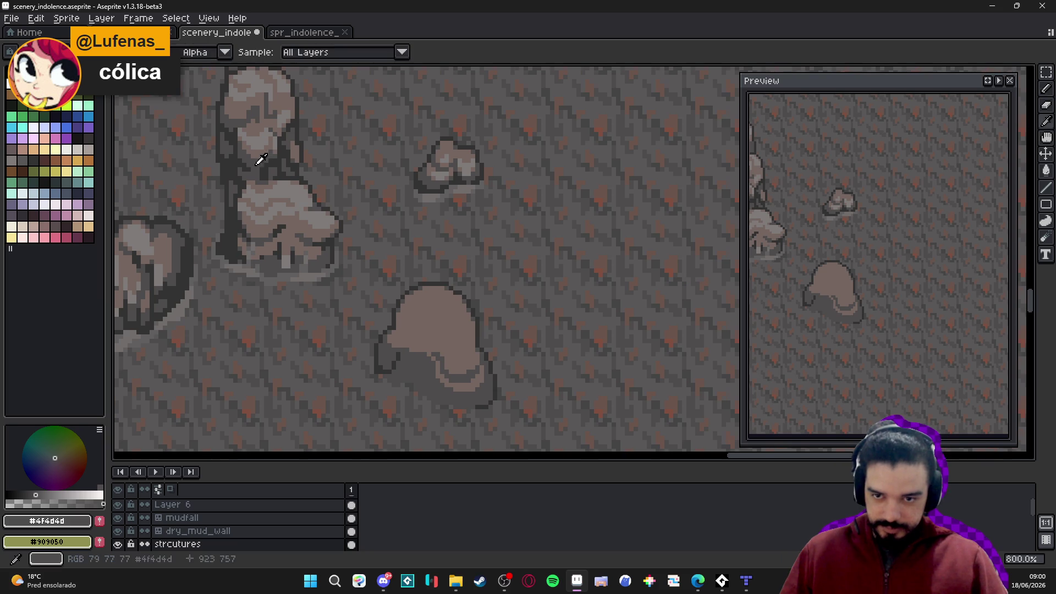
pyautogui.keyDown('alt'); pyautogui.click(443, 313); pyautogui.keyUp('alt')
pyautogui.scroll(3, 443, 313)
pyautogui.moveTo(430, 300)
pyautogui.mouseDown()
pyautogui.moveTo(467, 306)
pyautogui.moveTo(452, 321)
pyautogui.moveTo(405, 302)
pyautogui.moveTo(435, 311)
pyautogui.moveTo(407, 314)
pyautogui.moveTo(467, 319)
pyautogui.moveTo(458, 331)
pyautogui.moveTo(413, 337)
pyautogui.moveTo(415, 328)
pyautogui.moveTo(433, 342)
pyautogui.mouseUp()
pyautogui.press('ctrl')
# Undo the accidental change, then paint a pale band below the top highlight, extending it left
pyautogui.hotkey('ctrl', 'z')
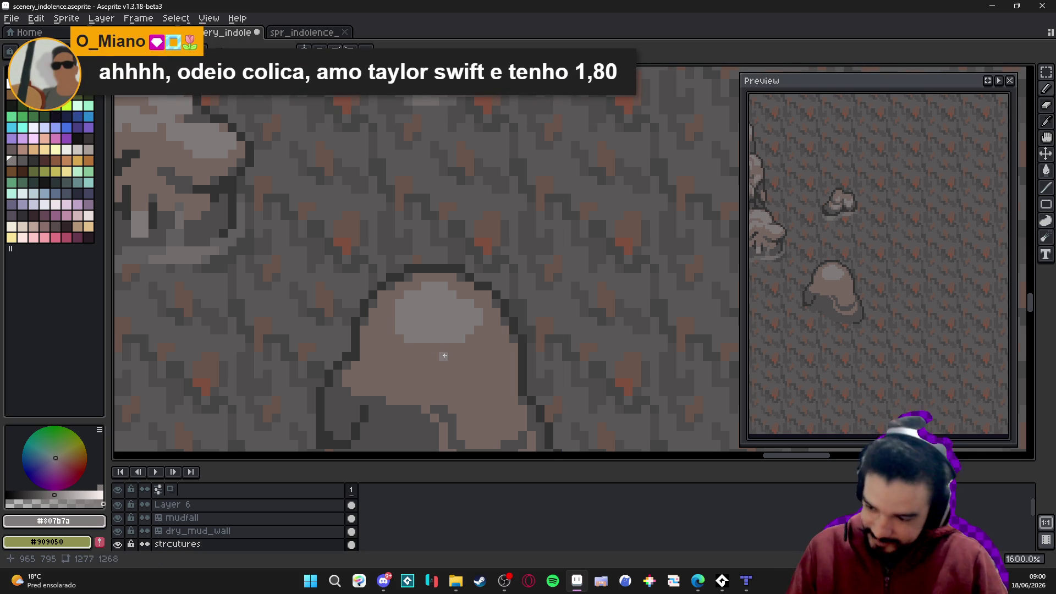
pyautogui.moveTo(457, 370)
pyautogui.mouseDown()
pyautogui.moveTo(488, 367)
pyautogui.moveTo(493, 354)
pyautogui.mouseUp()
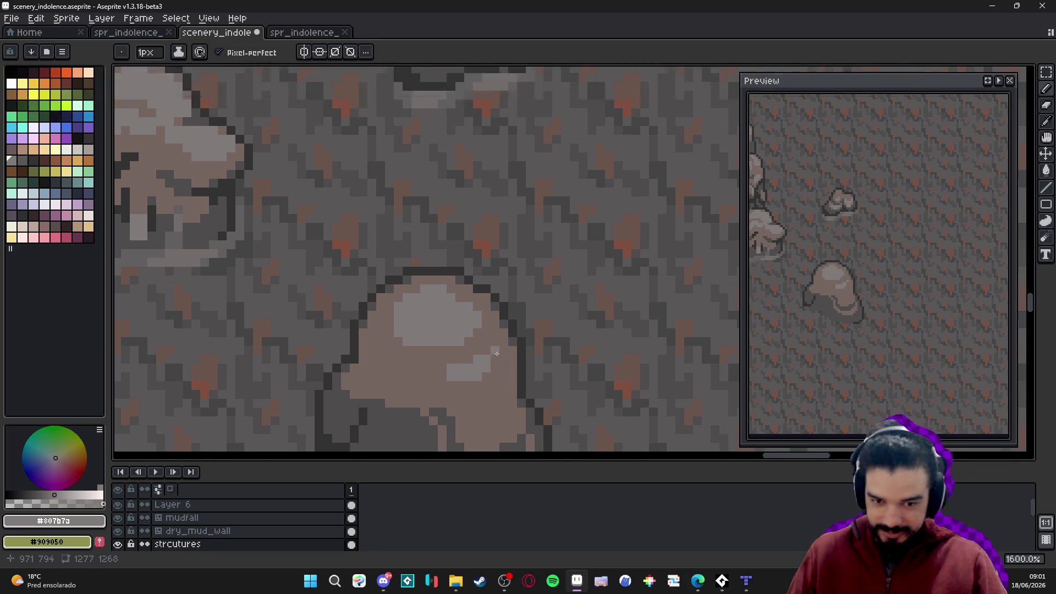
pyautogui.scroll(2, 496, 353)
pyautogui.click(401, 375)
pyautogui.click(414, 388)
pyautogui.click(401, 388)
pyautogui.click(387, 375)
pyautogui.click(388, 388)
# Darken one band pixel with #756661, then widen the pale #807b7a highlight's left edge
pyautogui.keyDown('alt'); pyautogui.click(494, 375); pyautogui.keyUp('alt')
pyautogui.click(468, 386)
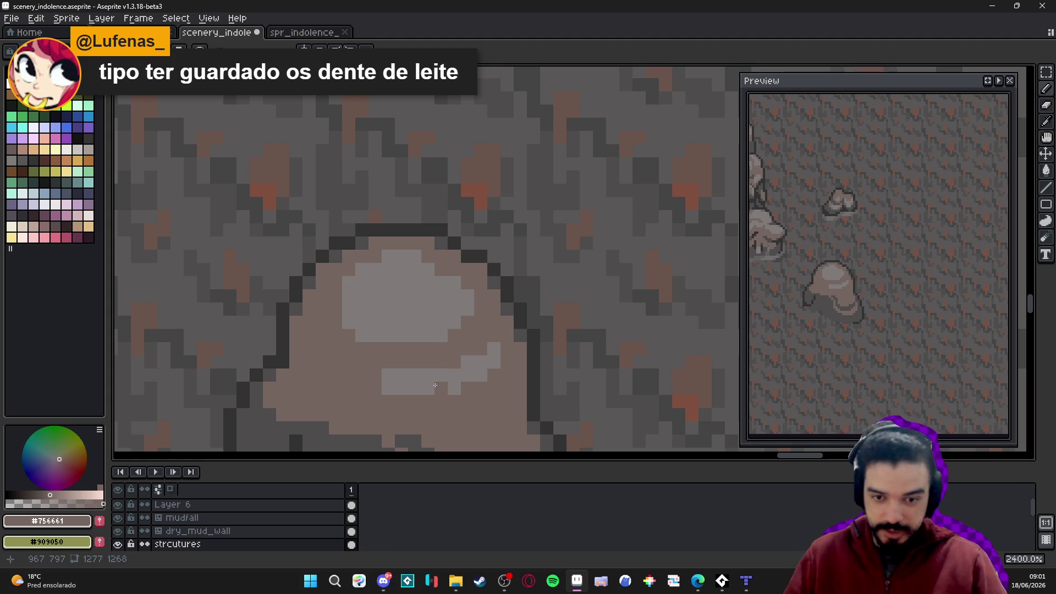
pyautogui.moveTo(433, 363); pyautogui.dragTo(459, 369)
pyautogui.keyDown('alt'); pyautogui.click(418, 385); pyautogui.keyUp('alt')
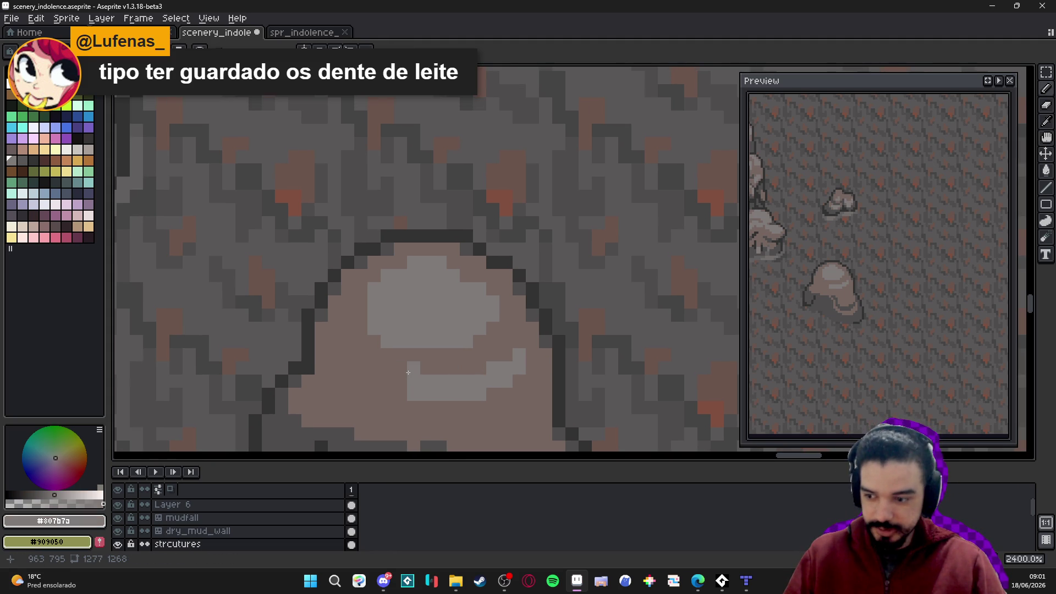
pyautogui.click(397, 372)
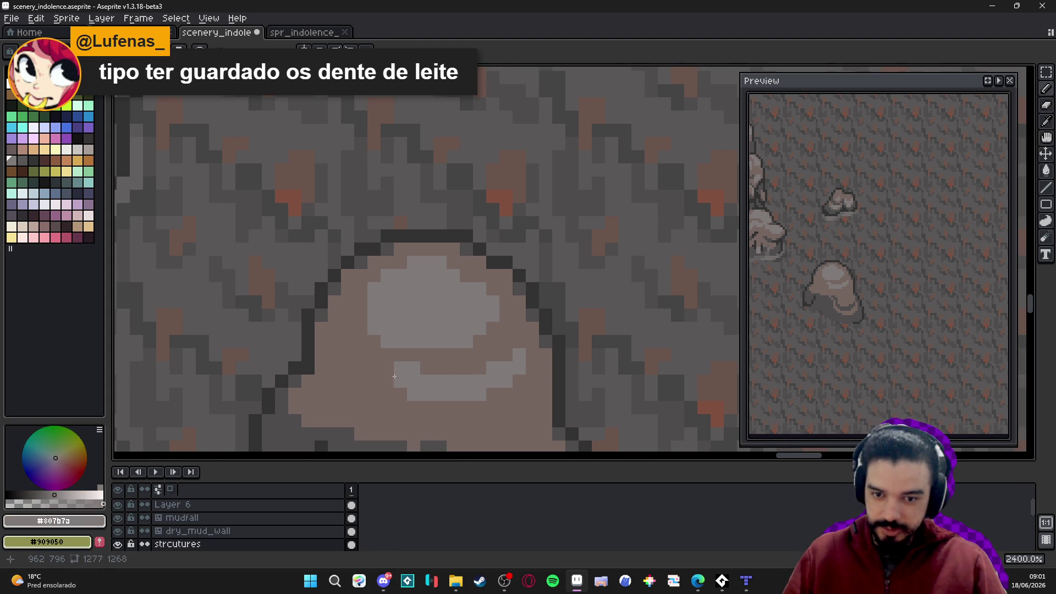
pyautogui.click(381, 356)
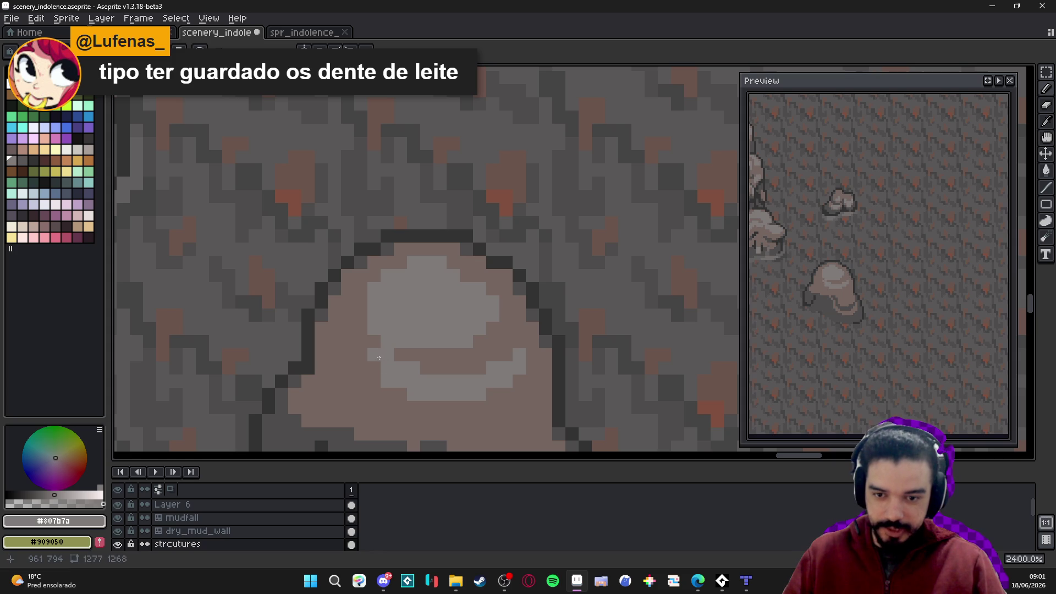
pyautogui.click(357, 328)
pyautogui.click(361, 313)
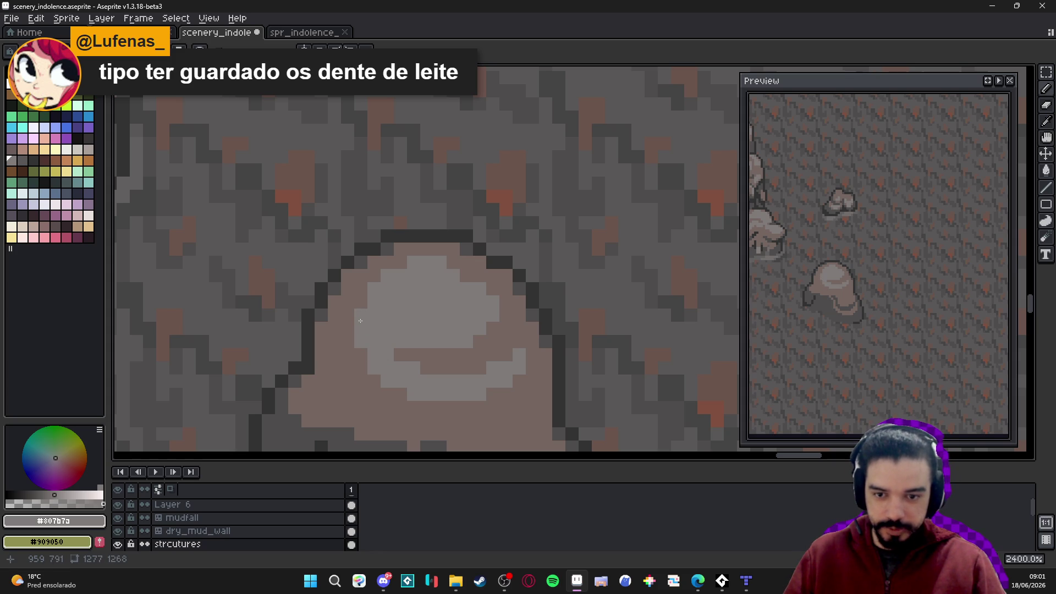
# Eyedrop the dark grey #4f4d4d, then the outline colour #323232
pyautogui.moveTo(368, 347); pyautogui.dragTo(384, 315)
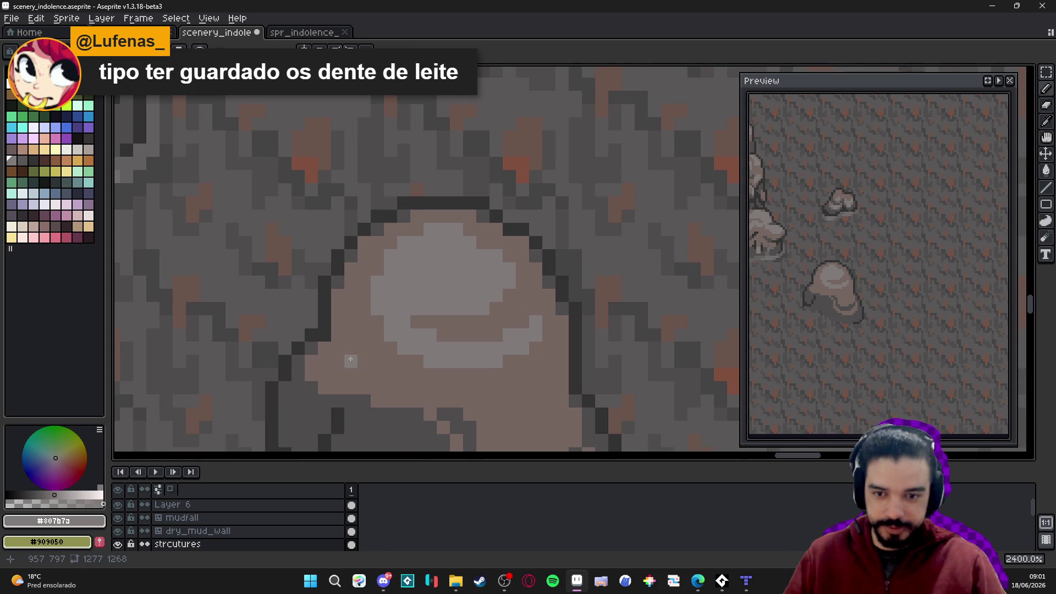
pyautogui.moveTo(529, 413); pyautogui.dragTo(479, 359)
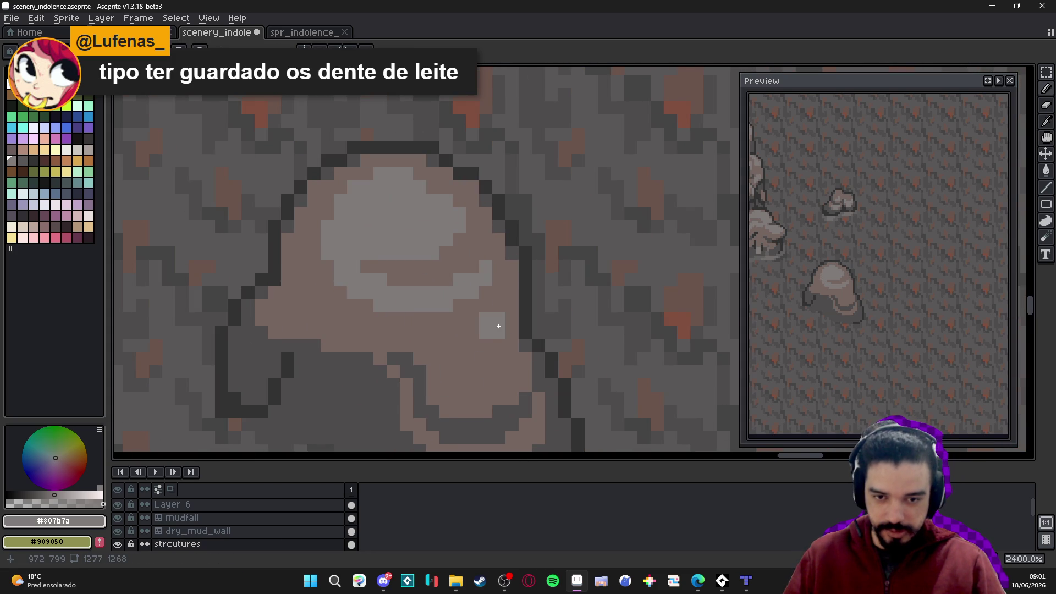
pyautogui.scroll(-1, 499, 380)
pyautogui.scroll(-4, 499, 380)
pyautogui.keyDown('alt'); pyautogui.click(547, 436); pyautogui.keyUp('alt')
pyautogui.scroll(-3, 406, 344)
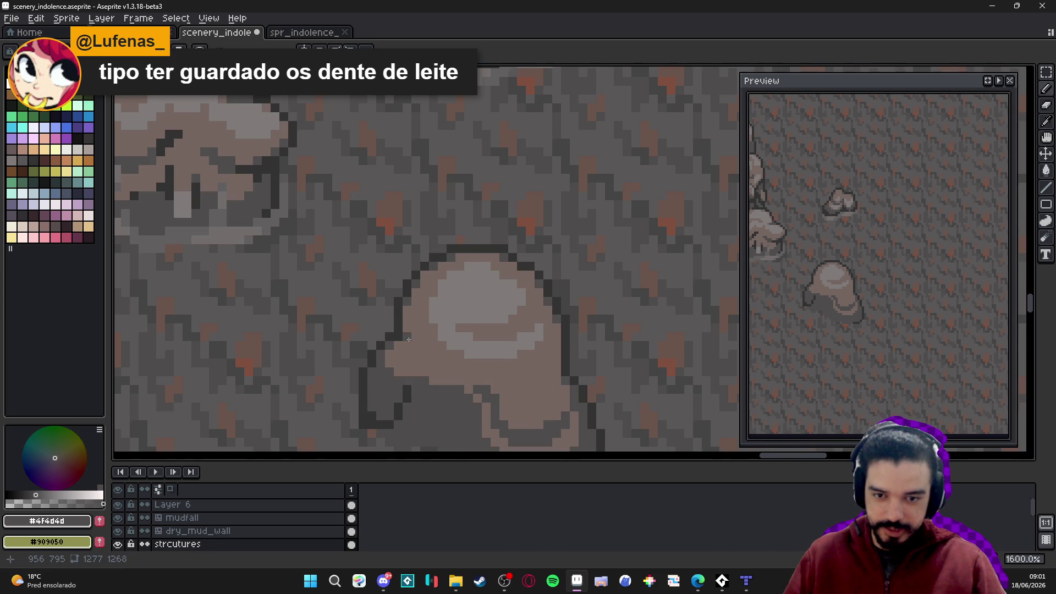
pyautogui.scroll(1, 431, 368)
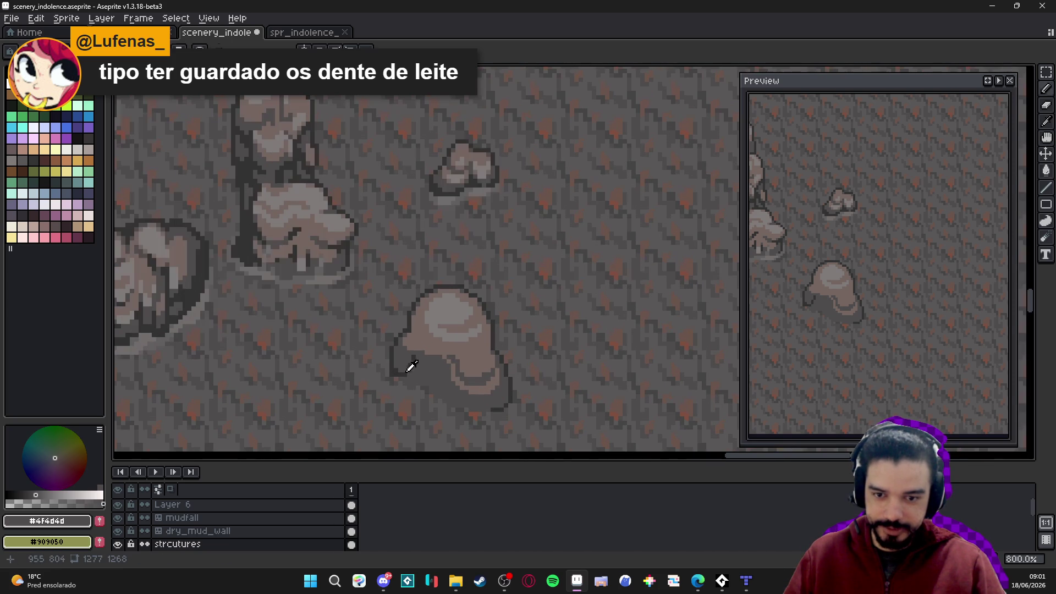
pyautogui.keyDown('alt'); pyautogui.click(405, 366); pyautogui.keyUp('alt')
pyautogui.scroll(2, 405, 366)
pyautogui.scroll(-1, 406, 366)
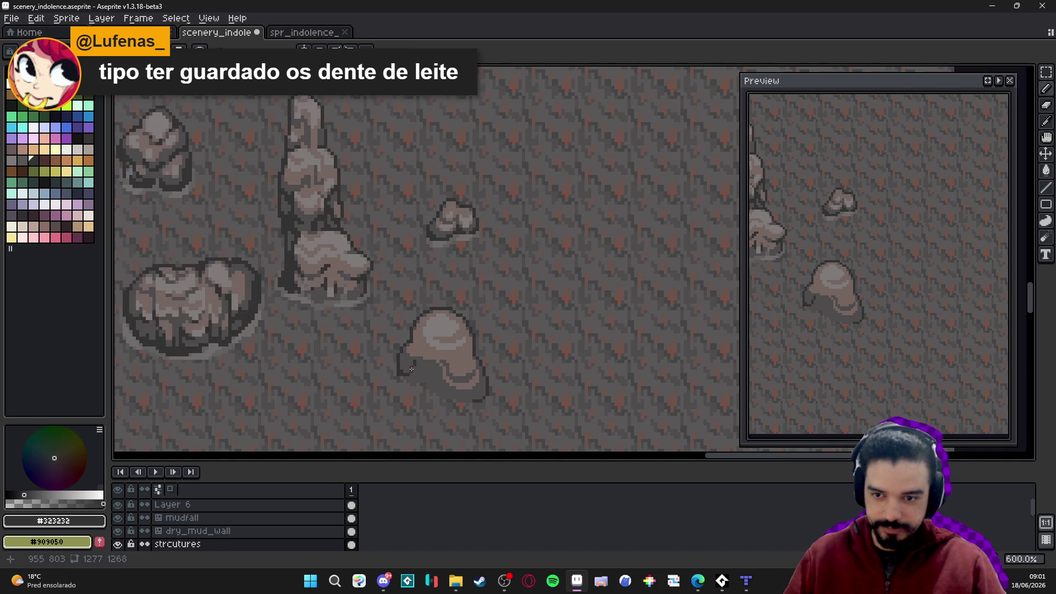
# Paint #323232 outline along the rock's lower-left side and beneath it
pyautogui.moveTo(415, 362); pyautogui.dragTo(436, 344)
pyautogui.scroll(2, 438, 344)
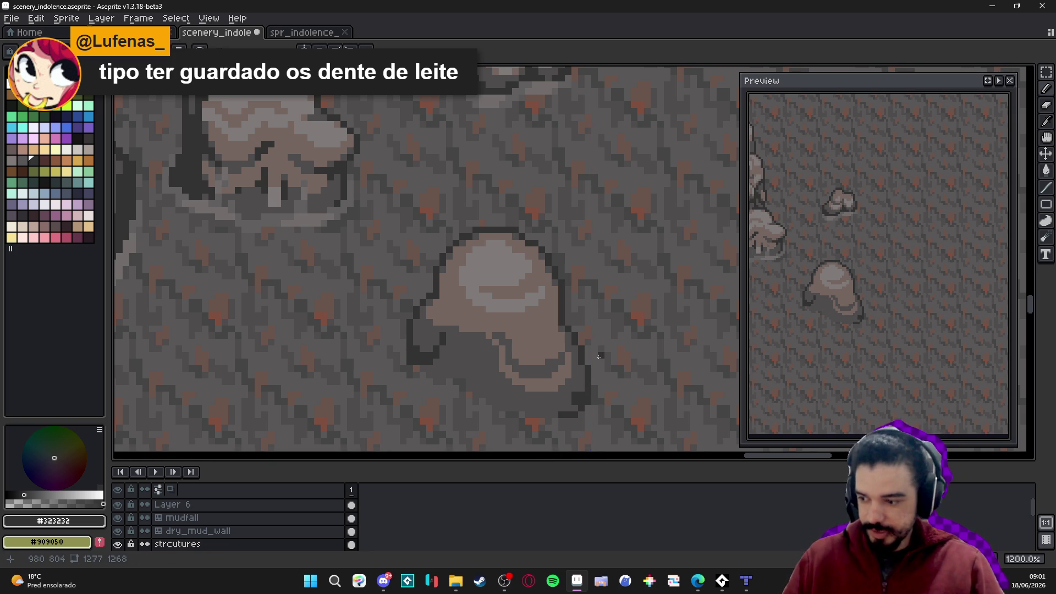
pyautogui.scroll(1, 585, 387)
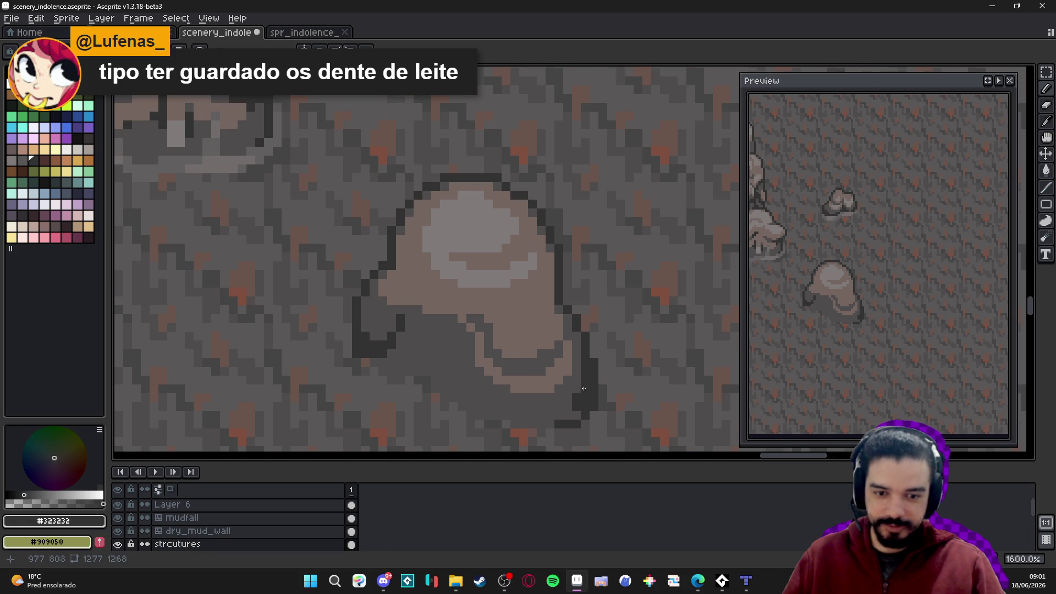
pyautogui.moveTo(570, 414)
pyautogui.mouseDown()
pyautogui.moveTo(521, 423)
pyautogui.moveTo(471, 413)
pyautogui.moveTo(424, 350)
pyautogui.mouseUp()
pyautogui.click(443, 350)
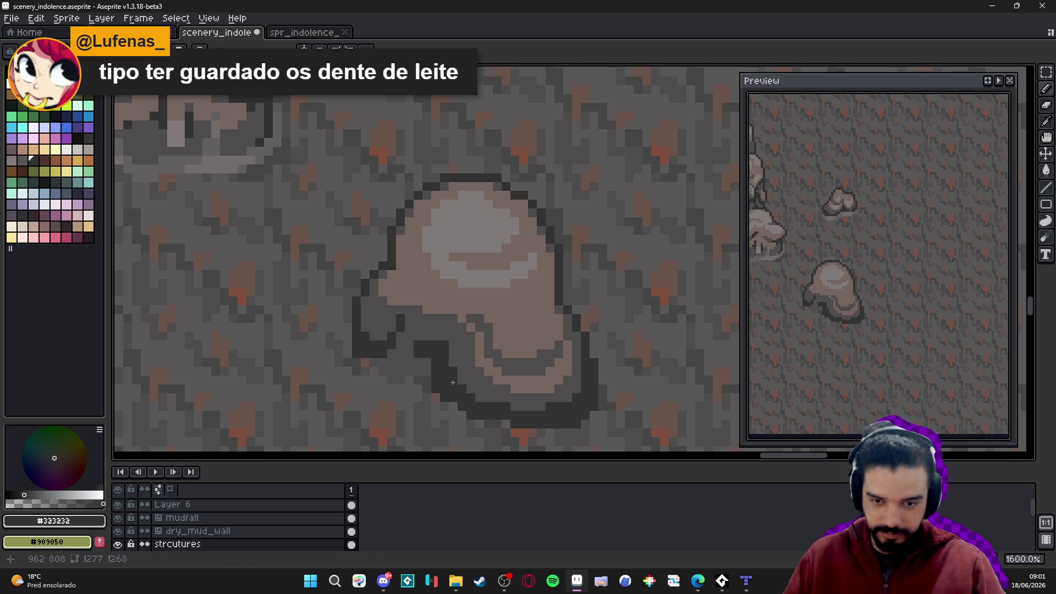
pyautogui.click(417, 367)
pyautogui.click(409, 357)
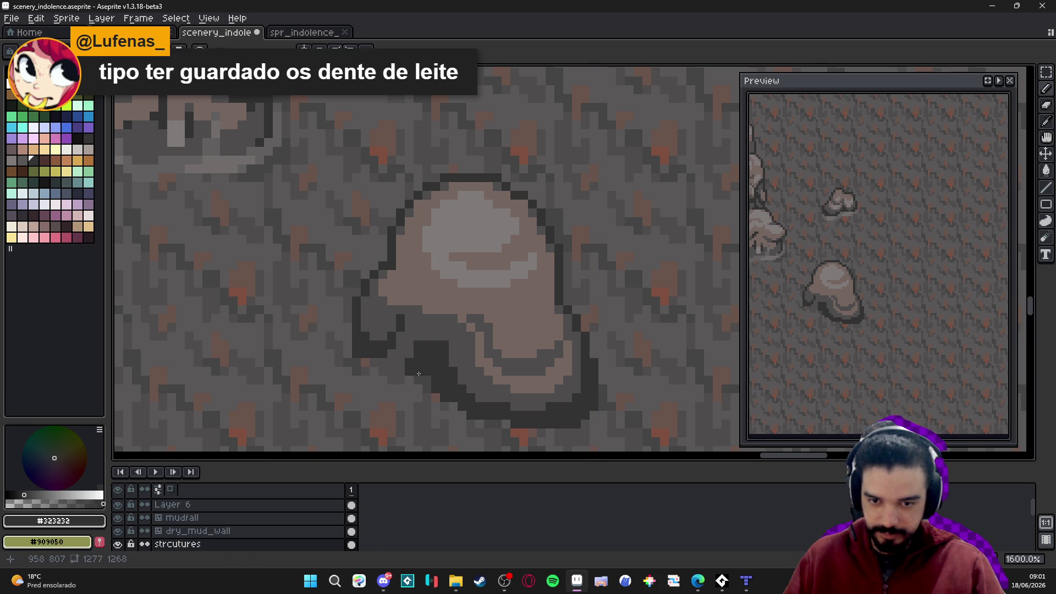
# Fill the outline's top-left corner under the rock and extend it by two pixels
pyautogui.click(411, 355)
pyautogui.click(427, 337)
pyautogui.click(435, 337)
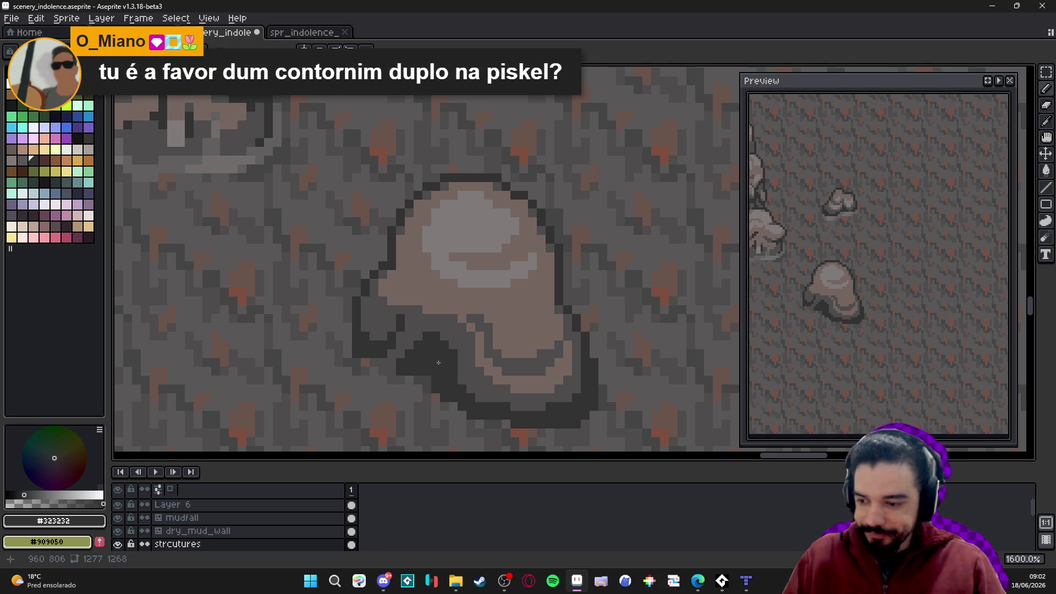
pyautogui.scroll(-4, 448, 363)
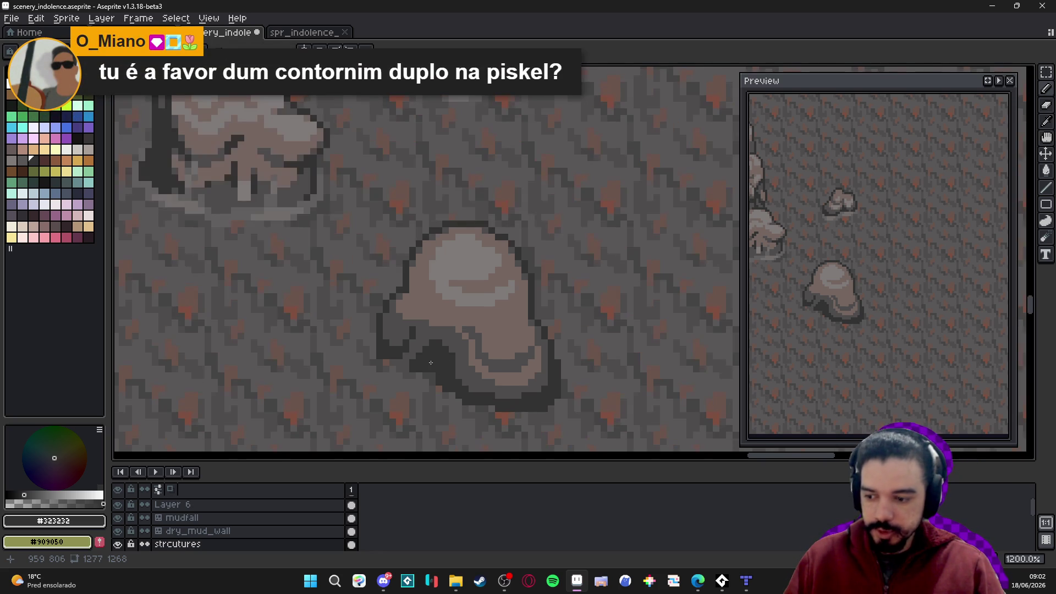
pyautogui.scroll(4, 411, 368)
pyautogui.moveTo(414, 358); pyautogui.dragTo(423, 358)
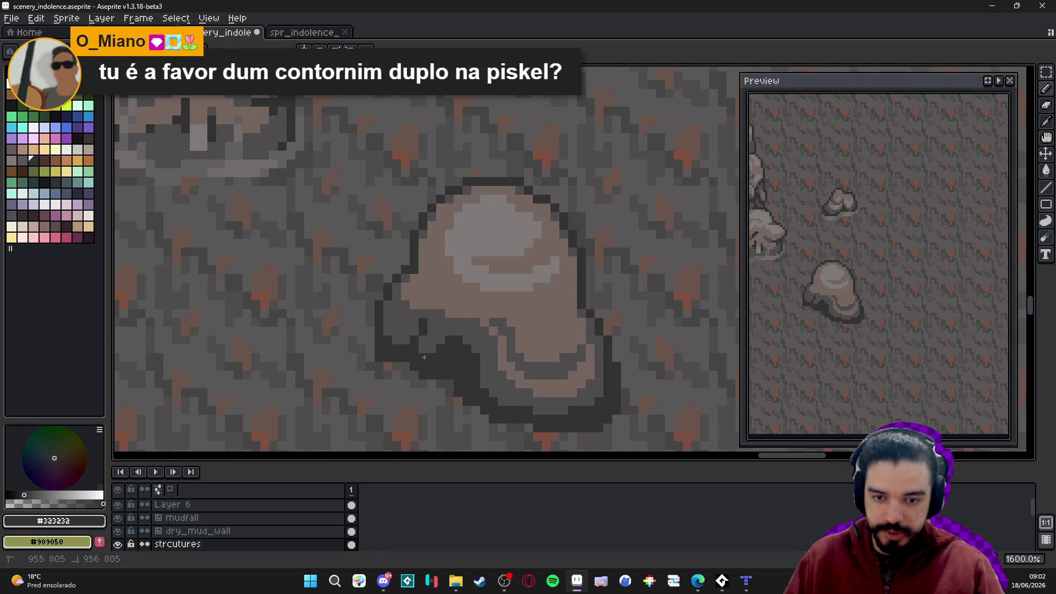
pyautogui.scroll(-2, 404, 364)
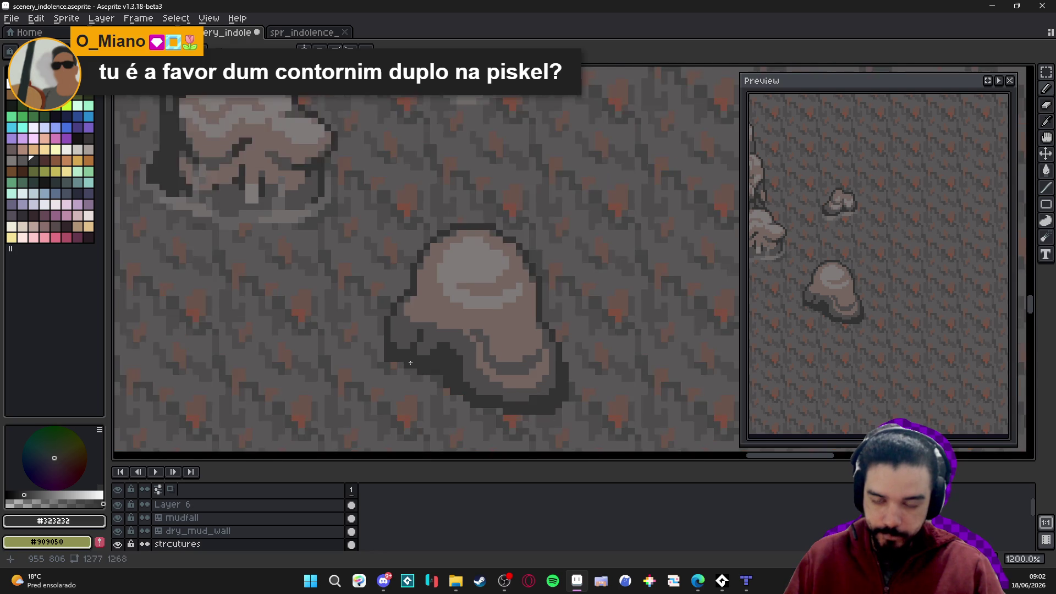
pyautogui.scroll(2, 365, 347)
pyautogui.scroll(-3, 370, 349)
pyautogui.scroll(5, 475, 387)
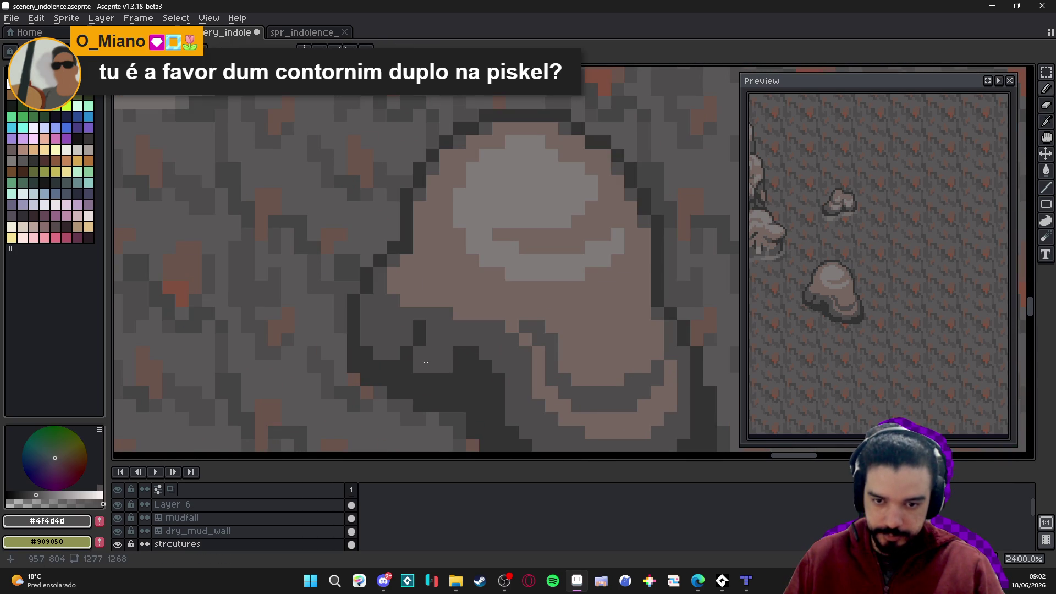
# Add one more dark outline pixel, then lighten outline pixels below the rock
pyautogui.click(420, 366)
pyautogui.moveTo(462, 363)
pyautogui.mouseDown()
pyautogui.moveTo(459, 379)
pyautogui.moveTo(433, 393)
pyautogui.mouseUp()
pyautogui.click(433, 380)
pyautogui.click(446, 392)
pyautogui.click(459, 392)
pyautogui.click(472, 353)
pyautogui.click(472, 366)
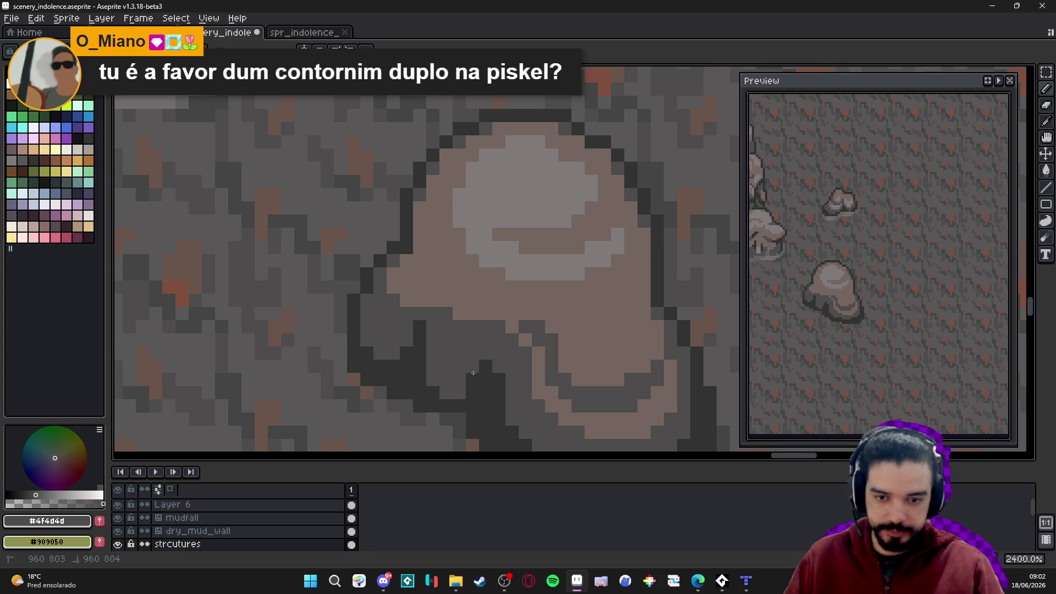
pyautogui.scroll(-4, 478, 380)
pyautogui.scroll(4, 484, 385)
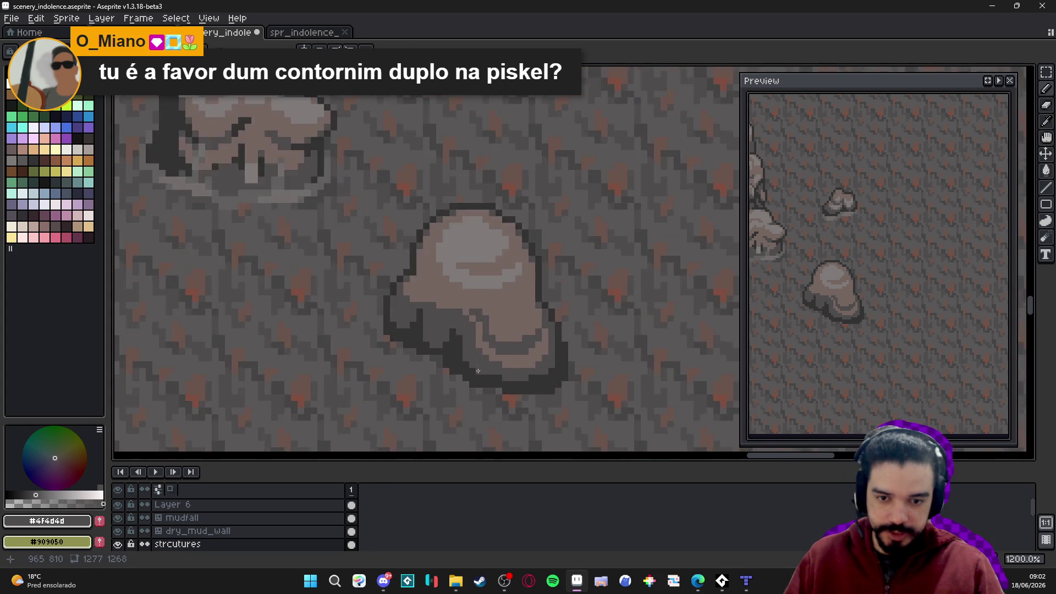
# Pick the darkest outline grey and repaint a column of outline pixels lighter
pyautogui.press('m')
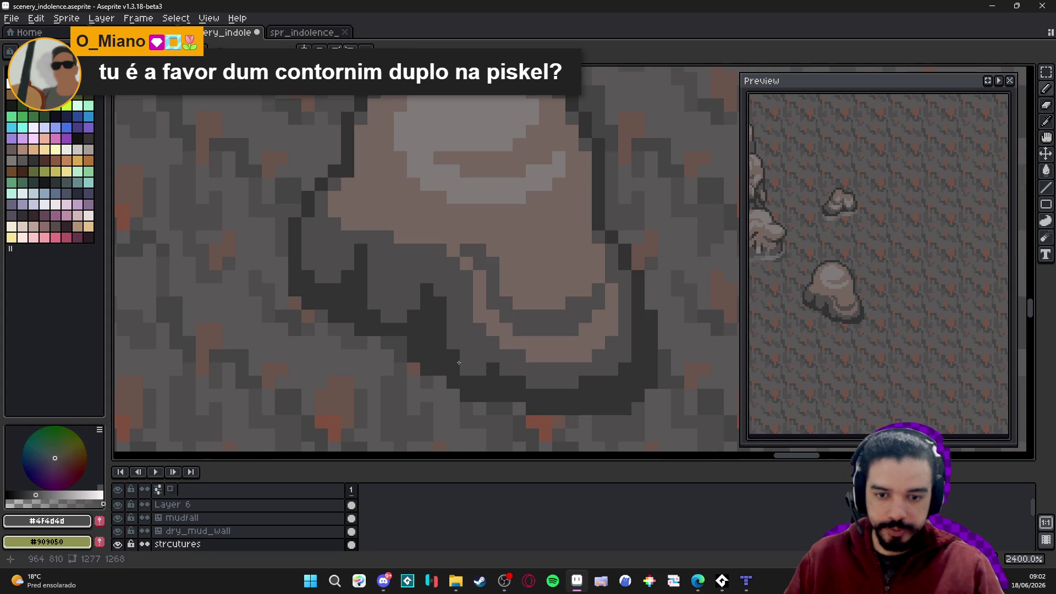
pyautogui.keyDown('alt'); pyautogui.click(494, 371); pyautogui.keyUp('alt')
pyautogui.scroll(-1, 495, 371)
pyautogui.moveTo(512, 327); pyautogui.dragTo(555, 347)
pyautogui.scroll(1, 519, 324)
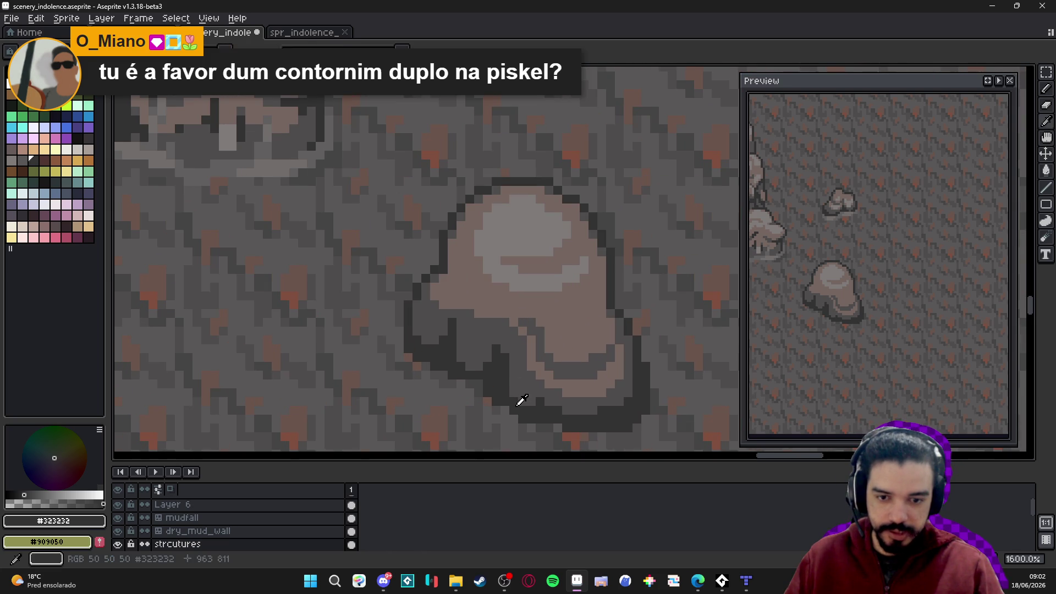
pyautogui.keyDown('alt'); pyautogui.click(512, 388); pyautogui.keyUp('alt')
pyautogui.moveTo(505, 393); pyautogui.dragTo(503, 358)
pyautogui.keyDown('alt'); pyautogui.click(525, 398); pyautogui.keyUp('alt')
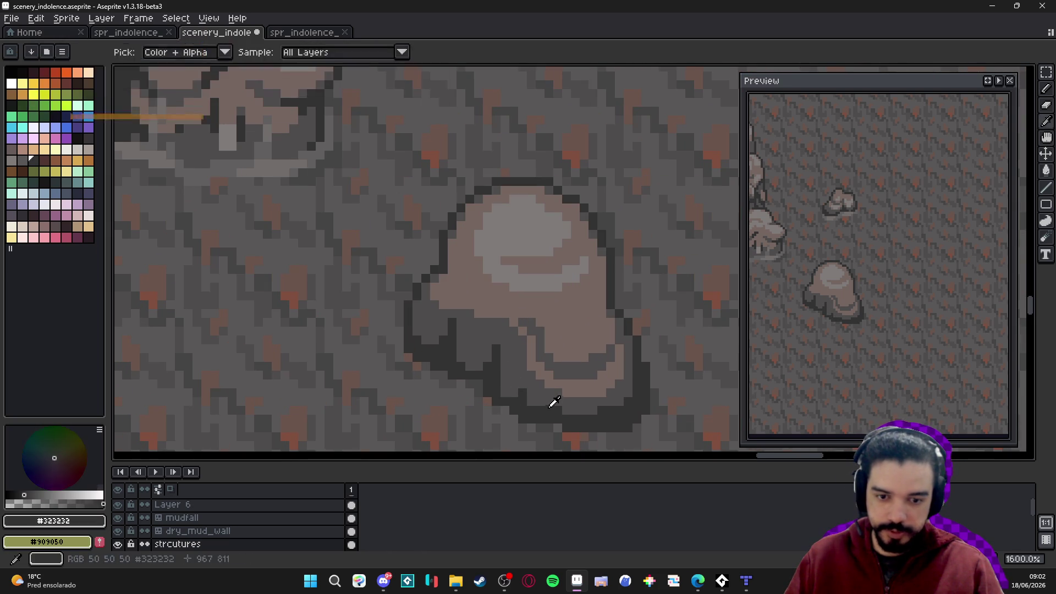
pyautogui.moveTo(538, 398); pyautogui.dragTo(549, 394)
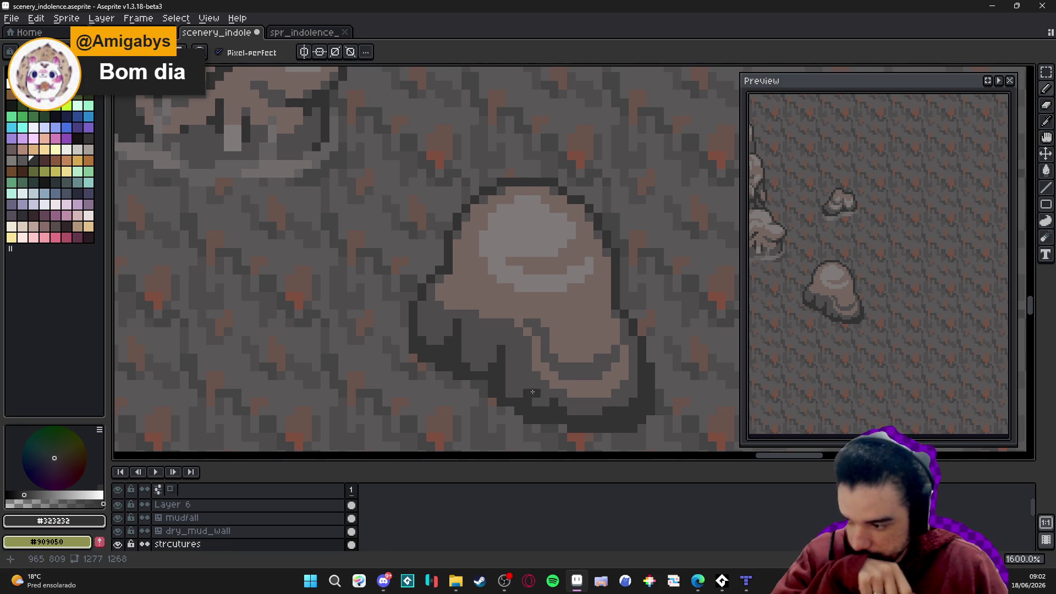
pyautogui.scroll(-3, 483, 389)
pyautogui.scroll(3, 483, 389)
# Paint #756661 mid-tone into the shadow and a #4f4d4d column down the rock's left edge
pyautogui.keyDown('alt'); pyautogui.click(486, 372); pyautogui.keyUp('alt')
pyautogui.moveTo(486, 371)
pyautogui.mouseDown()
pyautogui.moveTo(482, 356)
pyautogui.moveTo(486, 381)
pyautogui.mouseUp()
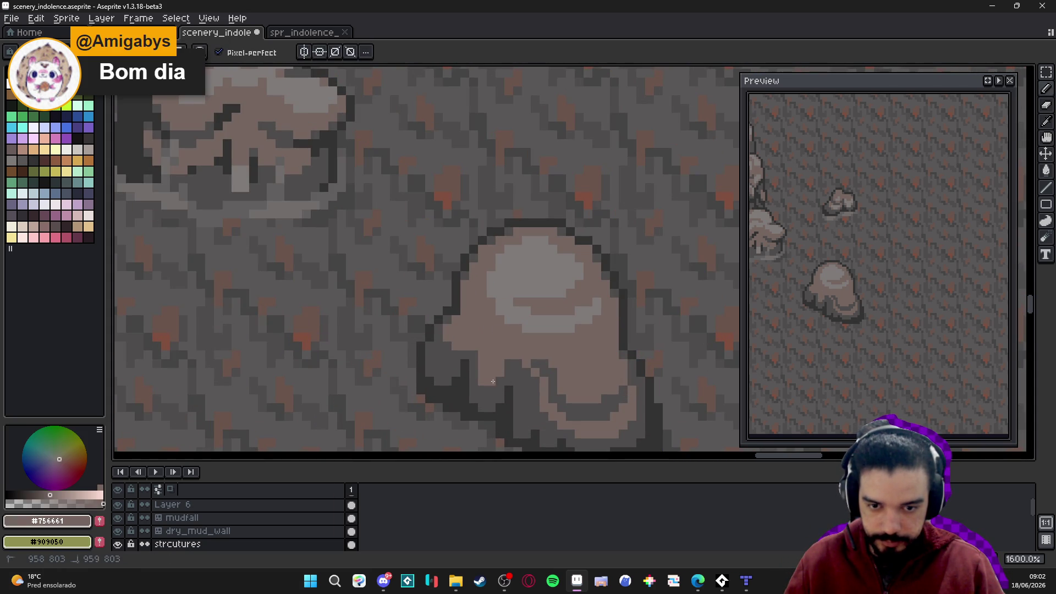
pyautogui.keyDown('alt'); pyautogui.click(445, 348); pyautogui.keyUp('alt')
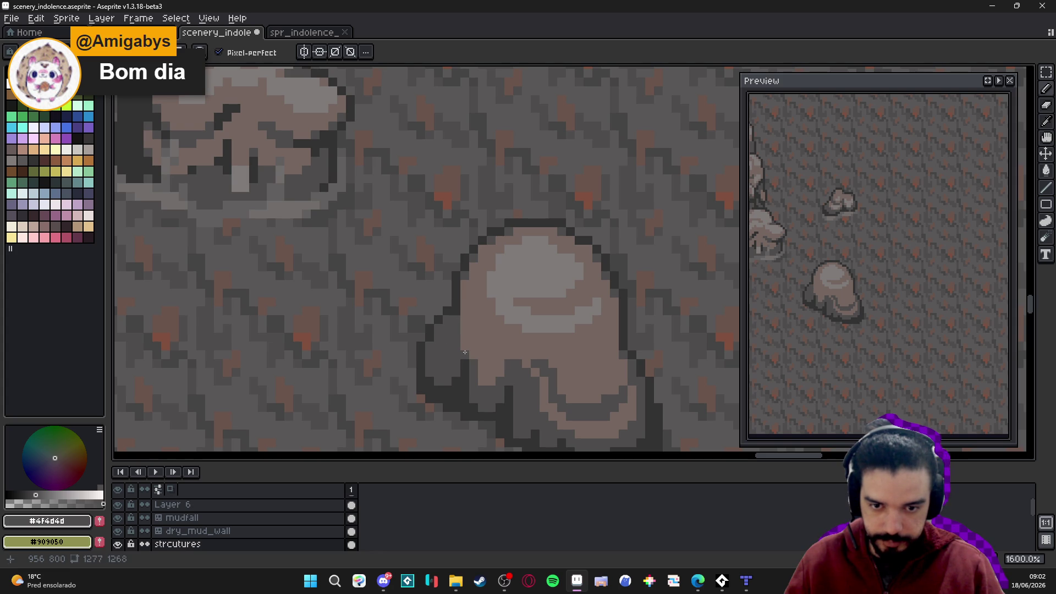
pyautogui.moveTo(462, 342); pyautogui.dragTo(466, 282)
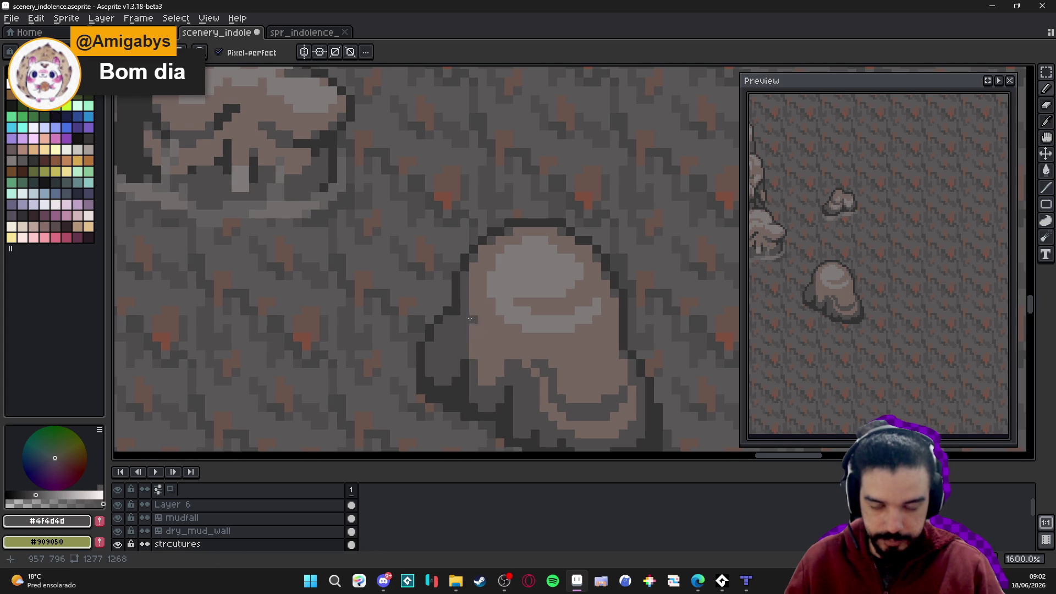
pyautogui.scroll(-3, 499, 303)
pyautogui.scroll(2, 501, 323)
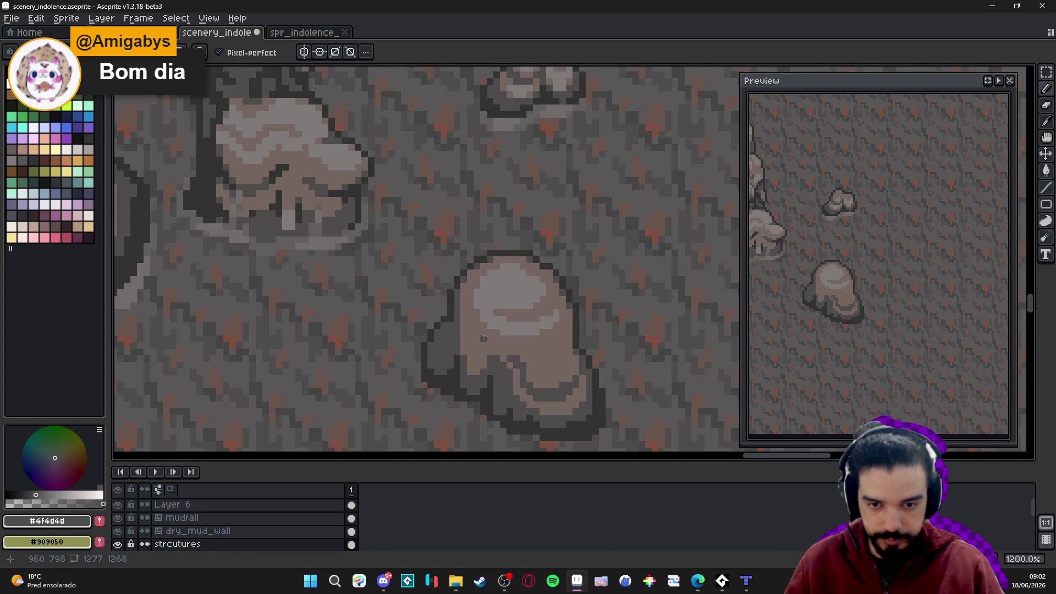
# Paint a small dark grey patch on the rock, then re-pick the mid-tone #756661
pyautogui.keyDown('alt'); pyautogui.click(497, 332); pyautogui.keyUp('alt')
pyautogui.scroll(2, 497, 332)
pyautogui.scroll(-3, 455, 339)
pyautogui.scroll(2, 473, 352)
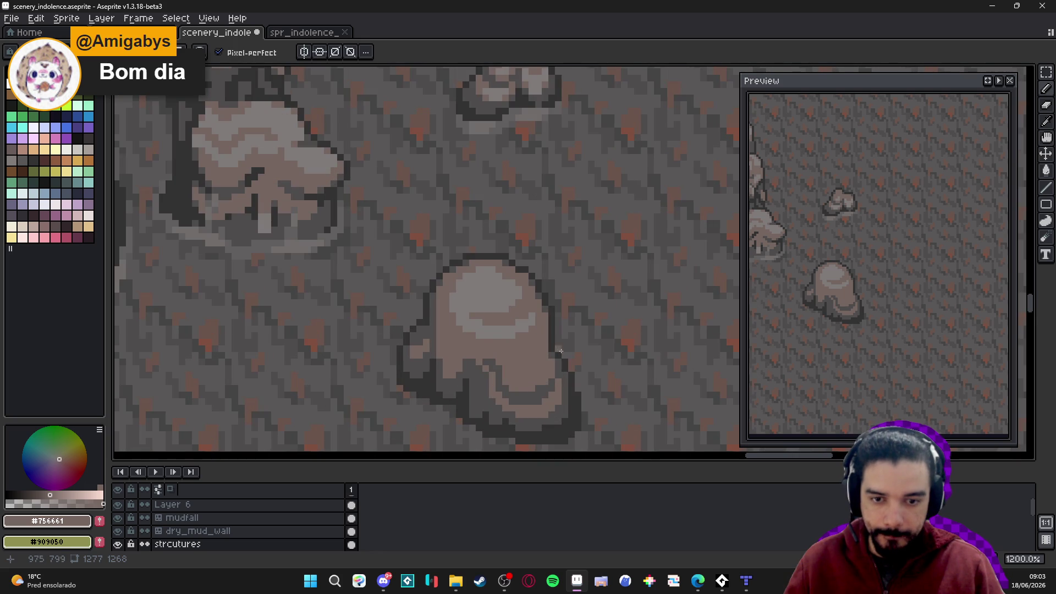
pyautogui.scroll(1, 553, 352)
pyautogui.keyDown('alt'); pyautogui.click(543, 356); pyautogui.keyUp('alt')
pyautogui.moveTo(526, 369)
pyautogui.mouseDown()
pyautogui.moveTo(517, 357)
pyautogui.moveTo(530, 365)
pyautogui.mouseUp()
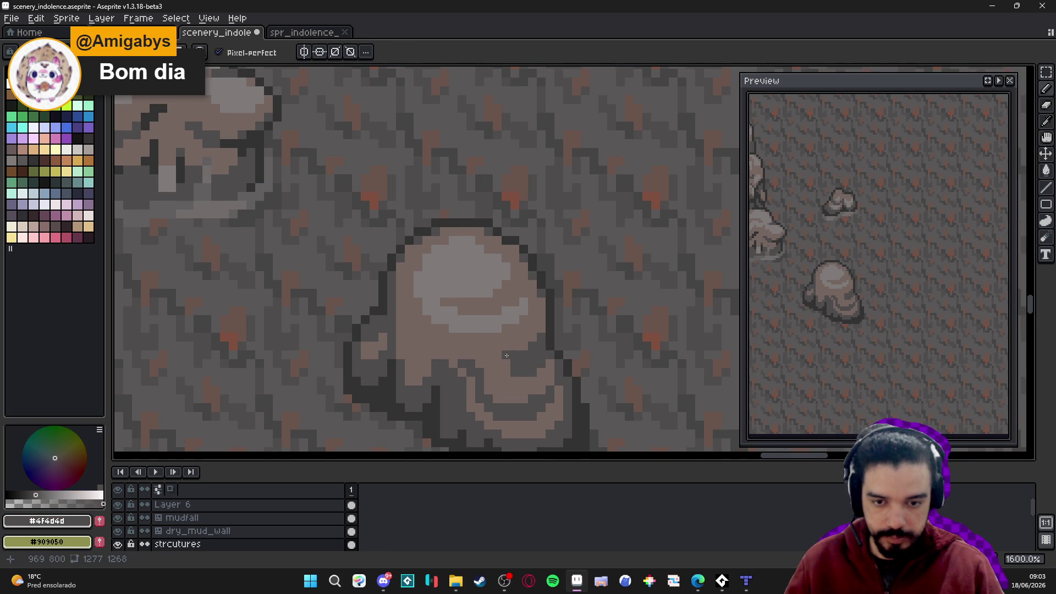
pyautogui.scroll(2, 498, 361)
pyautogui.hscroll(-2, 498, 360)
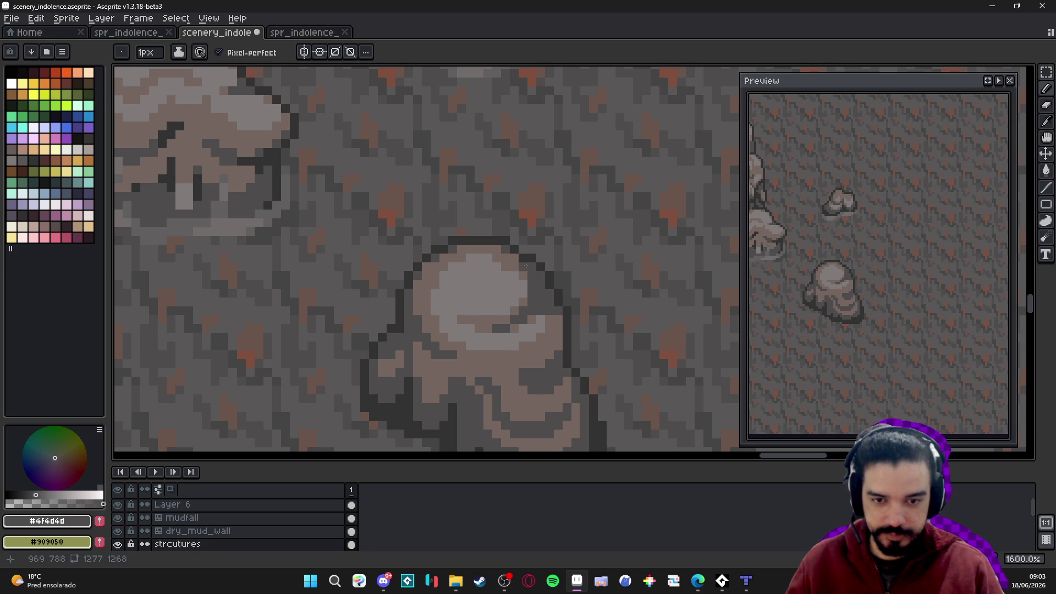
pyautogui.keyDown('alt'); pyautogui.click(527, 290); pyautogui.keyUp('alt')
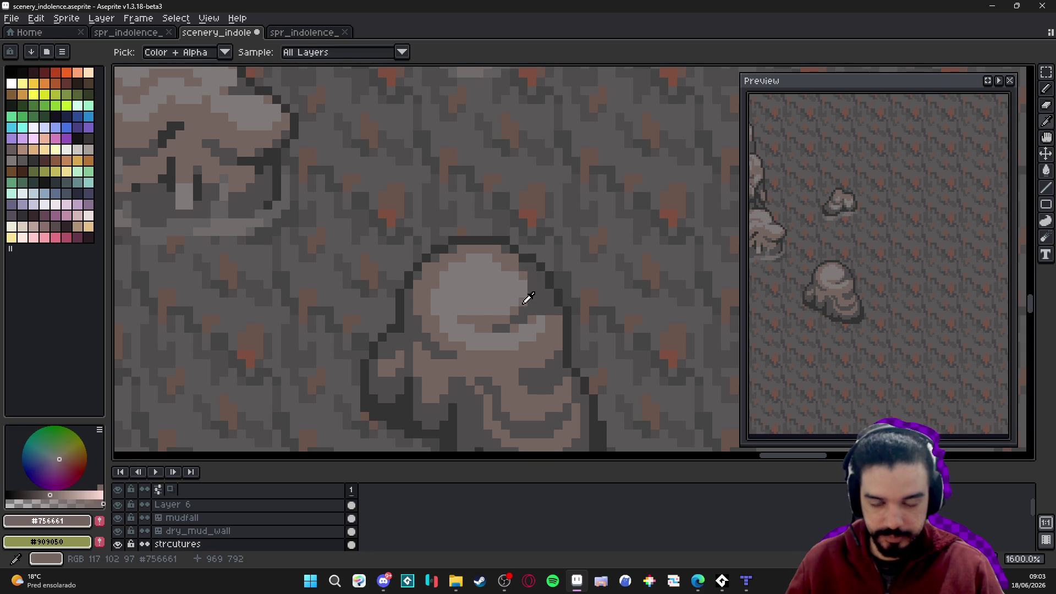
# Darken the rock's light top with a 2px brush and save the tileset
pyautogui.press('+')
pyautogui.moveTo(503, 283)
pyautogui.mouseDown()
pyautogui.moveTo(461, 279)
pyautogui.moveTo(455, 267)
pyautogui.moveTo(497, 269)
pyautogui.mouseUp()
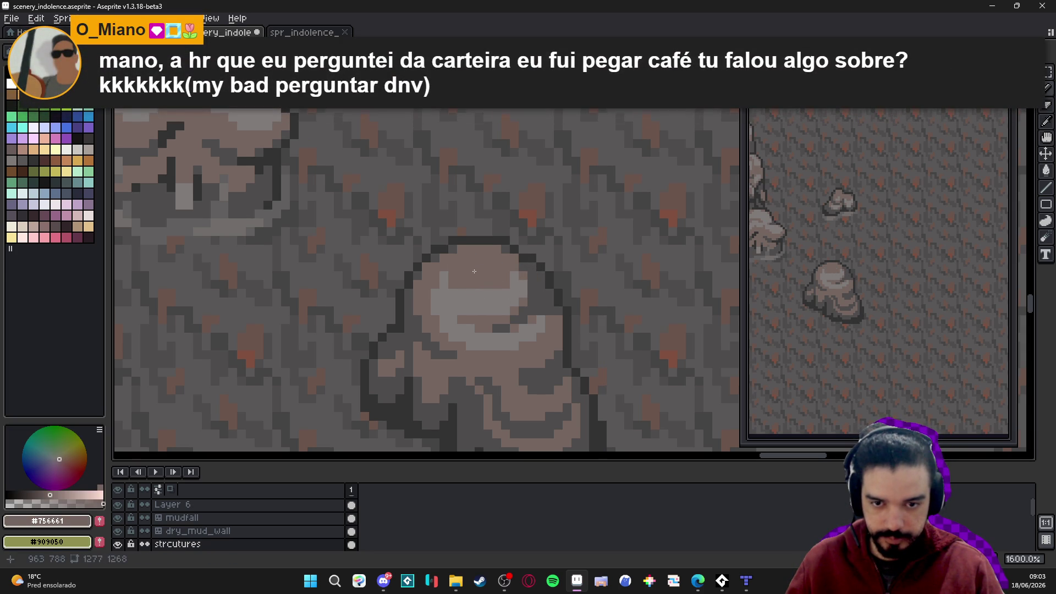
pyautogui.keyDown('alt'); pyautogui.click(457, 300); pyautogui.keyUp('alt')
pyautogui.hotkey('ctrl', 's')
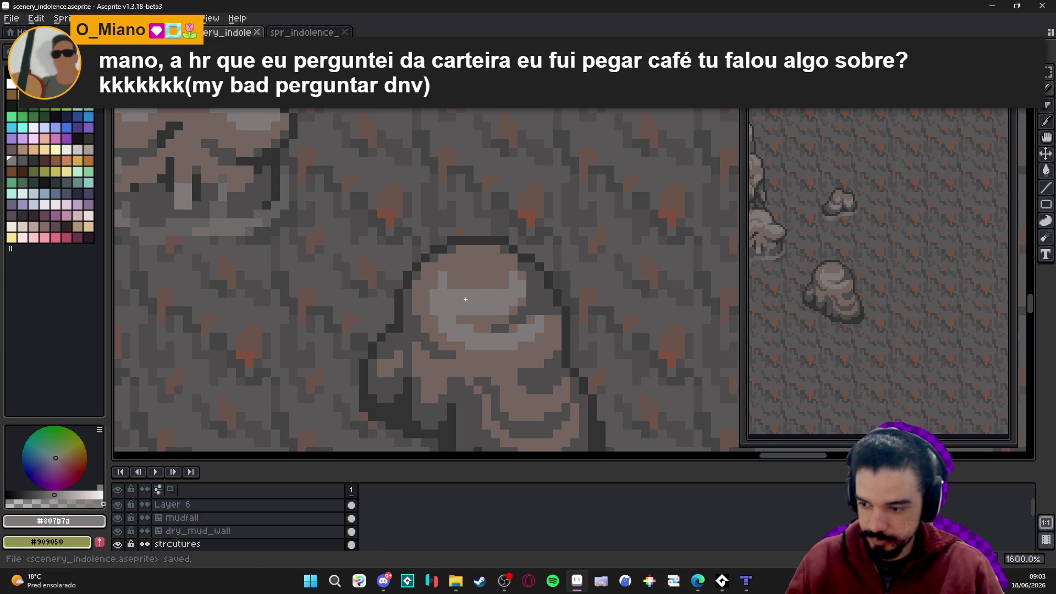
# Add two highlight pixels on the rock top and darken two with the mid-tone
pyautogui.scroll(2, 468, 301)
pyautogui.click(459, 281)
pyautogui.click(514, 285)
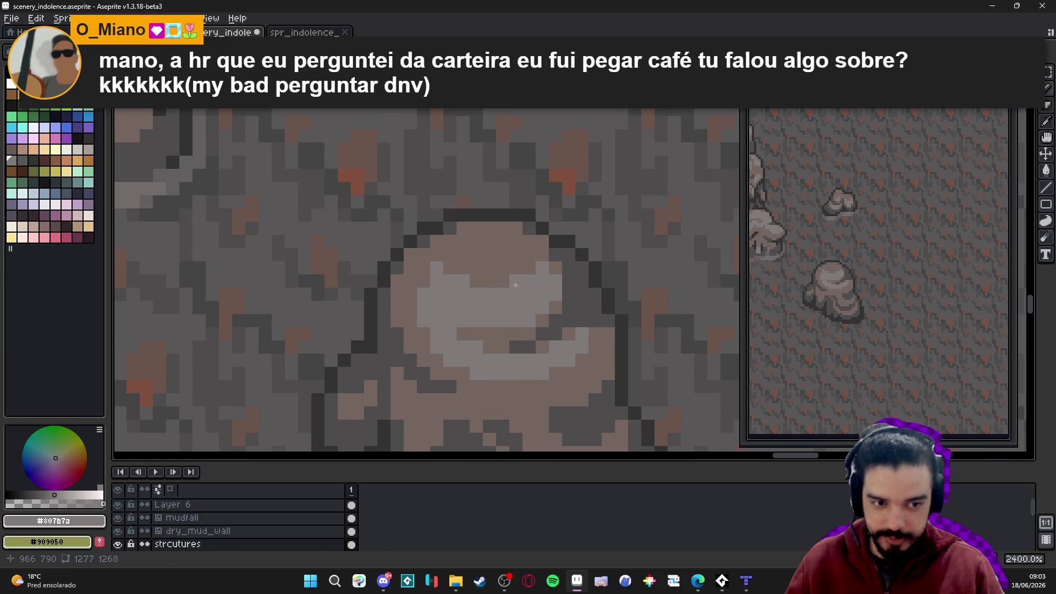
pyautogui.keyDown('alt'); pyautogui.click(556, 300); pyautogui.keyUp('alt')
pyautogui.moveTo(556, 281); pyautogui.dragTo(551, 297)
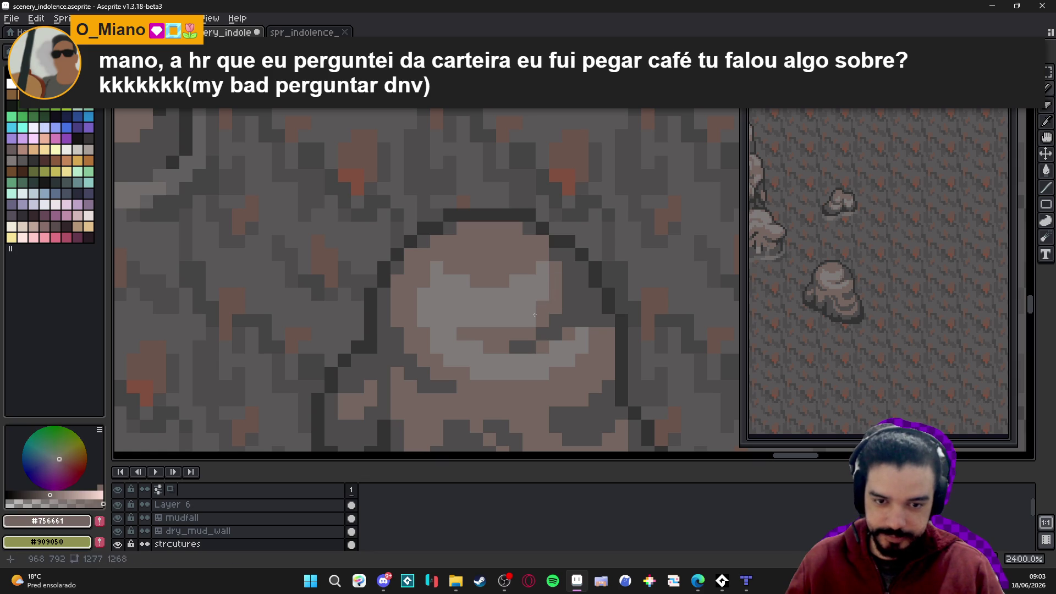
pyautogui.keyDown('alt'); pyautogui.click(497, 315); pyautogui.keyUp('alt')
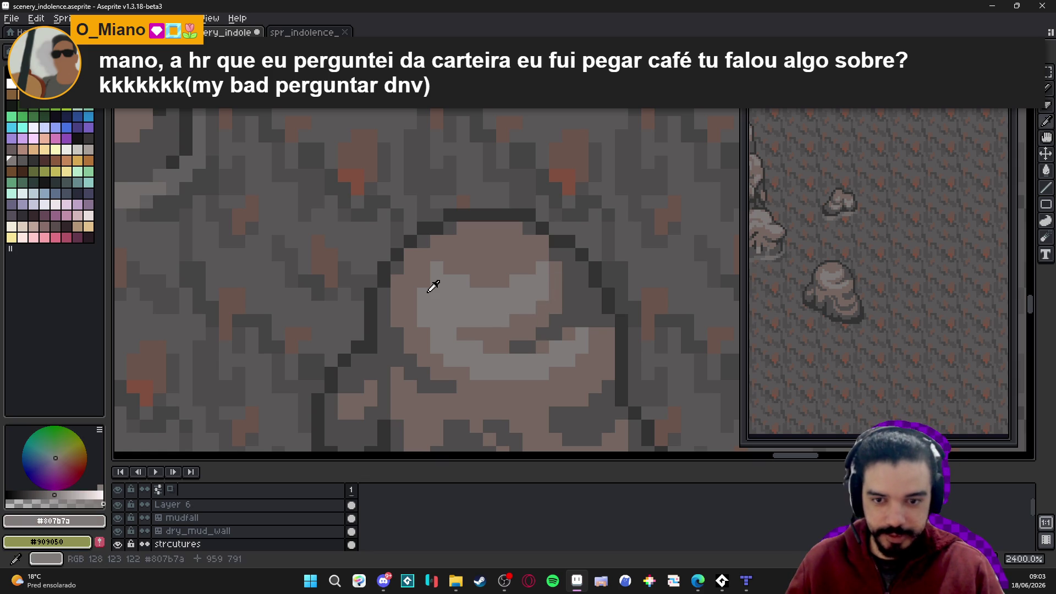
pyautogui.scroll(-3, 494, 333)
pyautogui.scroll(3, 494, 334)
# Darken a row of highlight pixels, then paint a light highlight row across the rock
pyautogui.keyDown('alt'); pyautogui.click(506, 311); pyautogui.keyUp('alt')
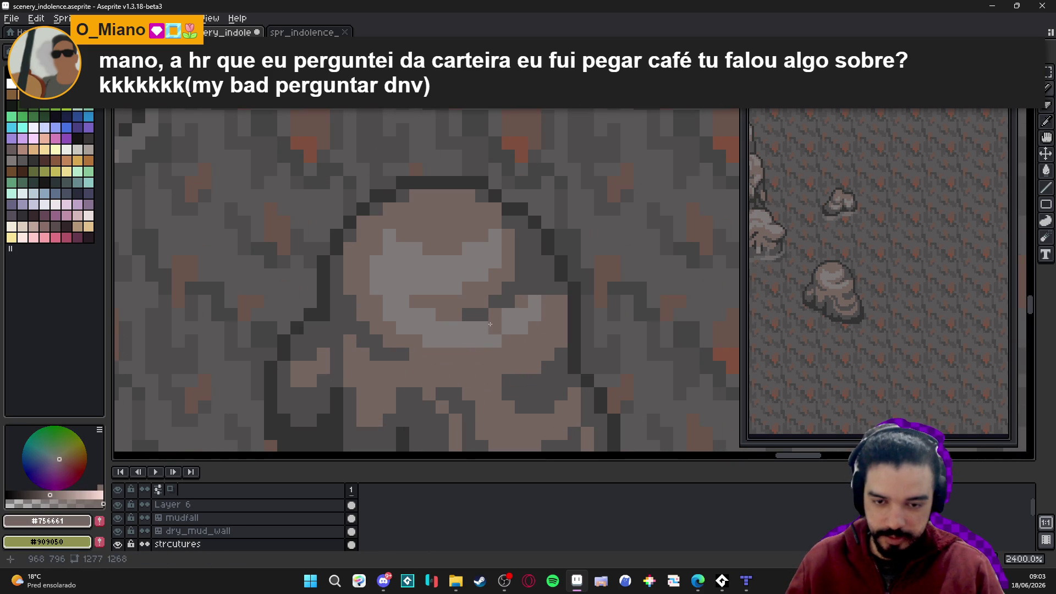
pyautogui.moveTo(444, 320); pyautogui.dragTo(433, 330)
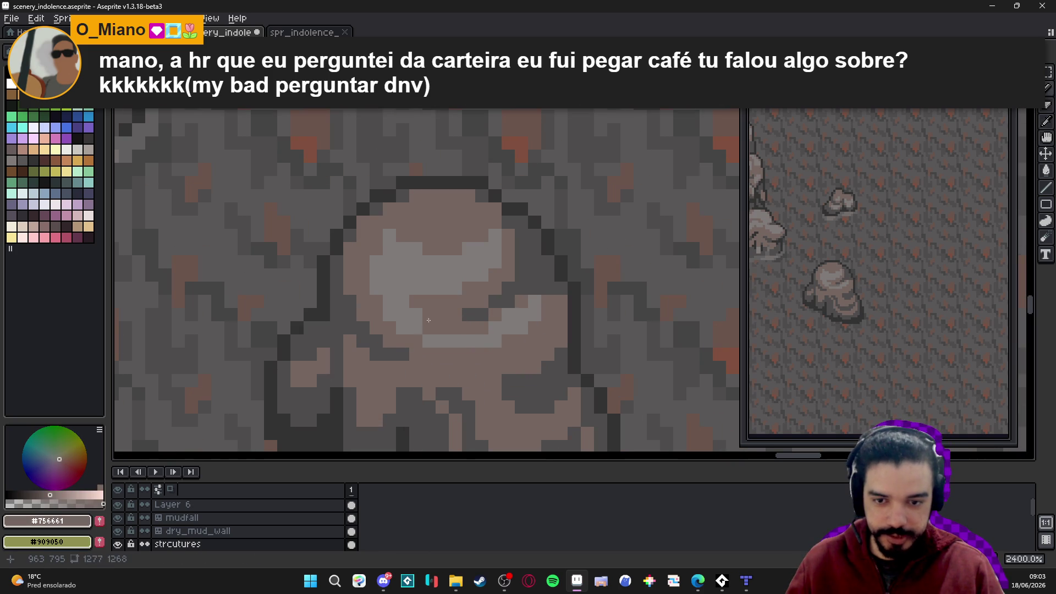
pyautogui.click(495, 329)
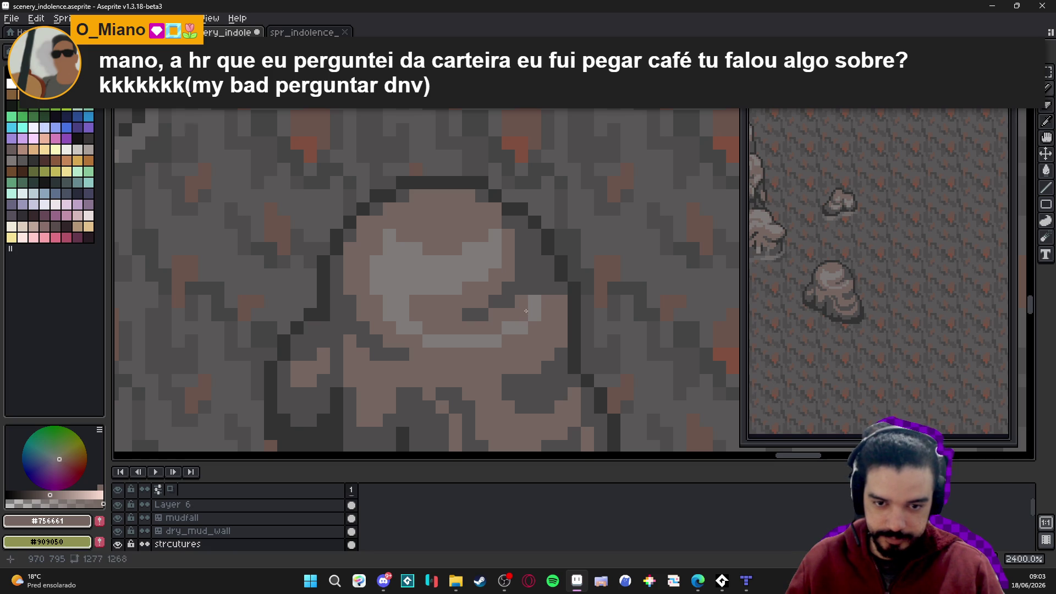
pyautogui.keyDown('alt'); pyautogui.click(484, 338); pyautogui.keyUp('alt')
pyautogui.moveTo(442, 354)
pyautogui.mouseDown()
pyautogui.moveTo(429, 354)
pyautogui.moveTo(495, 355)
pyautogui.mouseUp()
pyautogui.click(389, 328)
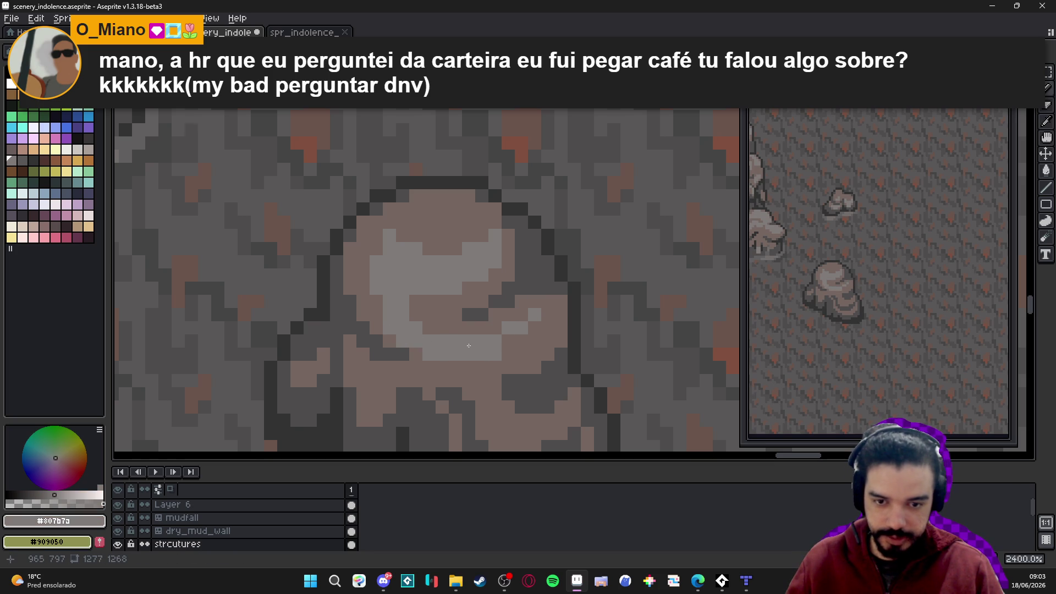
# Widen the light #807b7a highlight patch and extend it leftward across the rock
pyautogui.scroll(-3, 518, 342)
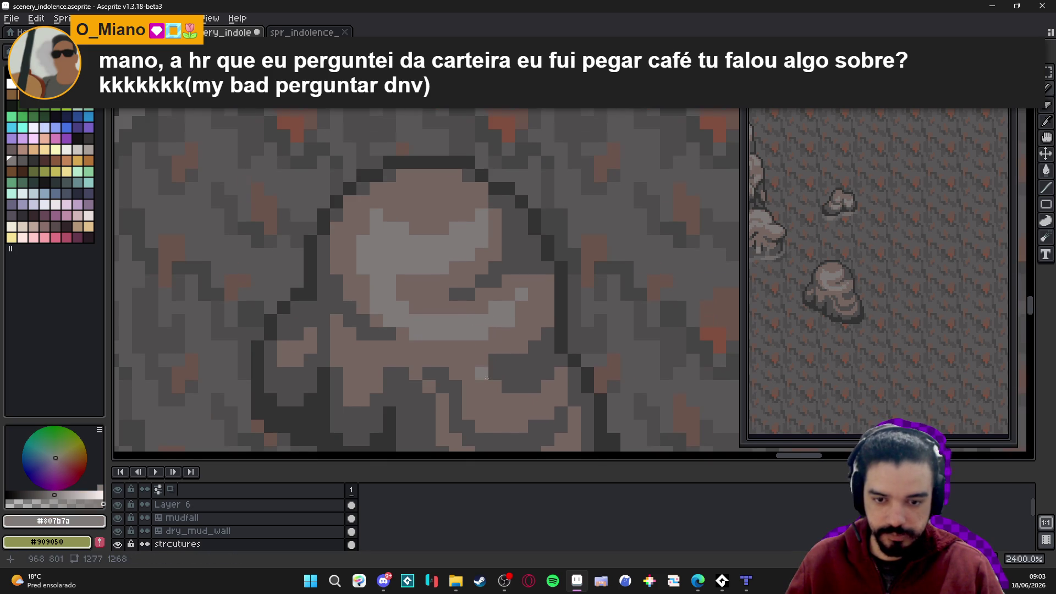
pyautogui.click(506, 372)
pyautogui.click(491, 372)
pyautogui.click(517, 372)
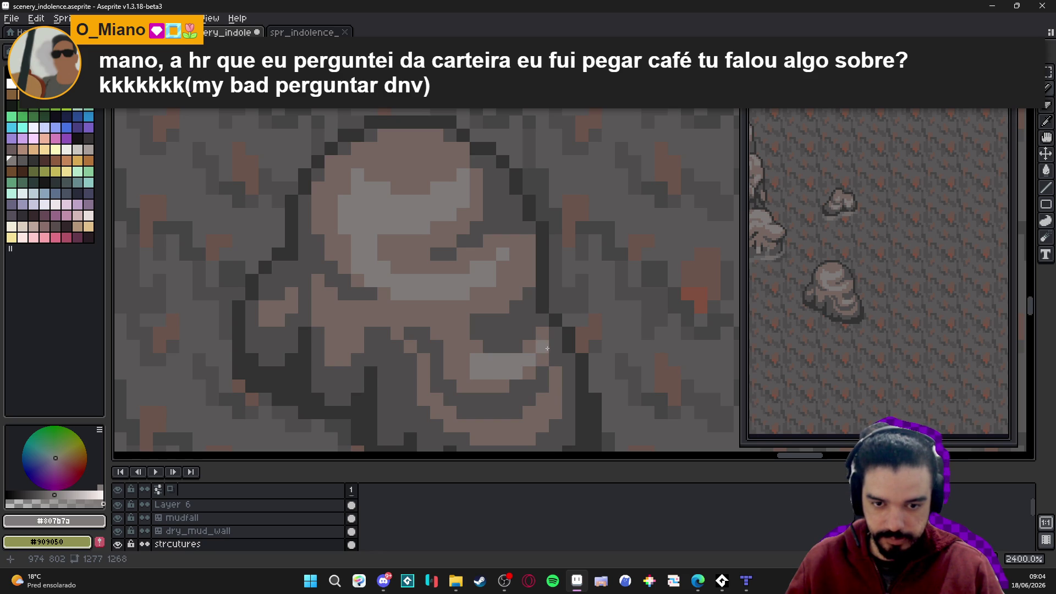
pyautogui.click(464, 360)
pyautogui.click(463, 346)
pyautogui.click(451, 347)
pyautogui.click(451, 332)
pyautogui.scroll(-3, 453, 332)
pyautogui.scroll(3, 417, 359)
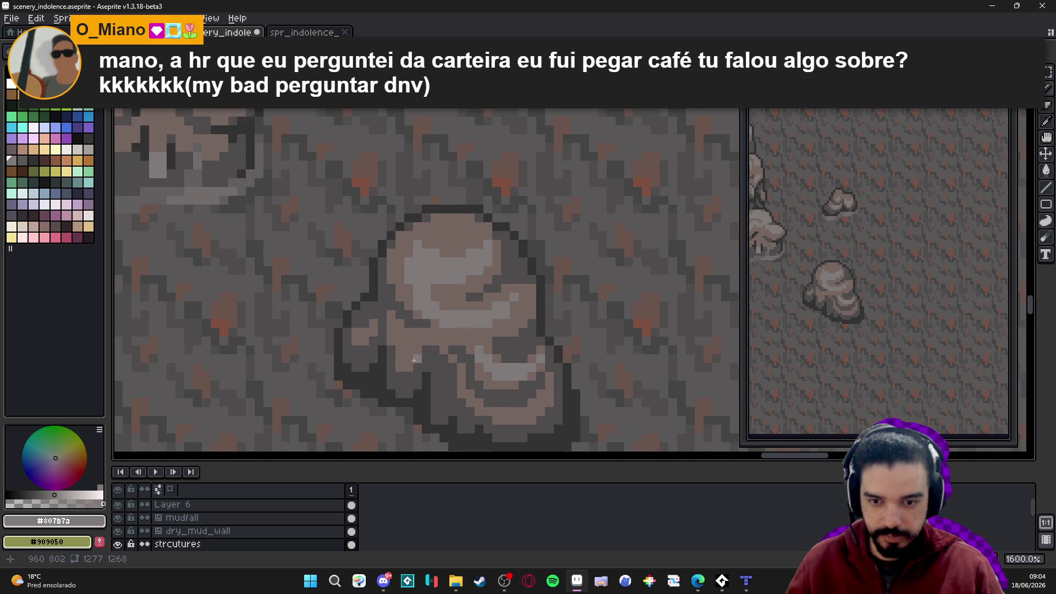
# Paint a small light block and a #807b7a highlight at the rock's top
pyautogui.moveTo(397, 346); pyautogui.dragTo(411, 356)
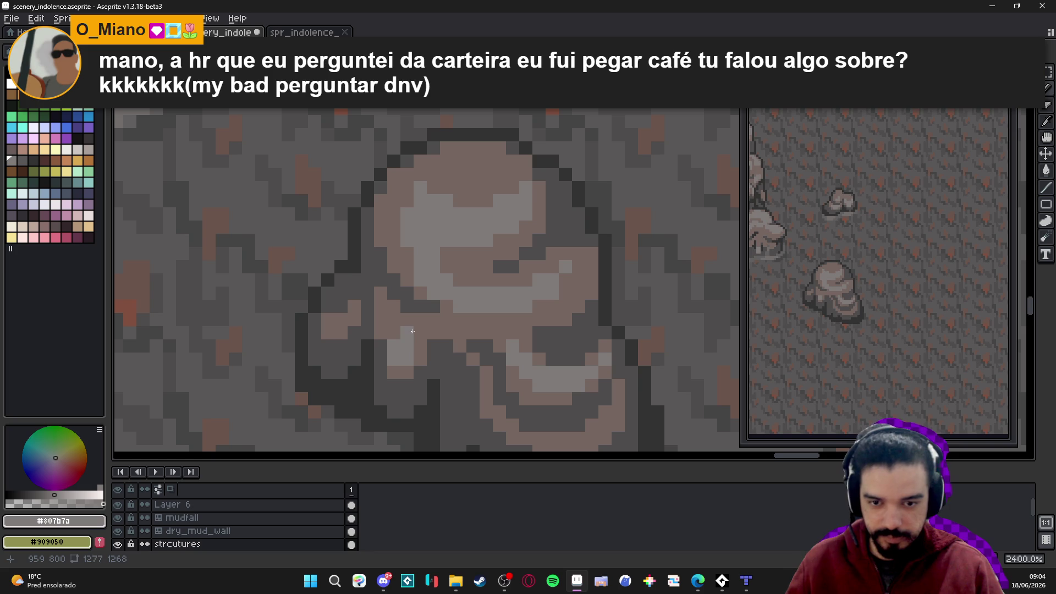
pyautogui.scroll(-3, 430, 339)
pyautogui.scroll(-3, 429, 339)
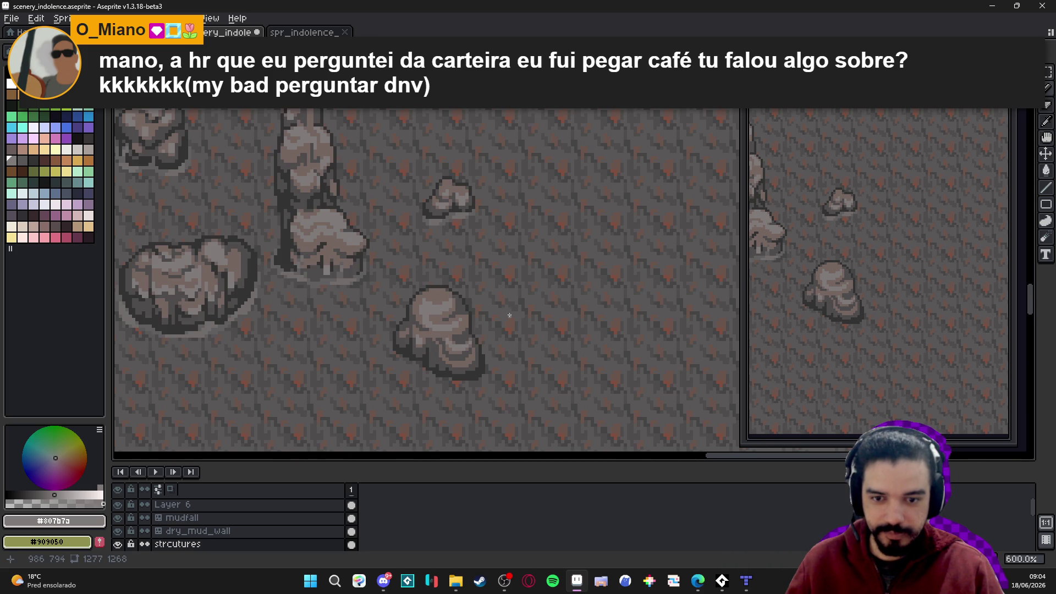
pyautogui.scroll(4, 453, 308)
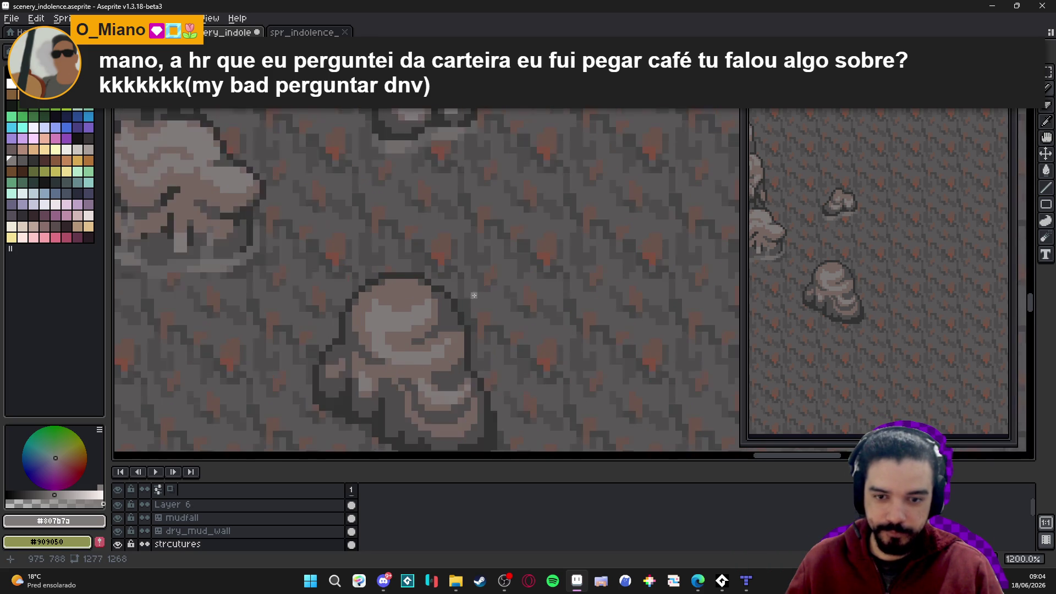
pyautogui.keyDown('alt'); pyautogui.click(435, 334); pyautogui.keyUp('alt')
pyautogui.keyDown('alt'); pyautogui.click(446, 343); pyautogui.keyUp('alt')
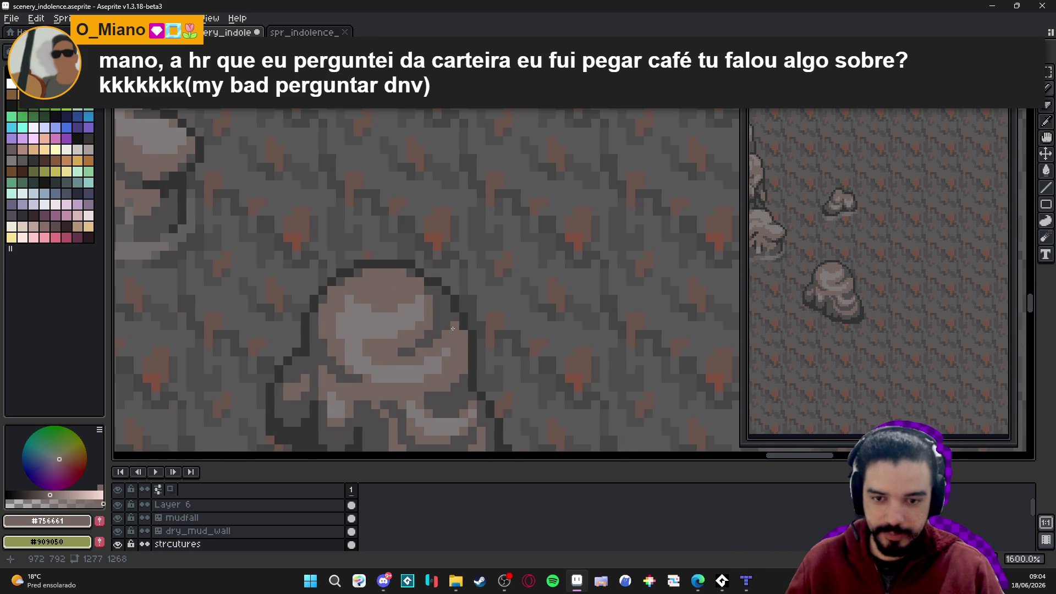
pyautogui.scroll(-3, 424, 333)
pyautogui.scroll(3, 424, 333)
pyautogui.keyDown('alt'); pyautogui.click(437, 330); pyautogui.keyUp('alt')
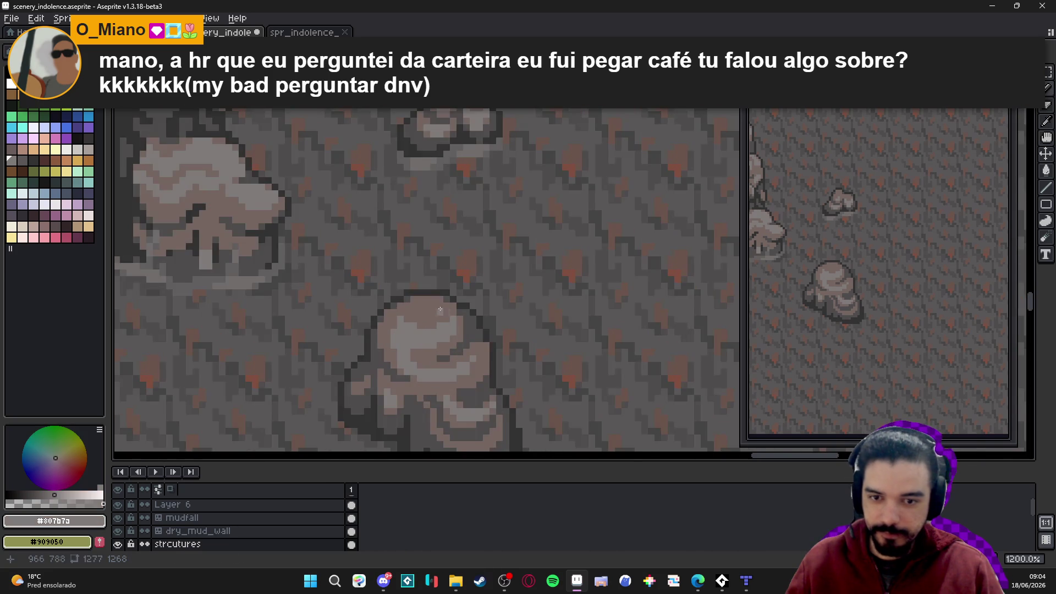
pyautogui.scroll(1, 430, 308)
pyautogui.click(430, 308)
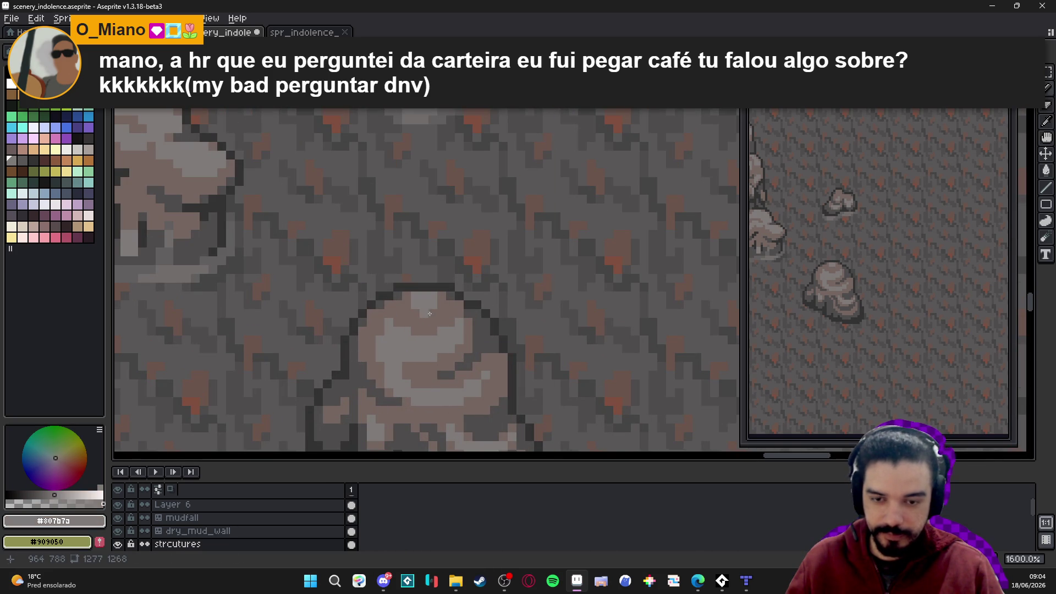
# Add a dark #323232 outline pixel to the rock's edge
pyautogui.scroll(-5, 449, 327)
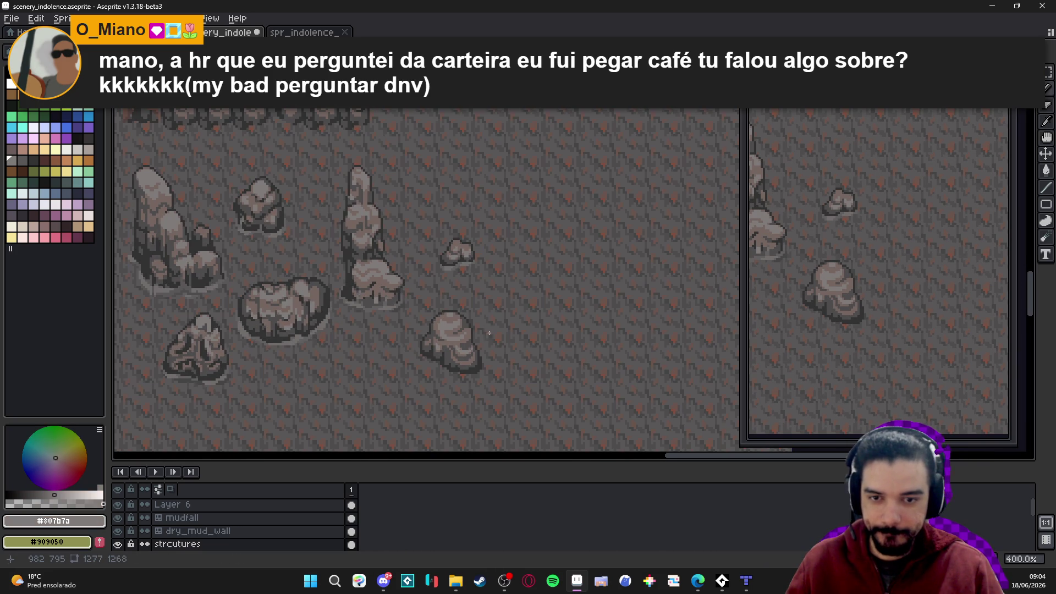
pyautogui.scroll(8, 489, 332)
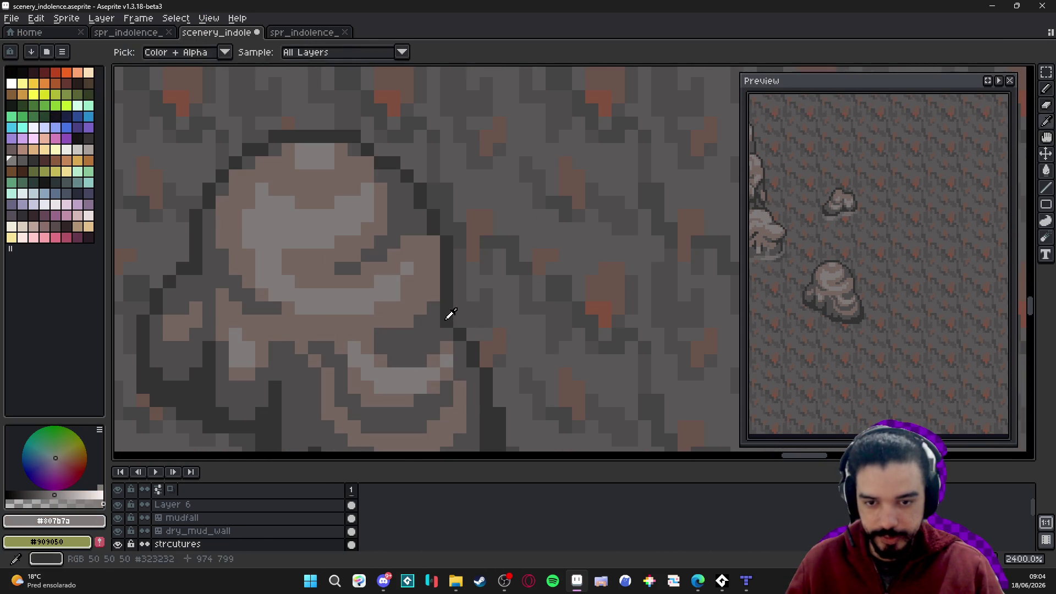
pyautogui.keyDown('alt'); pyautogui.click(443, 329); pyautogui.keyUp('alt')
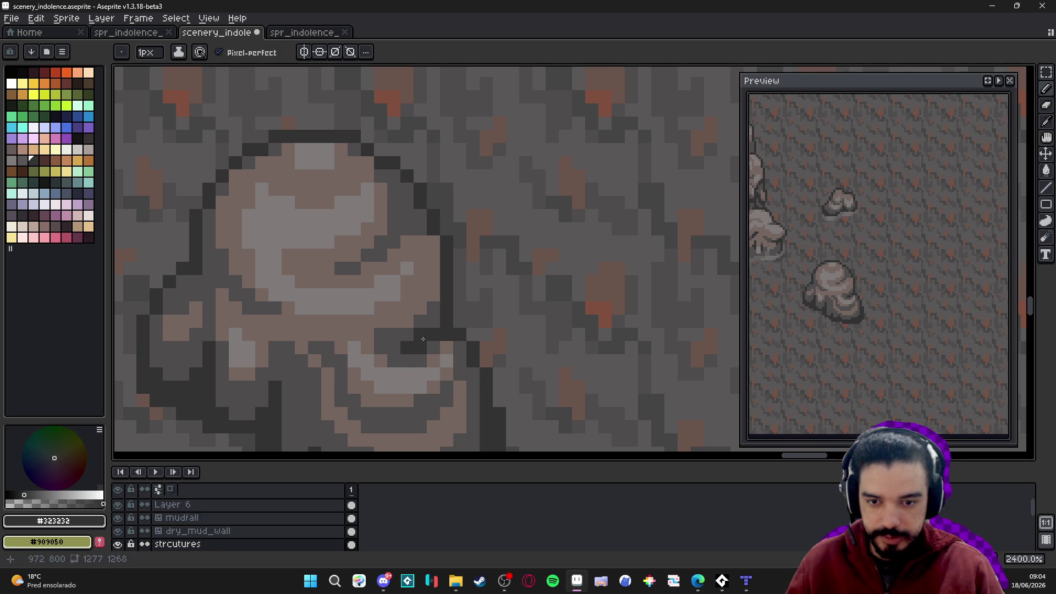
pyautogui.scroll(-5, 461, 366)
pyautogui.scroll(5, 463, 366)
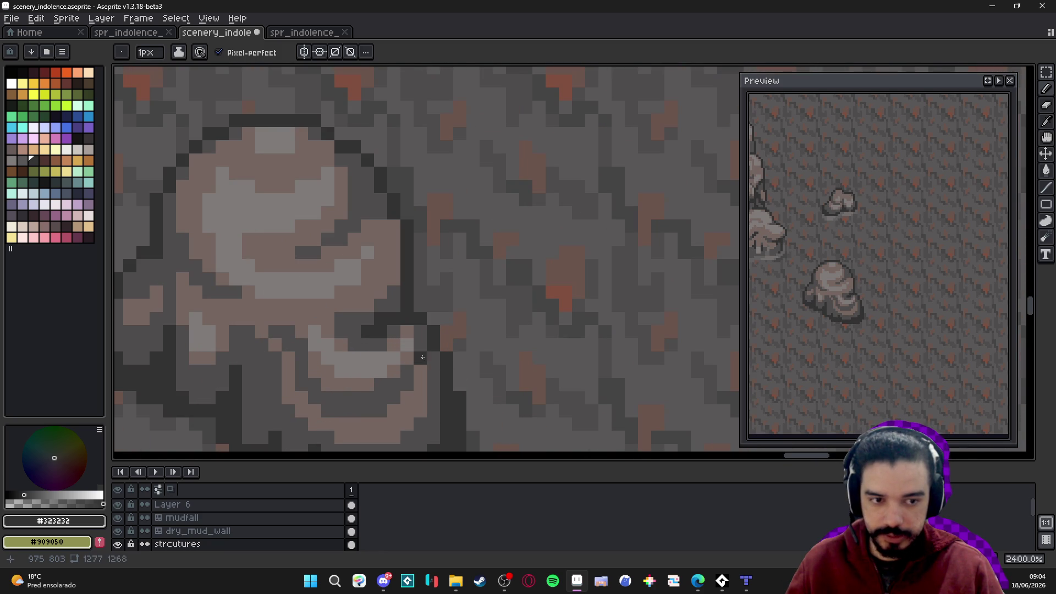
pyautogui.keyDown('alt'); pyautogui.click(407, 339); pyautogui.keyUp('alt')
pyautogui.scroll(-5, 408, 339)
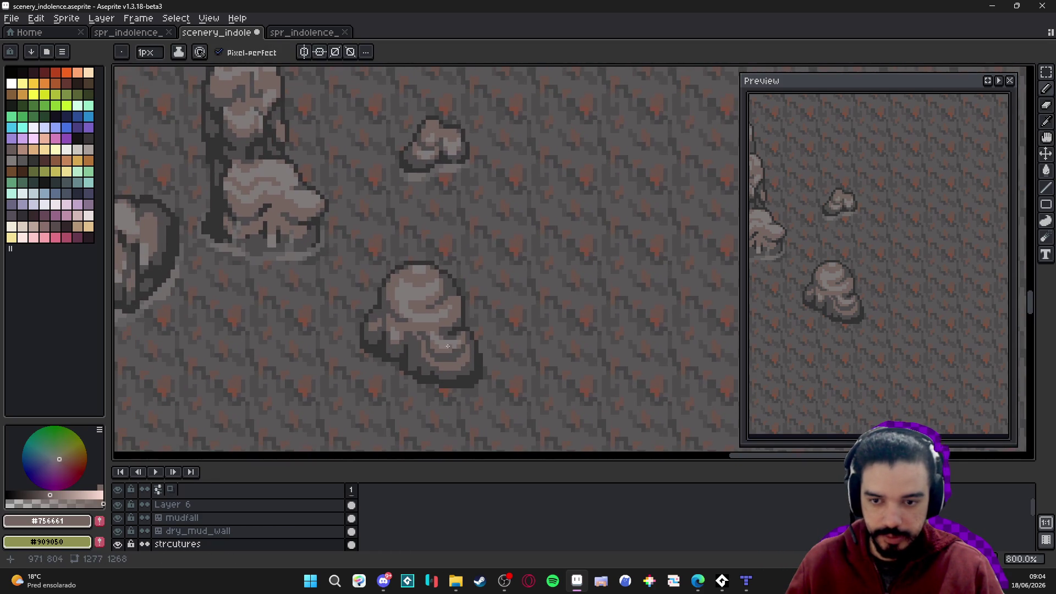
pyautogui.scroll(4, 370, 311)
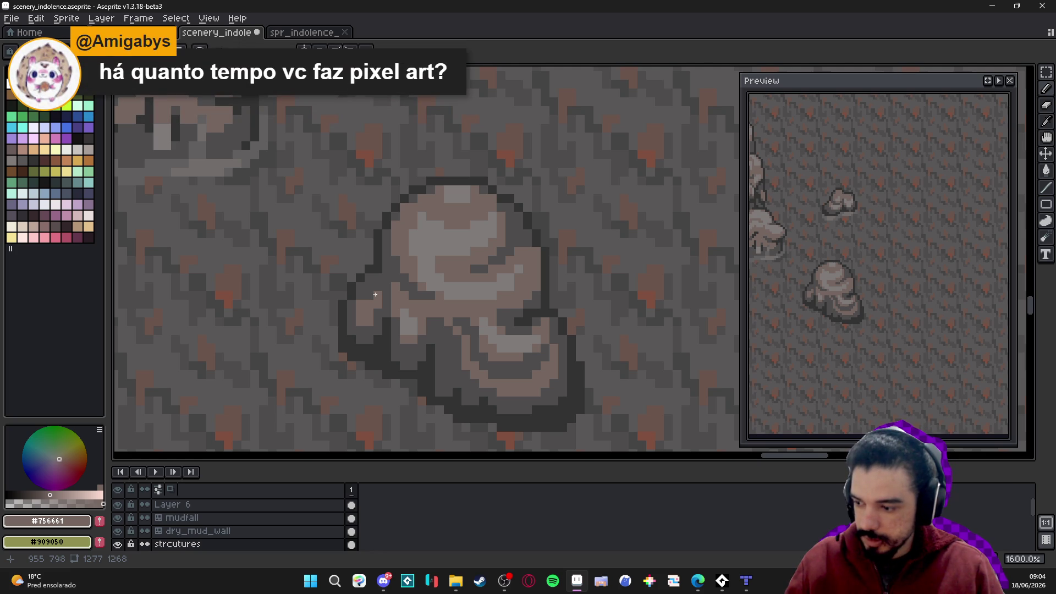
pyautogui.scroll(-2, 375, 294)
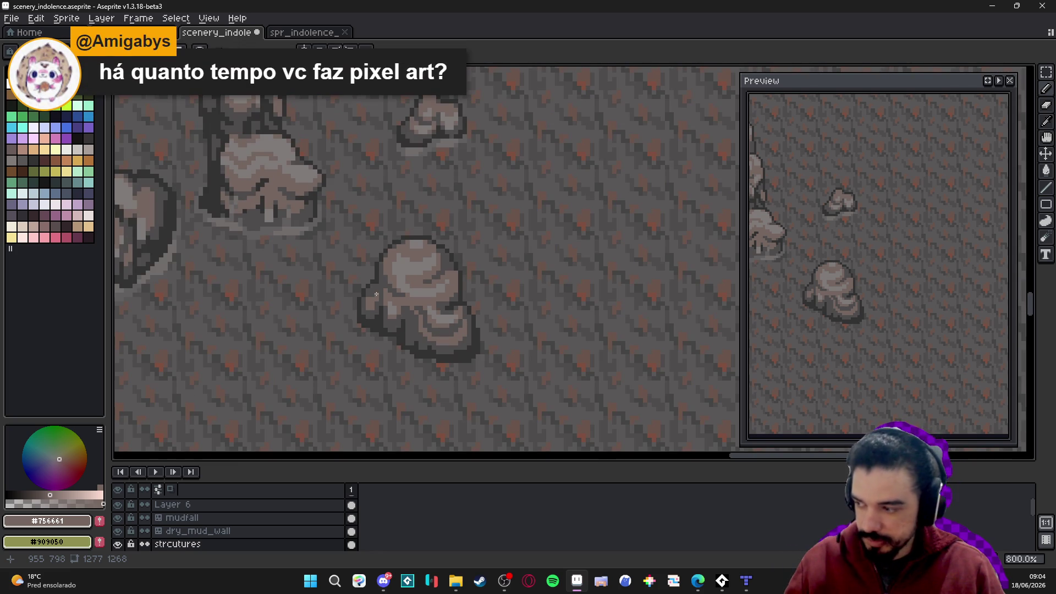
pyautogui.scroll(-3, 393, 297)
pyautogui.scroll(4, 394, 297)
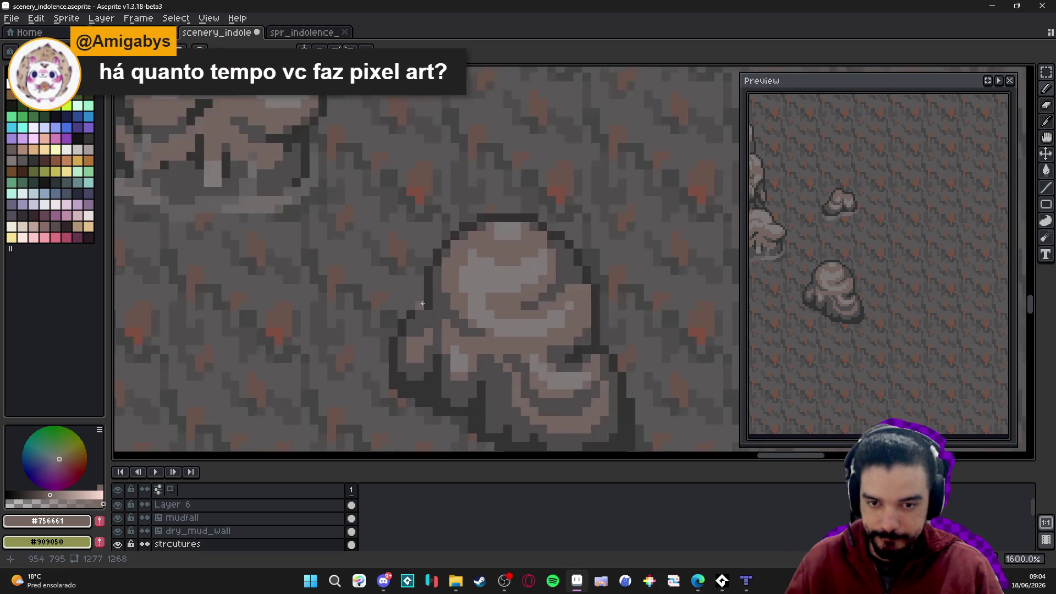
pyautogui.scroll(4, 439, 299)
pyautogui.keyDown('alt'); pyautogui.click(439, 299); pyautogui.keyUp('alt')
pyautogui.scroll(-3, 440, 300)
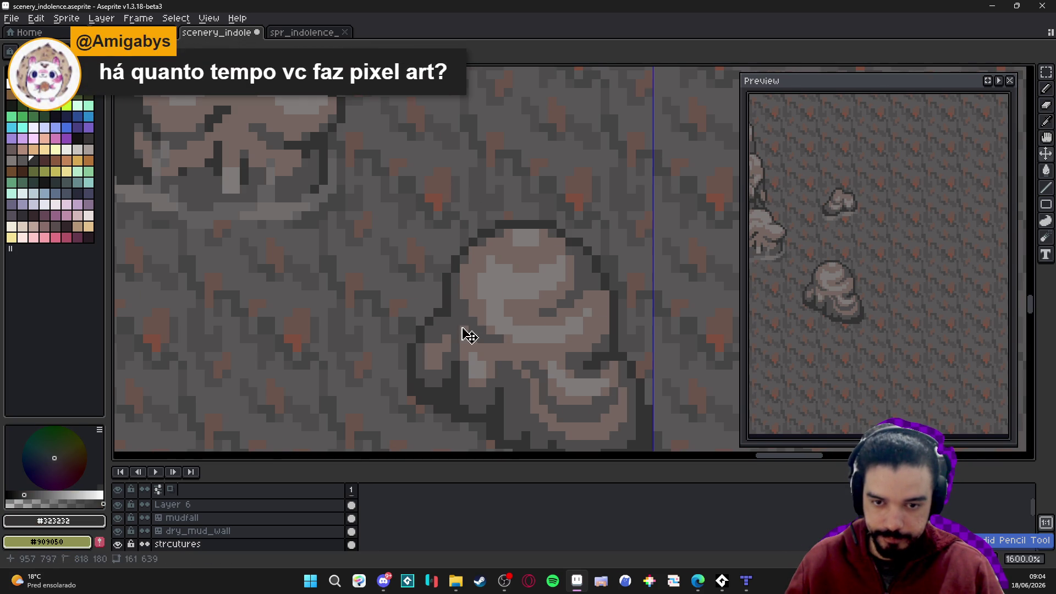
pyautogui.click(445, 346)
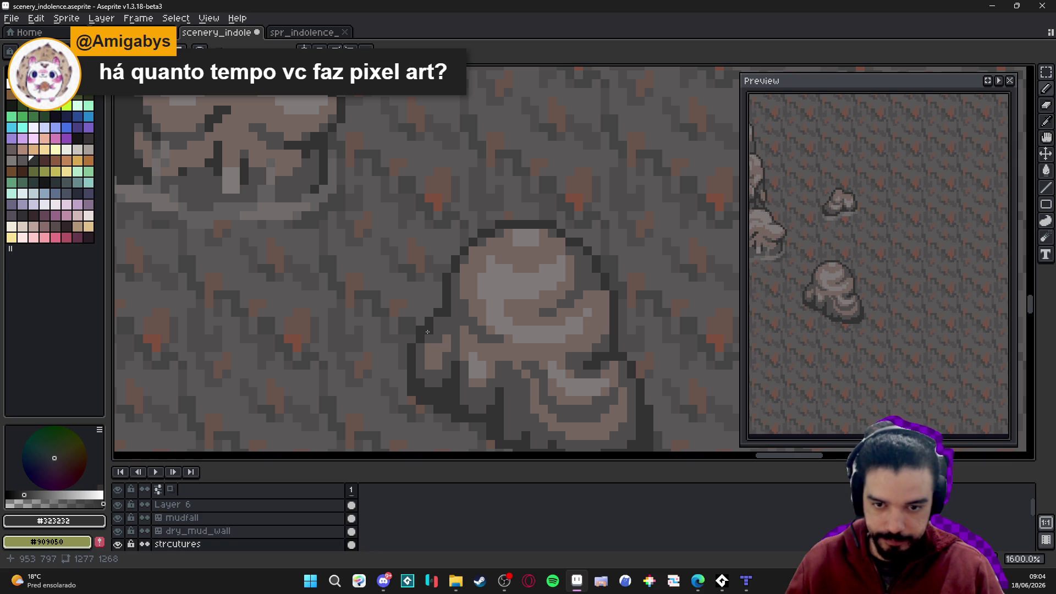
# Sample the rock's #756661 and #323232 tones, then erase a pixel with the Eraser
pyautogui.scroll(-4, 427, 331)
pyautogui.scroll(-2, 440, 360)
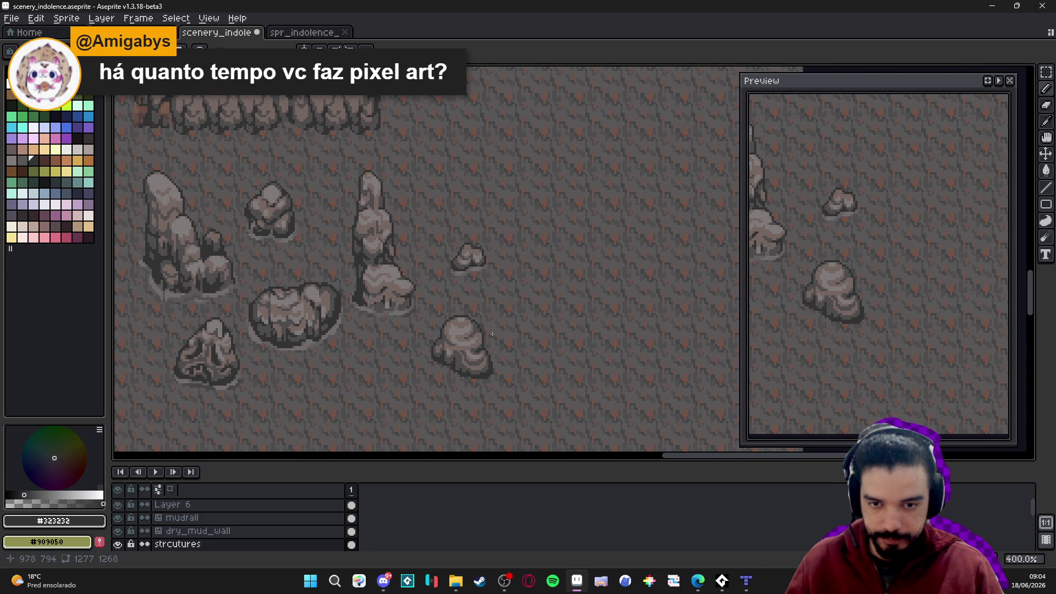
pyautogui.scroll(4, 478, 356)
pyautogui.keyDown('alt'); pyautogui.click(466, 357); pyautogui.keyUp('alt')
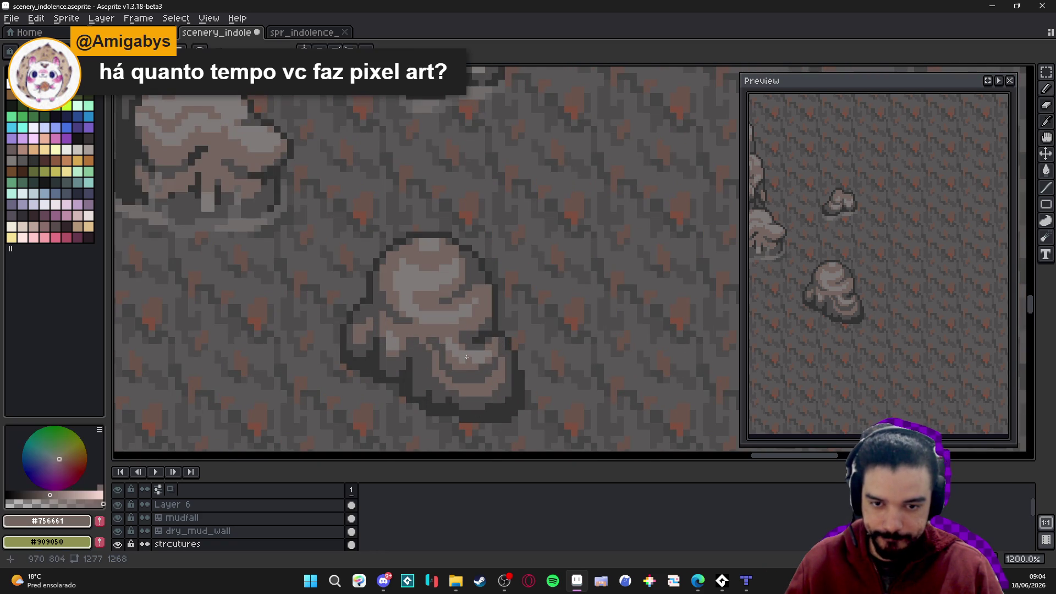
pyautogui.scroll(-4, 467, 357)
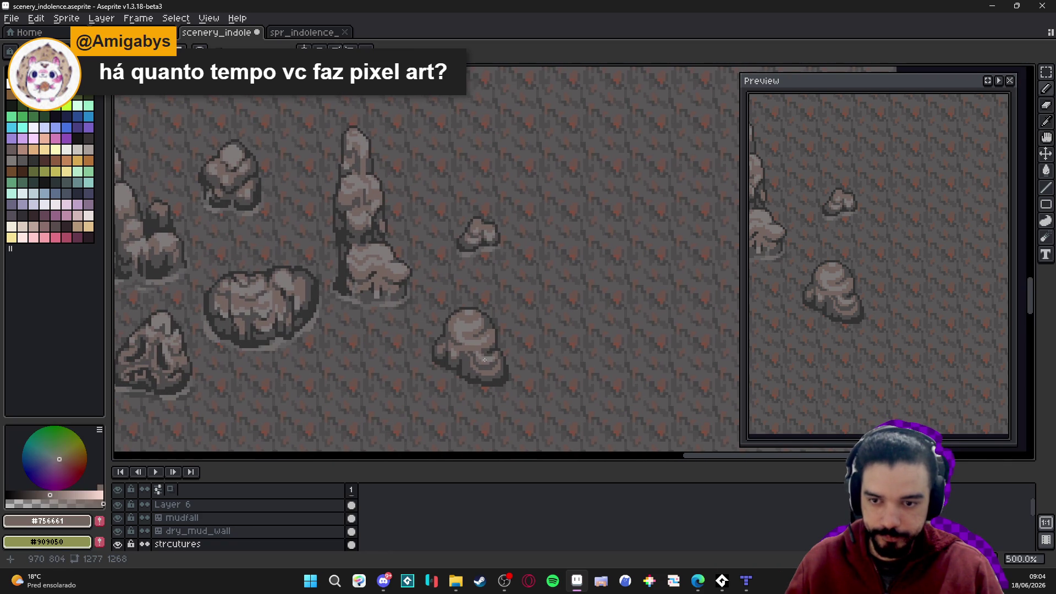
pyautogui.scroll(4, 481, 369)
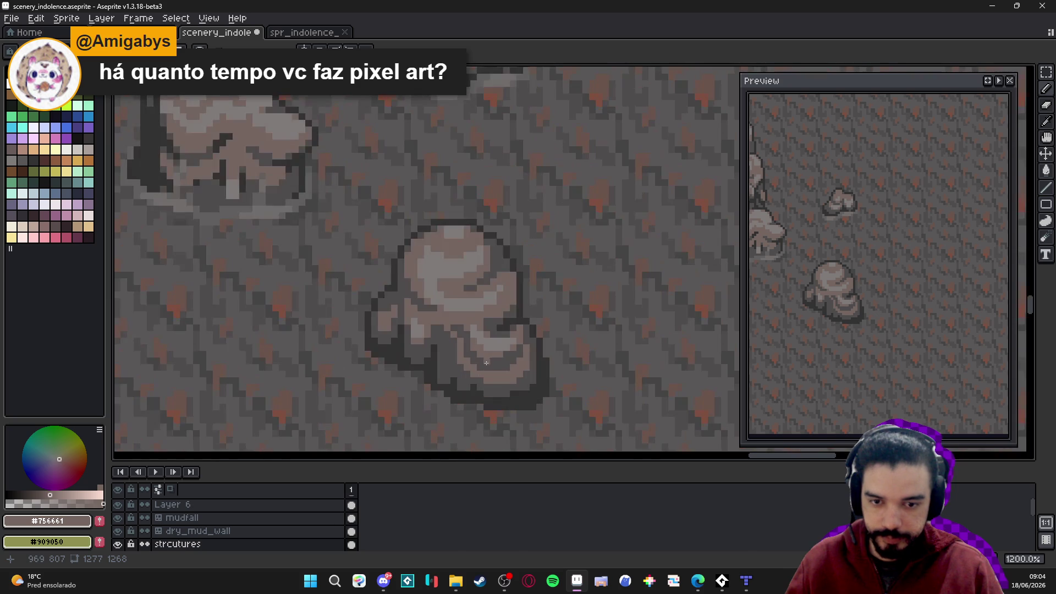
pyautogui.scroll(1, 463, 344)
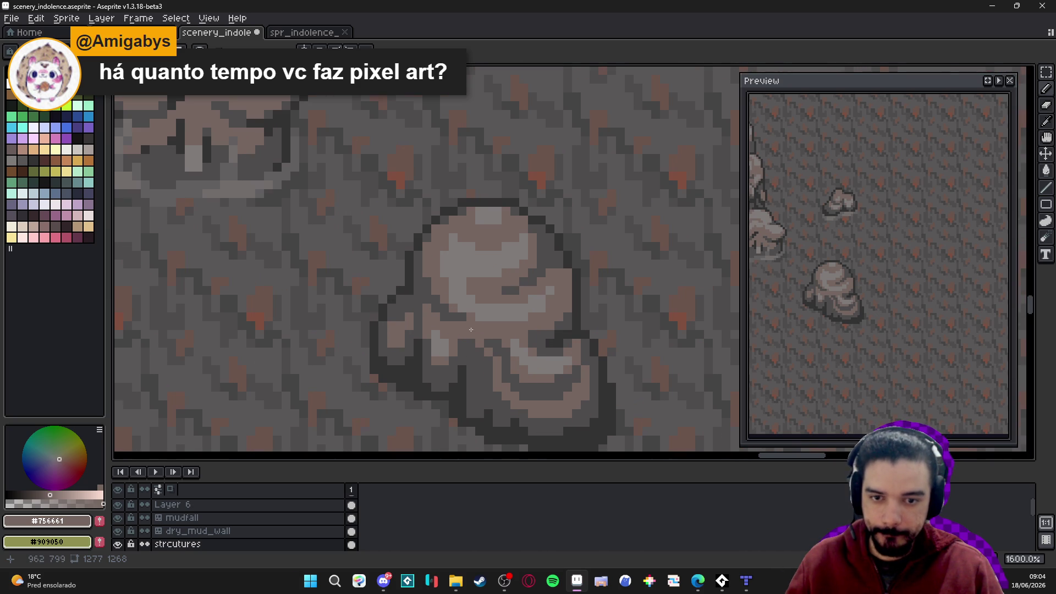
pyautogui.scroll(-4, 494, 319)
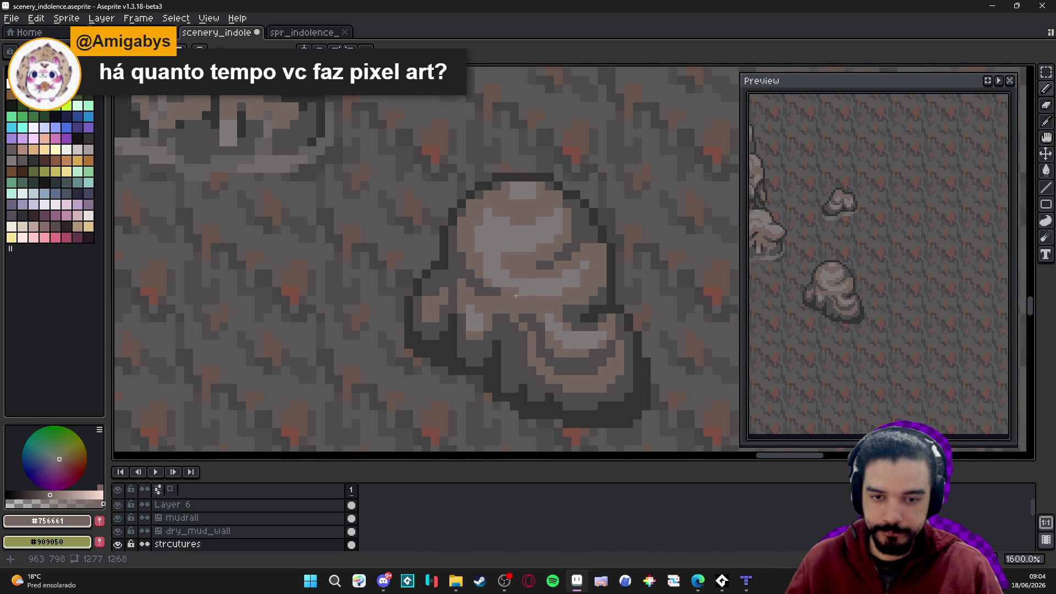
pyautogui.scroll(3, 506, 317)
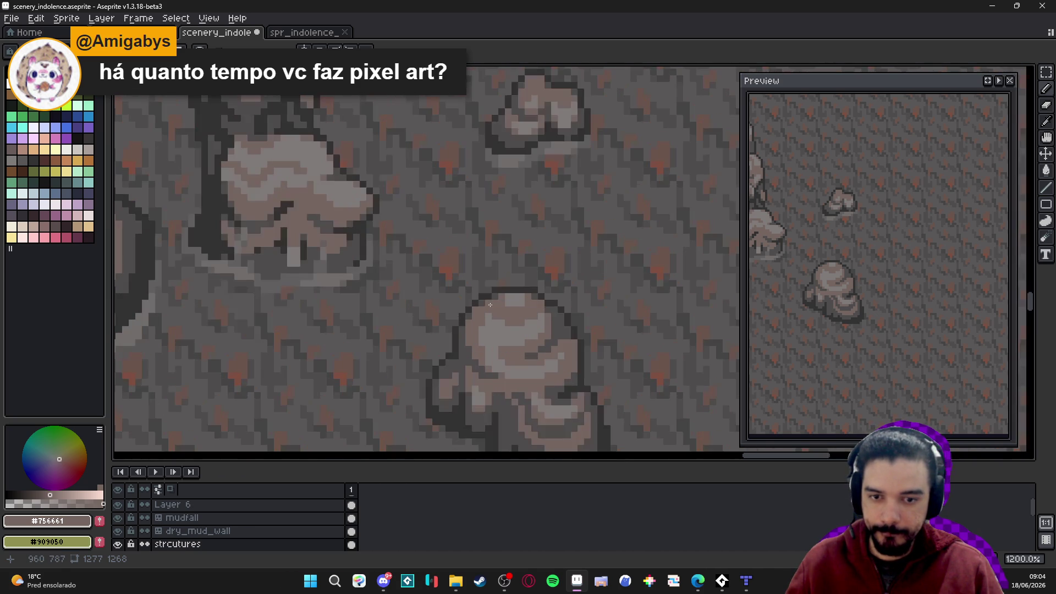
pyautogui.keyDown('alt'); pyautogui.click(493, 290); pyautogui.keyUp('alt')
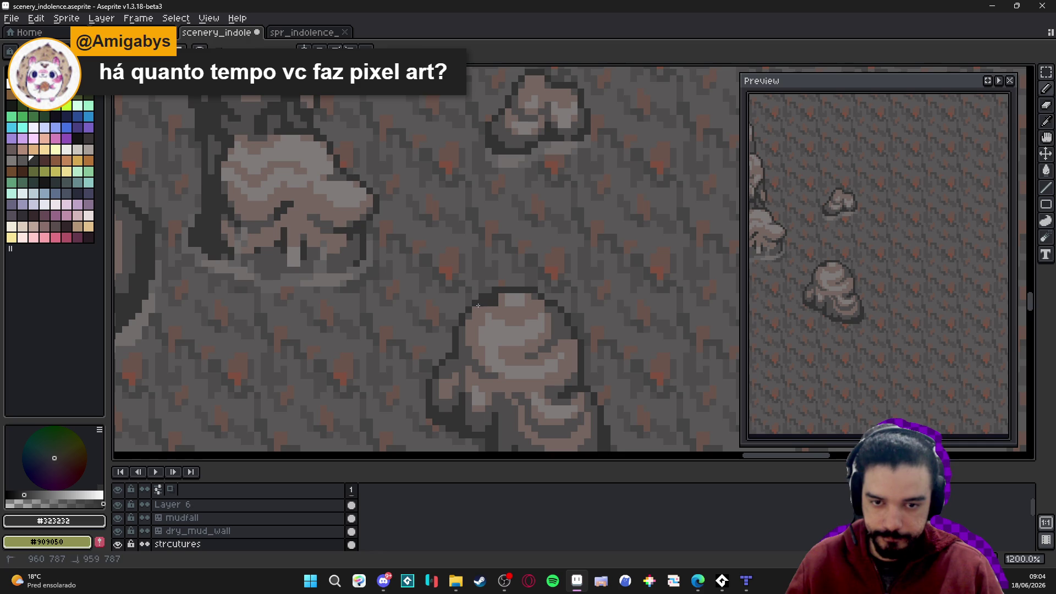
pyautogui.press('e')
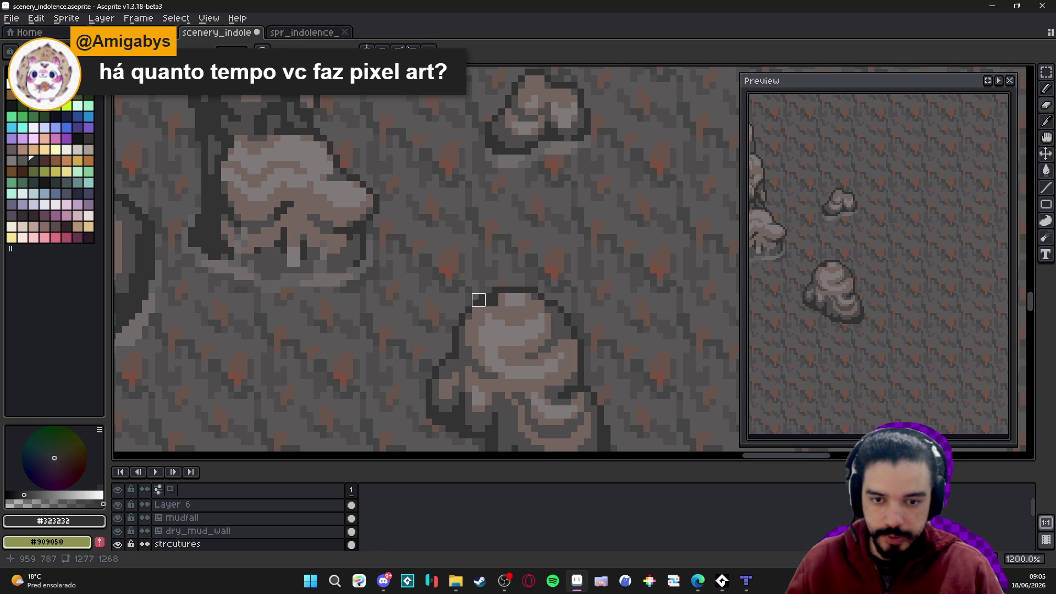
pyautogui.press('b')
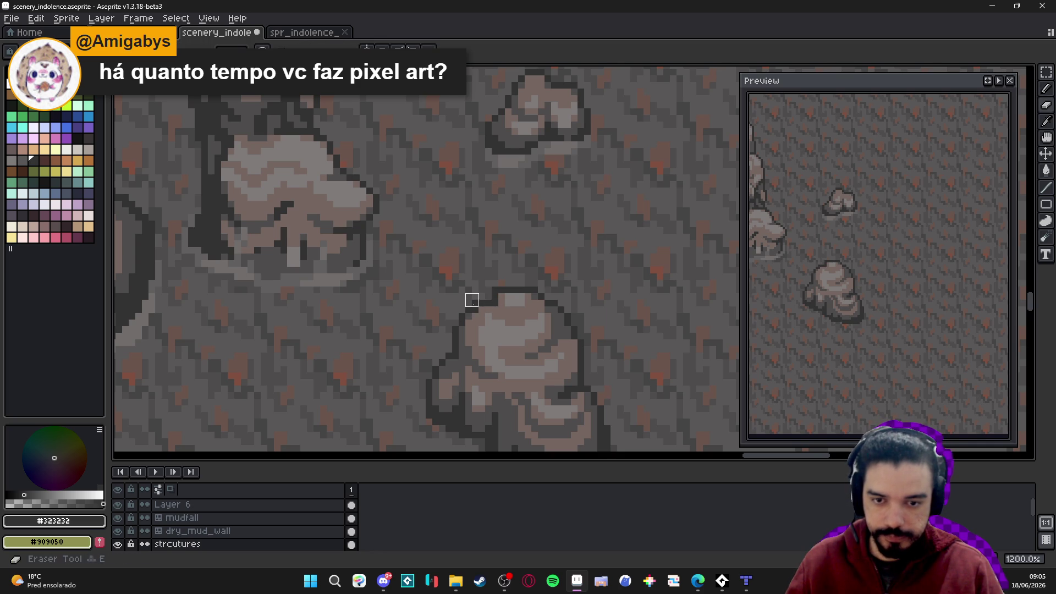
pyautogui.press('e')
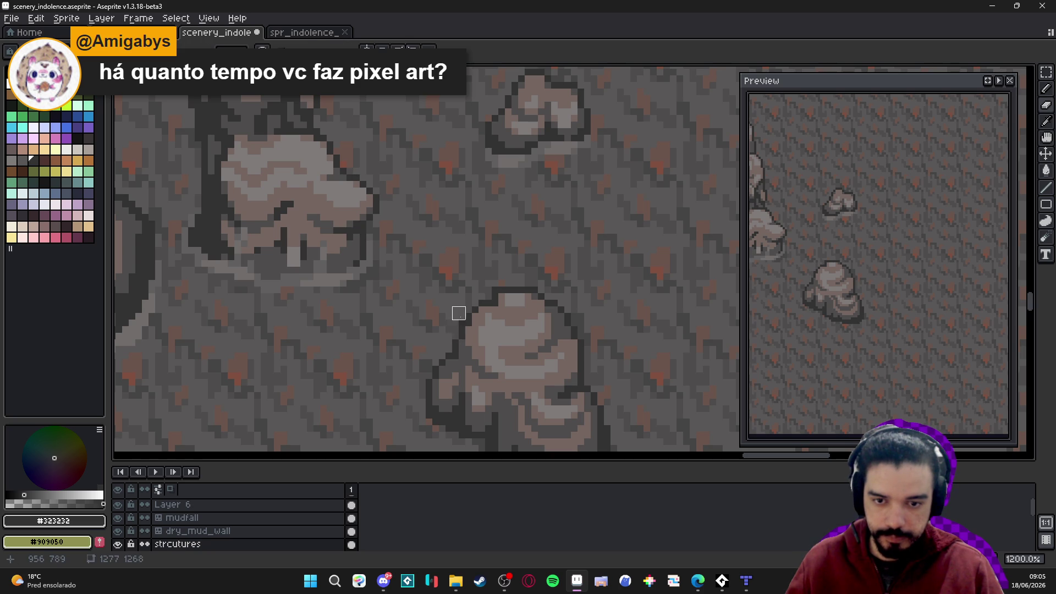
pyautogui.scroll(-2, 488, 308)
pyautogui.scroll(3, 488, 307)
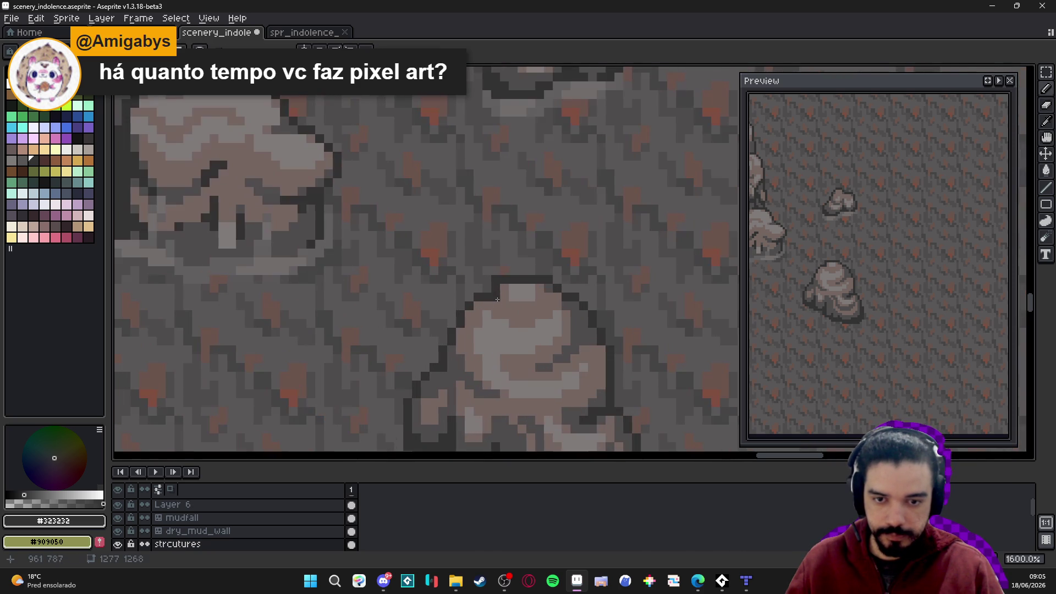
pyautogui.scroll(-3, 544, 275)
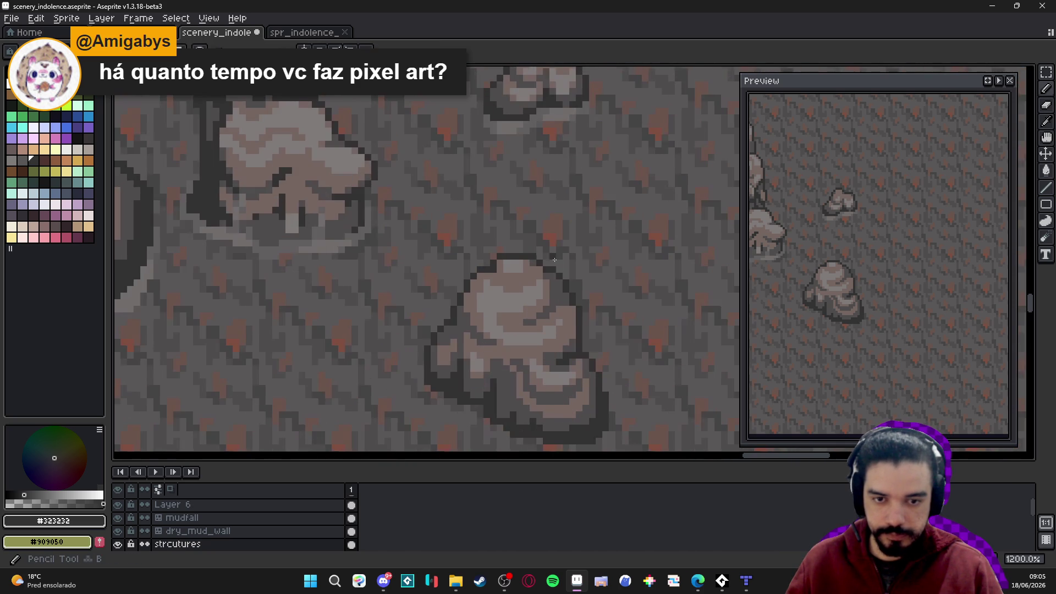
pyautogui.scroll(3, 548, 272)
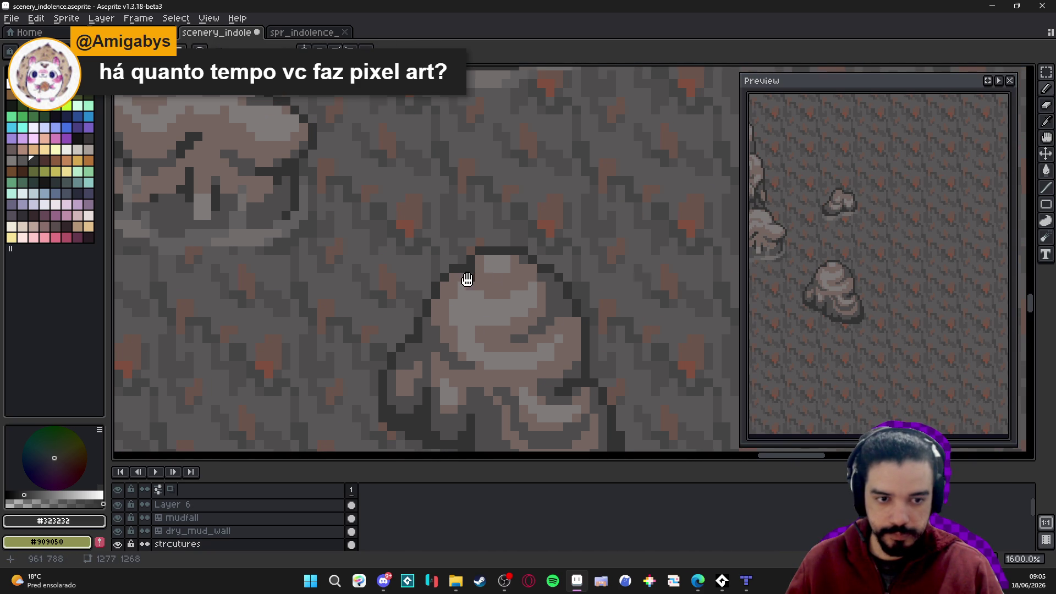
pyautogui.scroll(-1, 467, 280)
pyautogui.scroll(1, 462, 259)
pyautogui.click(459, 251)
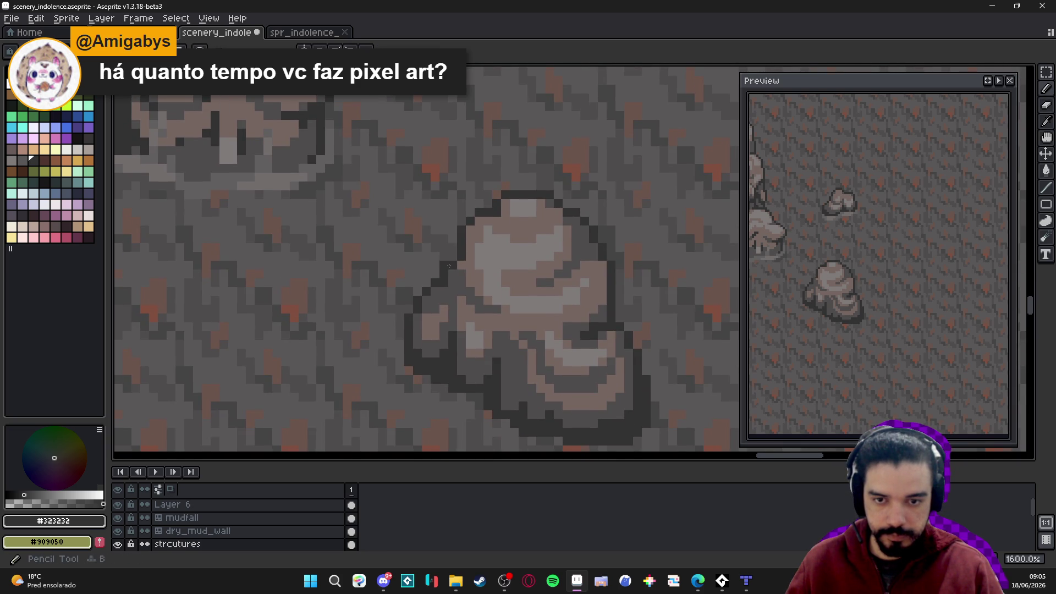
pyautogui.scroll(-3, 465, 273)
pyautogui.scroll(3, 495, 253)
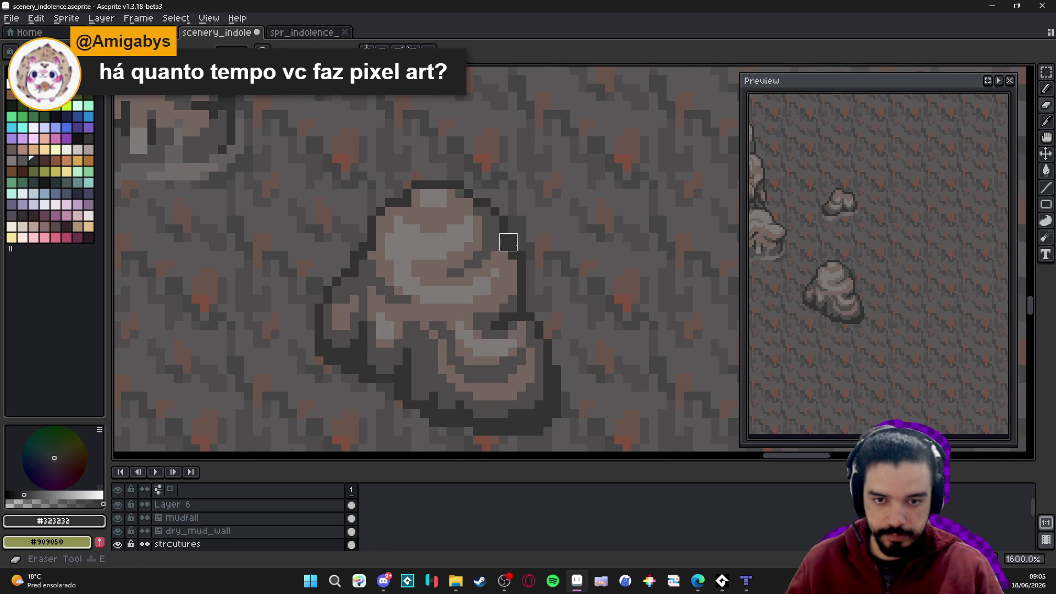
# Draw a 1px light-brown #756661 highlight column up the rock's left side
pyautogui.press('b')
pyautogui.keyDown('alt'); pyautogui.click(503, 262); pyautogui.keyUp('alt')
pyautogui.scroll(-2, 528, 283)
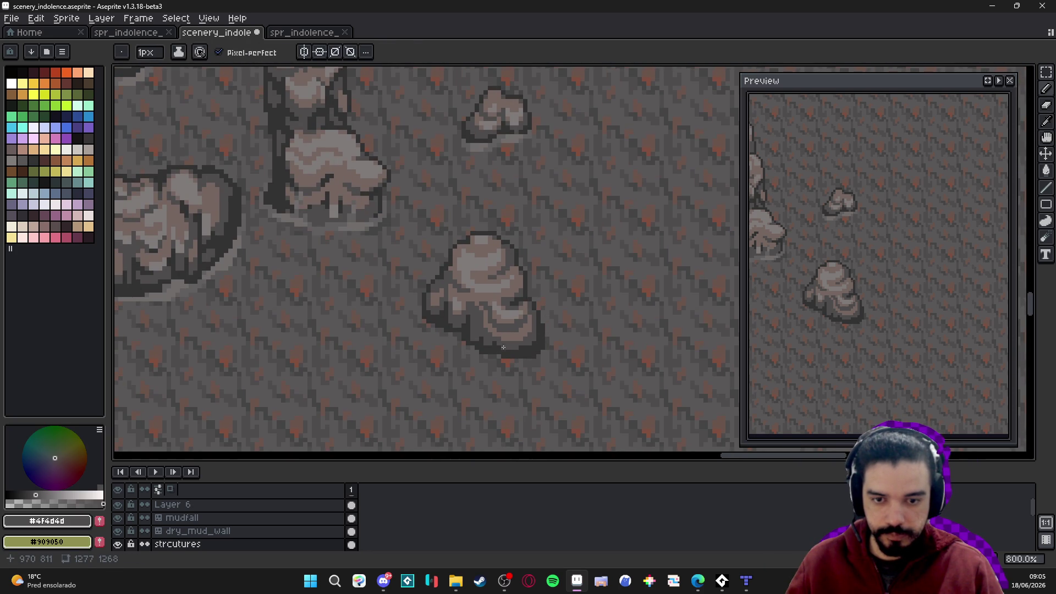
pyautogui.scroll(-2, 474, 338)
pyautogui.scroll(4, 470, 340)
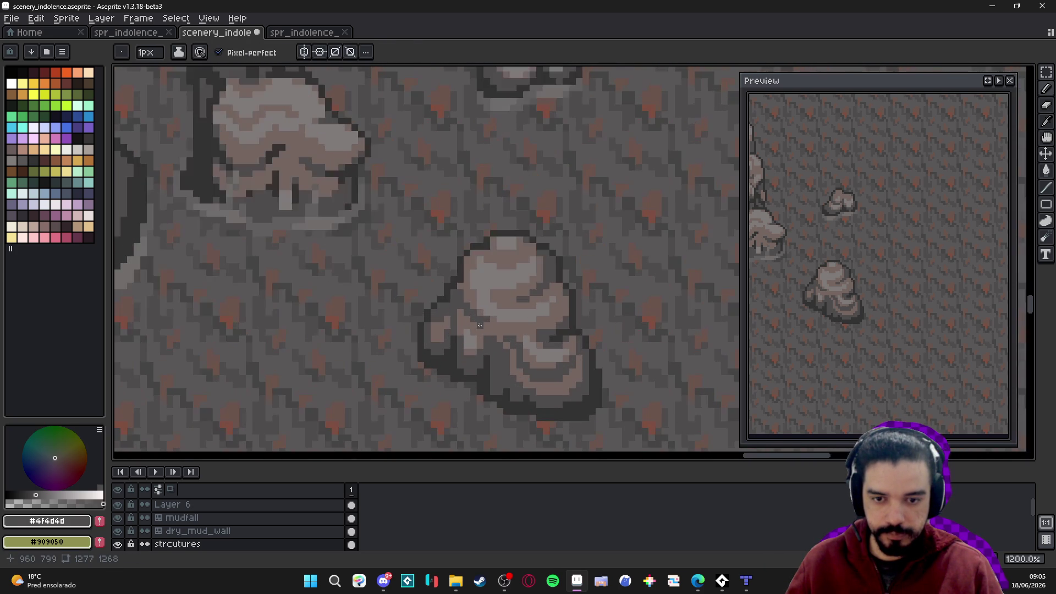
pyautogui.keyDown('alt'); pyautogui.click(469, 340); pyautogui.keyUp('alt')
pyautogui.scroll(-3, 469, 341)
pyautogui.scroll(3, 467, 358)
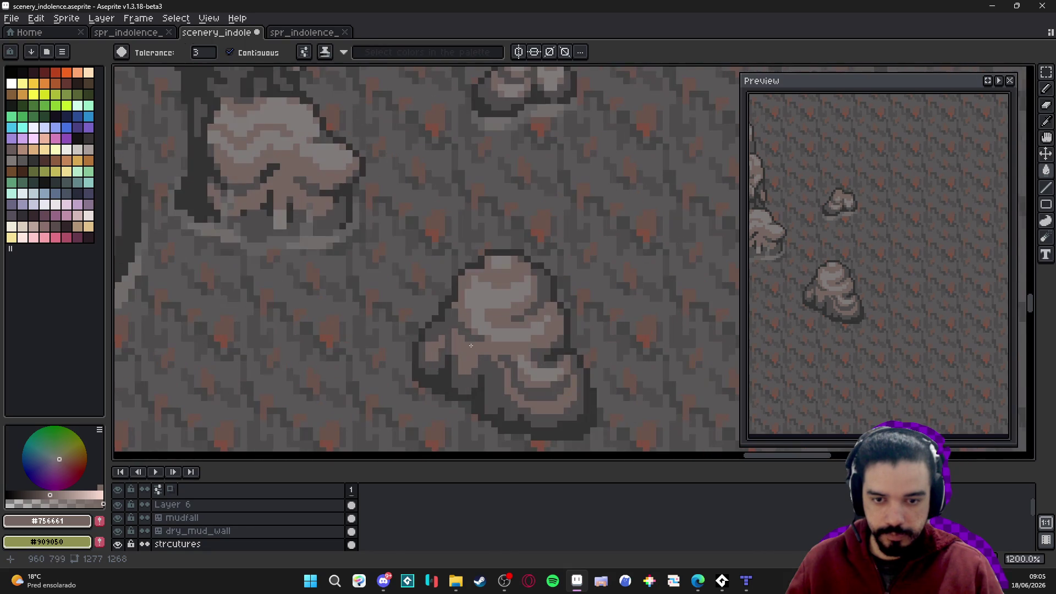
pyautogui.keyDown('alt'); pyautogui.click(446, 329); pyautogui.keyUp('alt')
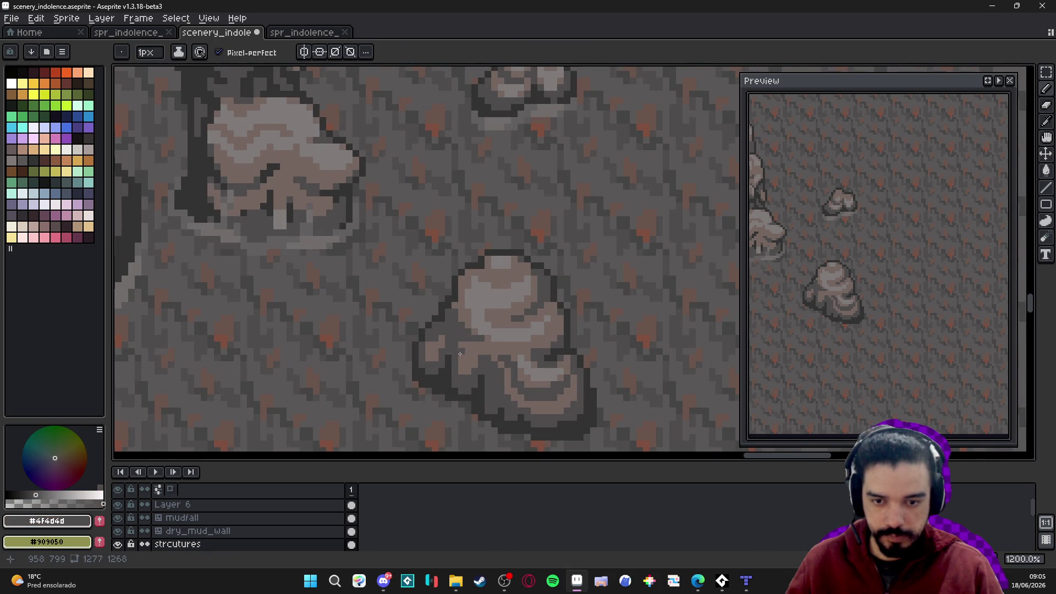
pyautogui.scroll(1, 475, 372)
pyautogui.keyDown('alt'); pyautogui.click(477, 376); pyautogui.keyUp('alt')
pyautogui.moveTo(468, 386); pyautogui.dragTo(464, 342)
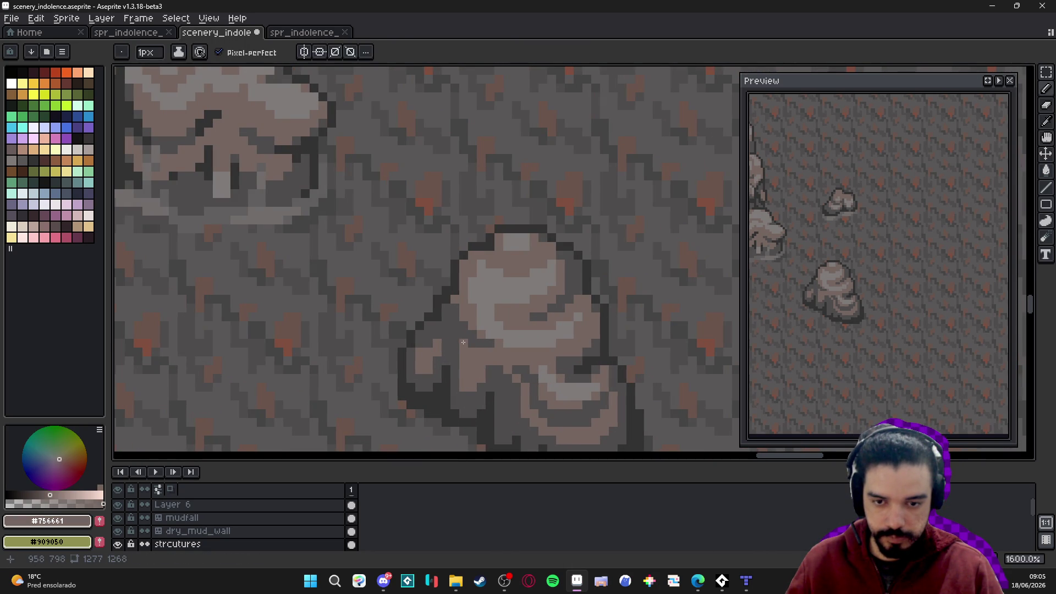
pyautogui.scroll(-3, 449, 384)
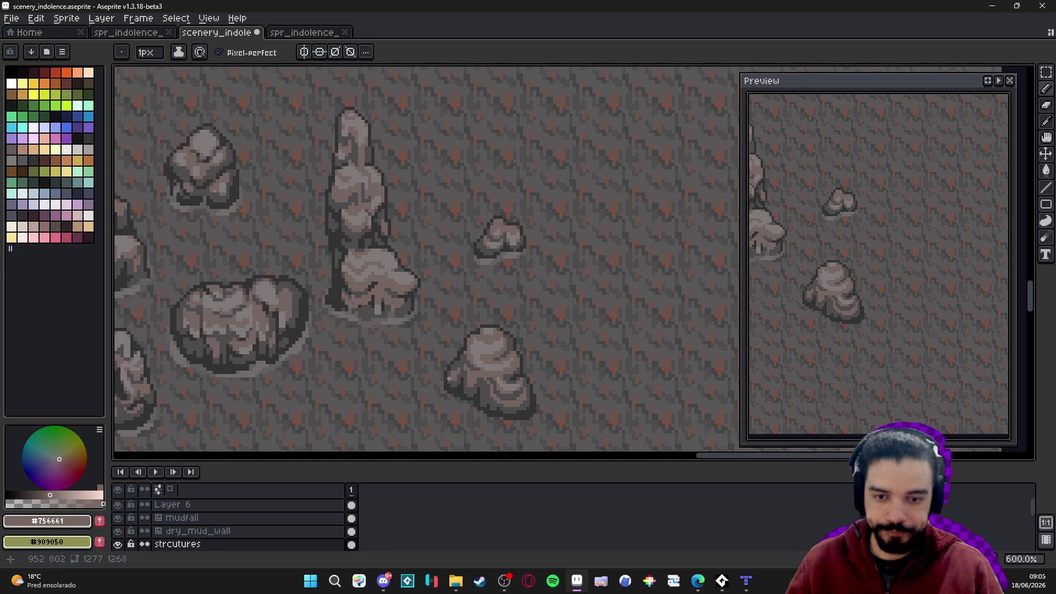
pyautogui.scroll(-1, 490, 358)
pyautogui.moveTo(490, 334); pyautogui.dragTo(475, 331)
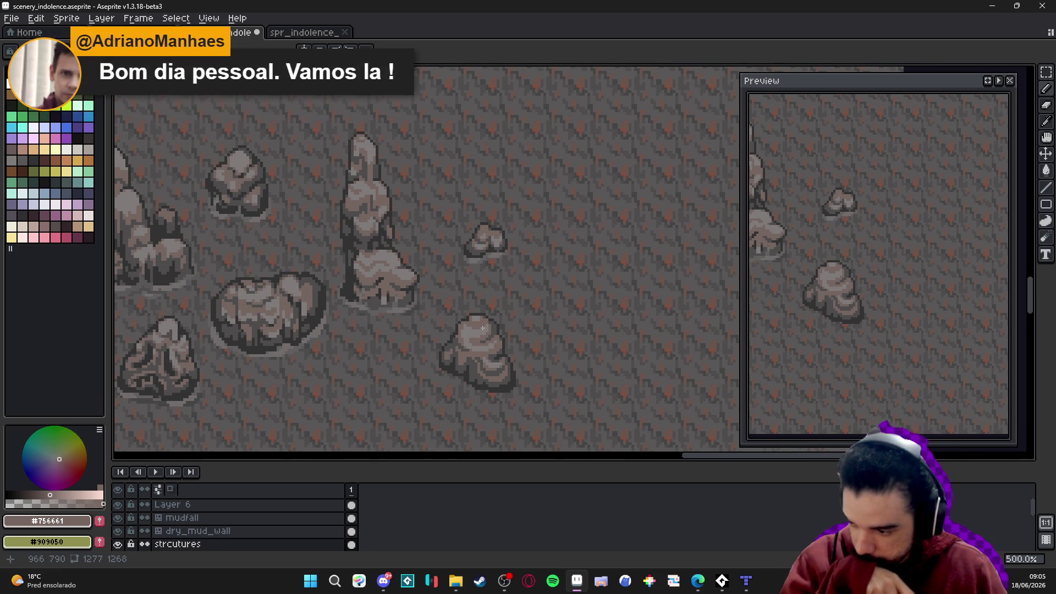
pyautogui.scroll(-2, 487, 352)
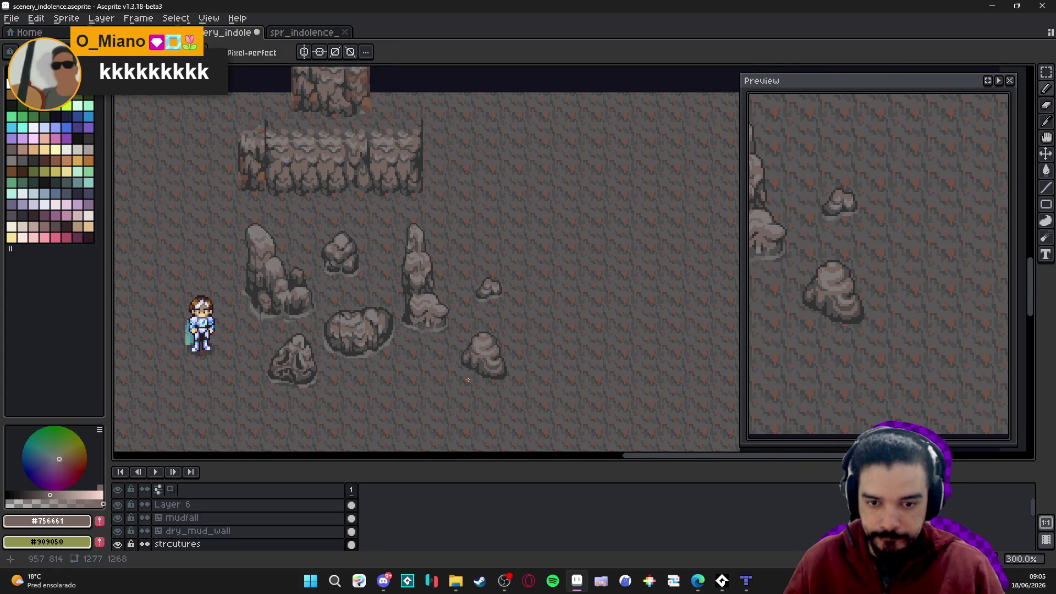
# Lighten two dark outline pixels on the rock with light-brown #756661
pyautogui.scroll(6, 484, 358)
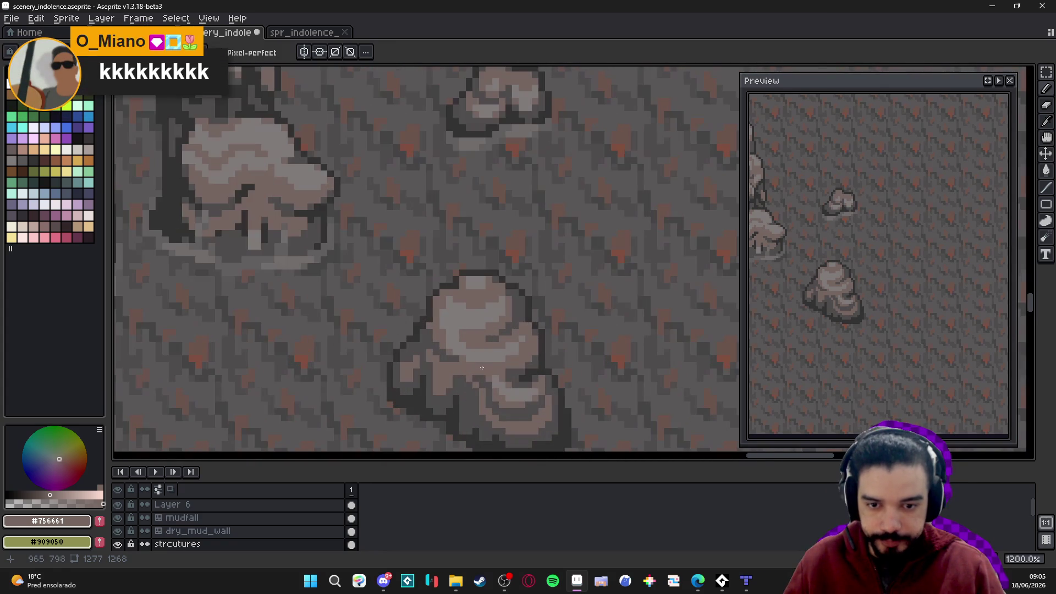
pyautogui.keyDown('alt'); pyautogui.click(459, 366); pyautogui.keyUp('alt')
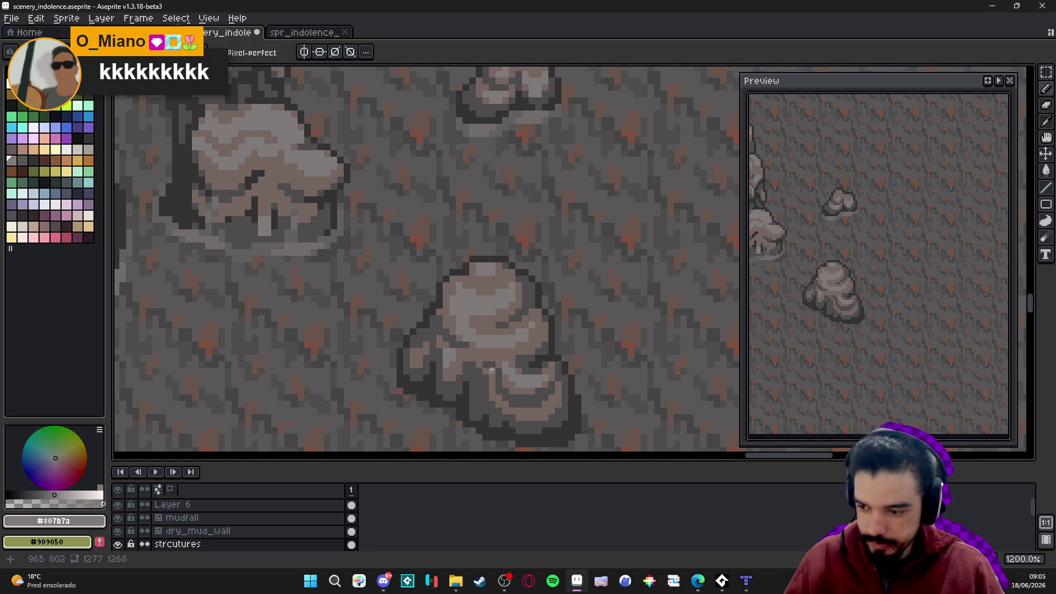
pyautogui.scroll(-2, 489, 369)
pyautogui.scroll(-1, 493, 370)
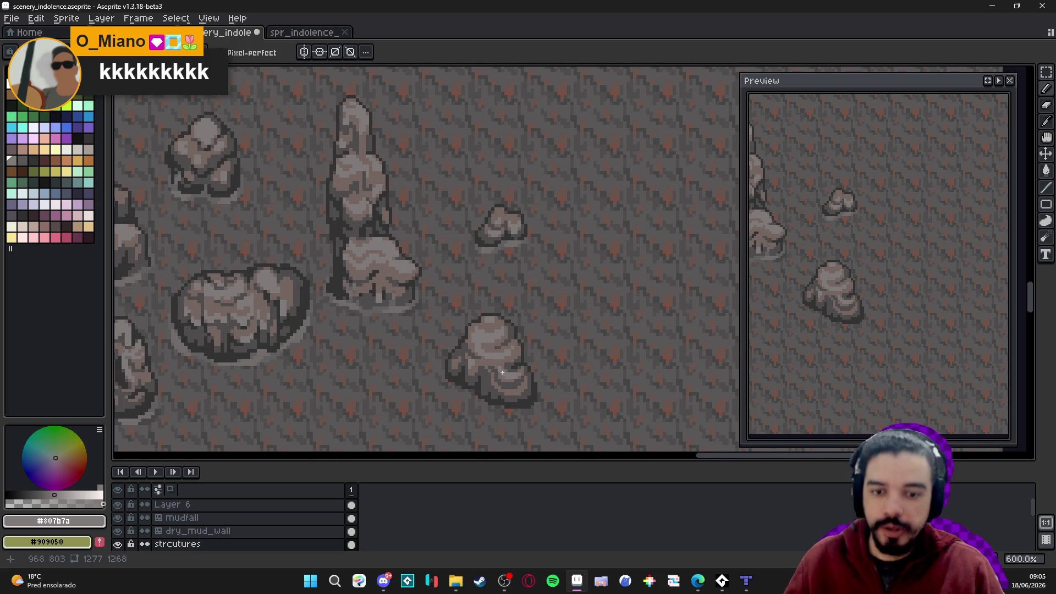
pyautogui.scroll(1, 492, 372)
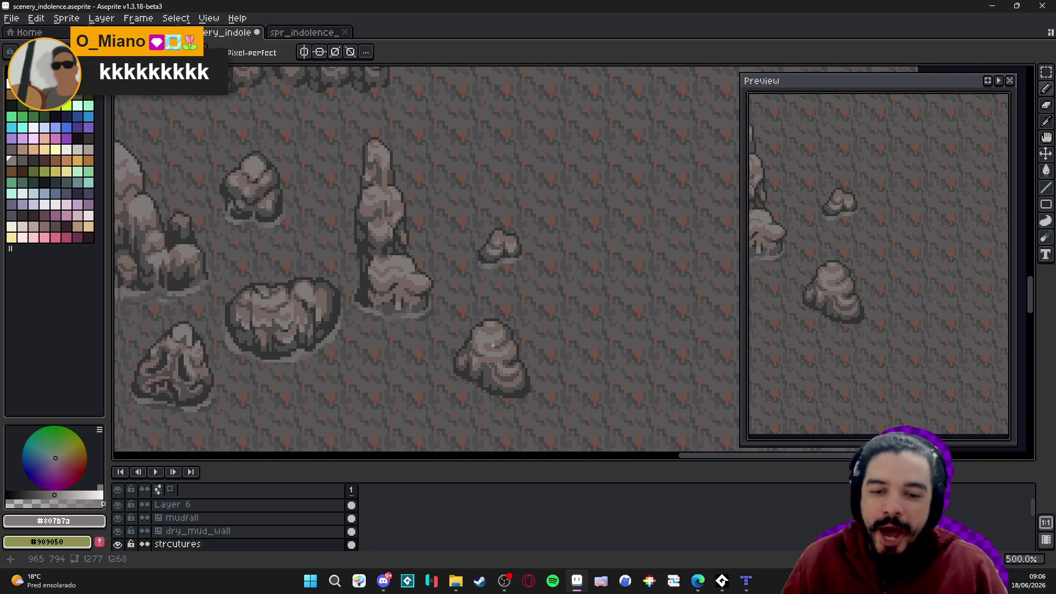
pyautogui.scroll(2, 496, 382)
pyautogui.keyDown('alt'); pyautogui.click(482, 388); pyautogui.keyUp('alt')
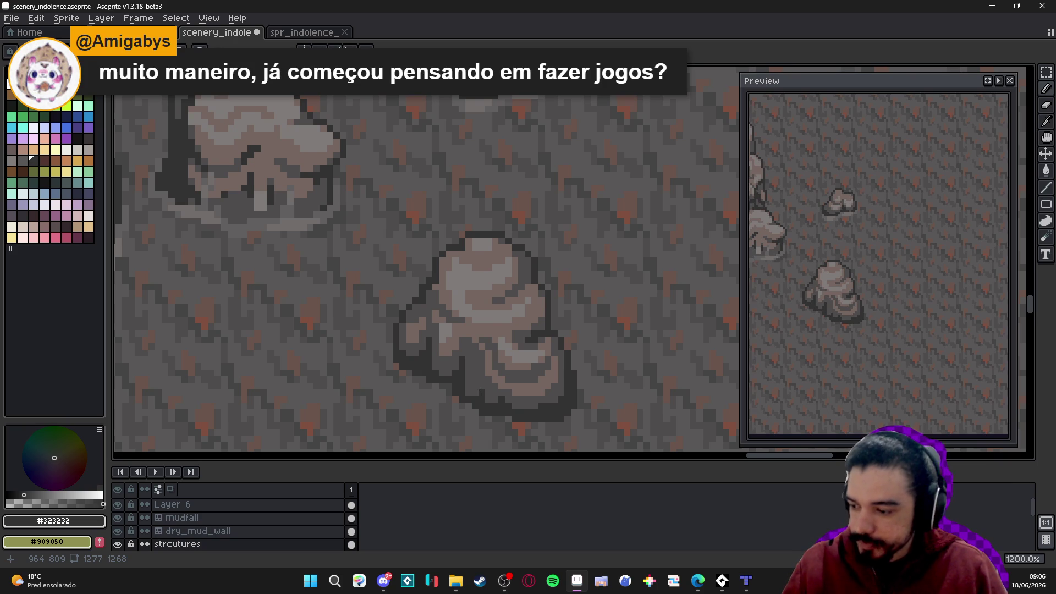
pyautogui.scroll(-3, 480, 390)
pyautogui.scroll(4, 455, 354)
pyautogui.press('b')
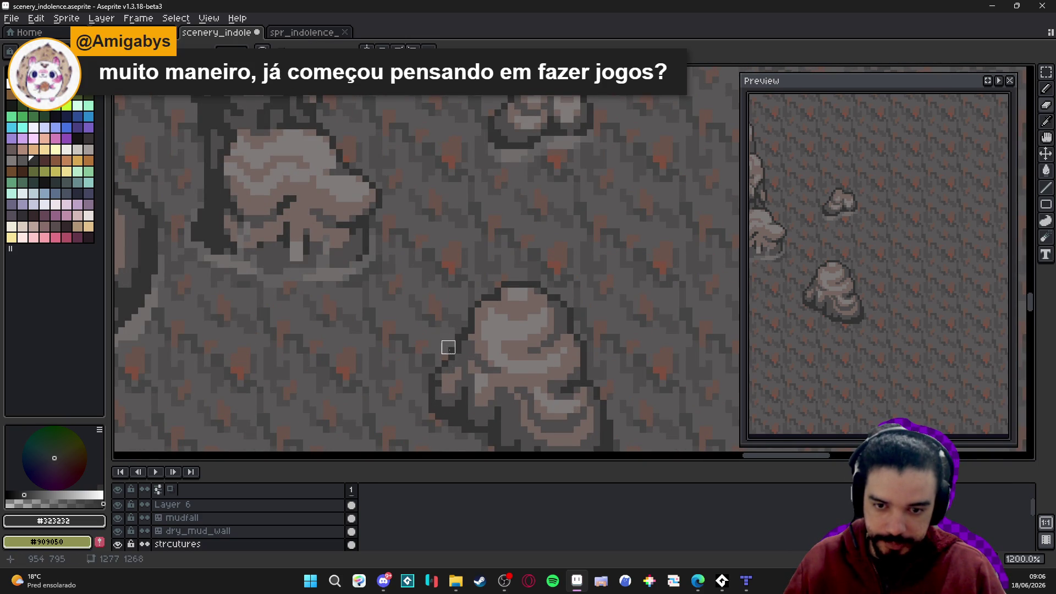
pyautogui.press('b')
pyautogui.scroll(-5, 432, 381)
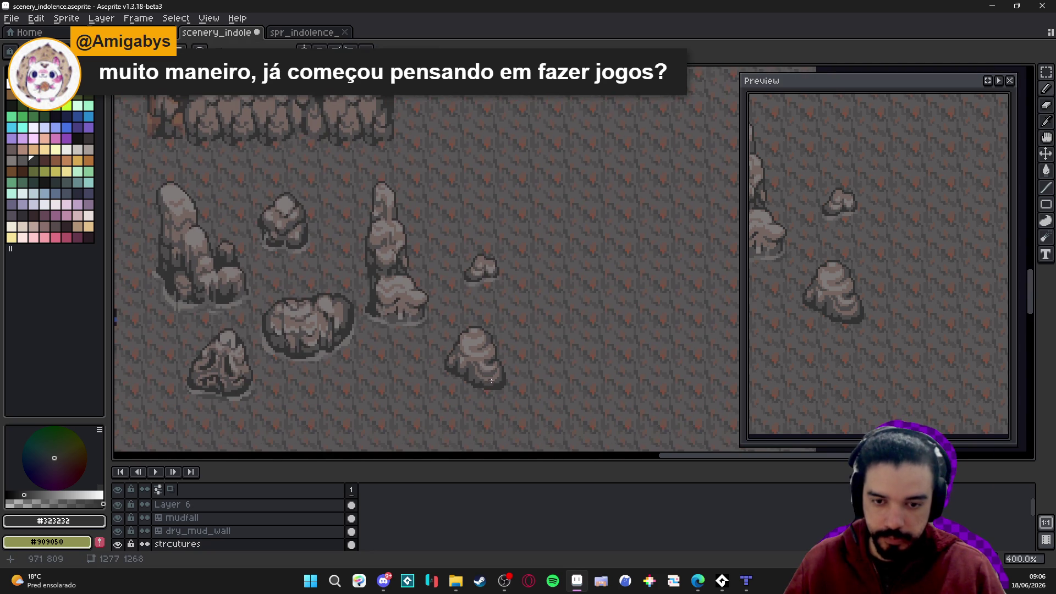
pyautogui.hscroll(-1, 495, 385)
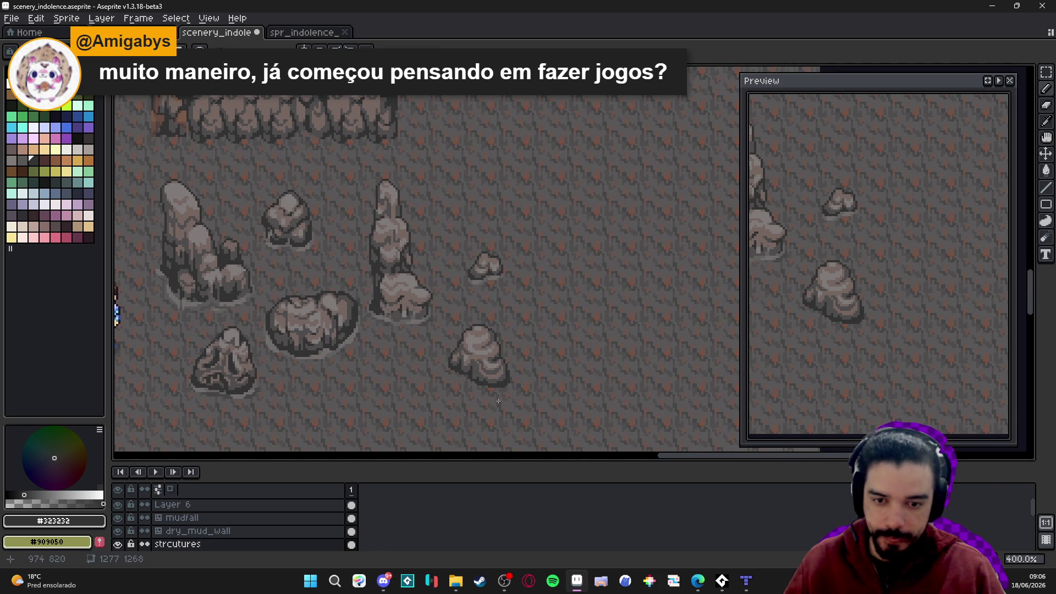
pyautogui.scroll(5, 499, 401)
pyautogui.keyDown('alt'); pyautogui.click(451, 369); pyautogui.keyUp('alt')
pyautogui.click(456, 367)
pyautogui.click(456, 354)
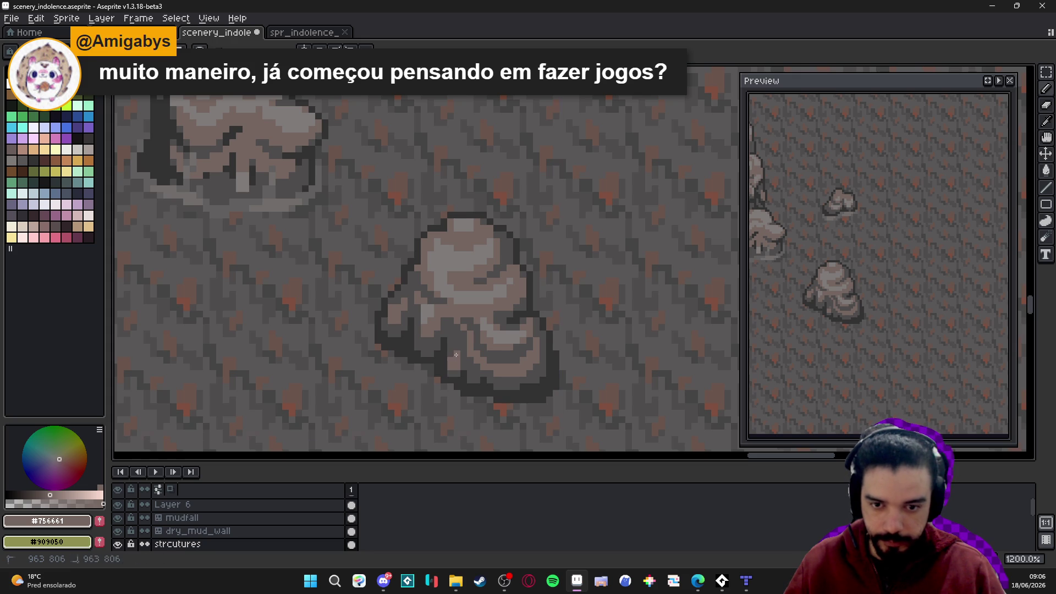
pyautogui.scroll(-4, 456, 352)
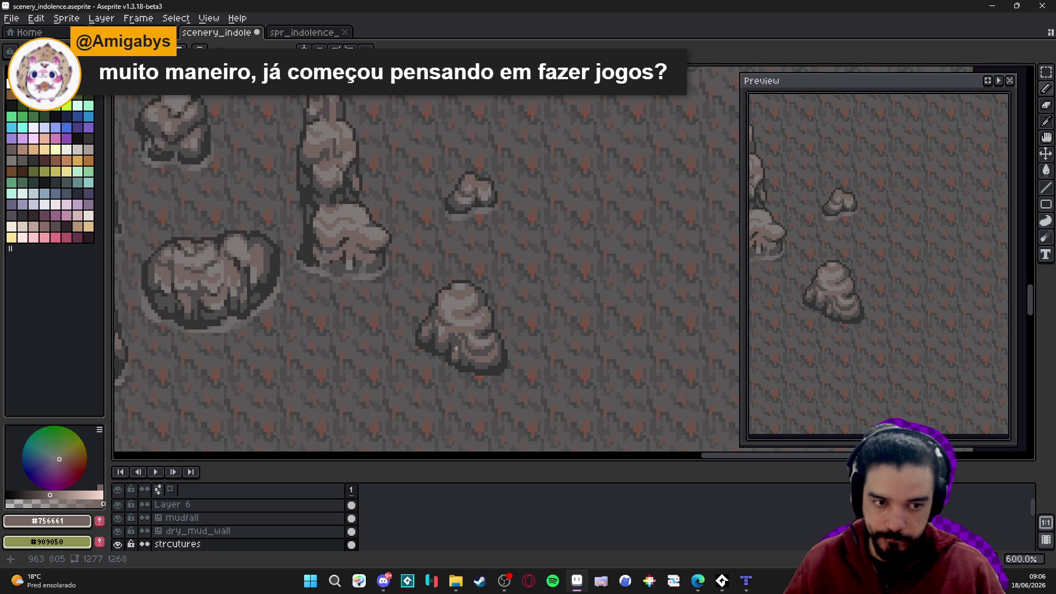
# Save scenery_indolence.aseprite, pick the darkest outline grey and Eraser, then save again
pyautogui.hotkey('ctrl', 's')
pyautogui.scroll(7, 427, 306)
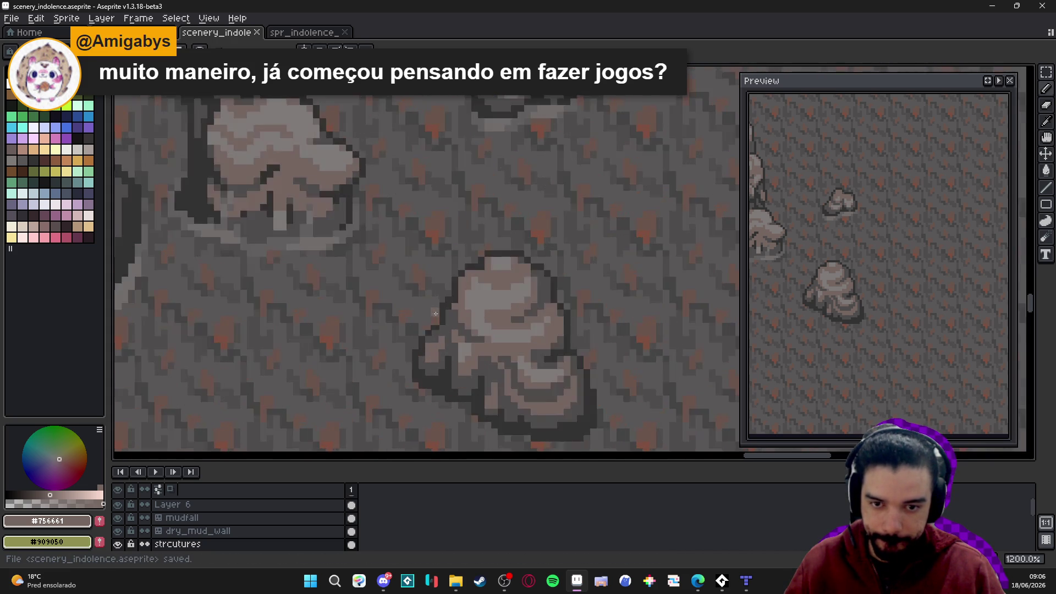
pyautogui.keyDown('alt'); pyautogui.click(454, 293); pyautogui.keyUp('alt')
pyautogui.press('e')
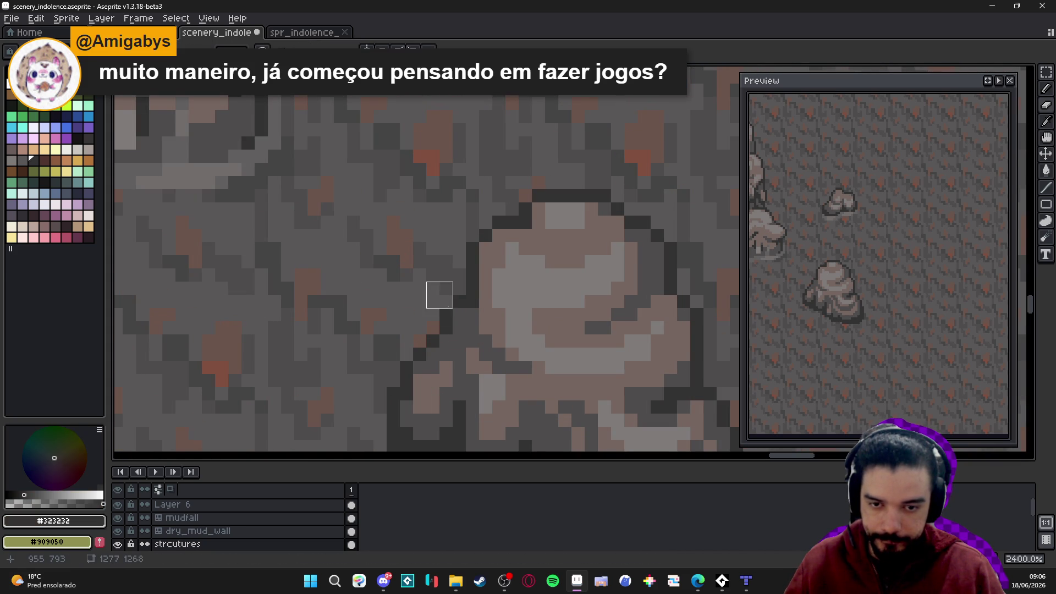
pyautogui.scroll(-6, 439, 295)
pyautogui.scroll(-2, 487, 325)
pyautogui.hotkey('ctrl', 's')
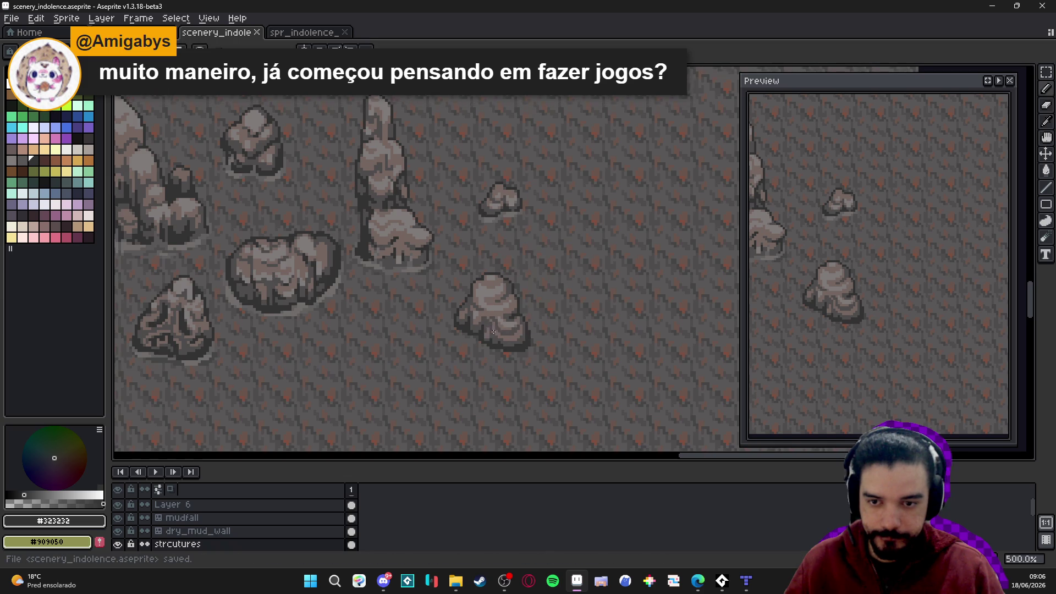
pyautogui.scroll(1, 495, 335)
pyautogui.scroll(6, 507, 336)
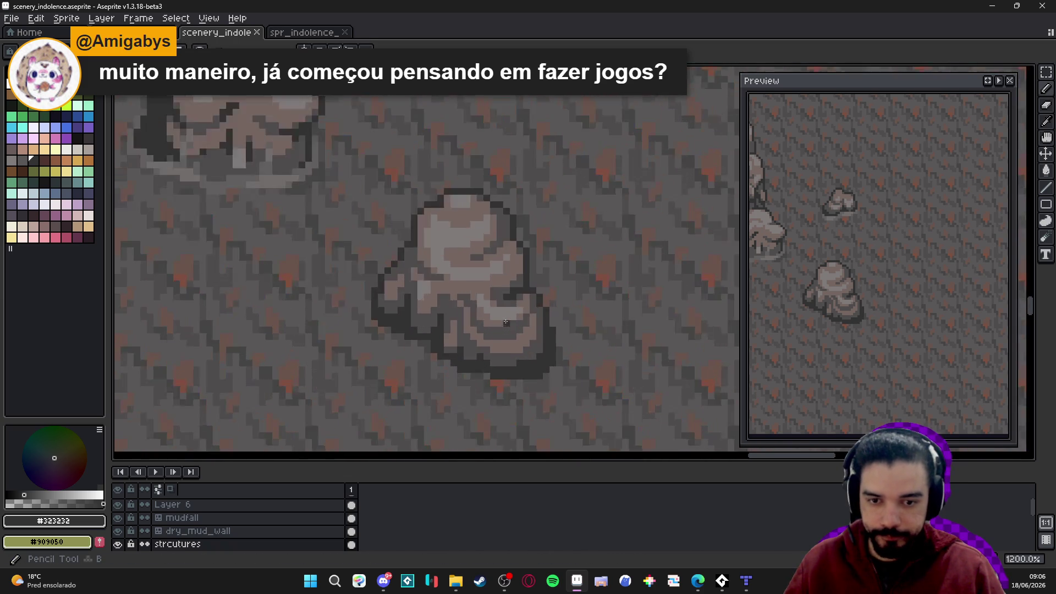
# Touch up the rock's lower part with light-brown and darker outline greys
pyautogui.keyDown('alt'); pyautogui.click(486, 339); pyautogui.keyUp('alt')
pyautogui.click(485, 340)
pyautogui.keyDown('alt'); pyautogui.click(488, 337); pyautogui.keyUp('alt')
pyautogui.click(506, 350)
pyautogui.click(507, 358)
pyautogui.keyDown('alt'); pyautogui.click(497, 385); pyautogui.keyUp('alt')
pyautogui.click(480, 352)
pyautogui.click(506, 368)
pyautogui.click(506, 378)
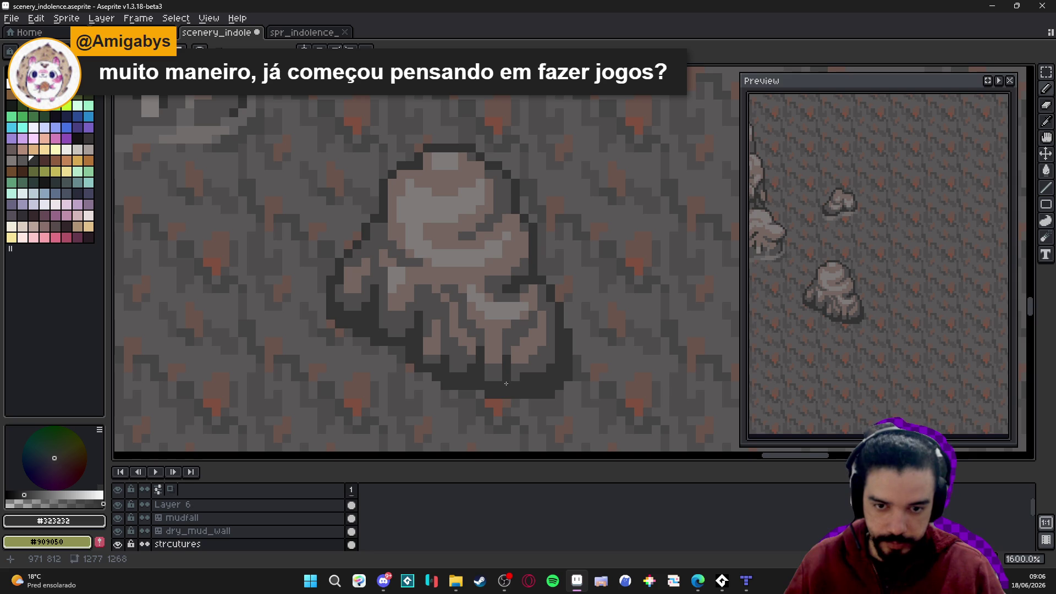
# Resample the rock greys and draw dark outline pixels along its right edge
pyautogui.moveTo(509, 358); pyautogui.dragTo(521, 369)
pyautogui.moveTo(474, 343); pyautogui.dragTo(491, 362)
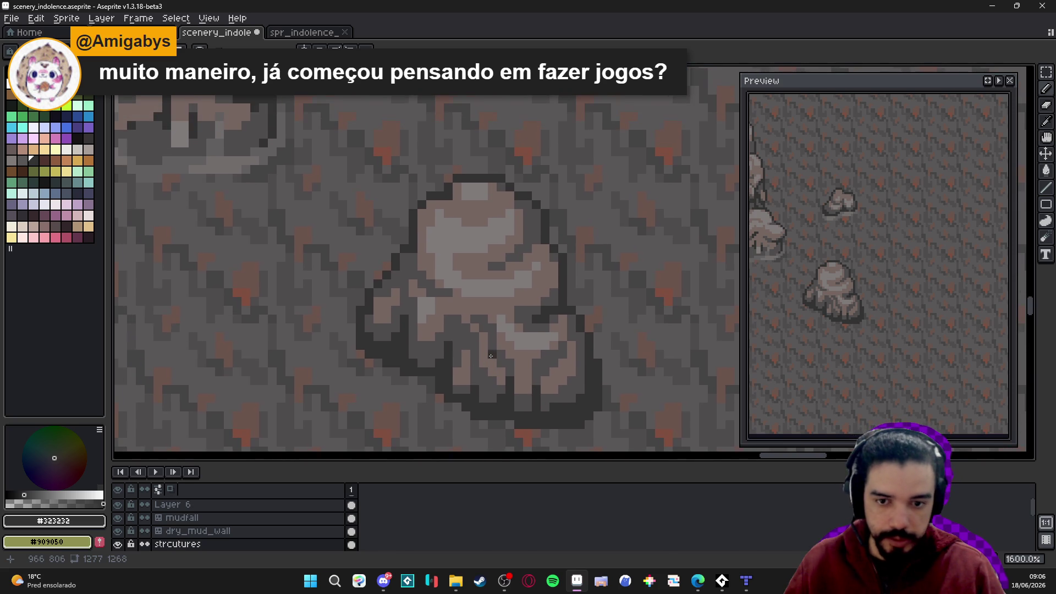
pyautogui.keyDown('alt'); pyautogui.click(474, 309); pyautogui.keyUp('alt')
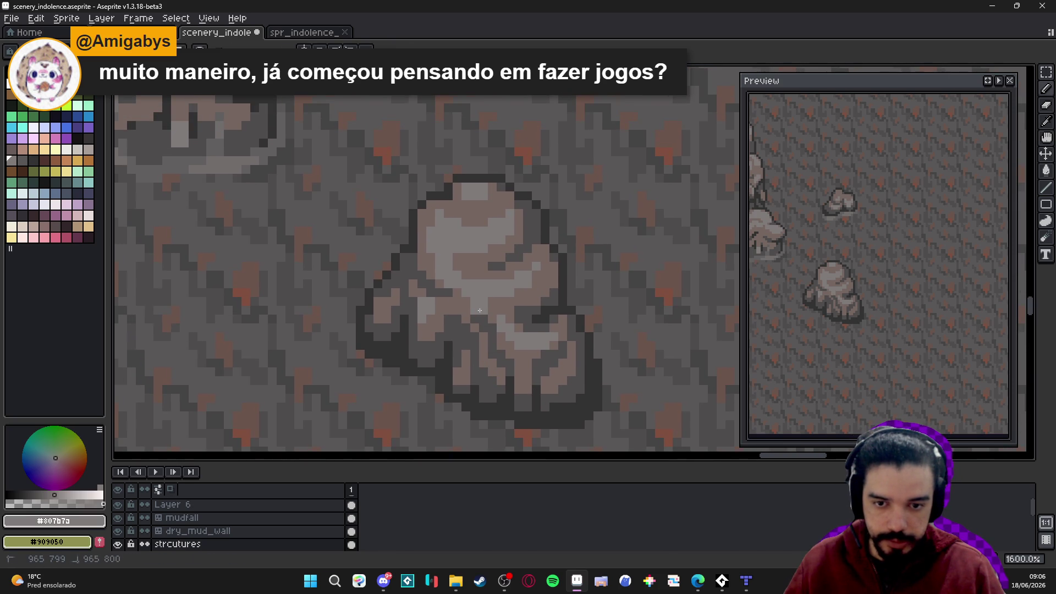
pyautogui.keyDown('alt'); pyautogui.click(482, 310); pyautogui.keyUp('alt')
pyautogui.keyDown('alt'); pyautogui.click(472, 329); pyautogui.keyUp('alt')
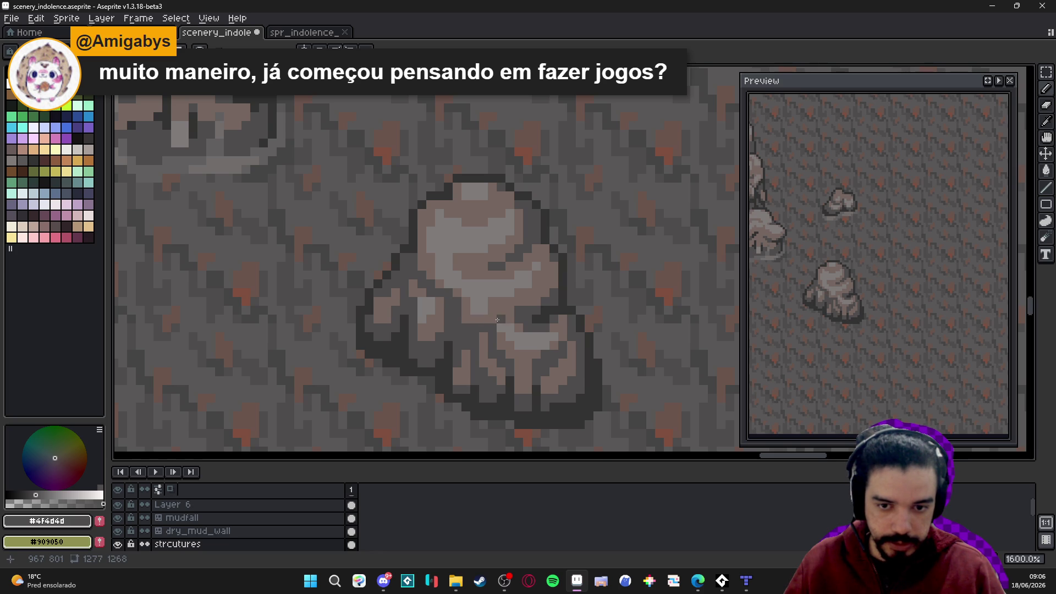
pyautogui.keyDown('alt'); pyautogui.click(481, 328); pyautogui.keyUp('alt')
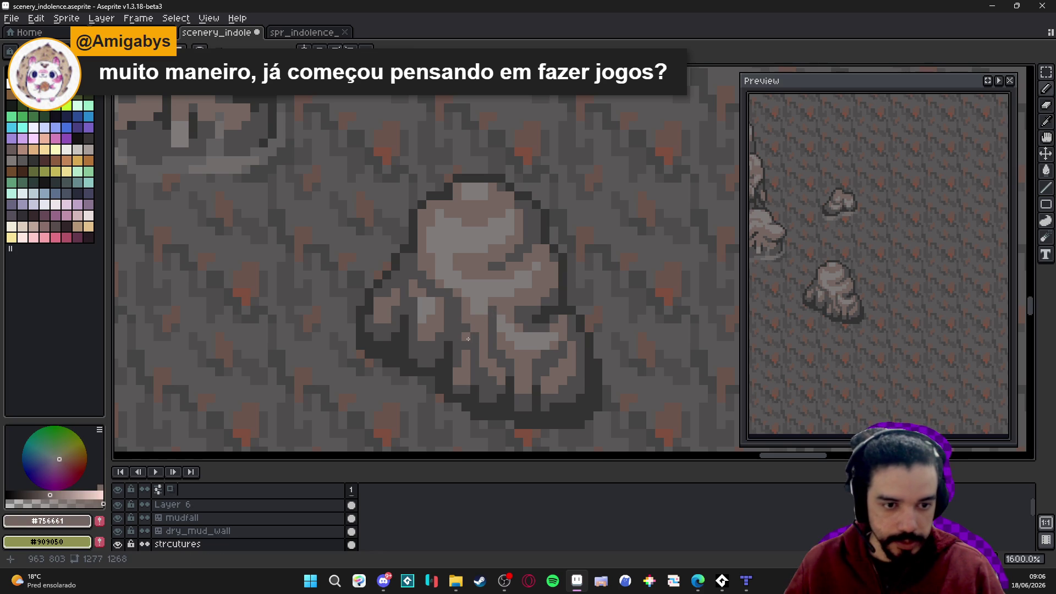
pyautogui.keyDown('alt'); pyautogui.click(474, 333); pyautogui.keyUp('alt')
pyautogui.moveTo(483, 337)
pyautogui.mouseDown()
pyautogui.moveTo(490, 415)
pyautogui.moveTo(475, 381)
pyautogui.mouseUp()
pyautogui.moveTo(526, 331)
pyautogui.mouseDown()
pyautogui.moveTo(526, 340)
pyautogui.moveTo(534, 322)
pyautogui.moveTo(547, 330)
pyautogui.mouseUp()
# Save scenery_indolence.aseprite with the shading touch-ups
pyautogui.scroll(-1, 547, 330)
pyautogui.scroll(-2, 536, 318)
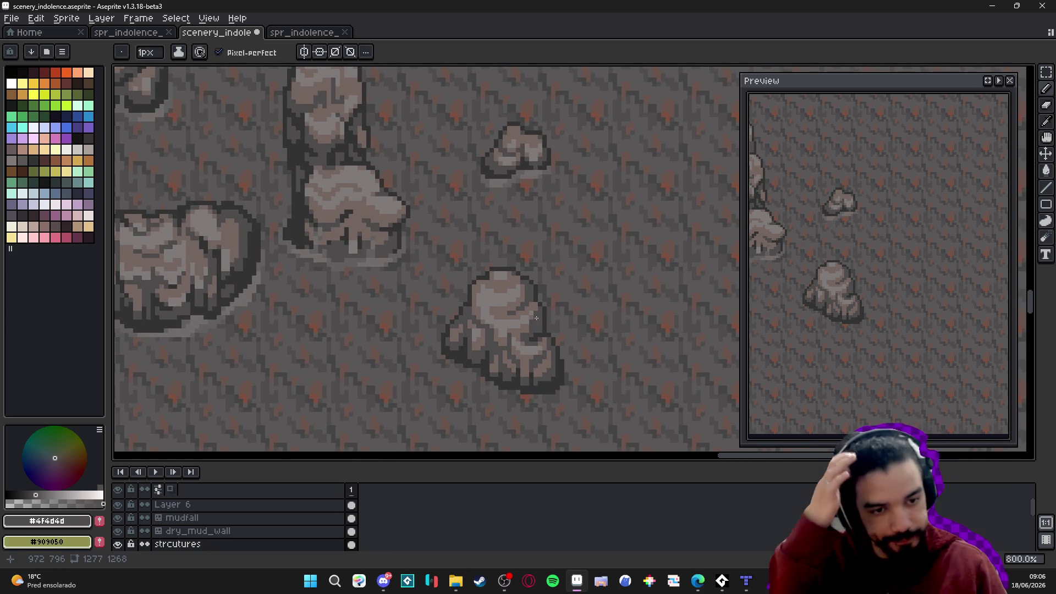
pyautogui.scroll(-3, 536, 318)
pyautogui.scroll(5, 517, 344)
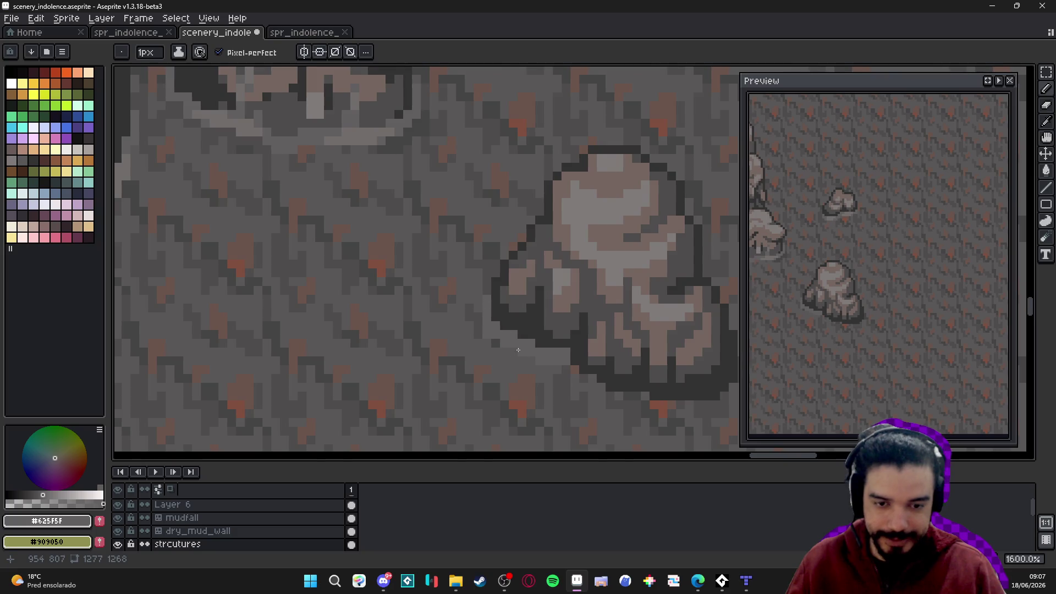
pyautogui.scroll(-1, 517, 344)
pyautogui.scroll(1, 569, 404)
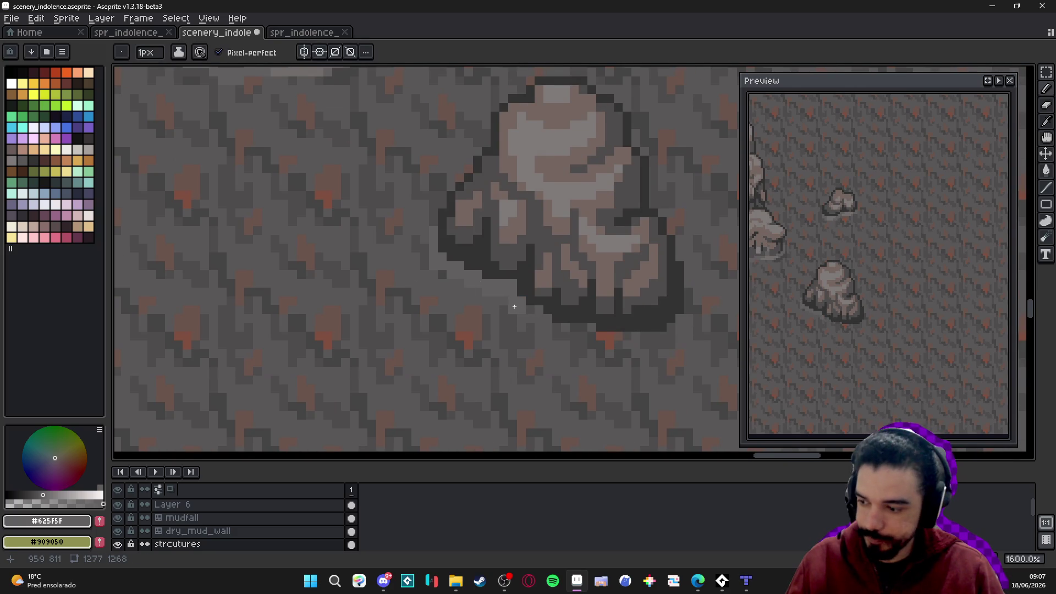
pyautogui.scroll(-1, 514, 307)
pyautogui.scroll(1, 502, 297)
pyautogui.hotkey('ctrl', 's')
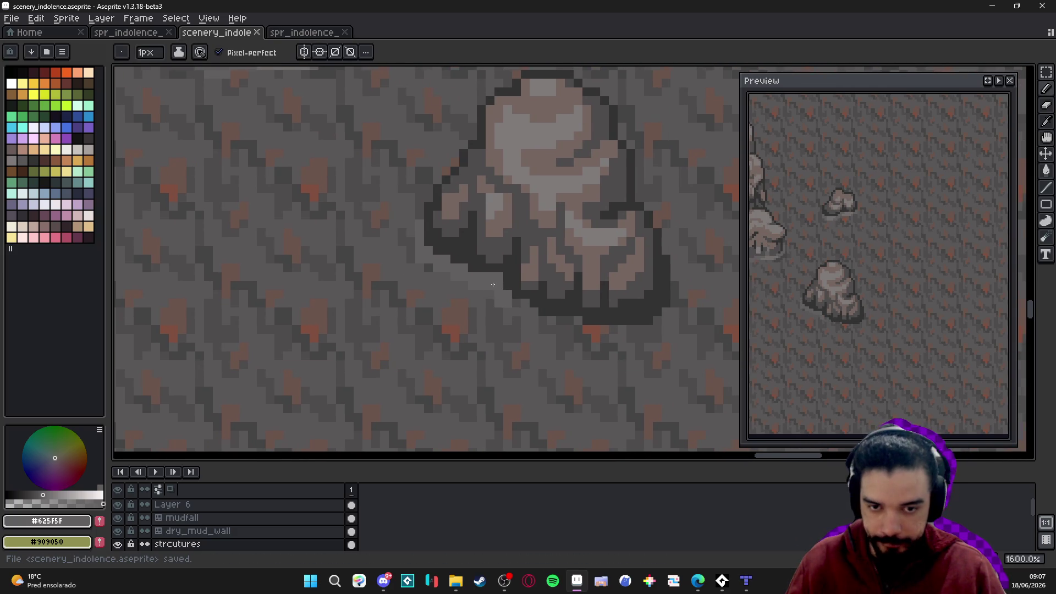
# Choose grey #716D6C from the palette and set the pencil to 2px
pyautogui.scroll(1, 490, 288)
pyautogui.press('+')
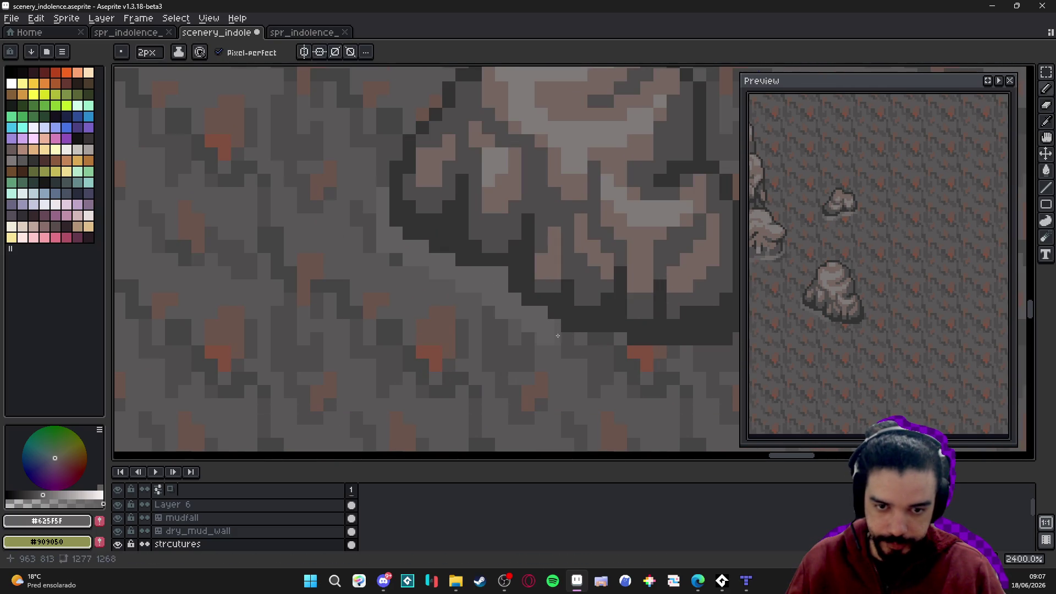
pyautogui.hscroll(2, 589, 346)
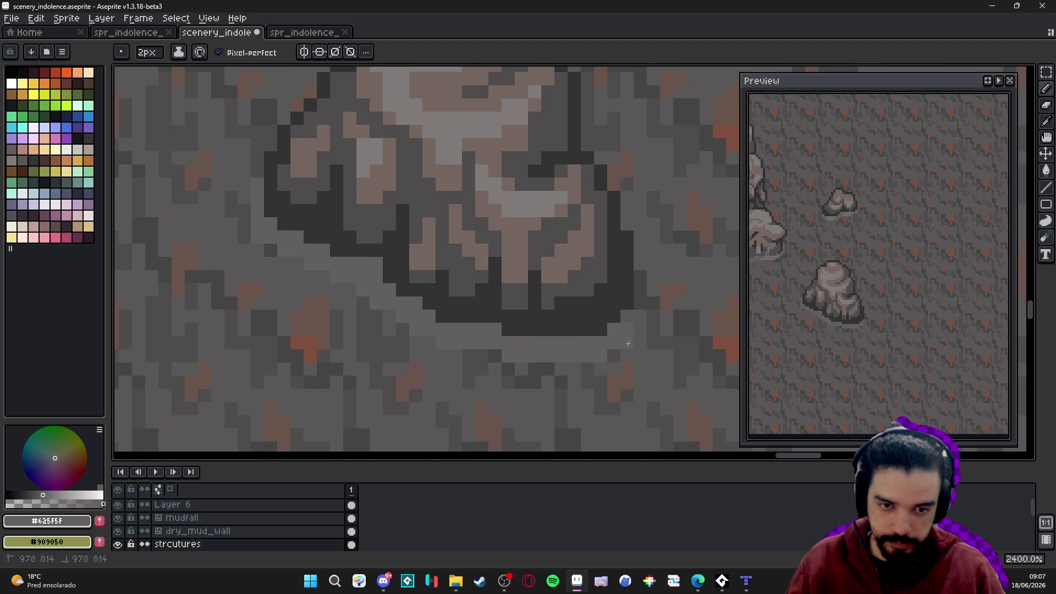
pyautogui.press('-')
pyautogui.scroll(-2, 637, 308)
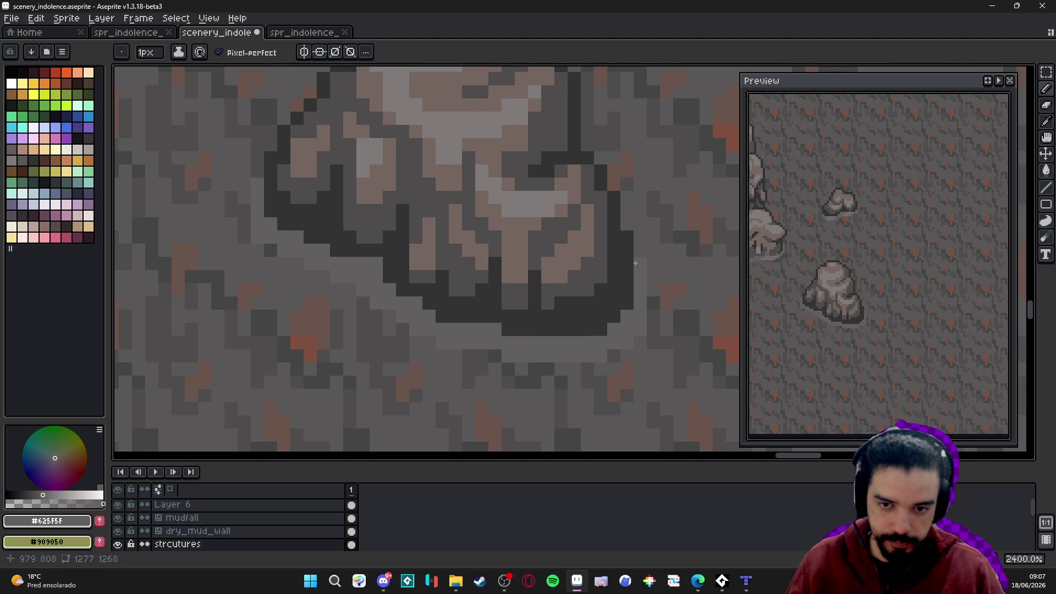
pyautogui.scroll(-2, 523, 374)
pyautogui.scroll(4, 465, 363)
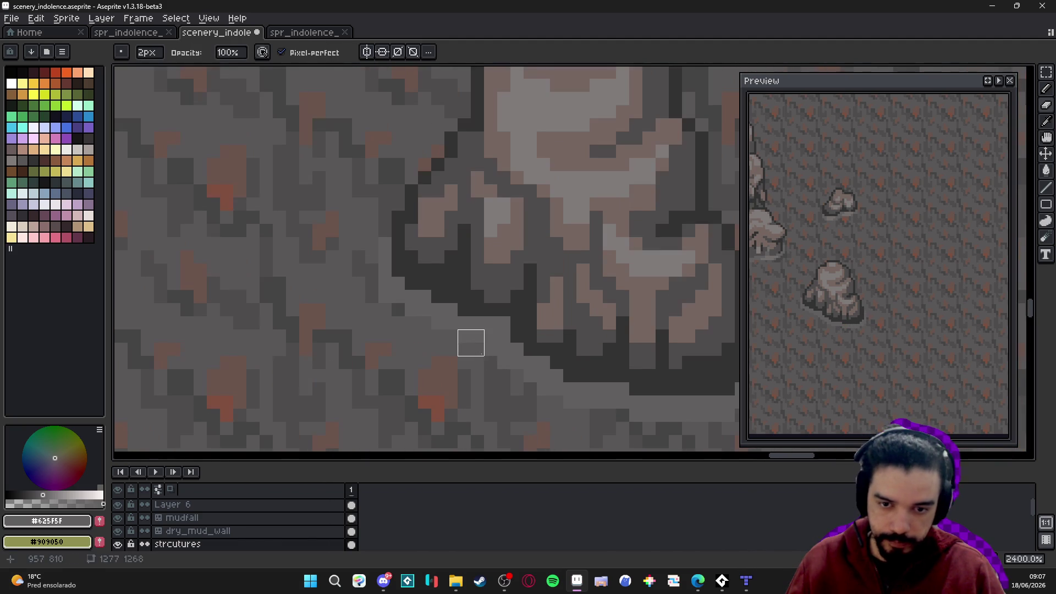
pyautogui.scroll(-3, 540, 379)
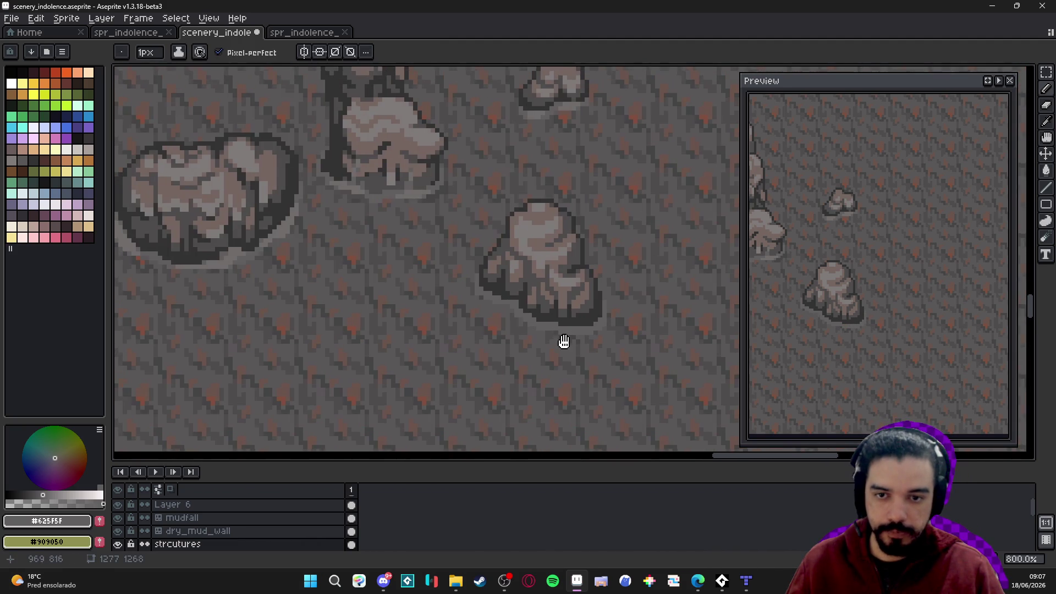
pyautogui.scroll(1, 559, 335)
pyautogui.keyDown('alt'); pyautogui.click(617, 292); pyautogui.keyUp('alt')
pyautogui.scroll(2, 605, 294)
pyautogui.press('+')
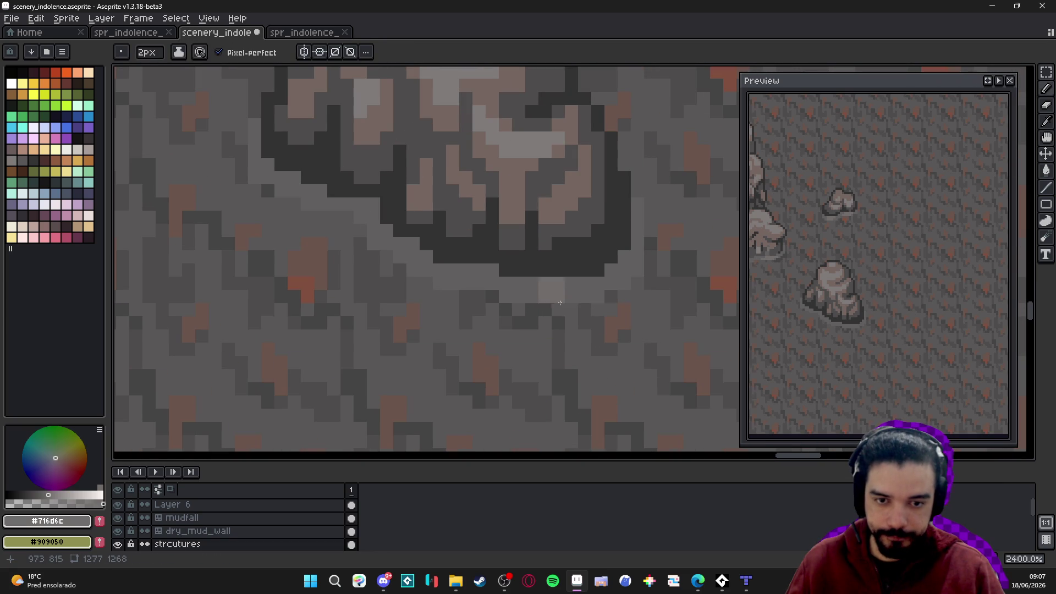
pyautogui.press('-')
pyautogui.scroll(-2, 572, 297)
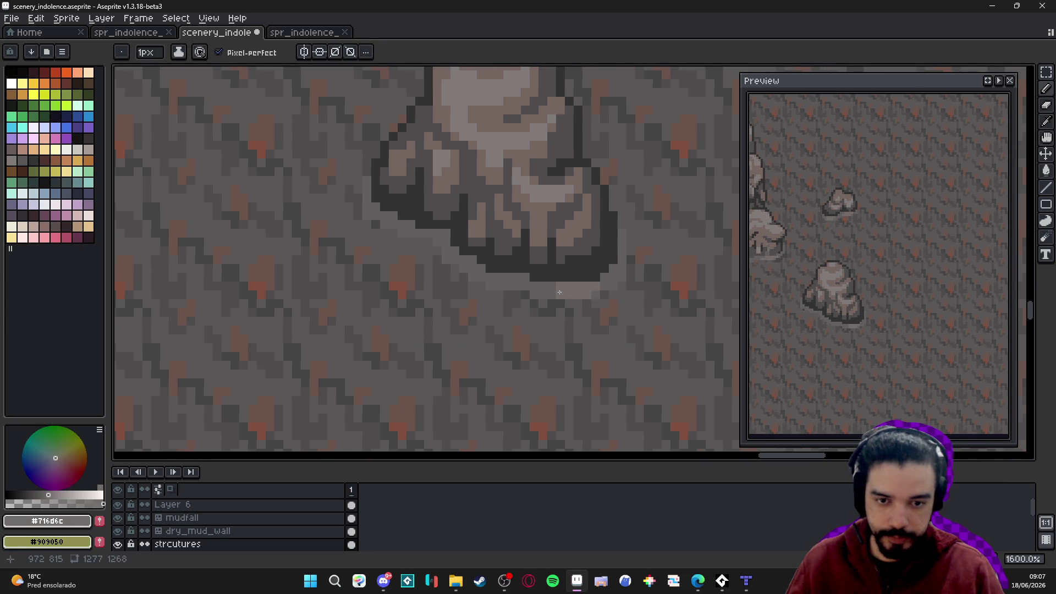
pyautogui.scroll(1, 530, 287)
pyautogui.press('+')
# Paint a light grey rim under the rock, then a 1px line along its lower-left edge
pyautogui.moveTo(514, 279); pyautogui.dragTo(561, 308)
pyautogui.press('-')
pyautogui.moveTo(427, 227); pyautogui.dragTo(468, 251)
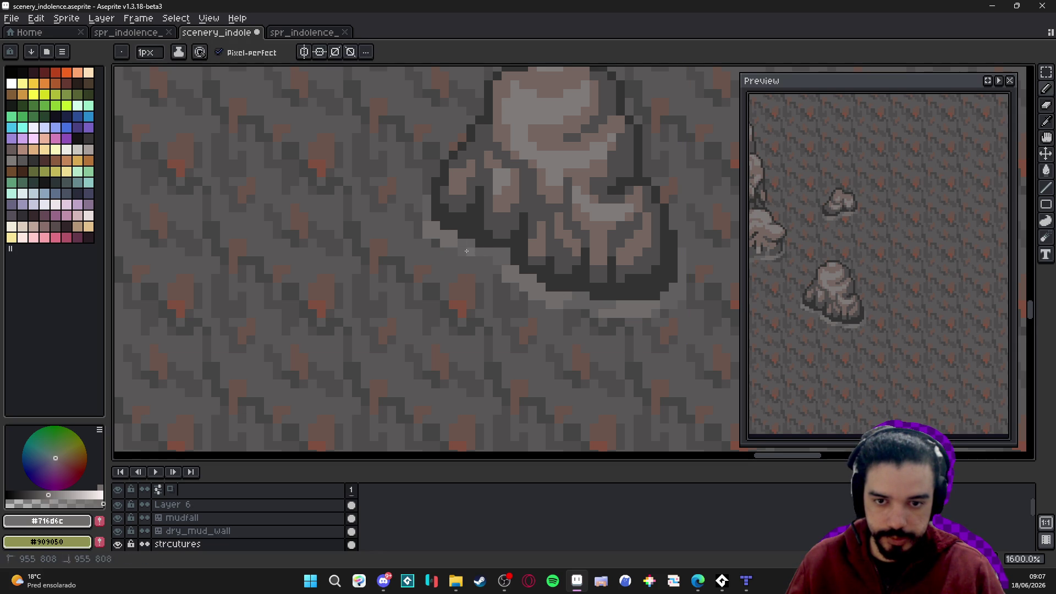
pyautogui.scroll(-3, 468, 251)
pyautogui.scroll(2, 559, 279)
pyautogui.scroll(-1, 542, 278)
# Save the scenery sheet with the new rim
pyautogui.moveTo(542, 278); pyautogui.dragTo(544, 308)
pyautogui.hotkey('ctrl', 's')
pyautogui.scroll(-4, 544, 307)
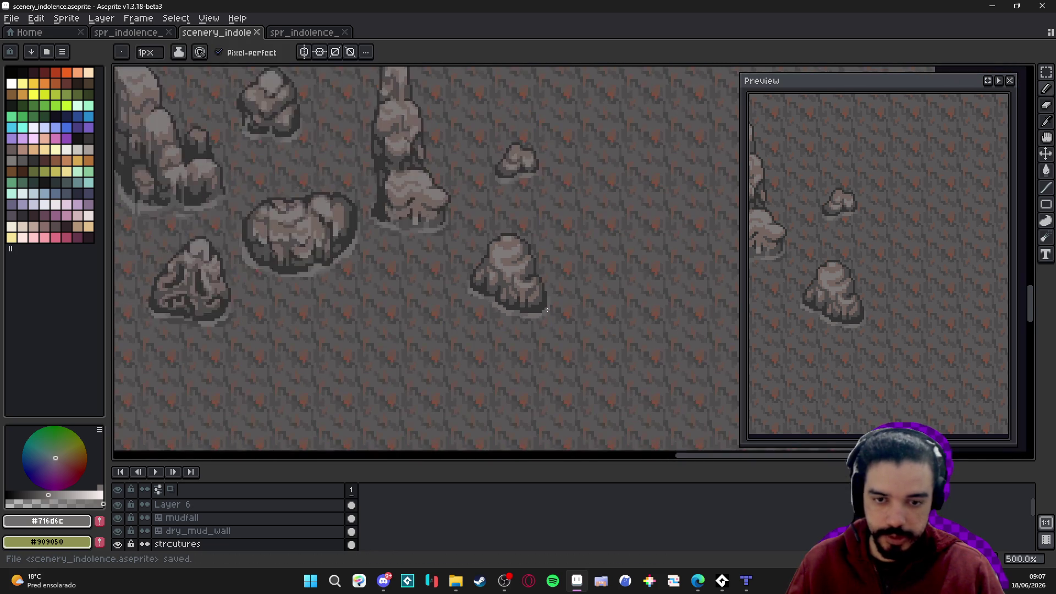
# Show the tile grid, glance at the other open sprites, and save the scenery sheet
pyautogui.scroll(1, 544, 306)
pyautogui.press('v')
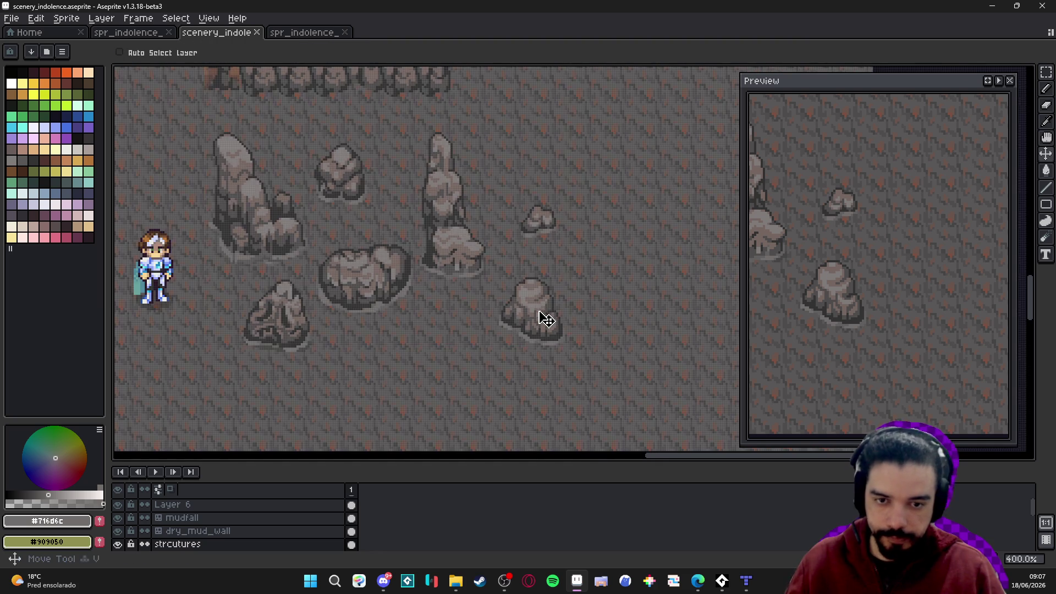
pyautogui.scroll(1, 540, 315)
pyautogui.hotkey('ctrl', "'")
pyautogui.hotkey('ctrl', 'Tab')
pyautogui.hotkey('ctrl', 'Tab')
pyautogui.hotkey('ctrl', 'Tab')
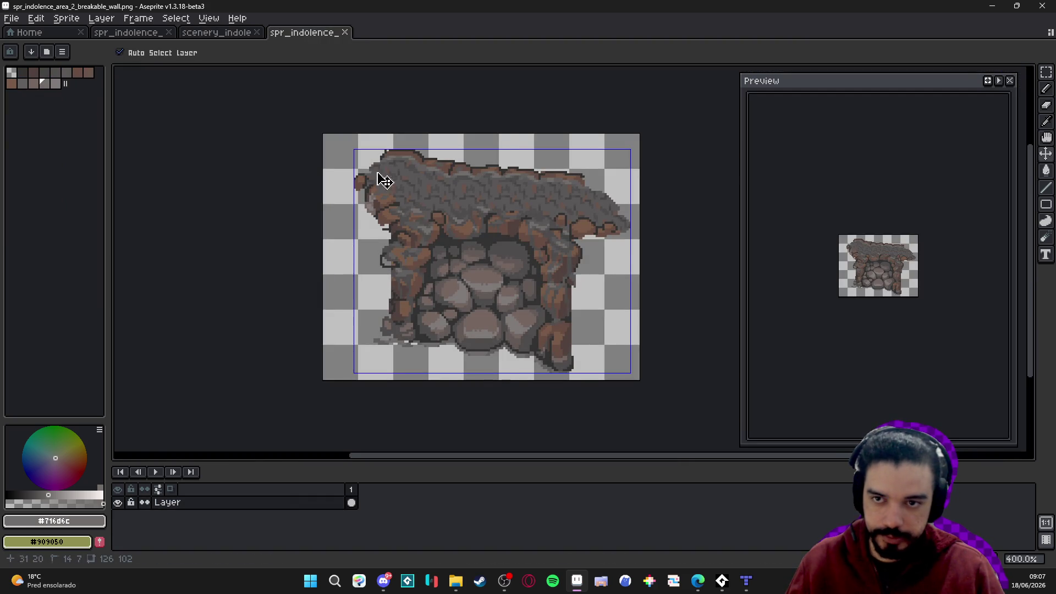
pyautogui.hotkey('ctrl', 'Tab')
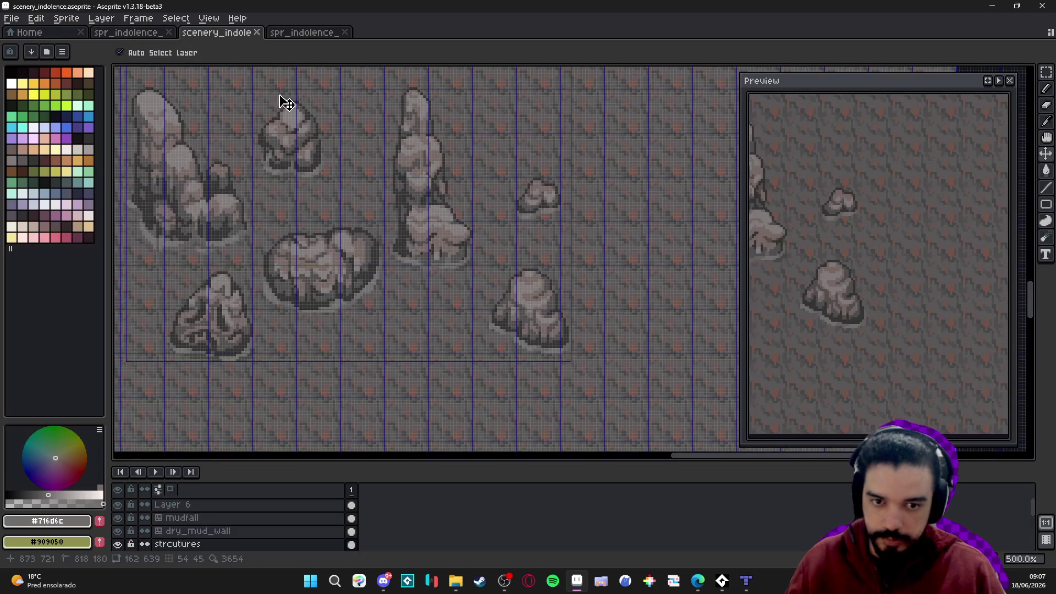
pyautogui.scroll(1, 514, 297)
pyautogui.scroll(1, 514, 285)
pyautogui.hotkey('ctrl', 's')
# Fit the rock into its 32×32 grid tile with a snapped marquee, deselect, hide the grid, and save
pyautogui.scroll(-2, 515, 283)
pyautogui.hotkey('ctrl', "'")
pyautogui.press('m')
pyautogui.hotkey('ctrl', "'")
pyautogui.moveTo(462, 250)
pyautogui.mouseDown()
pyautogui.moveTo(528, 281)
pyautogui.moveTo(573, 319)
pyautogui.moveTo(488, 314)
pyautogui.moveTo(504, 311)
pyautogui.mouseUp()
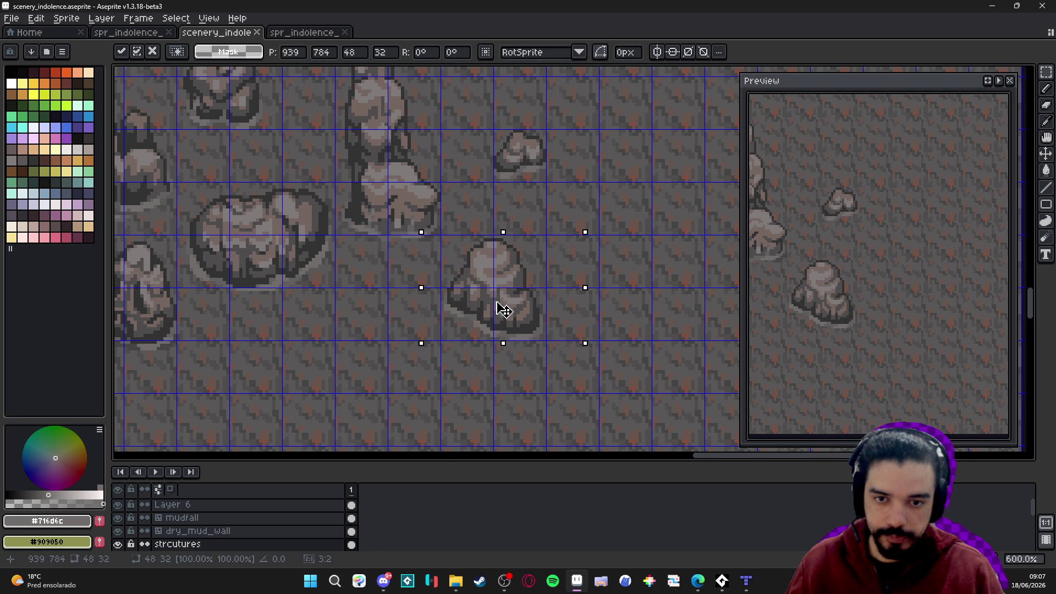
pyautogui.press('Return')
pyautogui.moveTo(462, 249); pyautogui.dragTo(532, 325)
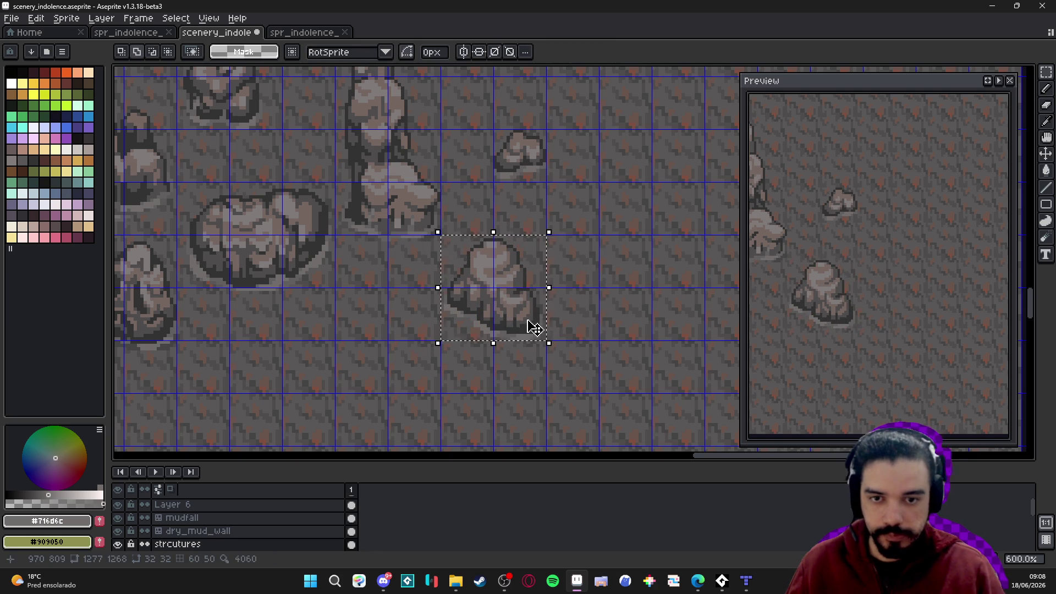
pyautogui.hotkey('ctrl', 'd')
pyautogui.scroll(-2, 498, 345)
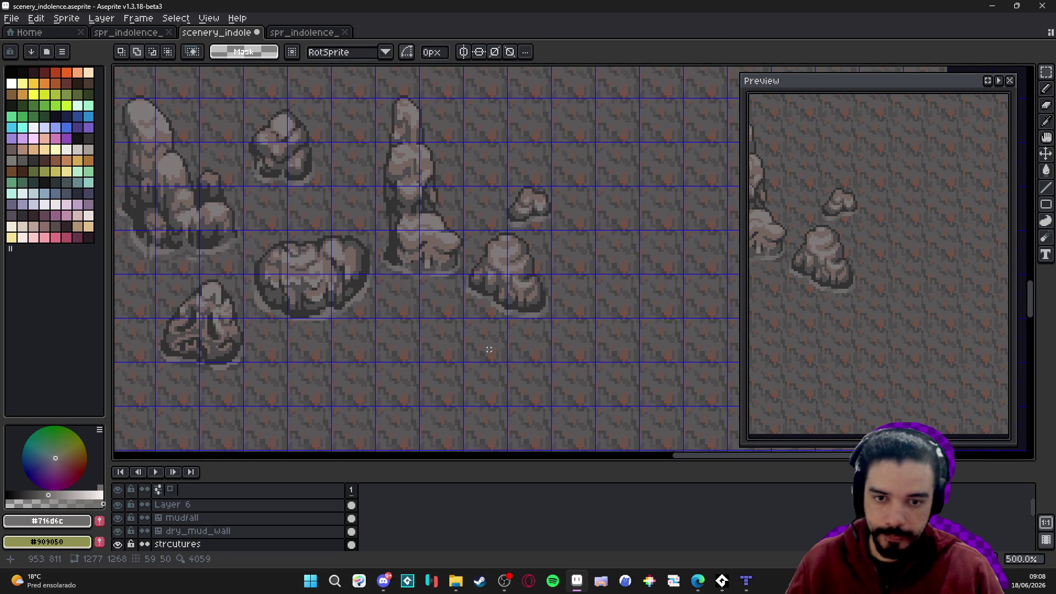
pyautogui.hotkey('ctrl', "'")
pyautogui.hotkey('ctrl', 's')
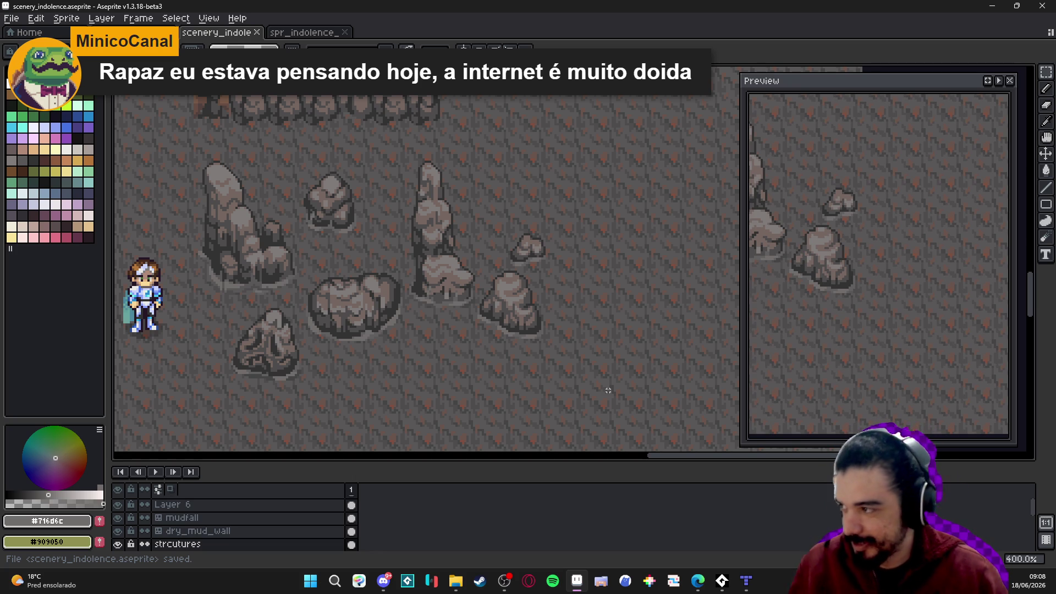
pyautogui.hotkey('alt', 'Tab')
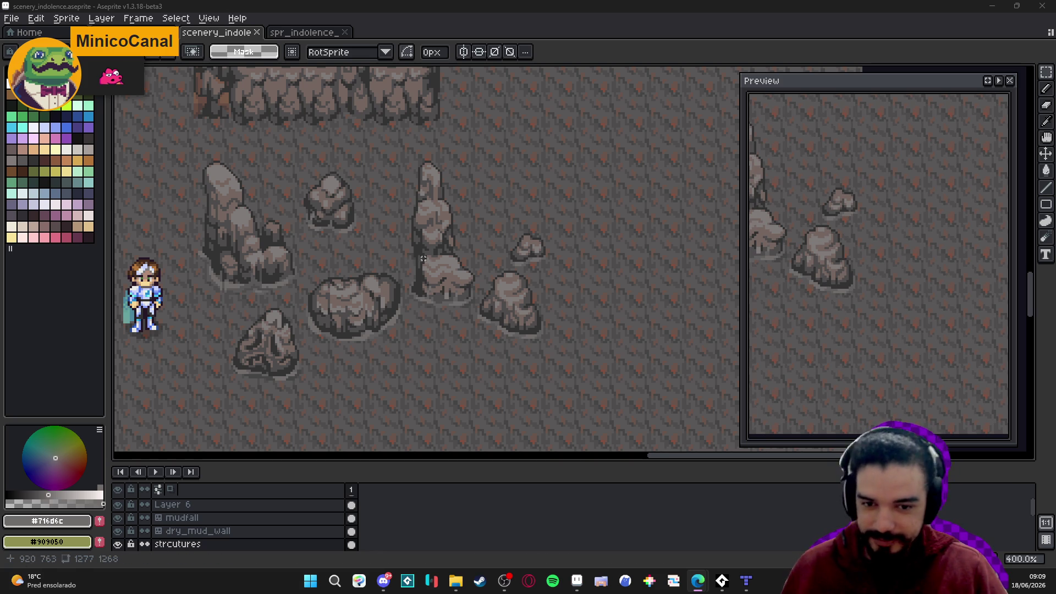
pyautogui.hotkey('ctrl', 's')
# Show the grid and eyedrop the rock's grey #756661, then return to the pencil
pyautogui.hotkey('ctrl', "'")
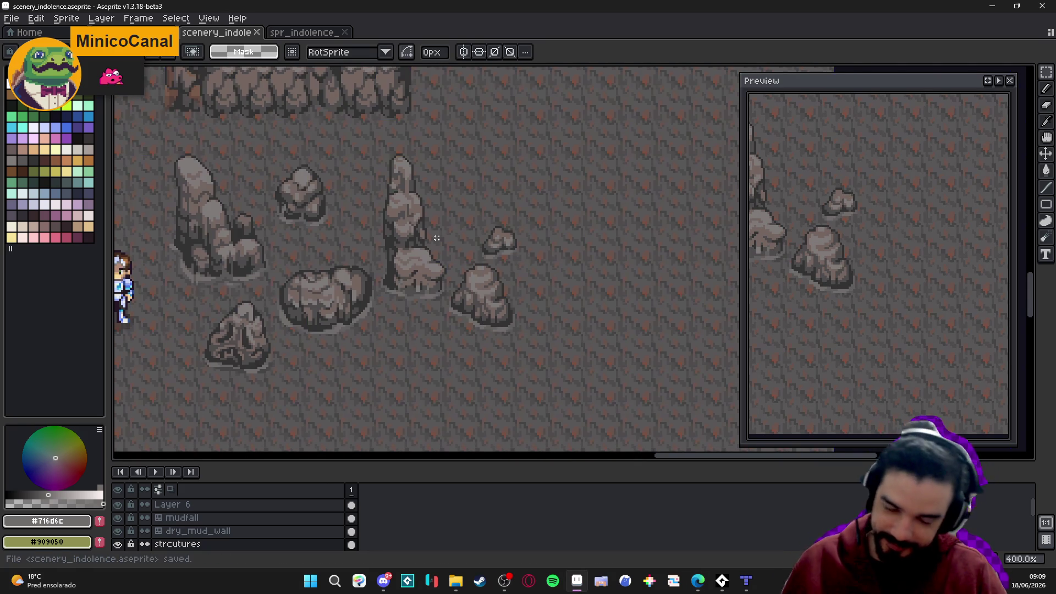
pyautogui.scroll(-1, 431, 229)
pyautogui.moveTo(427, 250)
pyautogui.mouseDown()
pyautogui.moveTo(502, 246)
pyautogui.moveTo(432, 295)
pyautogui.mouseUp()
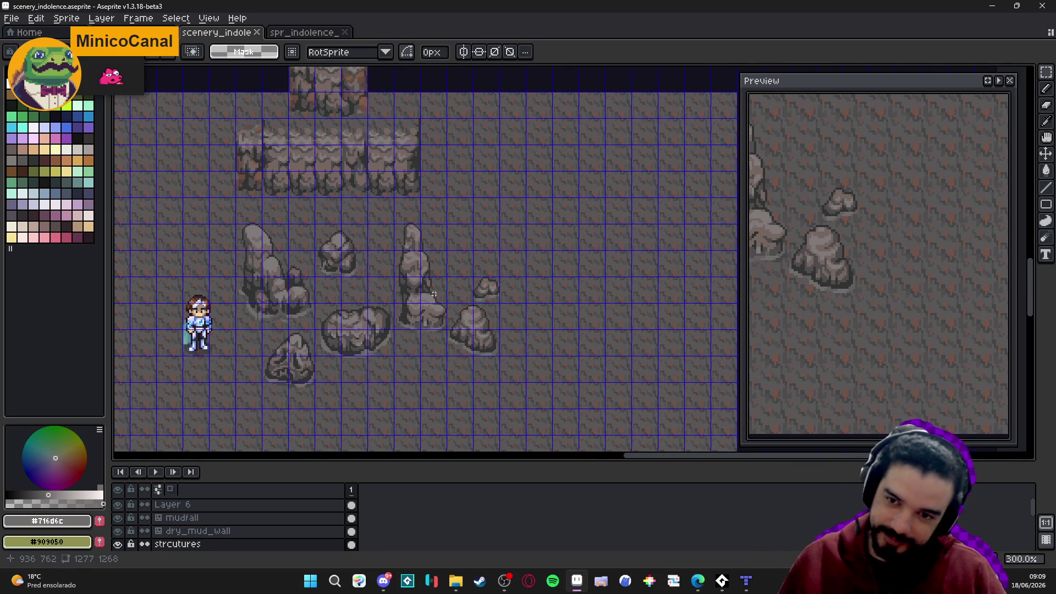
pyautogui.scroll(2, 451, 303)
pyautogui.press('i')
pyautogui.click(486, 325)
pyautogui.press('b')
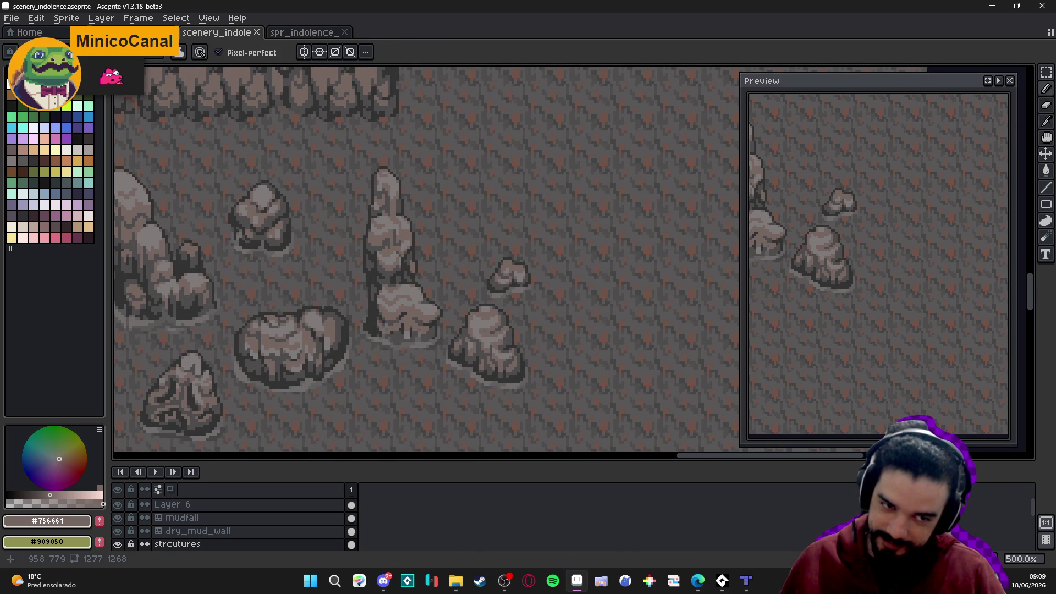
# Save scenery_indolence.aseprite
pyautogui.scroll(-1, 485, 325)
pyautogui.hscroll(-2, 486, 325)
pyautogui.hotkey('ctrl', 's')
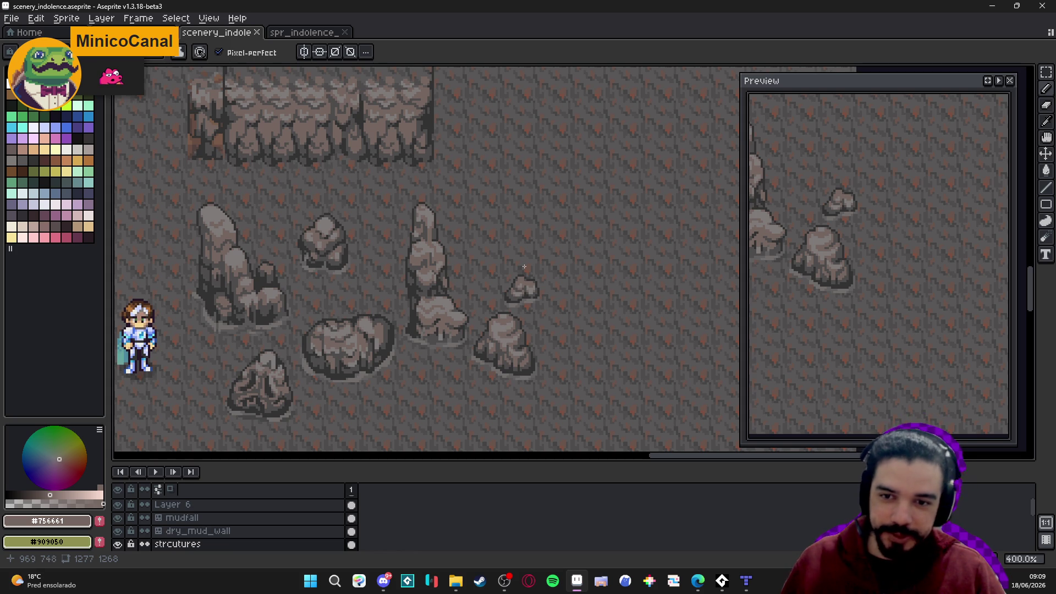
pyautogui.scroll(-1, 524, 269)
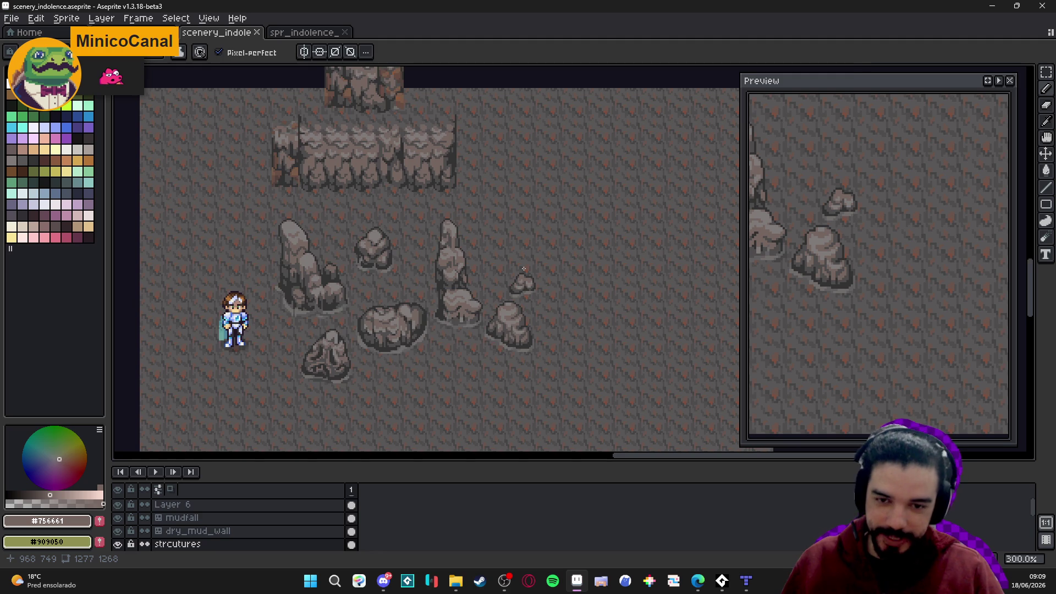
pyautogui.scroll(1, 524, 269)
pyautogui.scroll(-1, 524, 269)
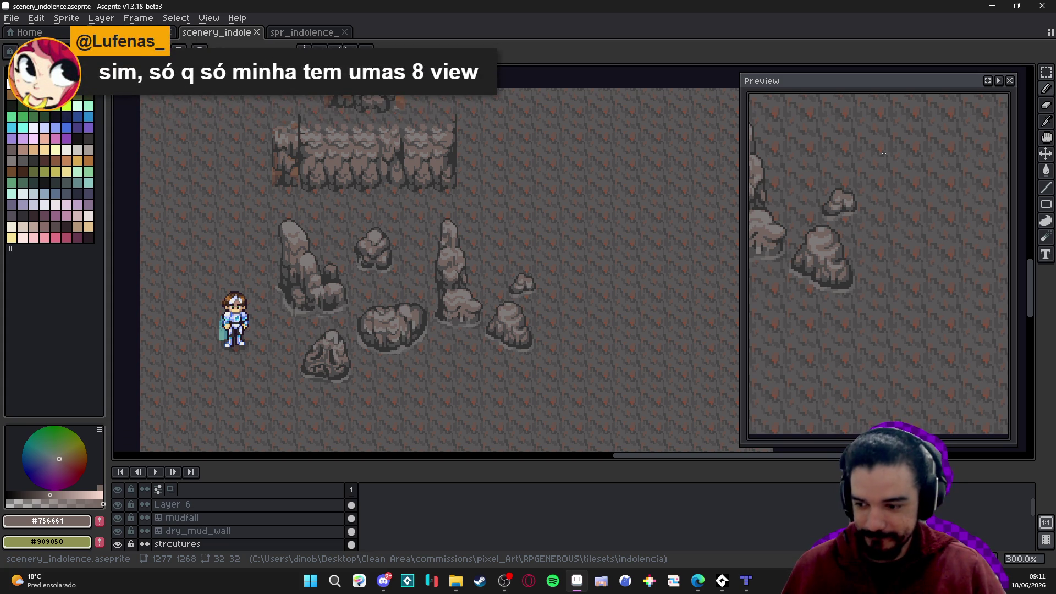
# Look over the cave scene and save scenery_indolence.aseprite
pyautogui.moveTo(479, 237); pyautogui.dragTo(423, 223)
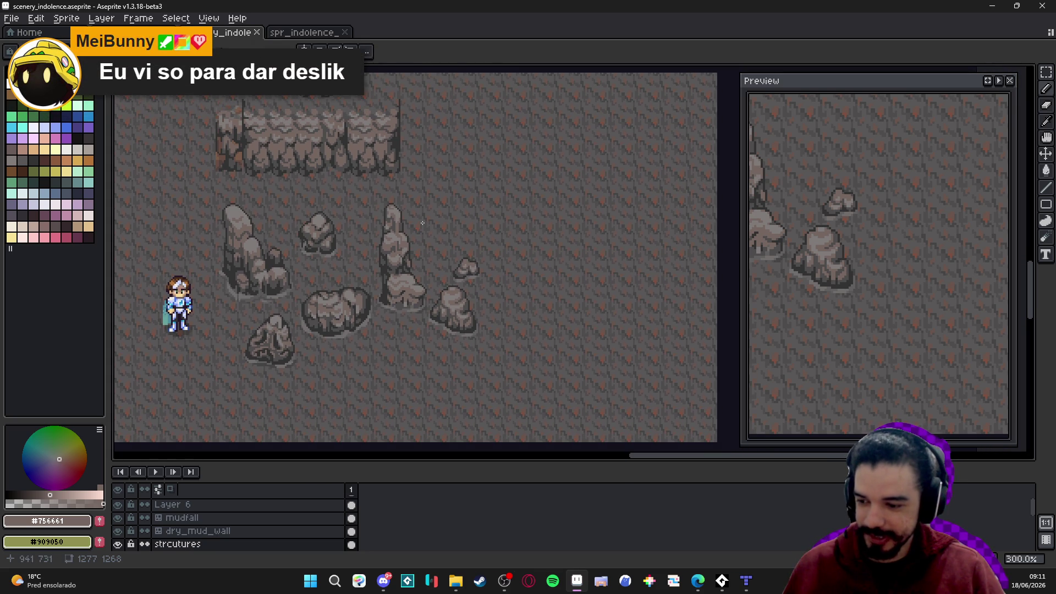
pyautogui.hotkey('alt', 'Tab')
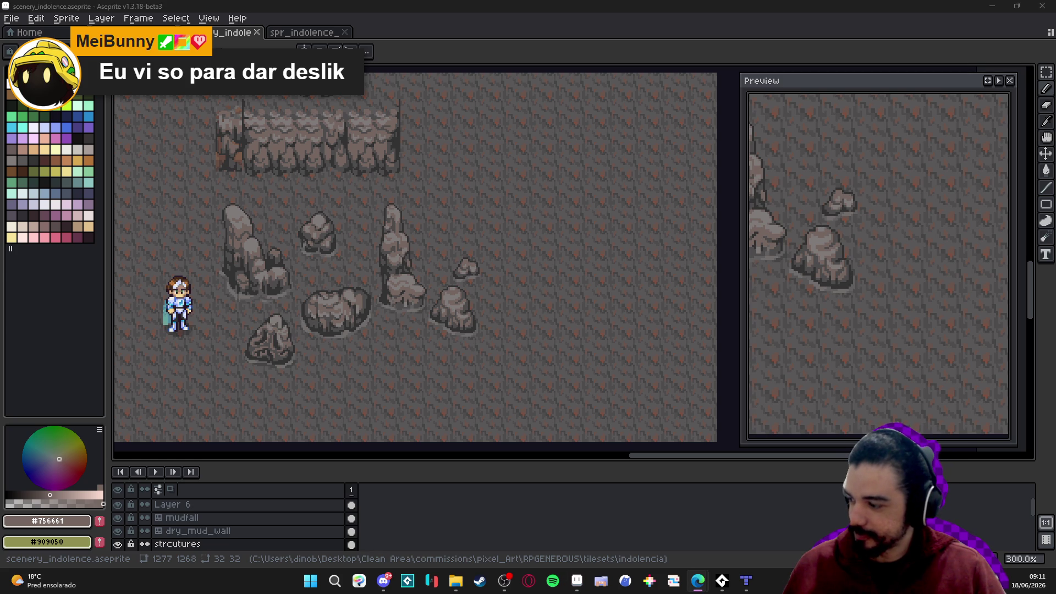
pyautogui.moveTo(429, 269)
pyautogui.mouseDown()
pyautogui.moveTo(462, 302)
pyautogui.moveTo(450, 282)
pyautogui.mouseUp()
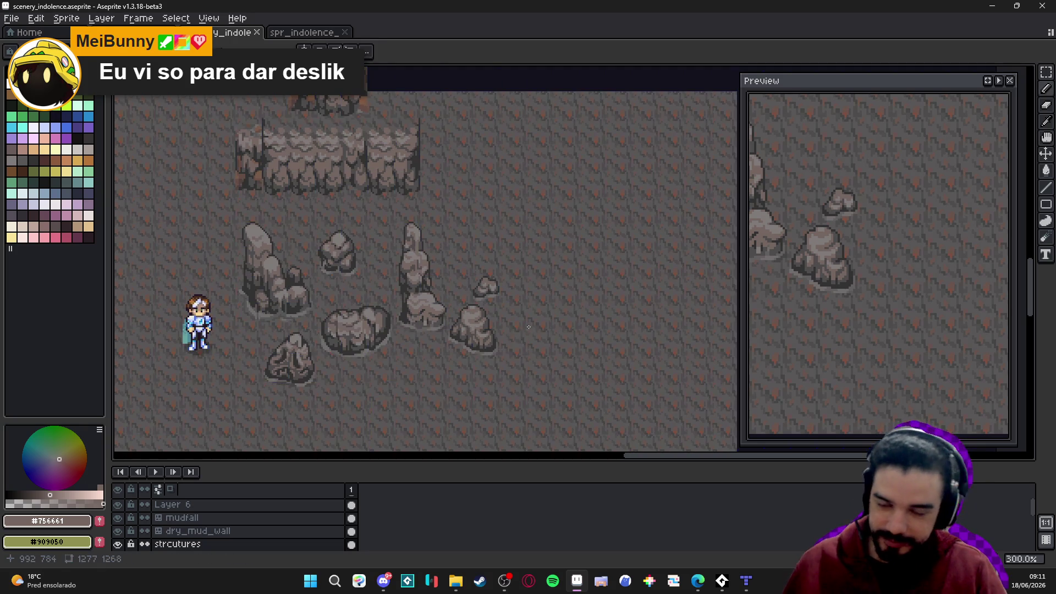
pyautogui.moveTo(530, 297); pyautogui.dragTo(526, 286)
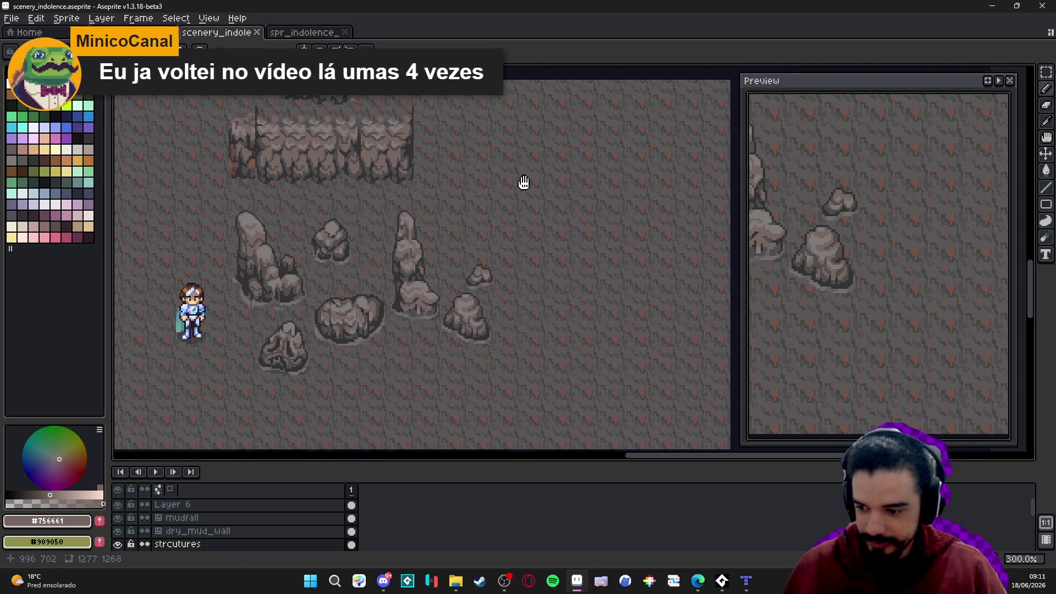
pyautogui.moveTo(510, 193); pyautogui.dragTo(482, 191)
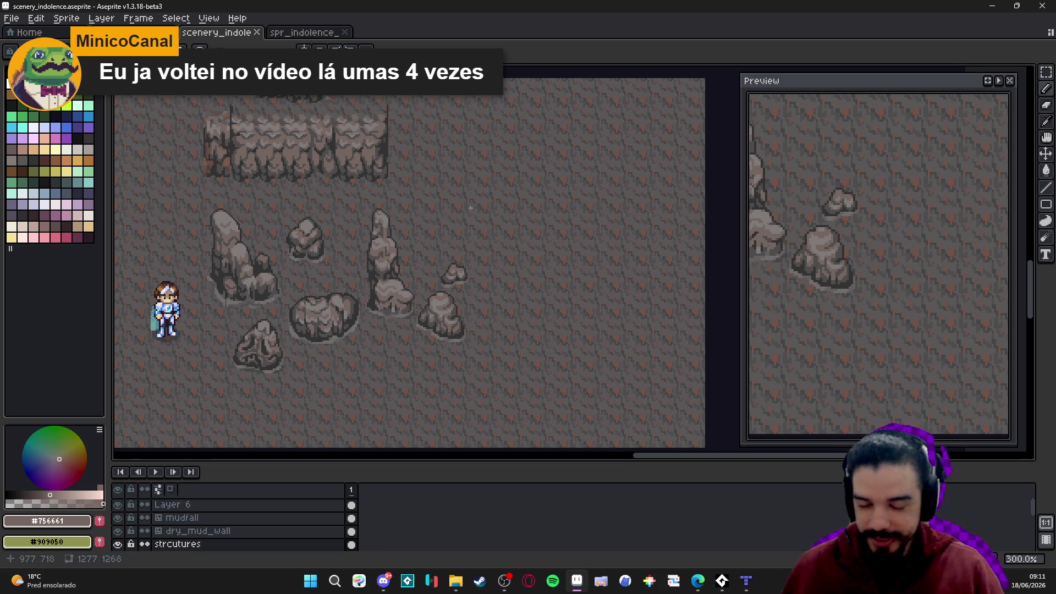
pyautogui.moveTo(409, 297)
pyautogui.mouseDown()
pyautogui.moveTo(427, 278)
pyautogui.moveTo(425, 252)
pyautogui.mouseUp()
pyautogui.hotkey('ctrl', 's')
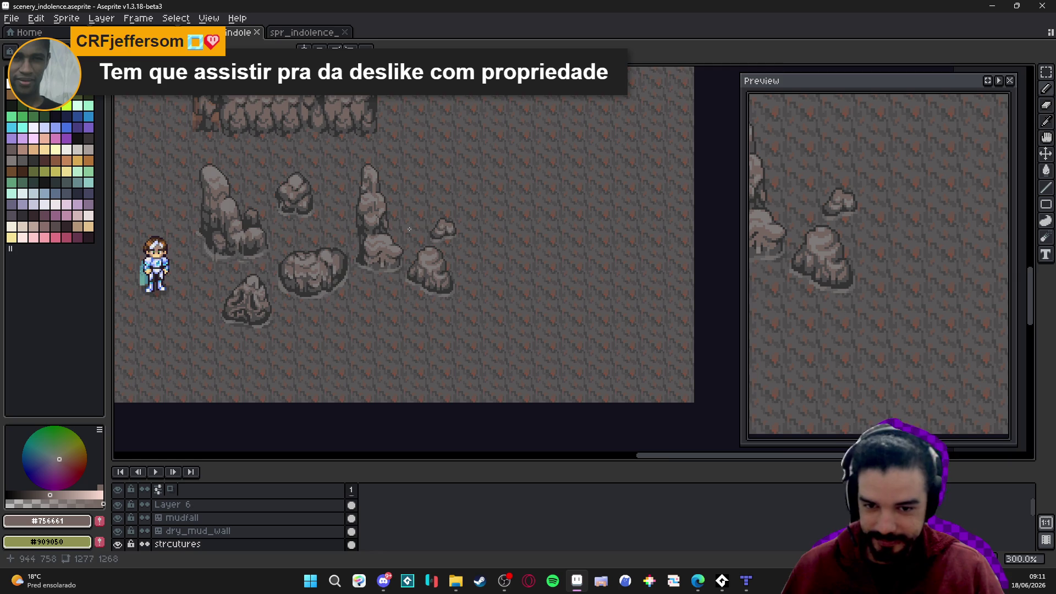
pyautogui.hotkey('ctrl', 's')
pyautogui.scroll(1, 396, 228)
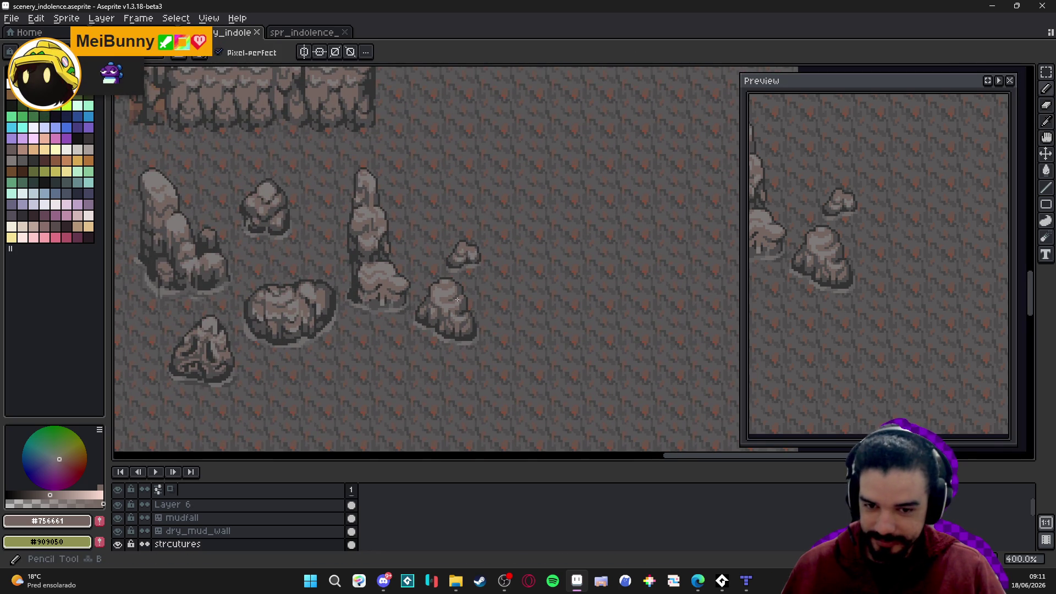
pyautogui.scroll(3, 457, 299)
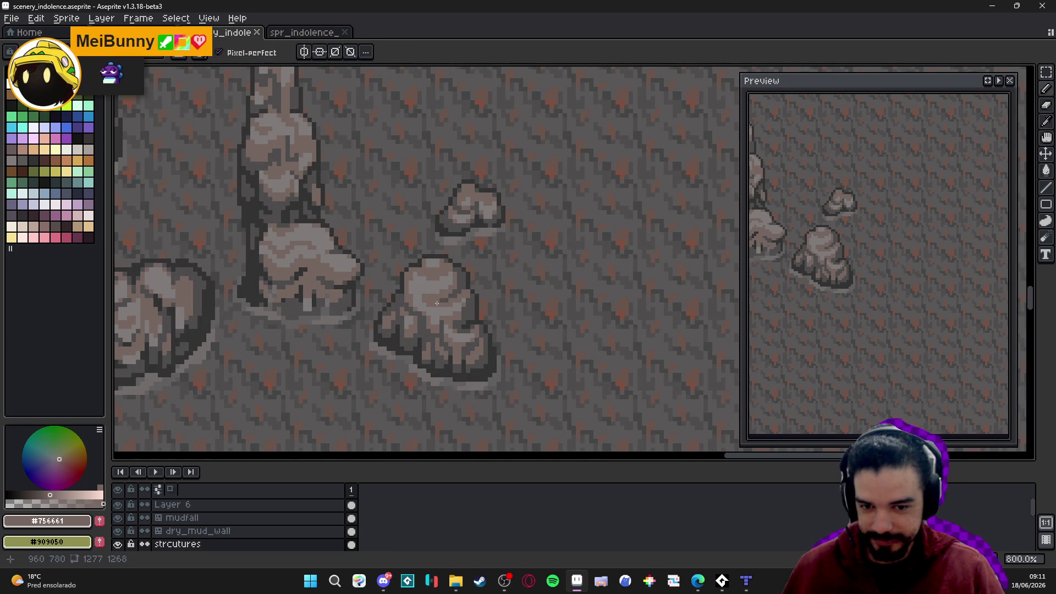
pyautogui.scroll(-3, 436, 303)
pyautogui.scroll(1, 396, 313)
# With the tile grid shown, draw the tall pillar's two vertical sides right of the rocks
pyautogui.press('v')
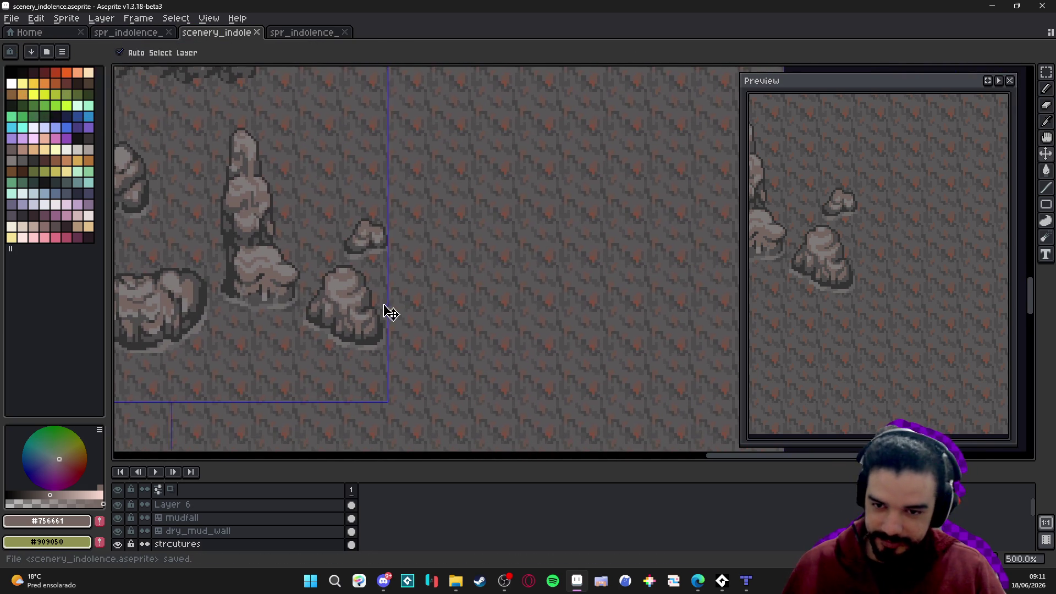
pyautogui.hotkey('ctrl', "'")
pyautogui.scroll(4, 405, 309)
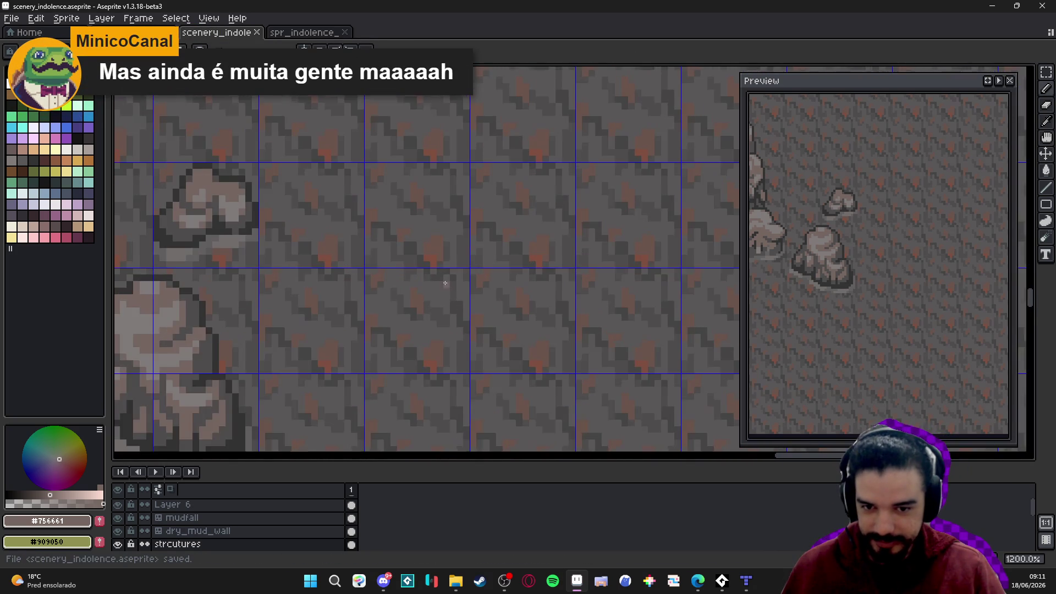
pyautogui.hscroll(2, 446, 283)
pyautogui.scroll(2, 412, 290)
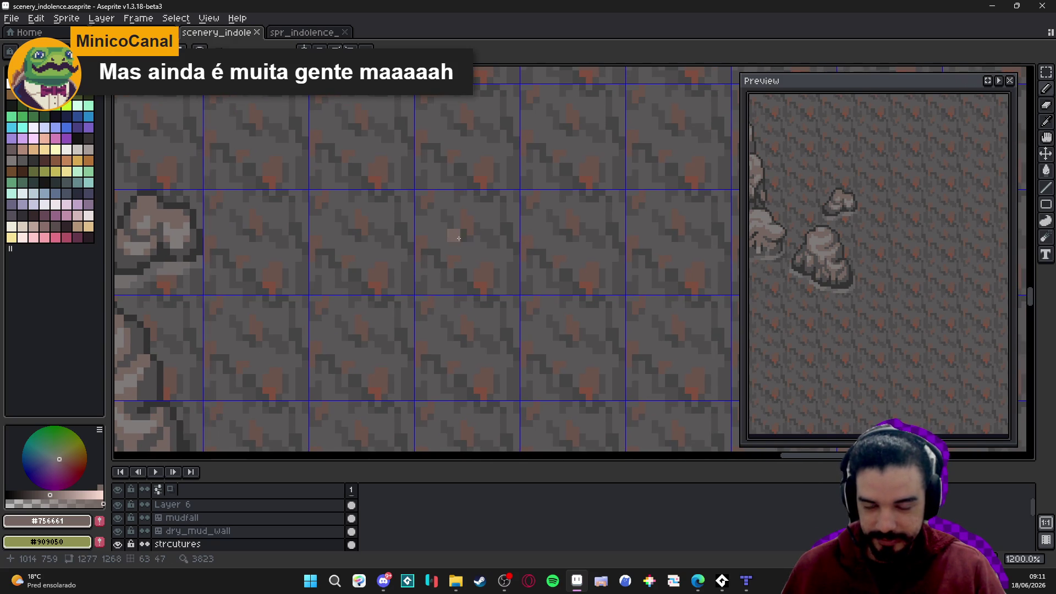
pyautogui.hscroll(-3, 466, 220)
pyautogui.hscroll(3, 466, 220)
pyautogui.moveTo(465, 212); pyautogui.dragTo(459, 376)
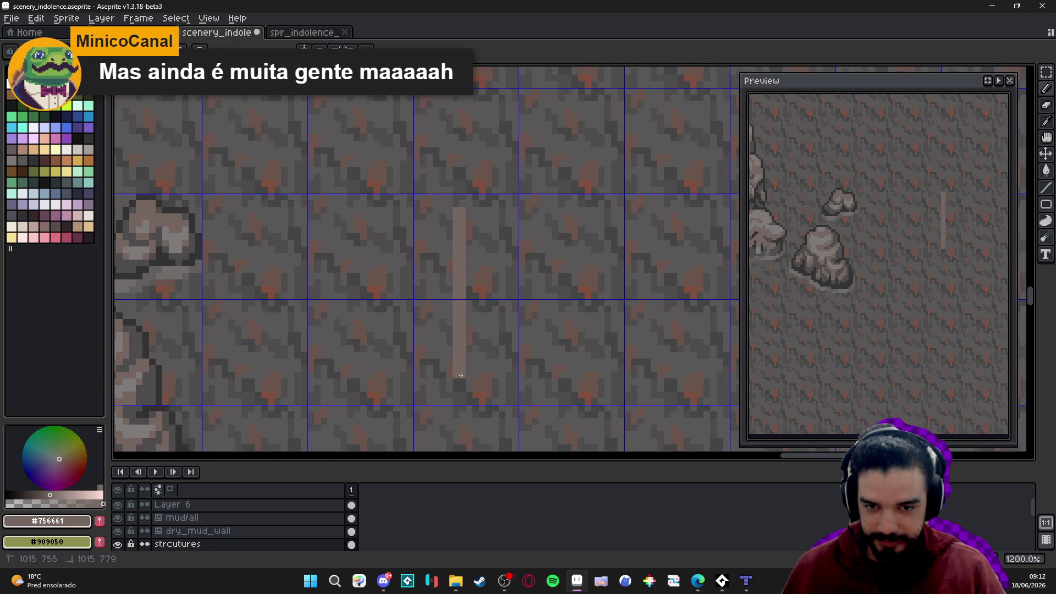
pyautogui.click(466, 200)
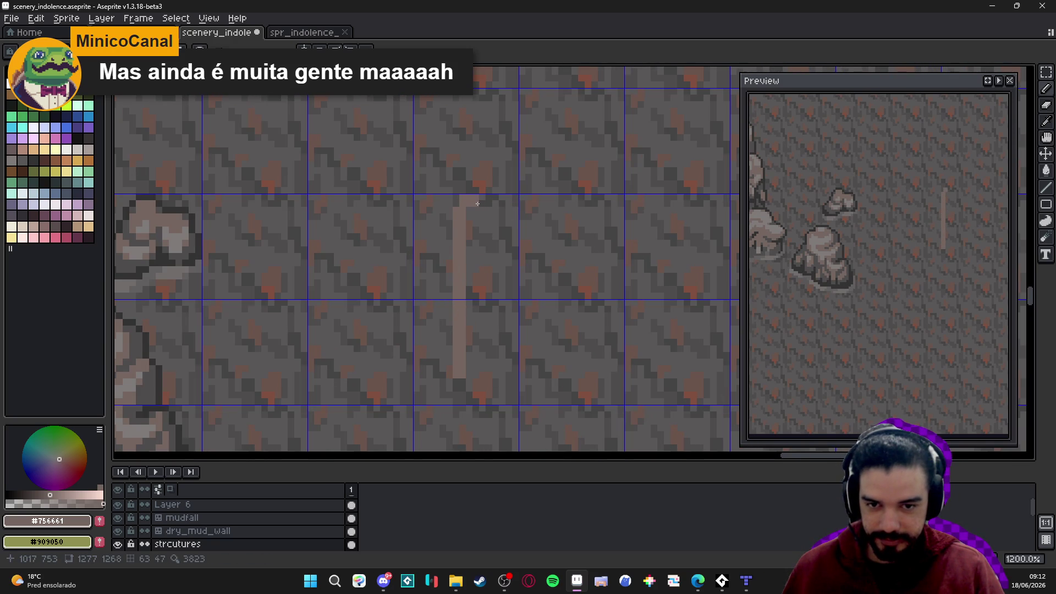
pyautogui.moveTo(479, 203)
pyautogui.mouseDown()
pyautogui.moveTo(486, 255)
pyautogui.moveTo(504, 276)
pyautogui.moveTo(498, 386)
pyautogui.moveTo(465, 386)
pyautogui.mouseUp()
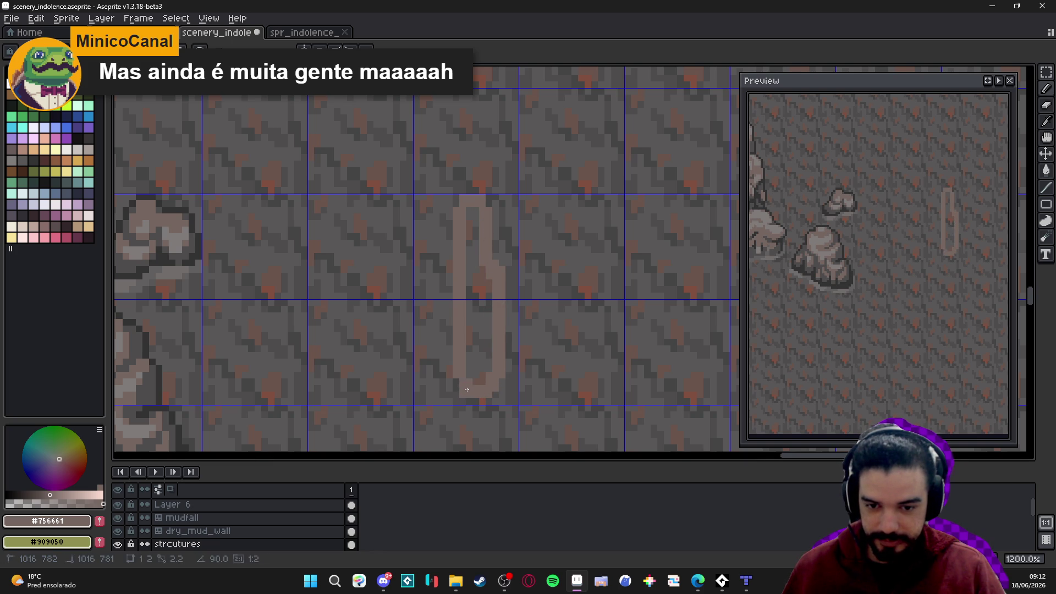
# Fill the pillar outline with the light colour and magic-wand select the pillar
pyautogui.press('g')
pyautogui.click(473, 352)
pyautogui.scroll(-5, 478, 349)
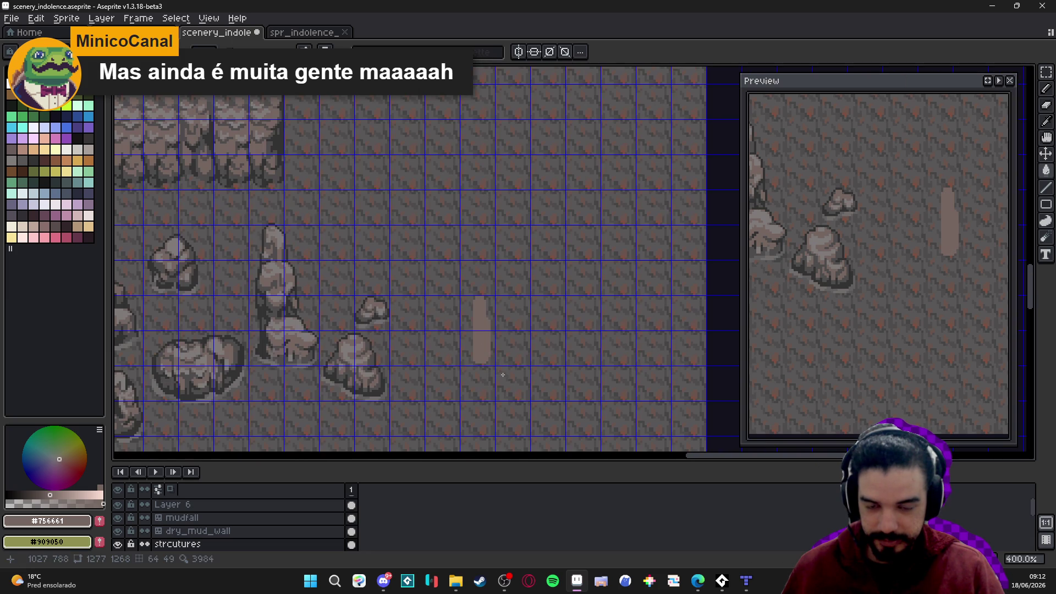
pyautogui.scroll(3, 487, 344)
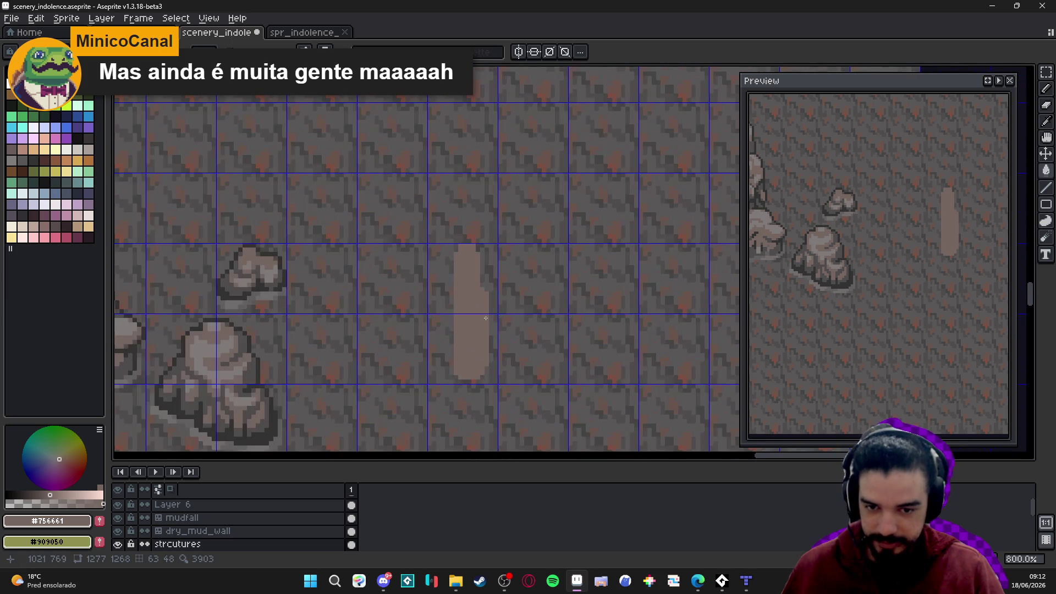
pyautogui.press('w')
pyautogui.click(470, 307)
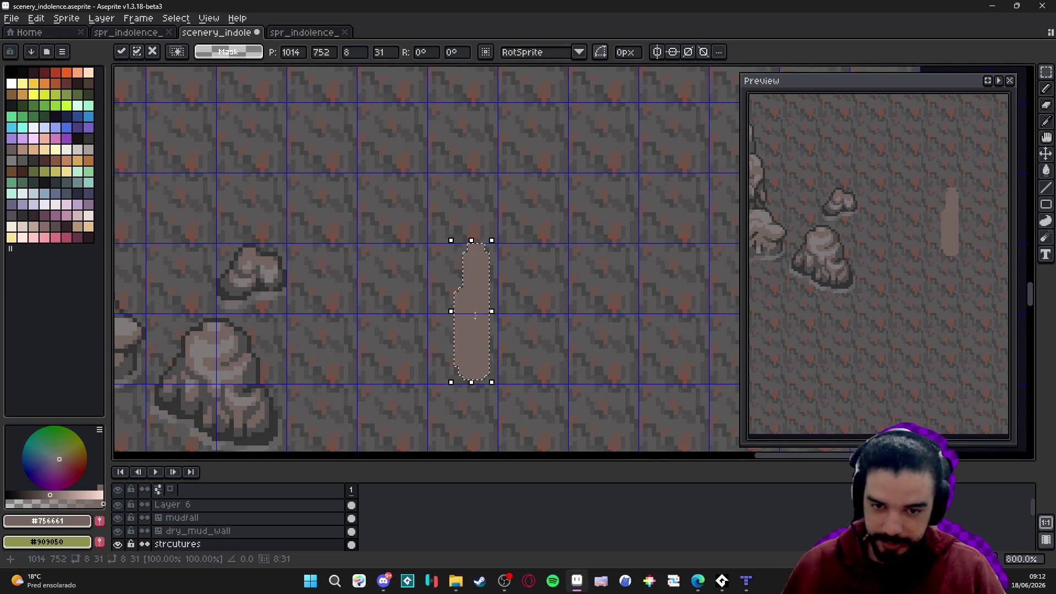
# Flip the pillar horizontally, deselect it, and widen its upper left side with the Pencil
pyautogui.hotkey('shift', 'h')
pyautogui.hotkey('ctrl', 'd')
pyautogui.press('b')
pyautogui.moveTo(445, 297)
pyautogui.mouseDown()
pyautogui.moveTo(445, 286)
pyautogui.moveTo(445, 367)
pyautogui.moveTo(460, 375)
pyautogui.mouseUp()
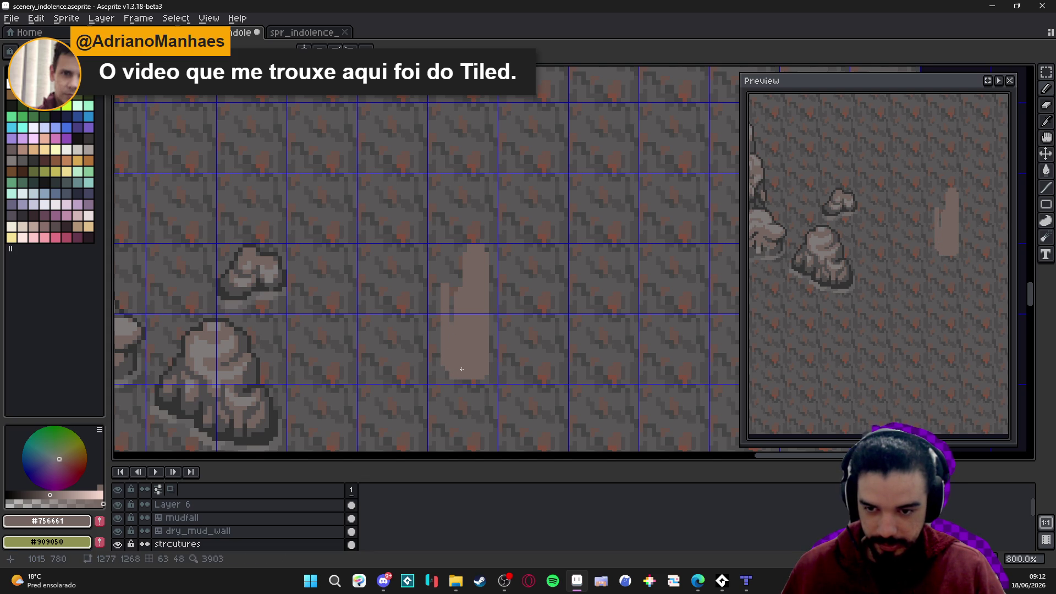
pyautogui.scroll(-2, 467, 373)
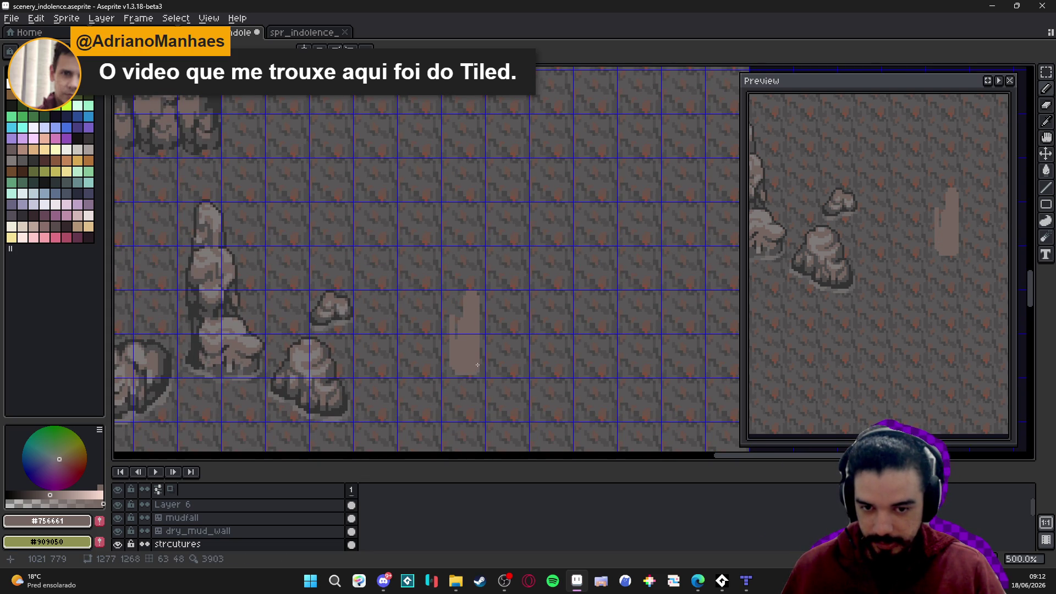
pyautogui.scroll(2, 477, 364)
# Add pixels along the pillar's right edge, extend its left edge upward, and widen the base row
pyautogui.moveTo(482, 378)
pyautogui.mouseDown()
pyautogui.moveTo(485, 349)
pyautogui.moveTo(485, 380)
pyautogui.moveTo(424, 378)
pyautogui.moveTo(432, 358)
pyautogui.mouseUp()
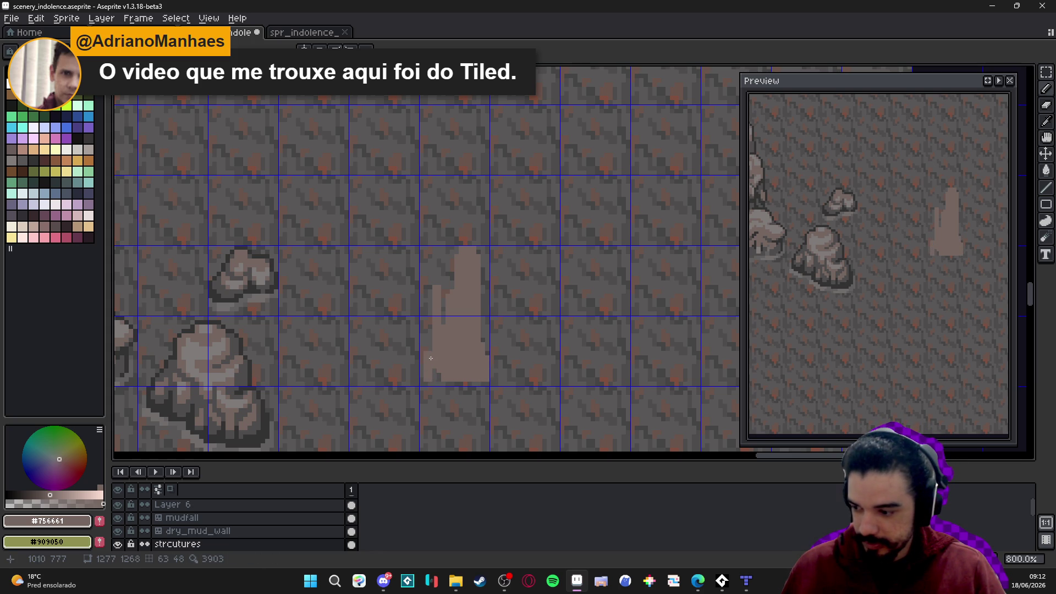
pyautogui.scroll(3, 430, 358)
pyautogui.moveTo(421, 343); pyautogui.dragTo(421, 296)
pyautogui.scroll(-1, 422, 341)
pyautogui.moveTo(433, 377); pyautogui.dragTo(510, 374)
pyautogui.scroll(-4, 510, 368)
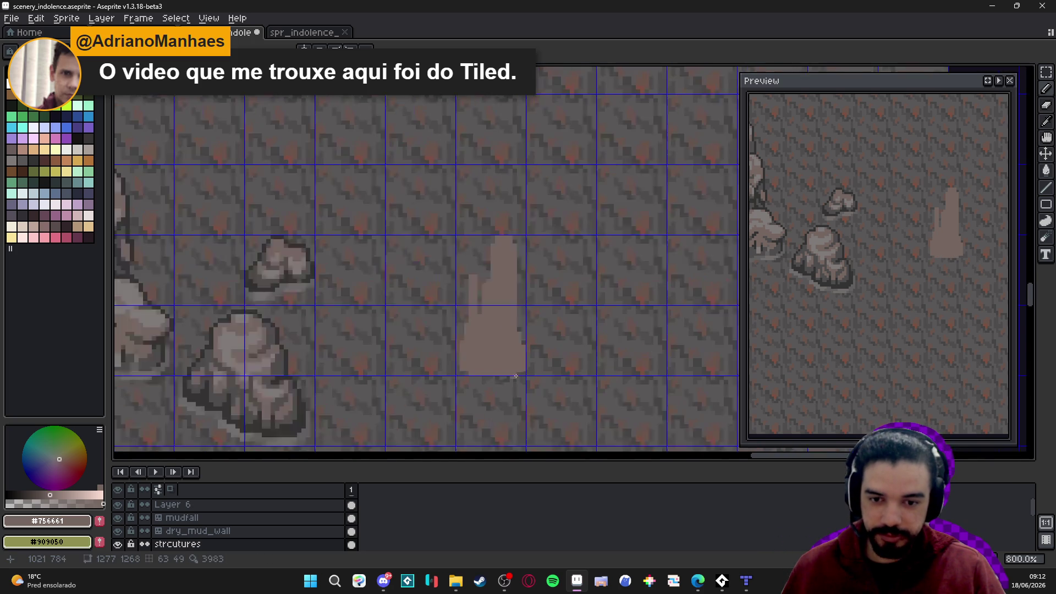
pyautogui.scroll(2, 511, 360)
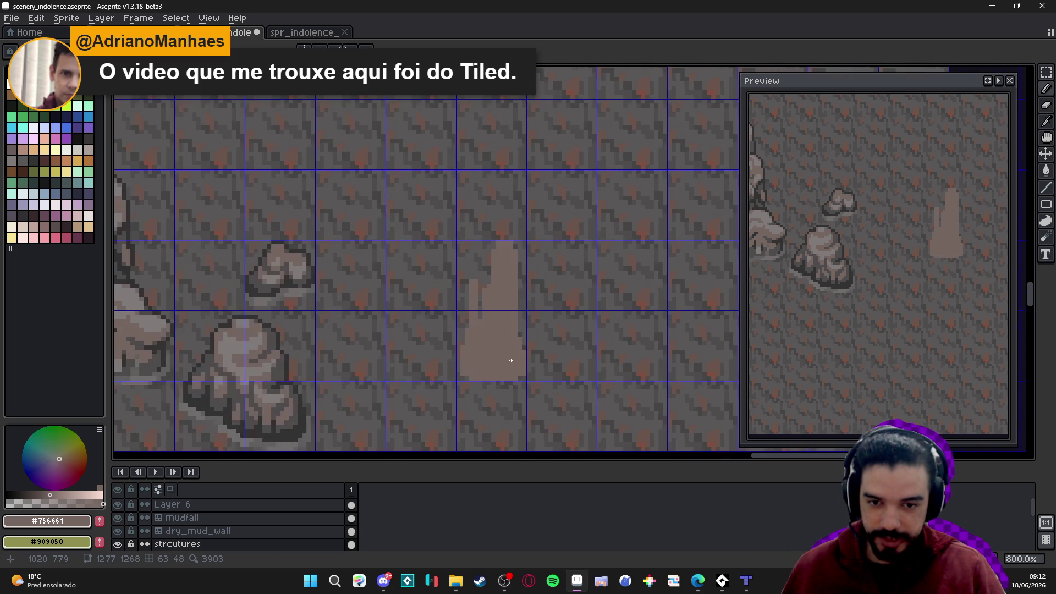
# Box-select around the pillar twice, clear the selection, and save the scenery file
pyautogui.press('m')
pyautogui.moveTo(436, 201); pyautogui.dragTo(578, 335)
pyautogui.hotkey('ctrl', 'd')
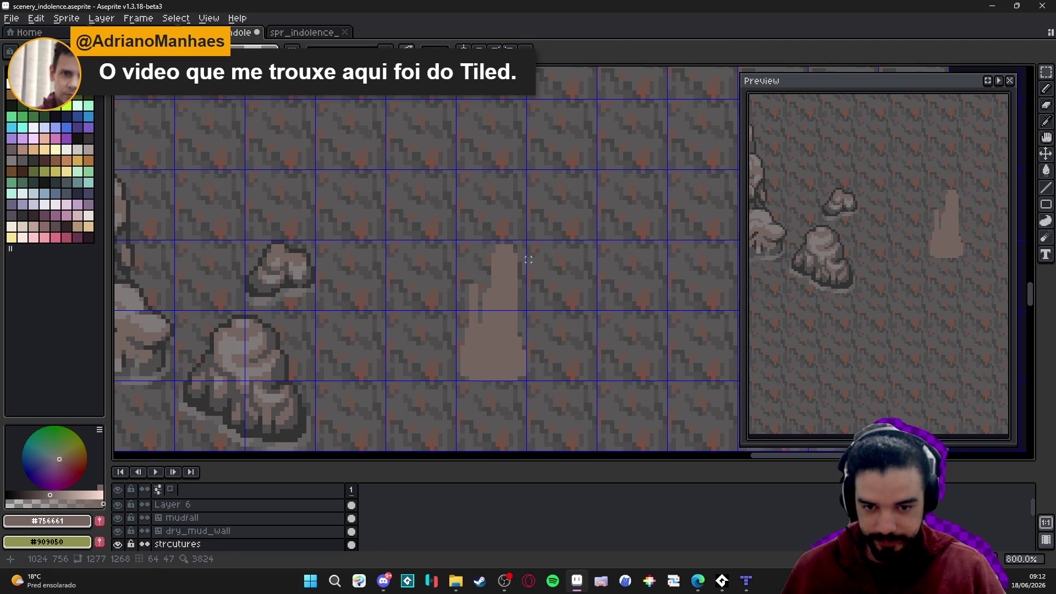
pyautogui.moveTo(547, 223); pyautogui.dragTo(423, 394)
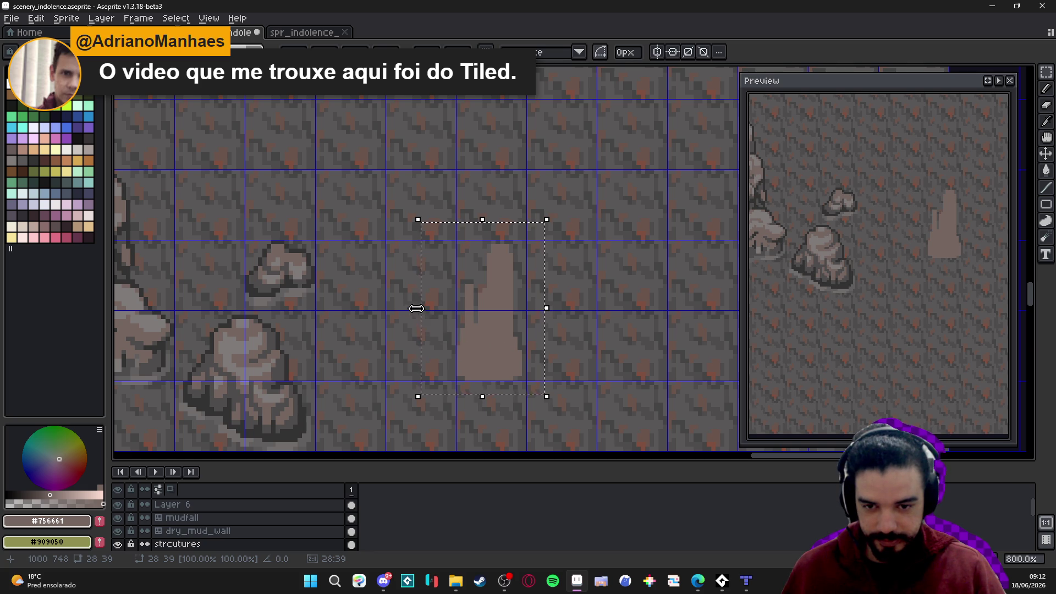
pyautogui.hotkey('ctrl', 'd')
pyautogui.scroll(-1, 524, 317)
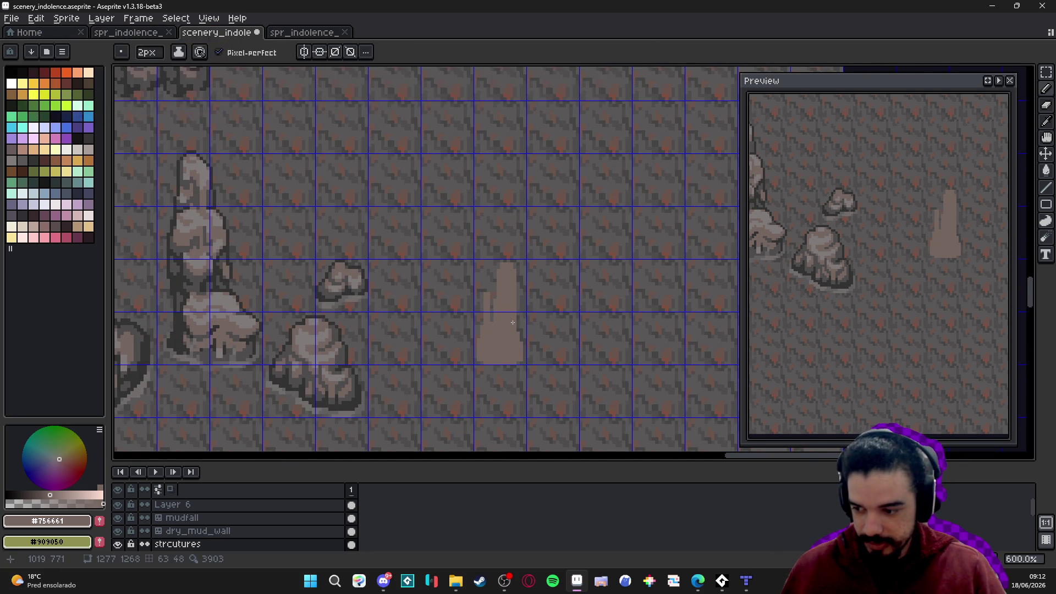
pyautogui.hotkey('ctrl', 's')
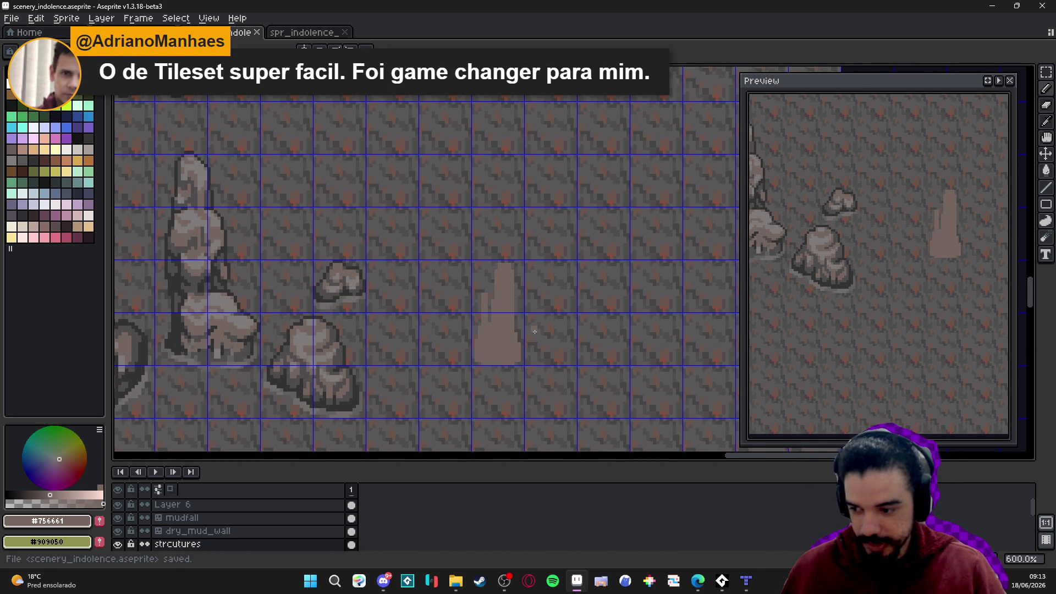
# Darken the pillar's top-left pixel column, pick outline colour #323232, and save
pyautogui.scroll(4, 511, 261)
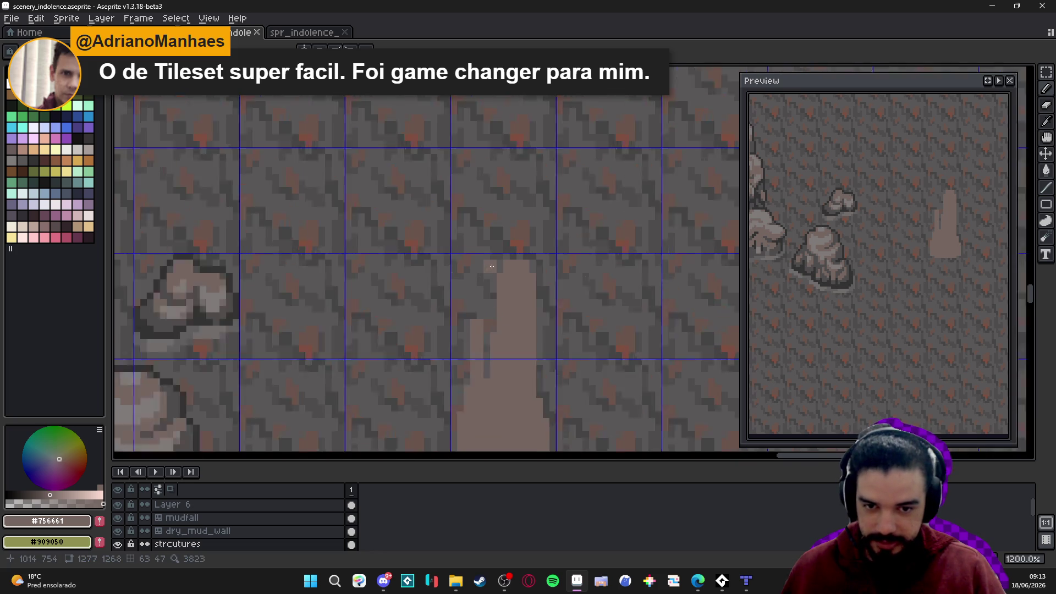
pyautogui.moveTo(502, 262); pyautogui.dragTo(502, 279)
pyautogui.scroll(-4, 520, 297)
pyautogui.scroll(3, 509, 263)
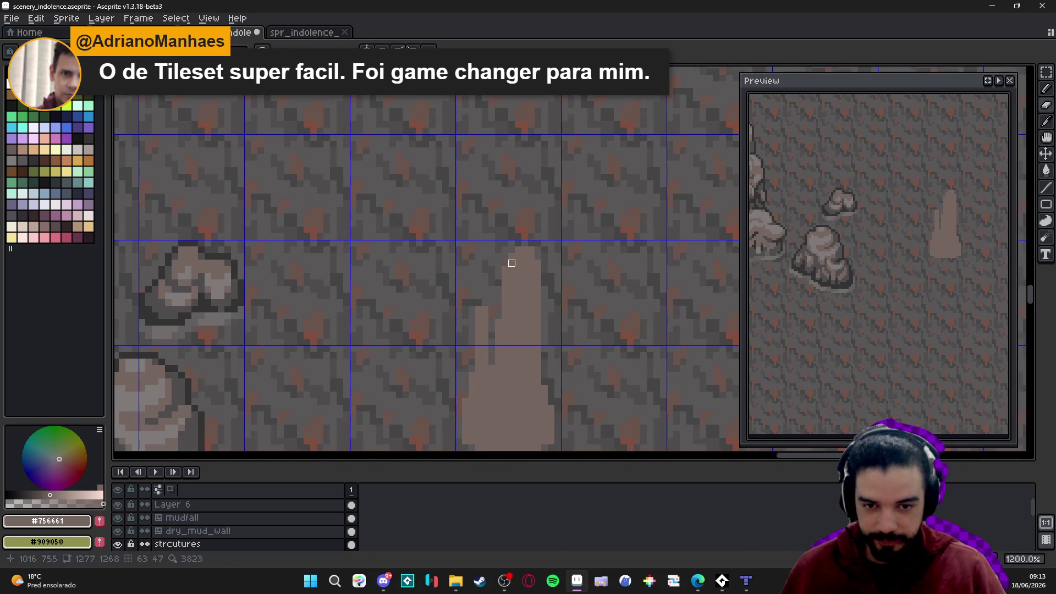
pyautogui.scroll(-2, 492, 316)
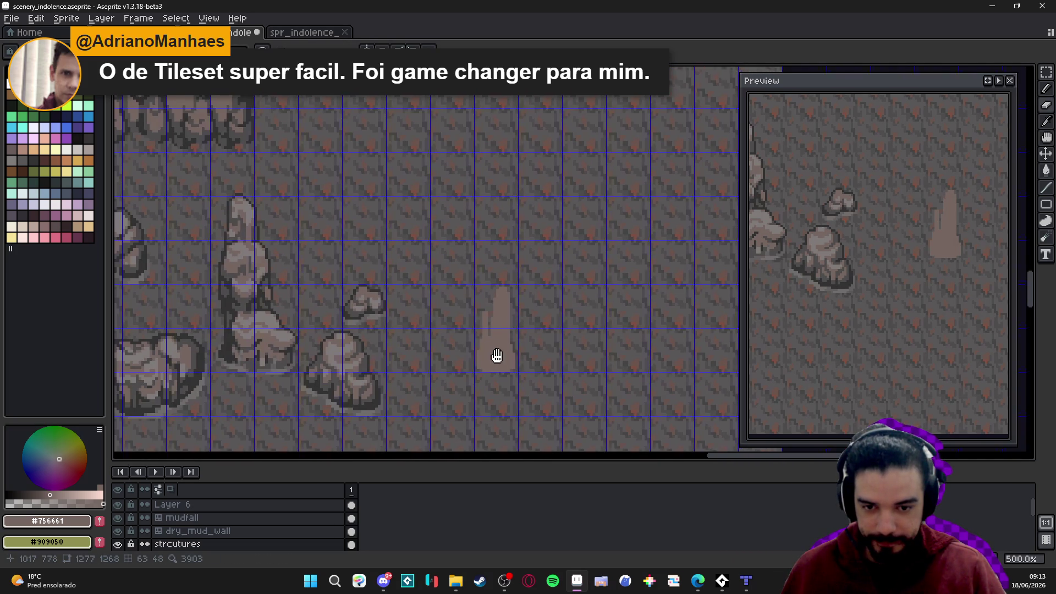
pyautogui.keyDown('alt'); pyautogui.click(380, 374); pyautogui.keyUp('alt')
pyautogui.hotkey('ctrl', 's')
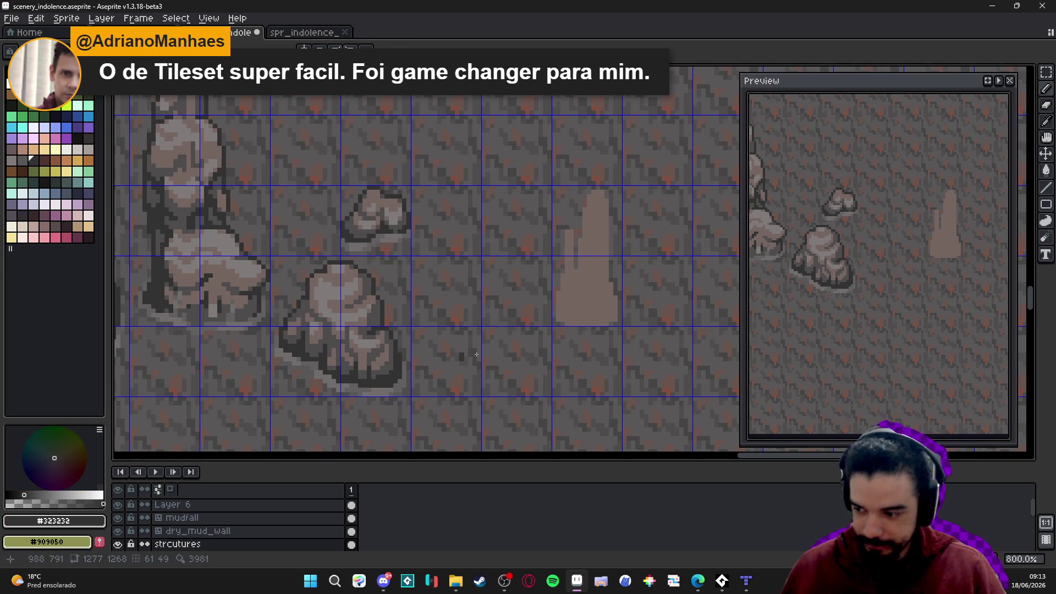
pyautogui.scroll(1, 474, 346)
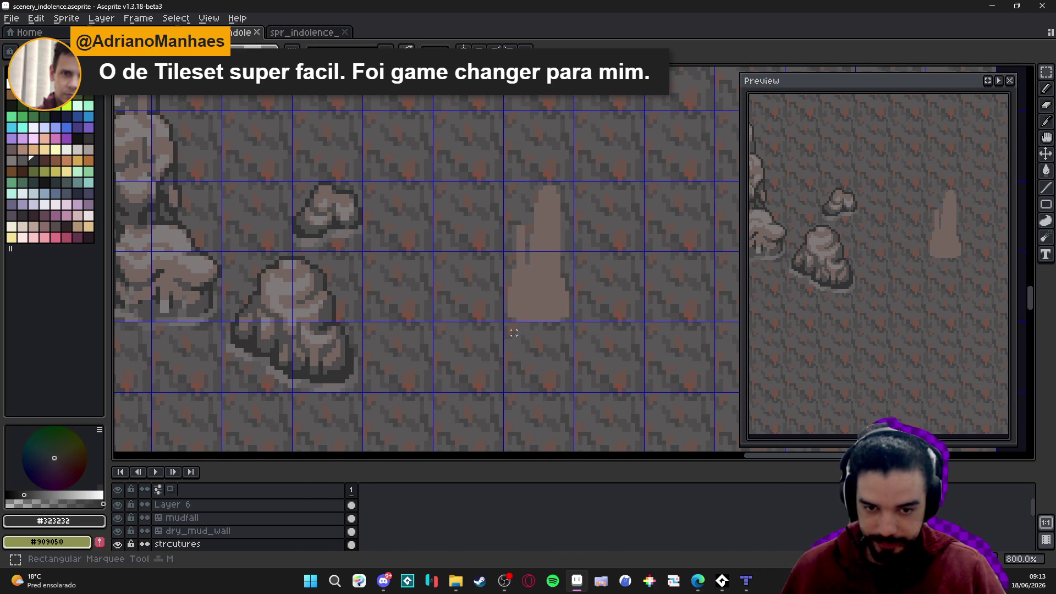
pyautogui.scroll(3, 506, 313)
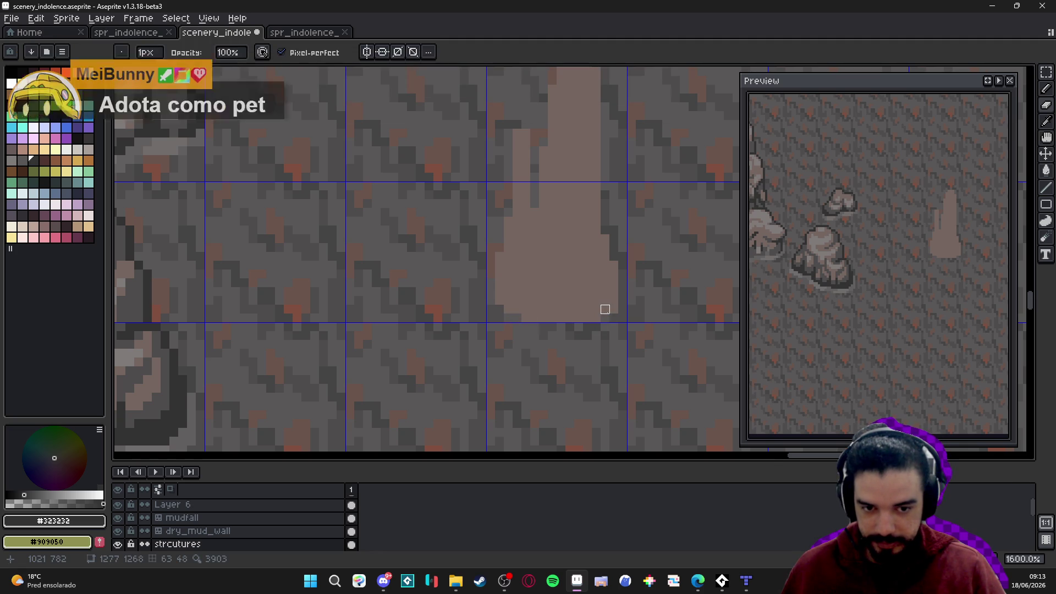
pyautogui.scroll(-4, 596, 318)
# Apply a dark outline to the selected stalagmite shape and save the file
pyautogui.hotkey('ctrl', 's')
pyautogui.press('m')
pyautogui.moveTo(556, 245); pyautogui.dragTo(558, 311)
pyautogui.hotkey('shift', 'o')
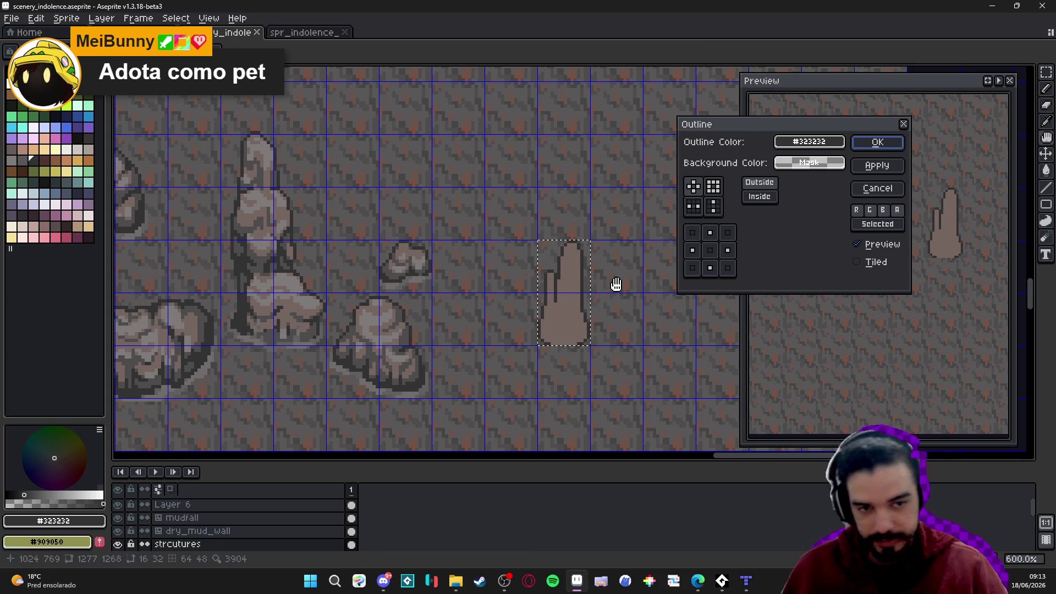
pyautogui.click(876, 142)
pyautogui.hotkey('ctrl', 'd')
pyautogui.scroll(-2, 571, 292)
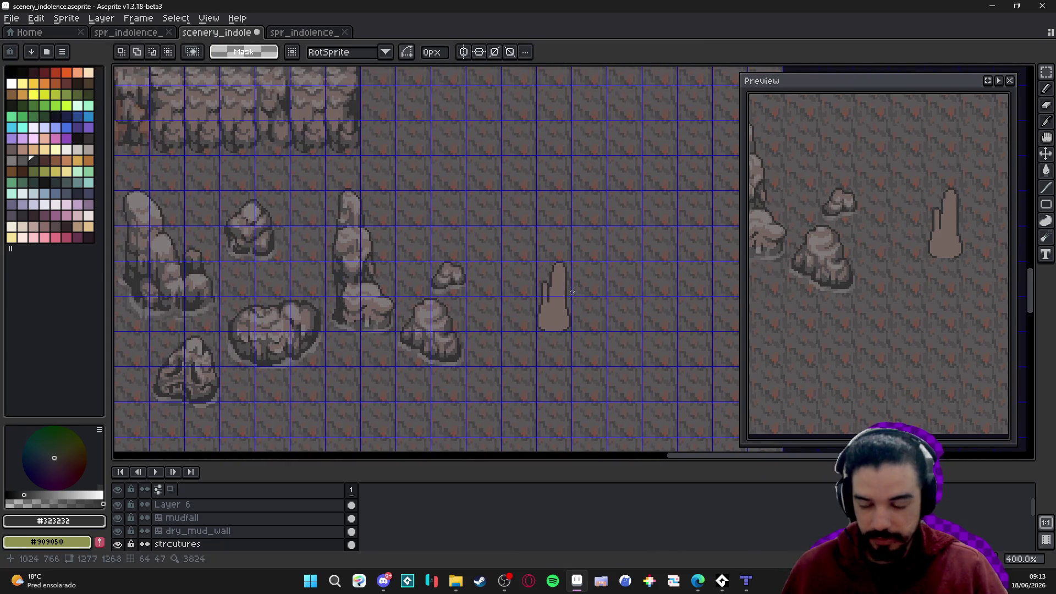
pyautogui.hotkey('ctrl', 's')
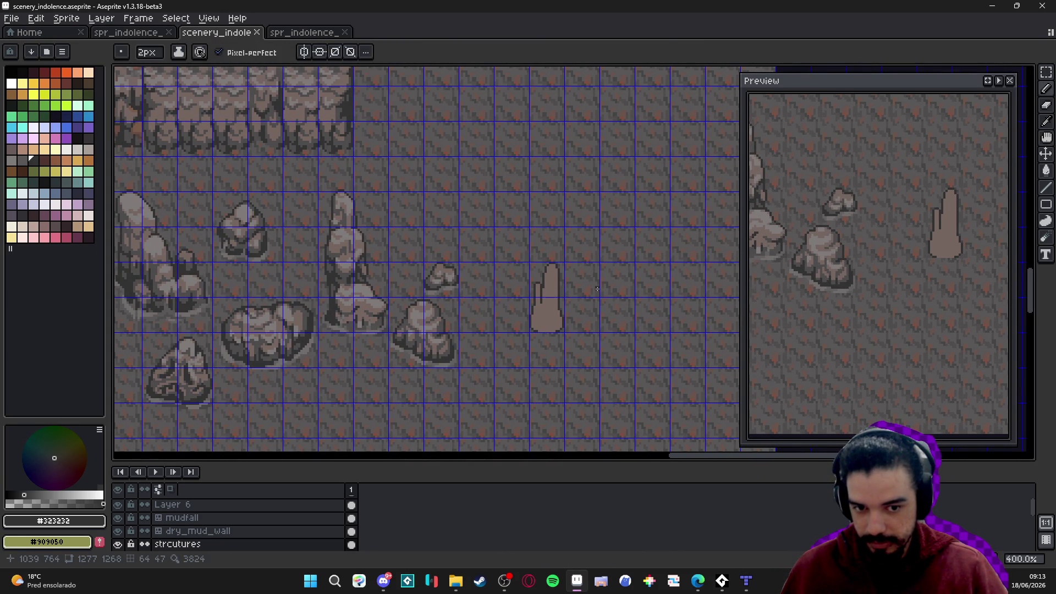
# Select the new stalagmite and shift it up and to the right on the cave floor
pyautogui.moveTo(579, 292); pyautogui.dragTo(560, 296)
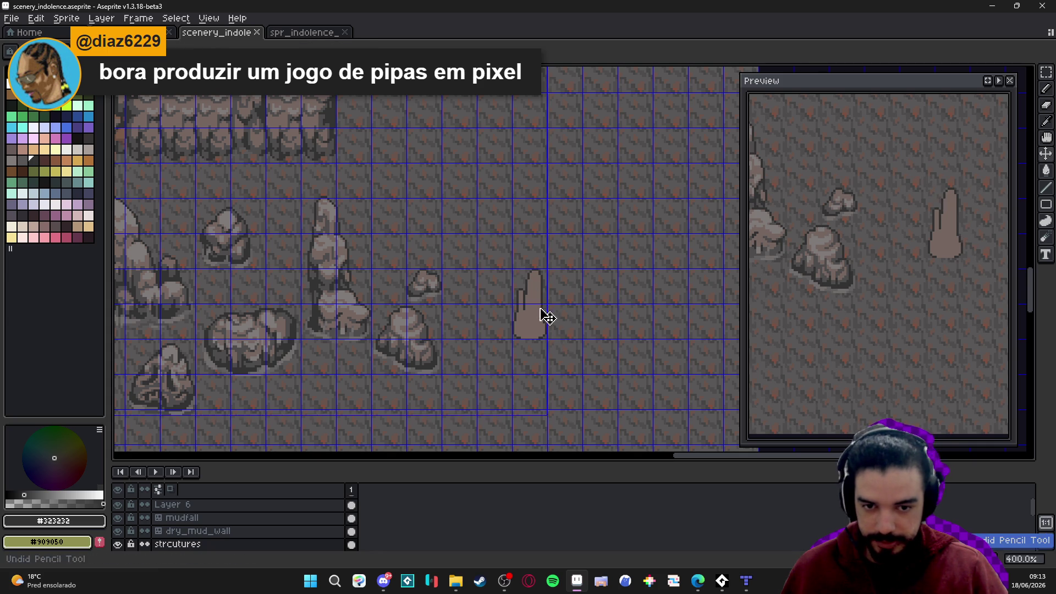
pyautogui.scroll(1, 521, 243)
pyautogui.press('m')
pyautogui.moveTo(507, 218)
pyautogui.mouseDown()
pyautogui.moveTo(551, 264)
pyautogui.moveTo(596, 352)
pyautogui.mouseUp()
pyautogui.moveTo(533, 314); pyautogui.dragTo(551, 294)
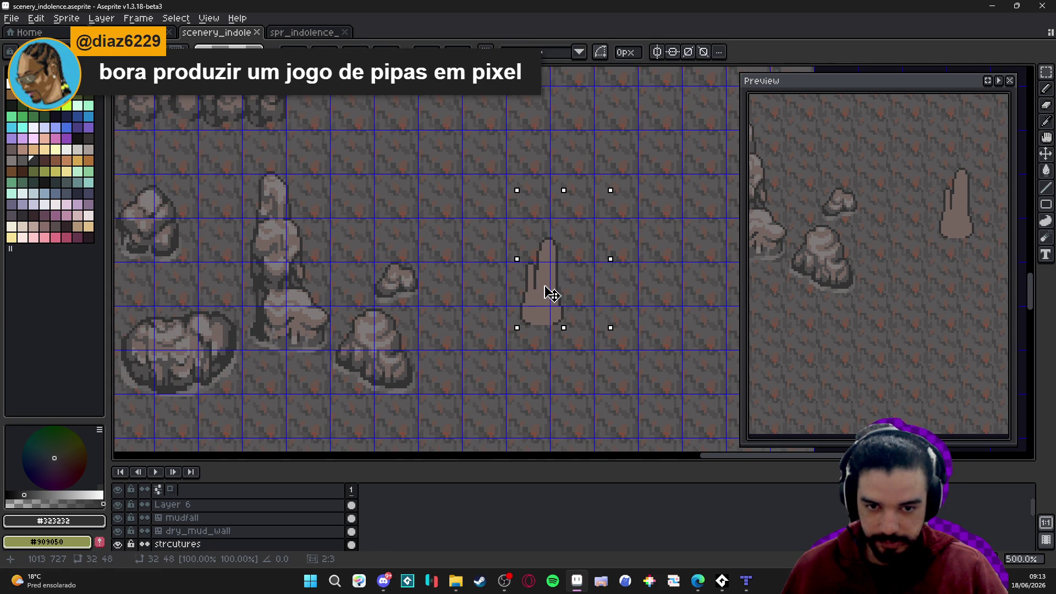
pyautogui.scroll(1, 550, 308)
pyautogui.scroll(-2, 552, 323)
pyautogui.hotkey('ctrl', 'd')
# Hide the tile grid and pan across the cave scene
pyautogui.hotkey('ctrl', "'")
pyautogui.scroll(-1, 534, 345)
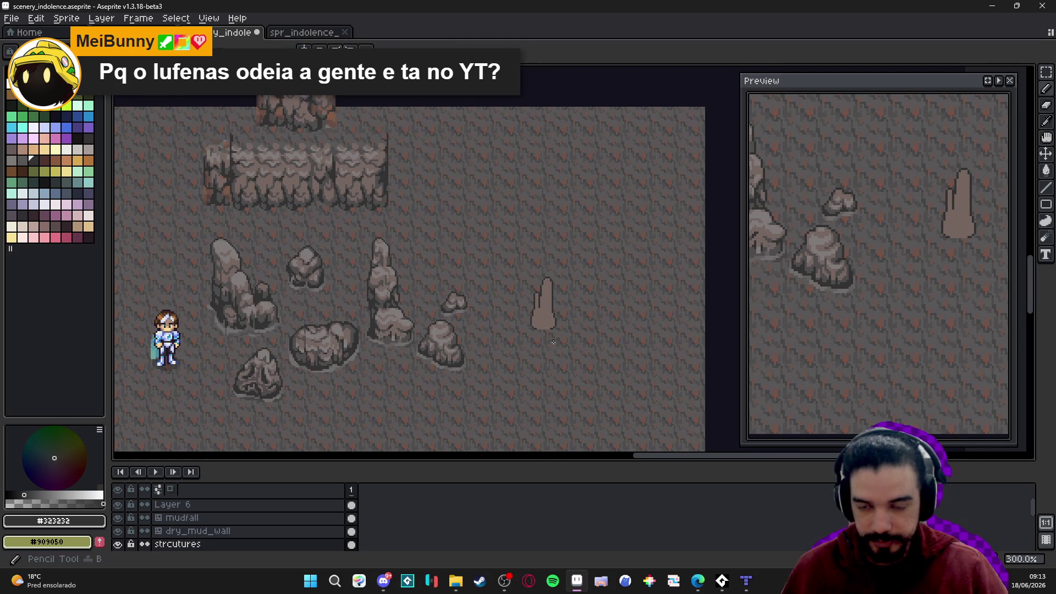
pyautogui.moveTo(531, 380); pyautogui.dragTo(509, 388)
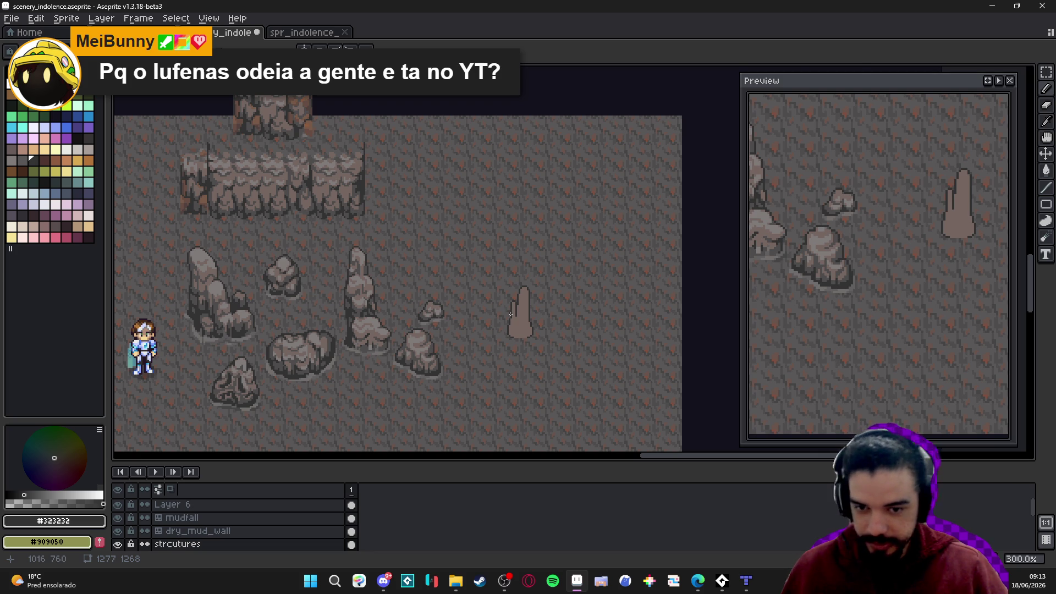
pyautogui.scroll(3, 510, 314)
# Shade the stalagmite's left edge, lower part and bottom lobe in dark grey #4f4d4d
pyautogui.keyDown('alt'); pyautogui.click(377, 370); pyautogui.keyUp('alt')
pyautogui.scroll(1, 531, 317)
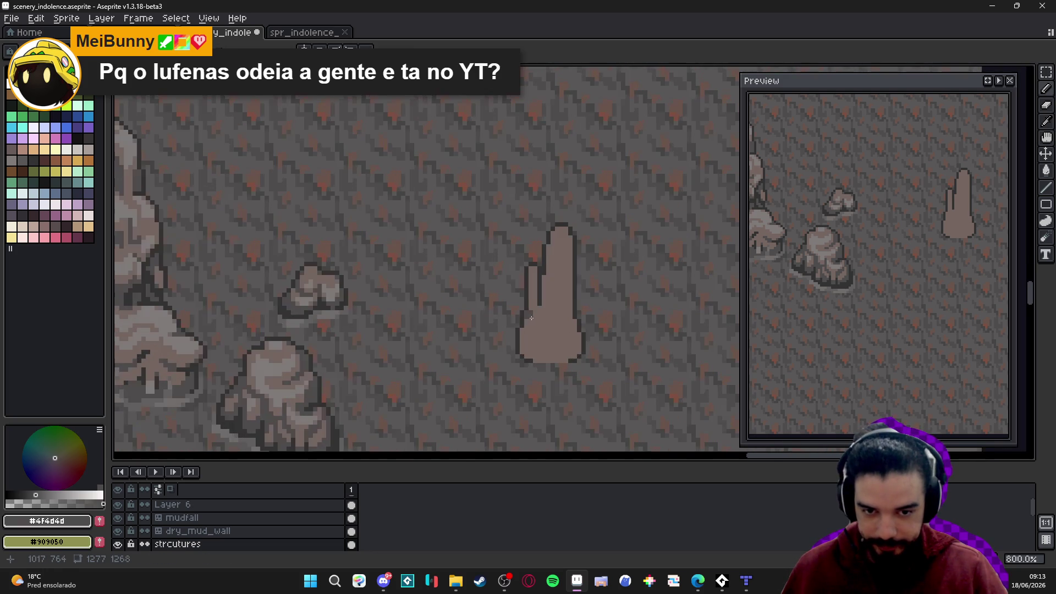
pyautogui.scroll(1, 530, 318)
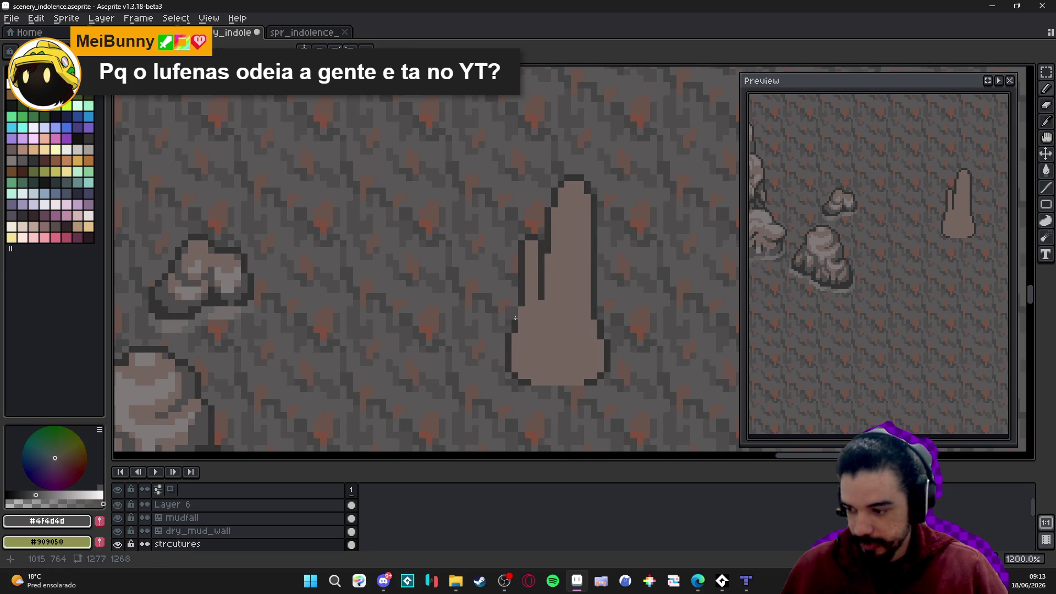
pyautogui.click(515, 318)
pyautogui.scroll(1, 516, 318)
pyautogui.click(527, 343)
pyautogui.moveTo(527, 343)
pyautogui.mouseDown()
pyautogui.moveTo(537, 344)
pyautogui.moveTo(539, 366)
pyautogui.moveTo(584, 365)
pyautogui.moveTo(584, 311)
pyautogui.moveTo(605, 287)
pyautogui.mouseUp()
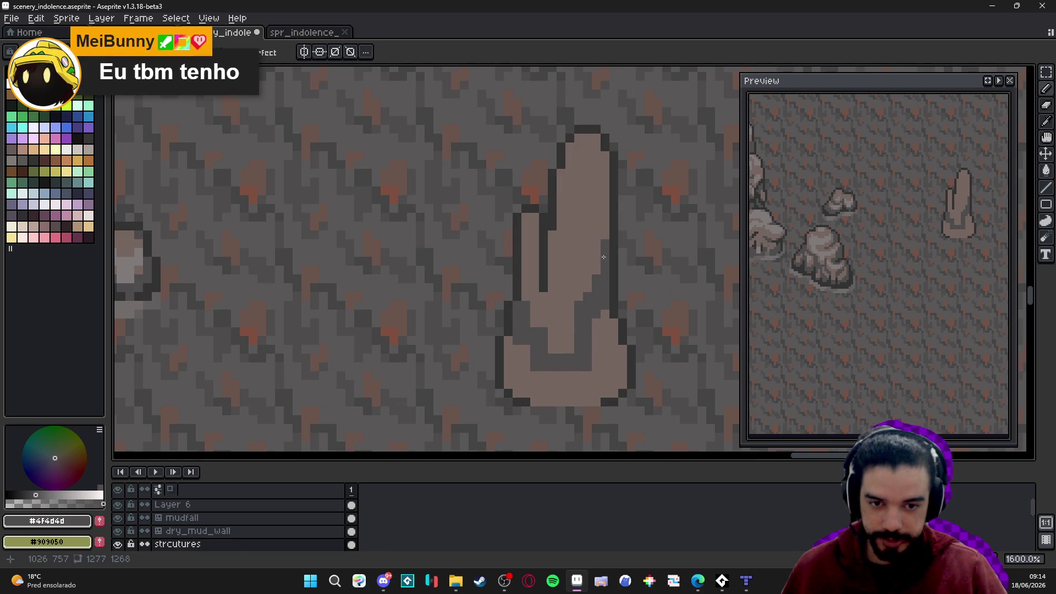
pyautogui.press('ctrl')
pyautogui.moveTo(530, 288); pyautogui.dragTo(535, 269)
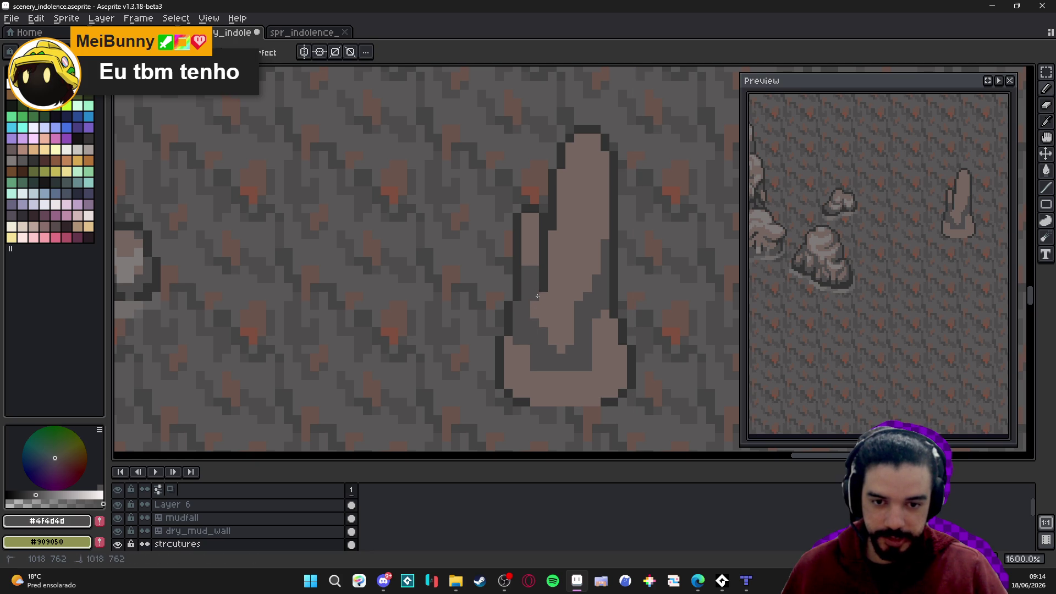
pyautogui.moveTo(532, 359); pyautogui.dragTo(550, 385)
pyautogui.scroll(-2, 572, 379)
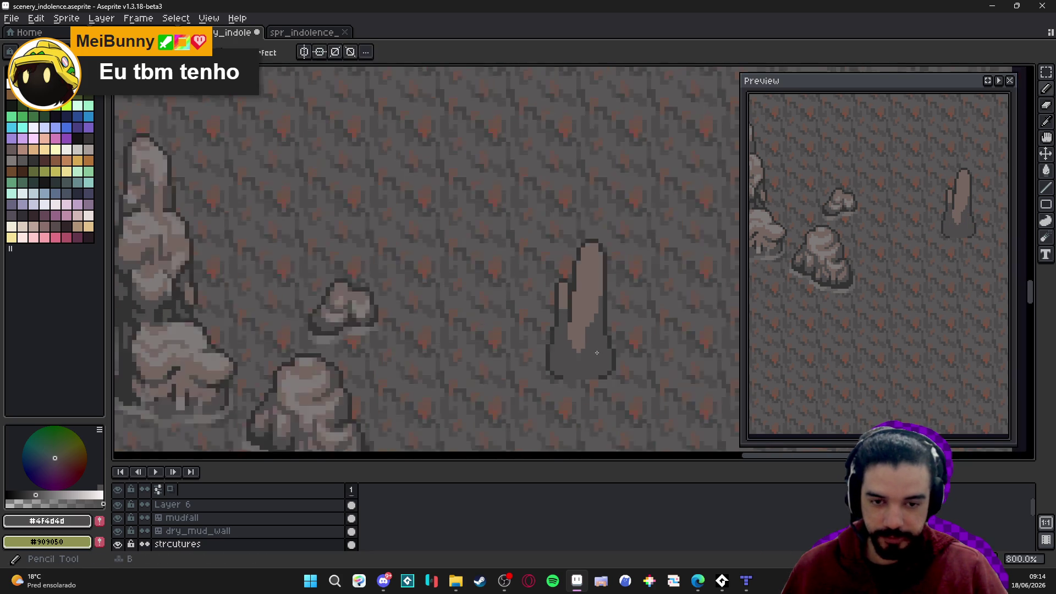
pyautogui.scroll(1, 574, 381)
# Touch up the light column with light rock tone and a narrow dark stripe down its side
pyautogui.keyDown('alt'); pyautogui.click(577, 381); pyautogui.keyUp('alt')
pyautogui.click(577, 381)
pyautogui.moveTo(605, 336); pyautogui.dragTo(612, 339)
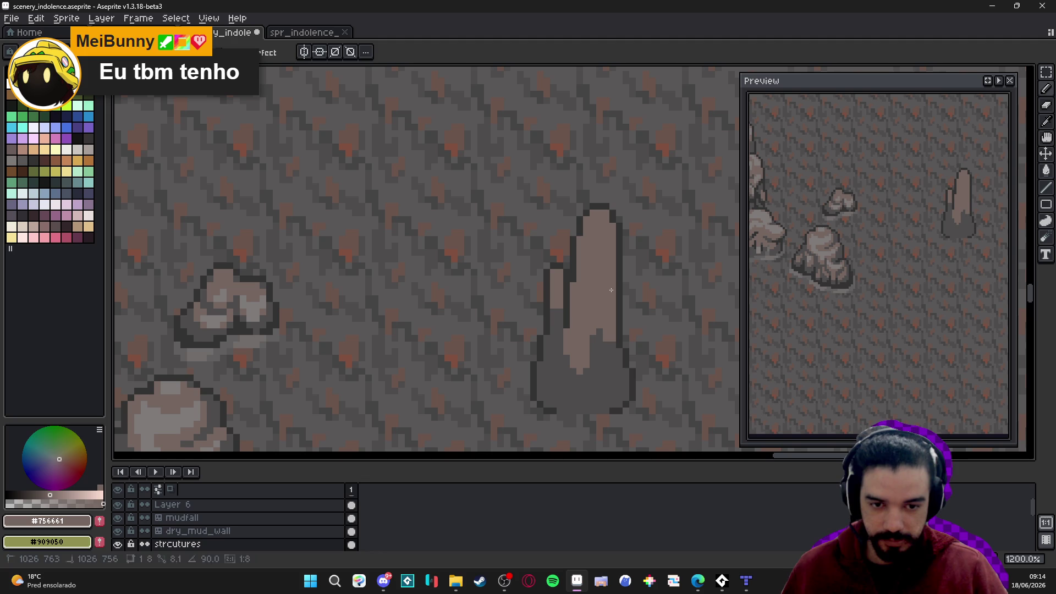
pyautogui.keyDown('alt'); pyautogui.click(601, 358); pyautogui.keyUp('alt')
pyautogui.click(596, 338)
pyautogui.moveTo(597, 329); pyautogui.dragTo(596, 299)
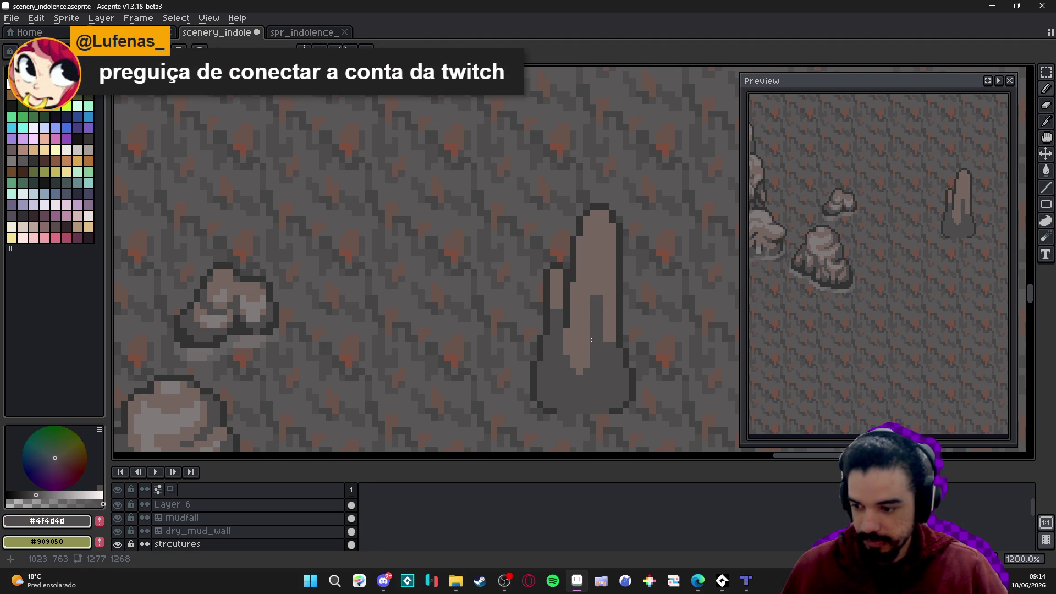
pyautogui.scroll(1, 590, 332)
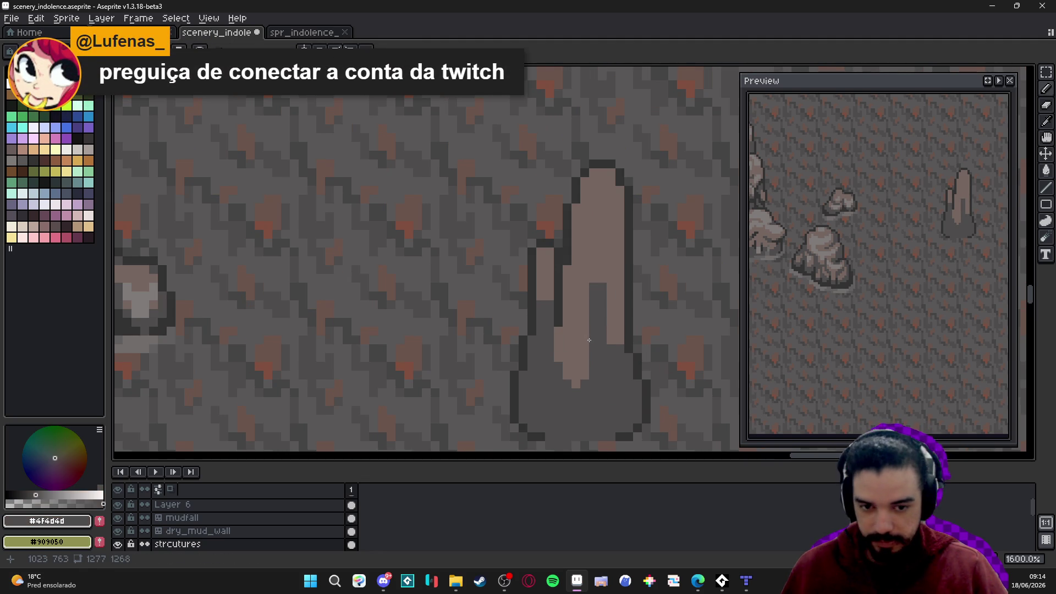
pyautogui.click(576, 384)
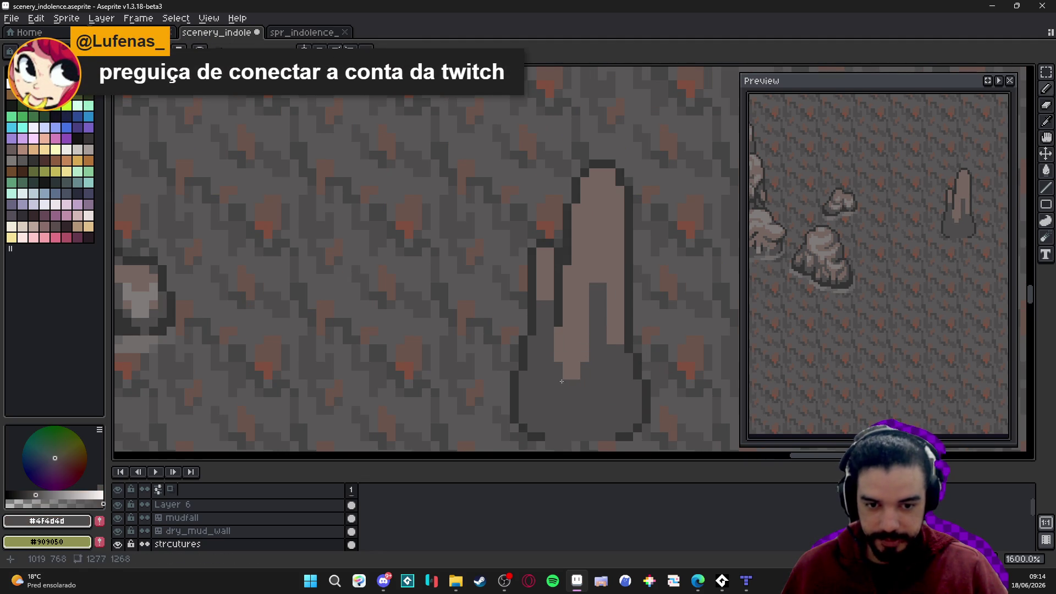
pyautogui.keyDown('alt'); pyautogui.click(552, 283); pyautogui.keyUp('alt')
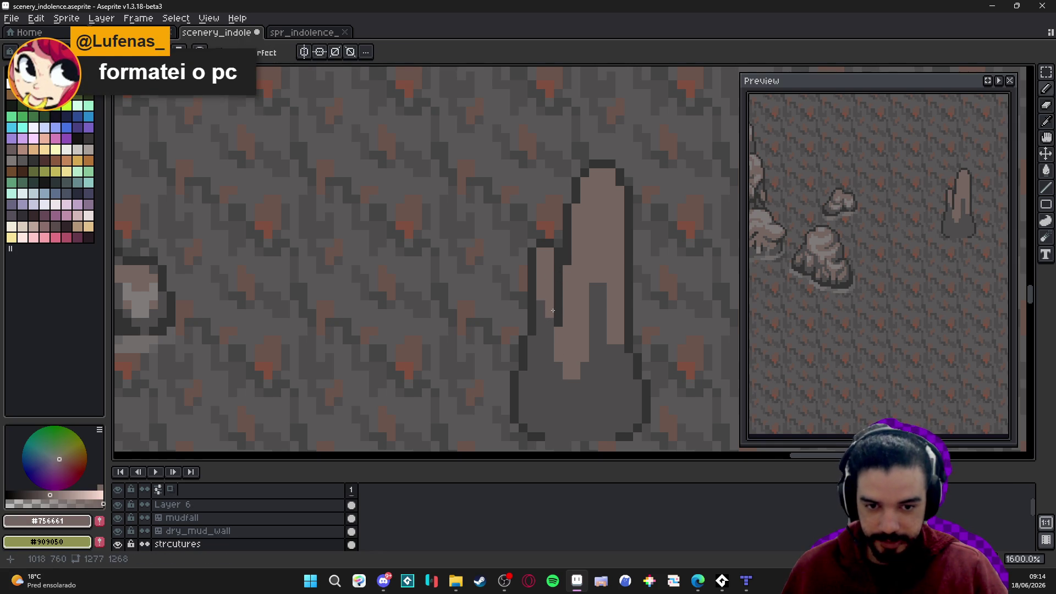
pyautogui.click(595, 297)
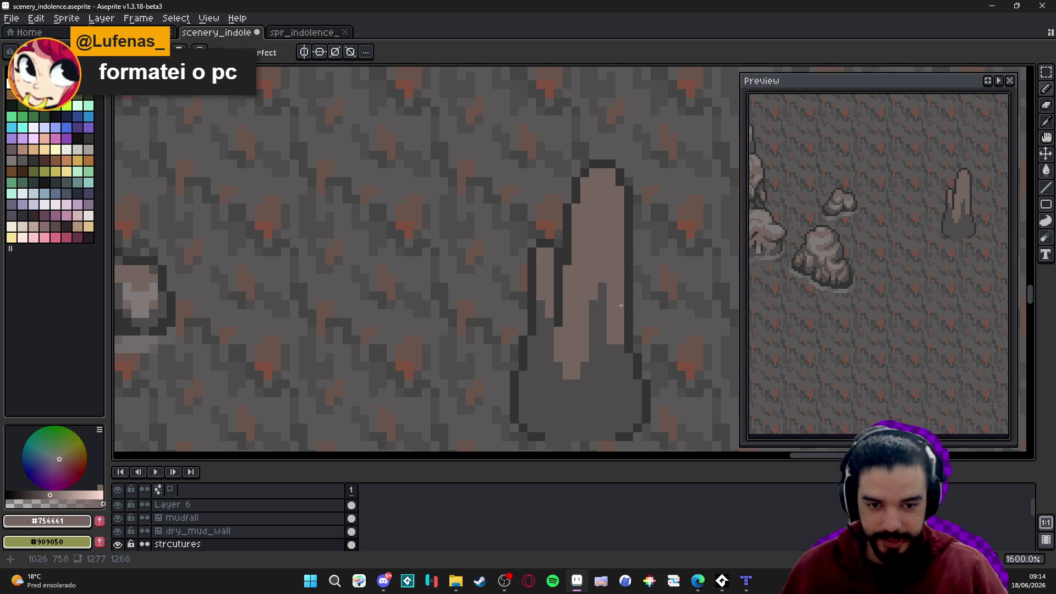
pyautogui.scroll(-1, 621, 295)
pyautogui.moveTo(615, 354); pyautogui.dragTo(620, 374)
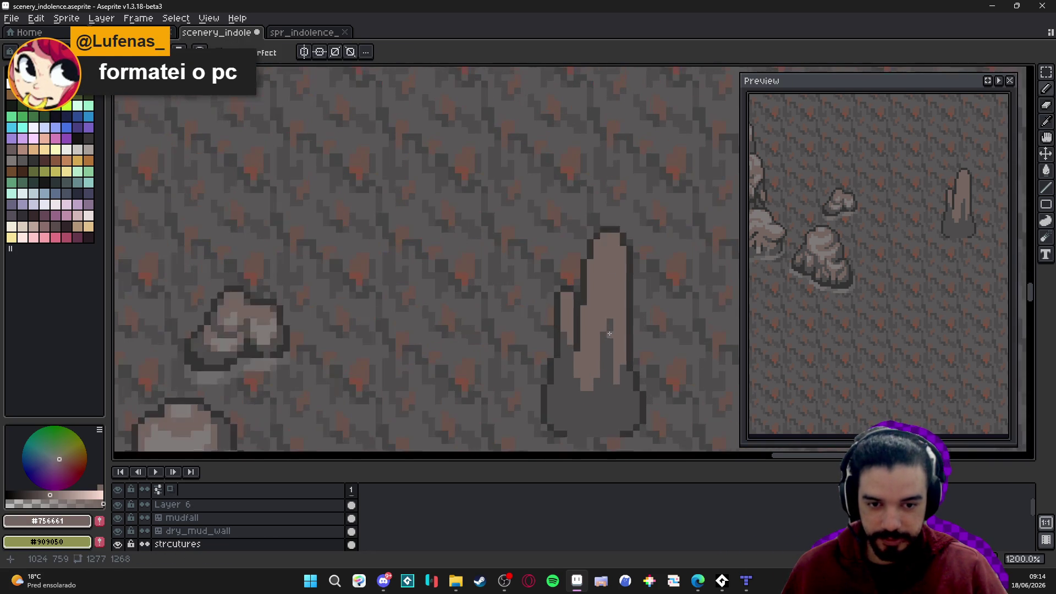
# Extend the stalagmite's right outline downward in the darkest outline colour
pyautogui.keyDown('alt'); pyautogui.click(591, 330); pyautogui.keyUp('alt')
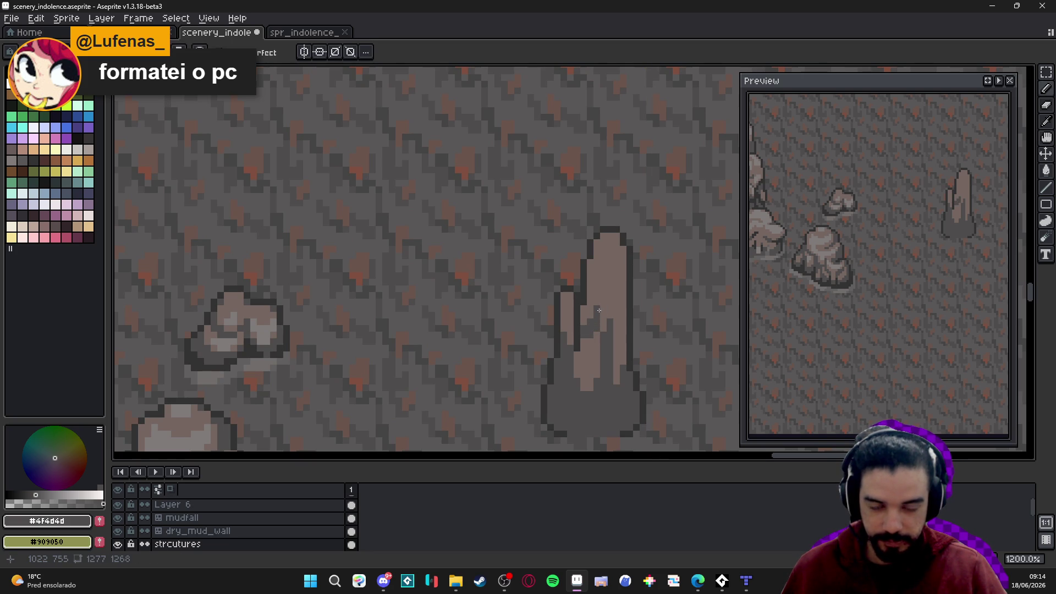
pyautogui.keyDown('alt'); pyautogui.click(605, 317); pyautogui.keyUp('alt')
pyautogui.keyDown('alt'); pyautogui.click(600, 302); pyautogui.keyUp('alt')
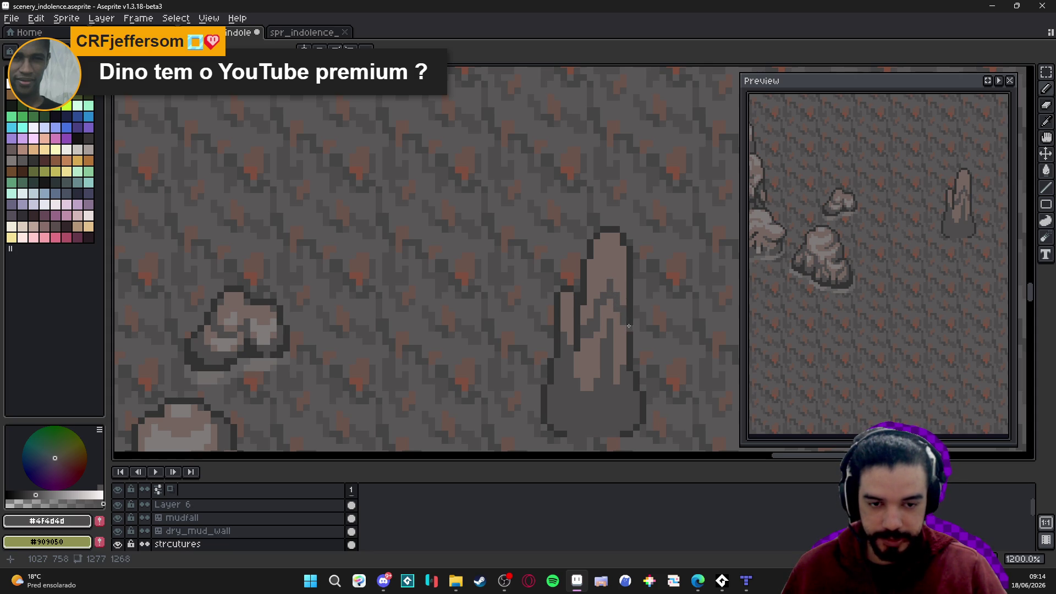
pyautogui.keyDown('alt'); pyautogui.click(626, 312); pyautogui.keyUp('alt')
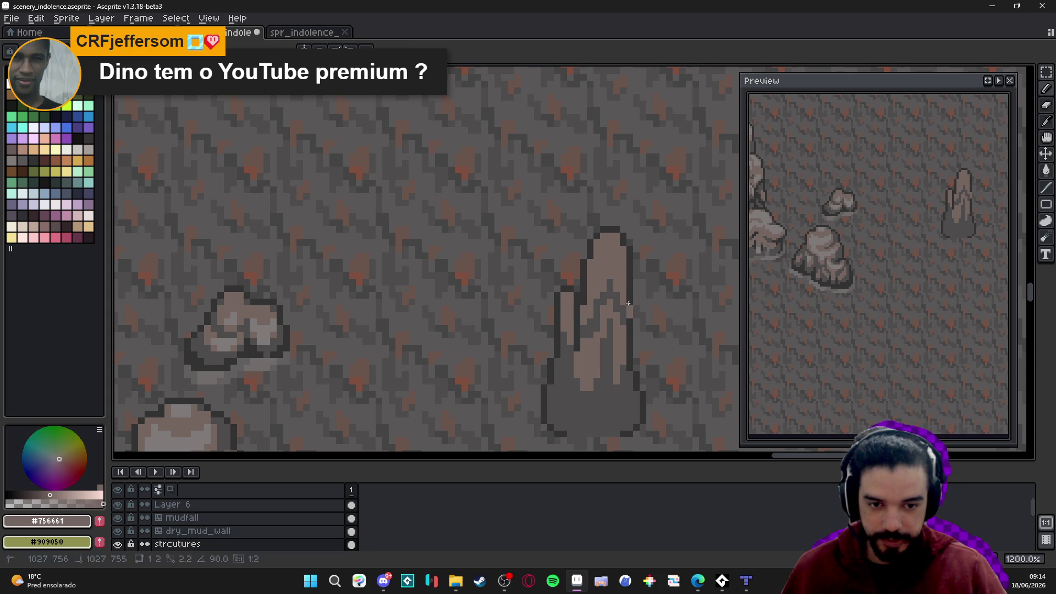
pyautogui.keyDown('alt'); pyautogui.click(632, 315); pyautogui.keyUp('alt')
pyautogui.moveTo(636, 319); pyautogui.dragTo(636, 299)
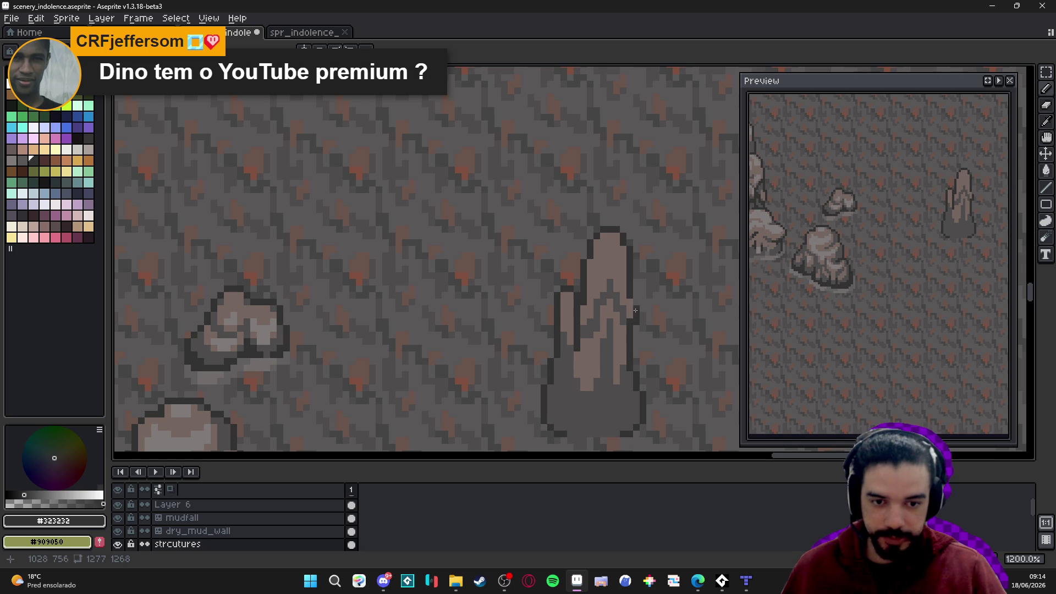
pyautogui.keyDown('alt'); pyautogui.click(627, 288); pyautogui.keyUp('alt')
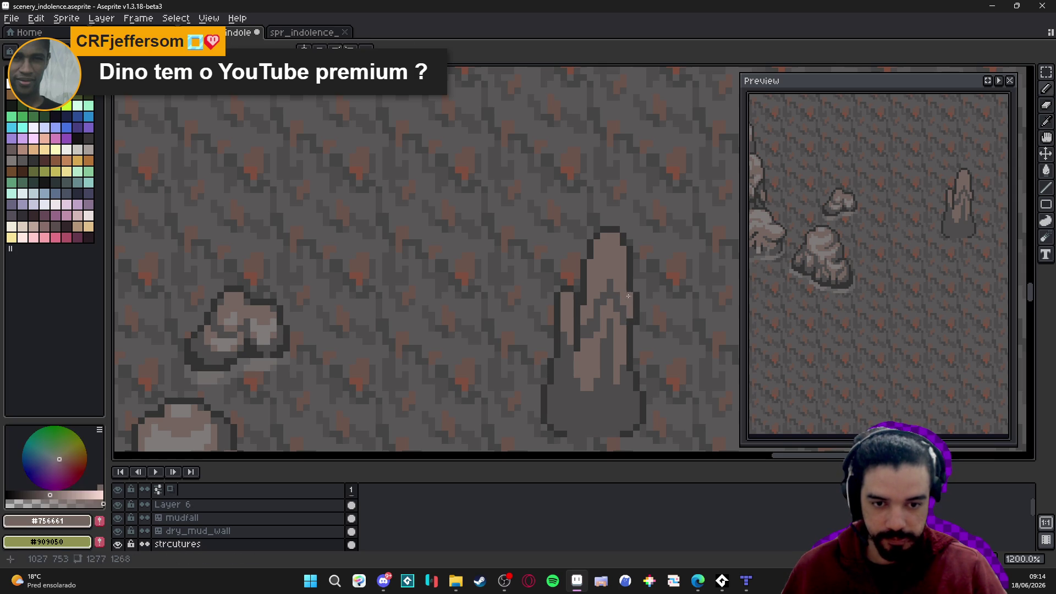
pyautogui.keyDown('alt'); pyautogui.click(634, 296); pyautogui.keyUp('alt')
# Sample the dark grey and light rock tones on the stalagmite to compare shading colours
pyautogui.scroll(-3, 600, 314)
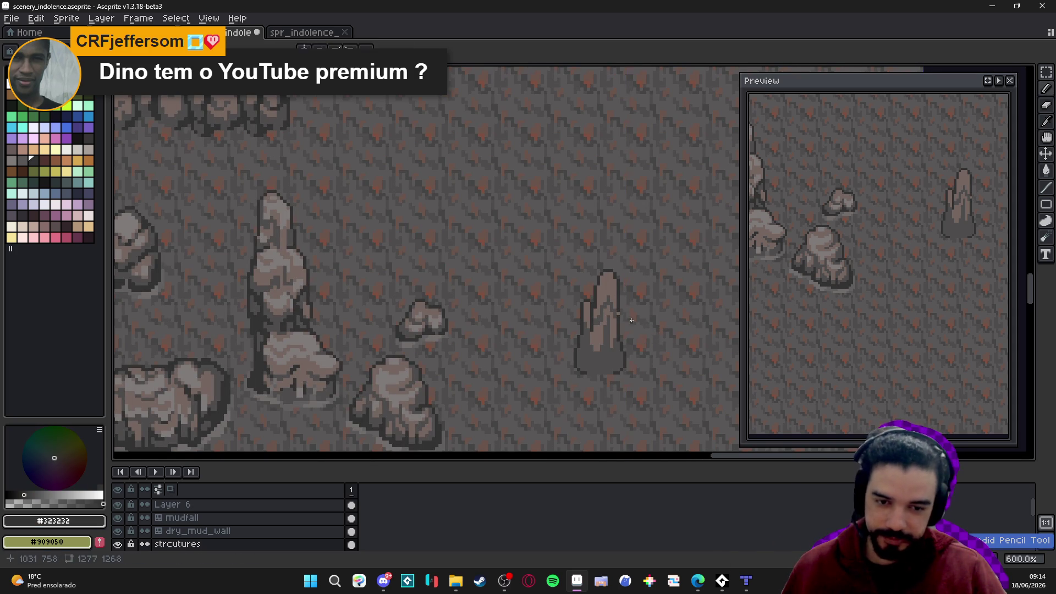
pyautogui.scroll(4, 613, 313)
pyautogui.keyDown('alt'); pyautogui.click(603, 290); pyautogui.keyUp('alt')
pyautogui.scroll(-4, 602, 289)
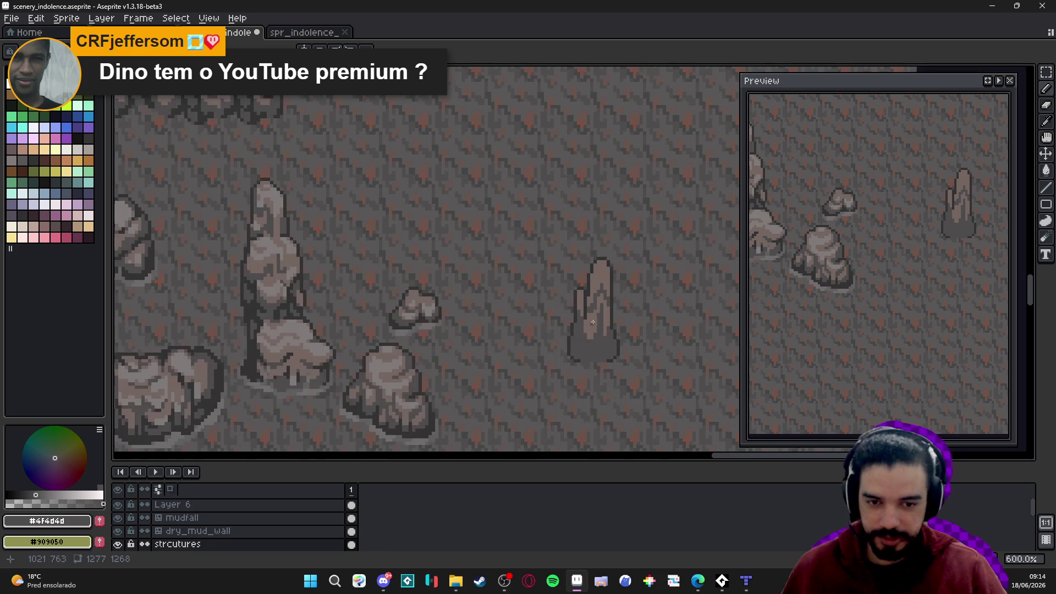
pyautogui.scroll(2, 610, 319)
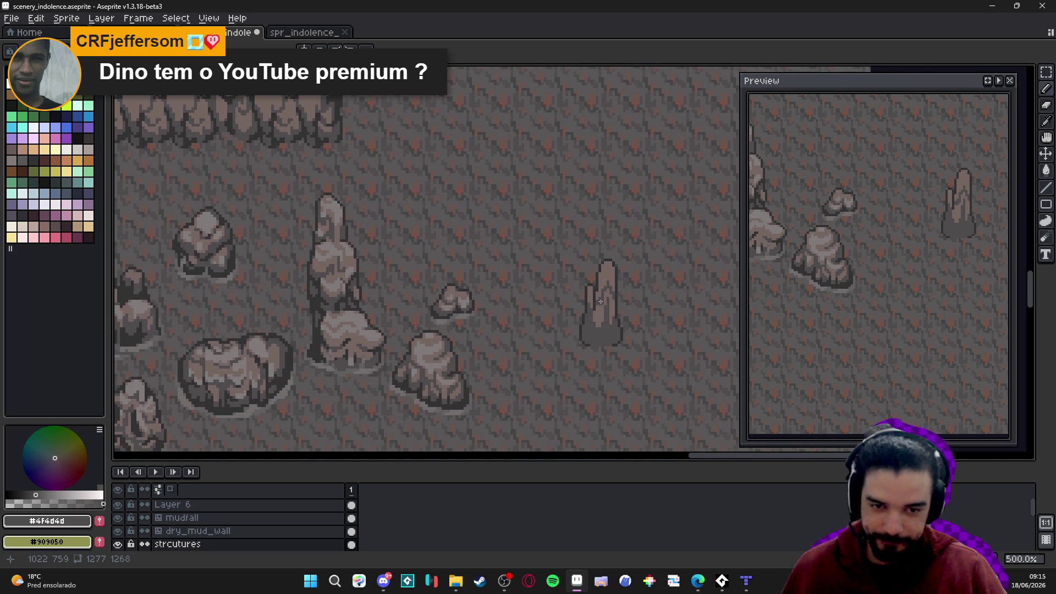
pyautogui.scroll(-2, 600, 292)
pyautogui.scroll(2, 597, 288)
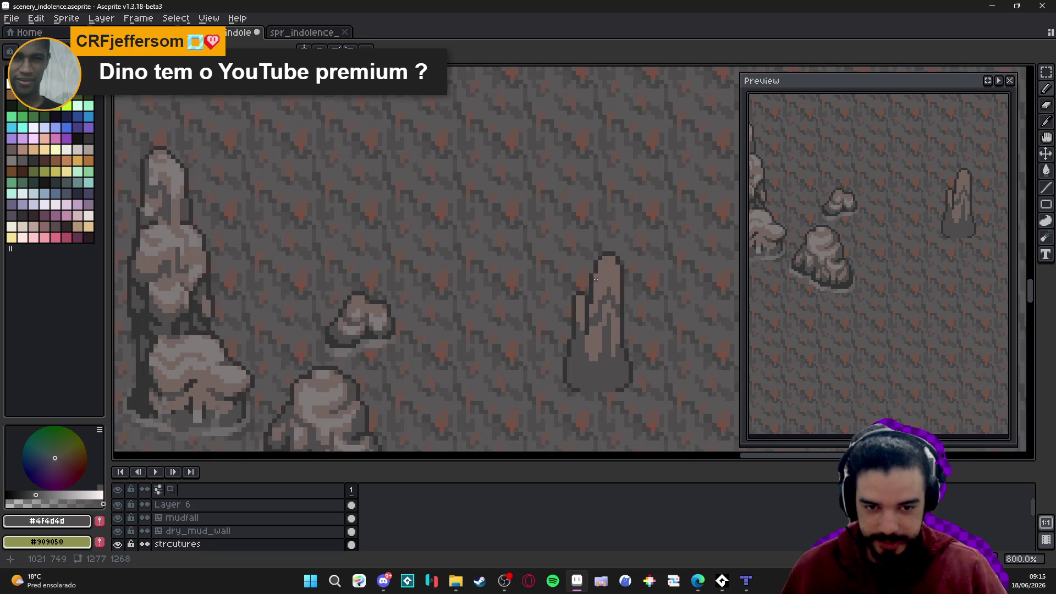
pyautogui.scroll(2, 594, 283)
pyautogui.keyDown('alt'); pyautogui.click(610, 296); pyautogui.keyUp('alt')
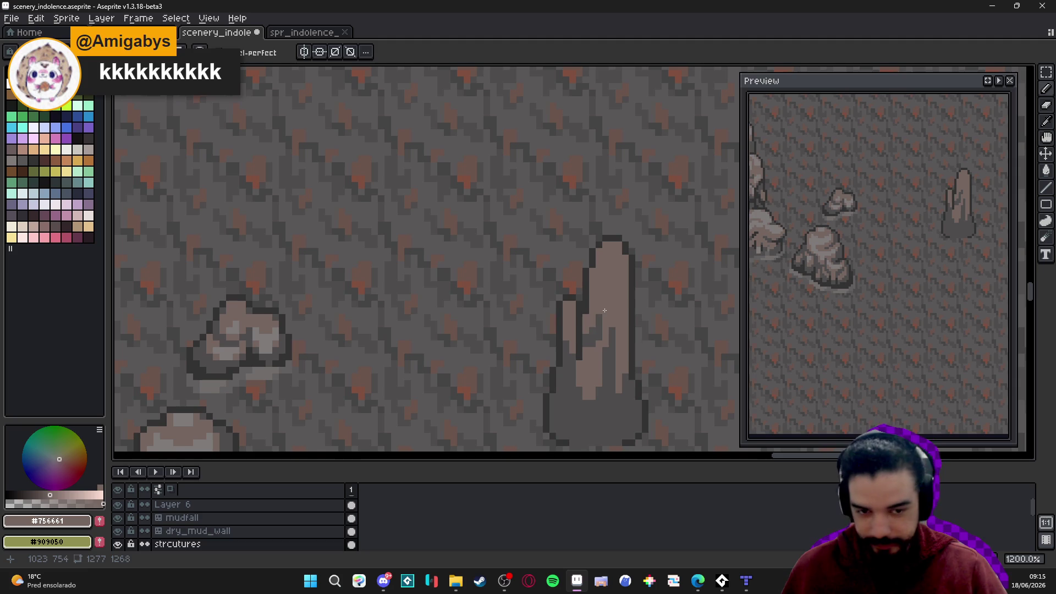
pyautogui.keyDown('alt'); pyautogui.click(603, 318); pyautogui.keyUp('alt')
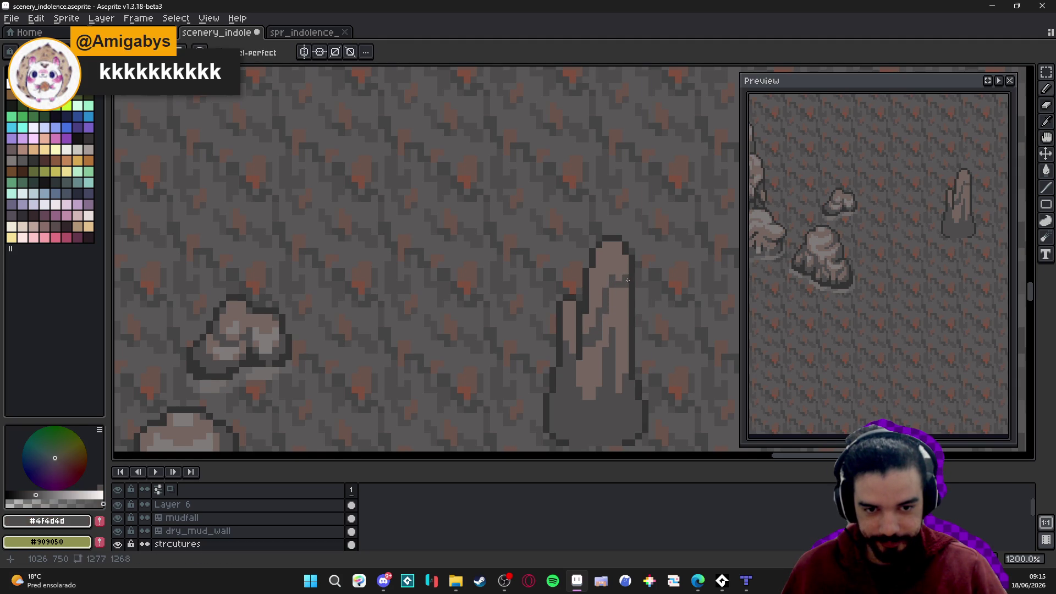
pyautogui.scroll(-4, 613, 290)
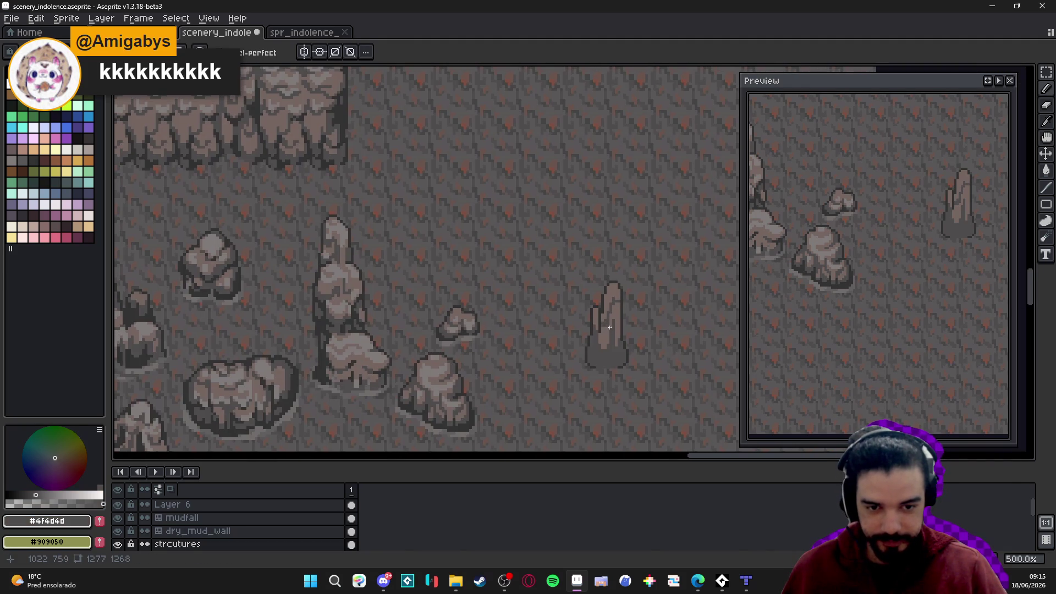
pyautogui.scroll(2, 617, 319)
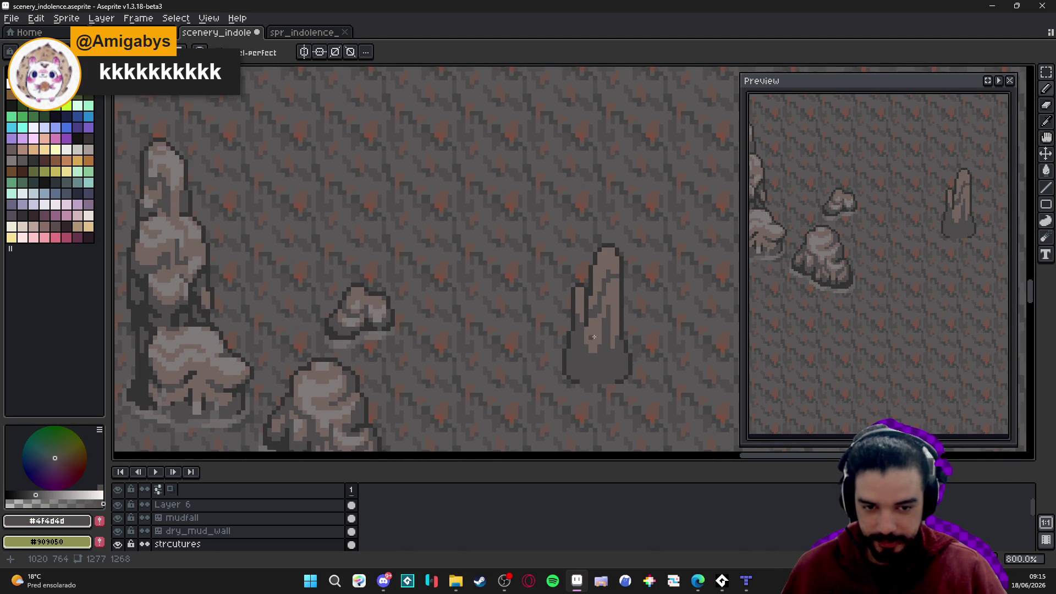
pyautogui.scroll(2, 591, 335)
# Outline the stalagmite's lower-left base and bottom edge in #323232
pyautogui.keyDown('alt'); pyautogui.click(553, 380); pyautogui.keyUp('alt')
pyautogui.click(553, 365)
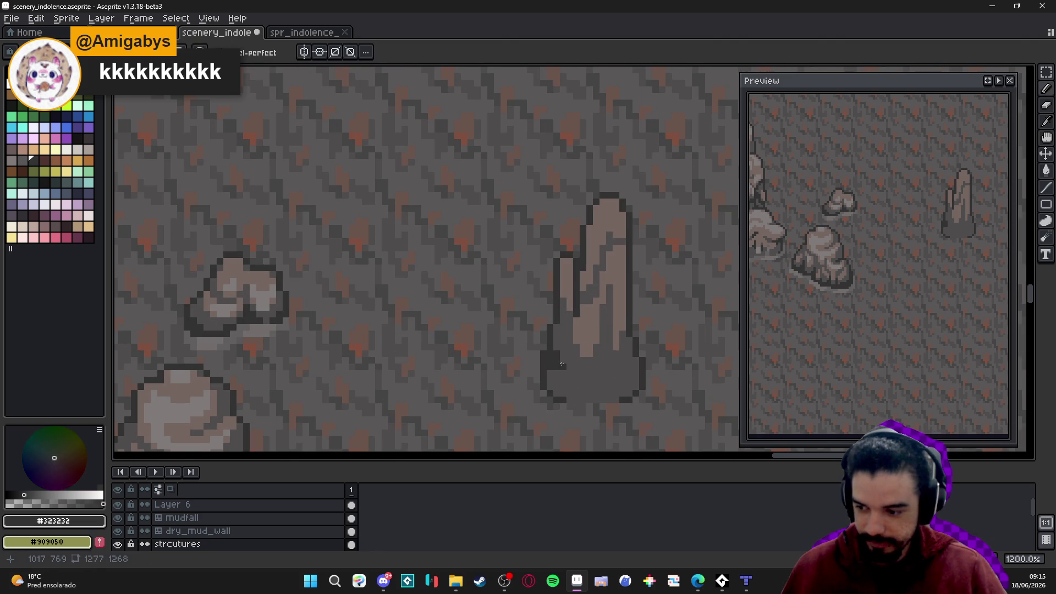
pyautogui.click(566, 374)
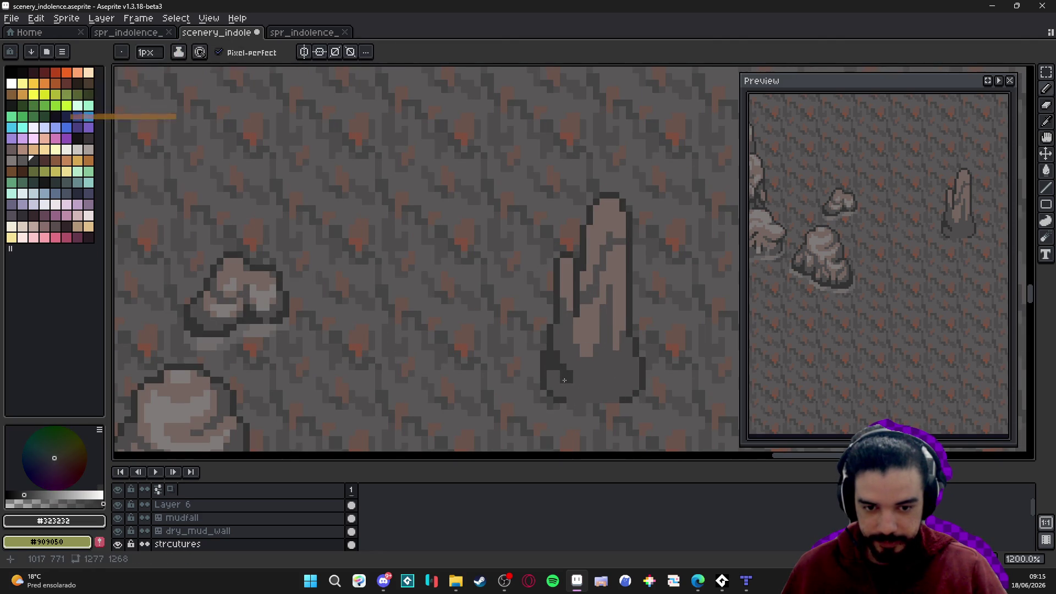
pyautogui.click(557, 374)
pyautogui.moveTo(575, 381)
pyautogui.mouseDown()
pyautogui.moveTo(600, 379)
pyautogui.moveTo(603, 364)
pyautogui.moveTo(600, 377)
pyautogui.moveTo(629, 381)
pyautogui.mouseUp()
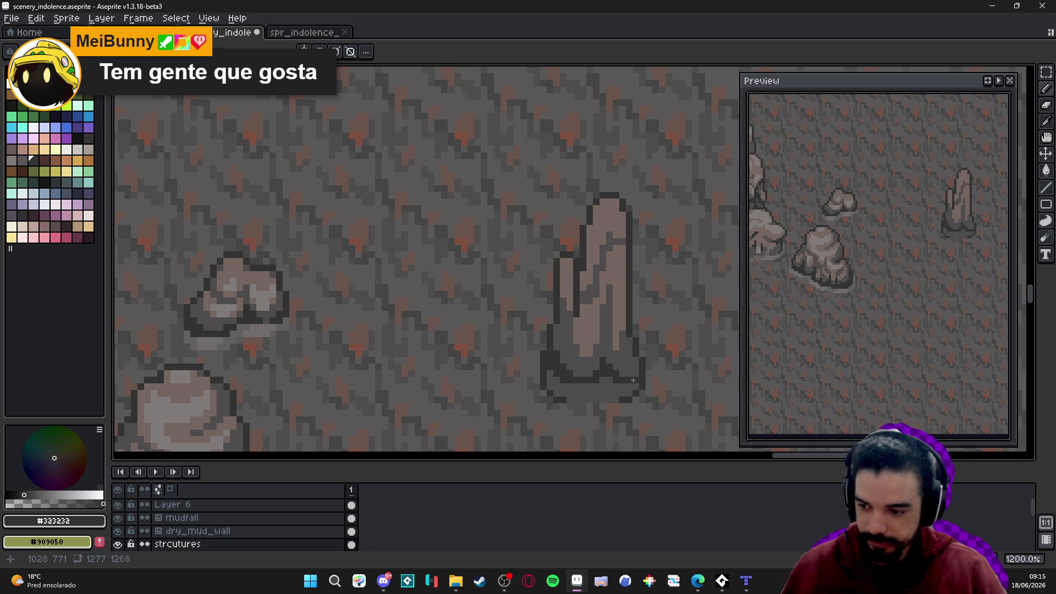
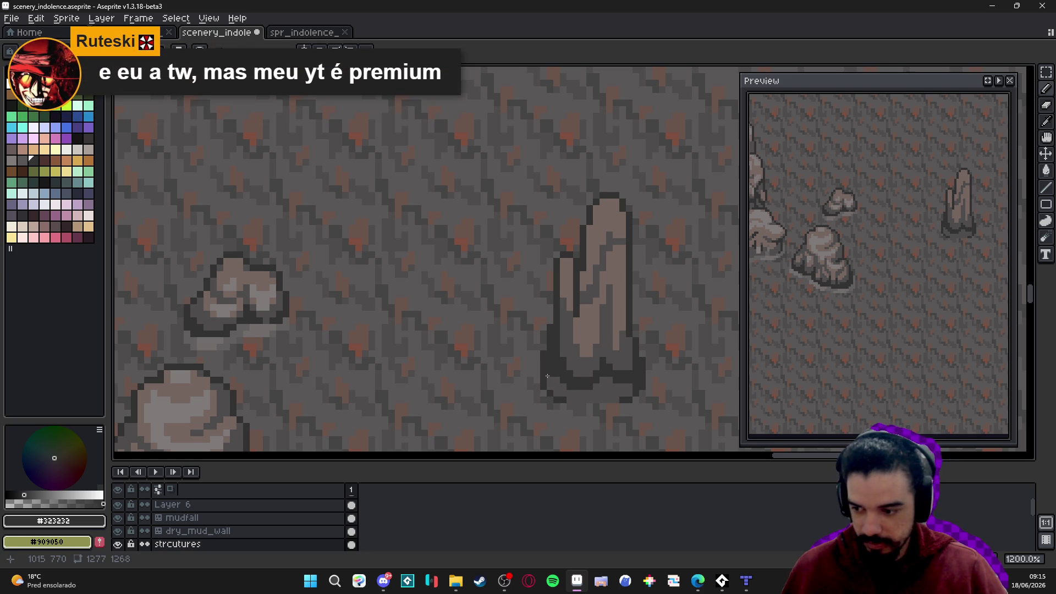
# Save the file, then darken the spire's lower-left base outline with a stroke of dark pixels
pyautogui.hotkey('ctrl', 's')
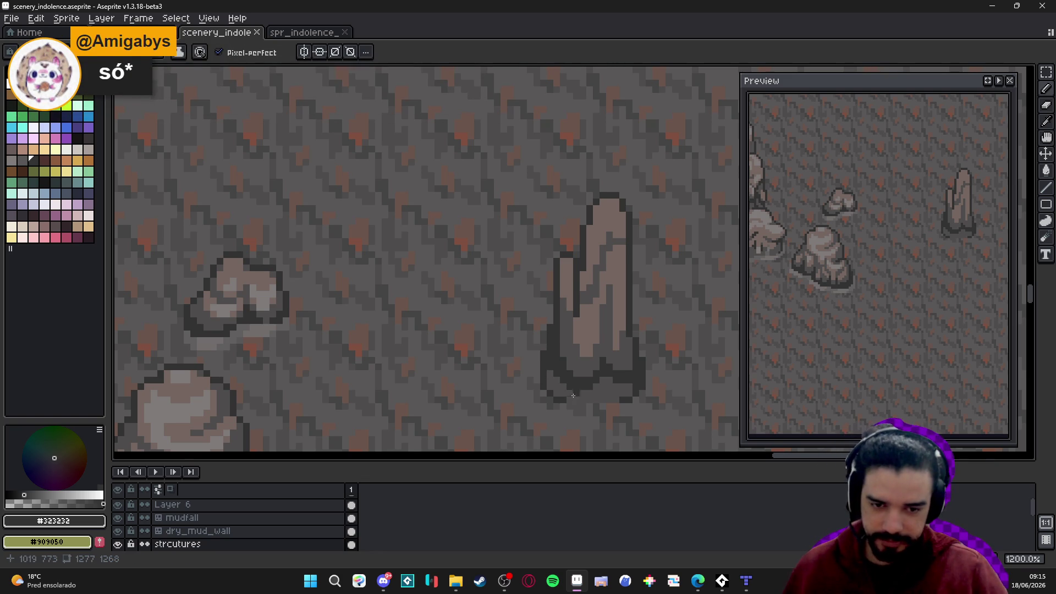
pyautogui.scroll(1, 573, 395)
pyautogui.click(609, 399)
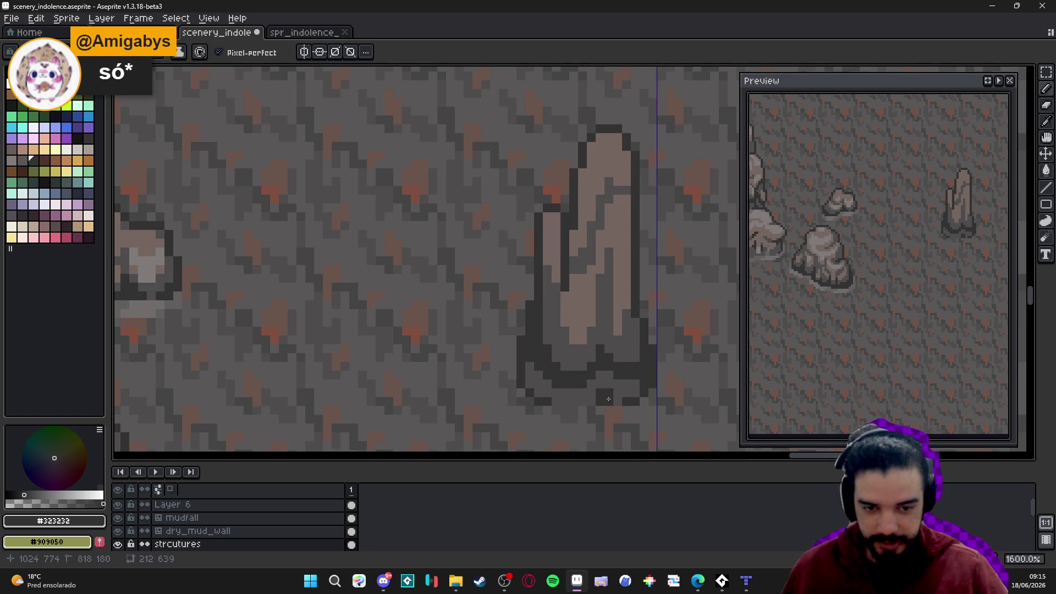
pyautogui.click(593, 400)
pyautogui.moveTo(527, 382); pyautogui.dragTo(567, 400)
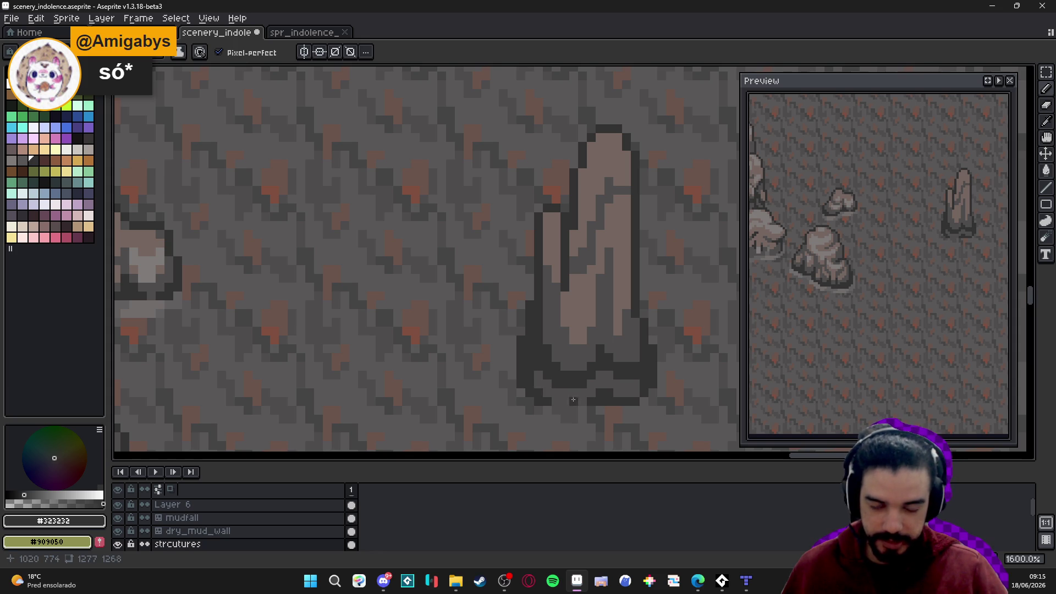
pyautogui.scroll(-2, 567, 400)
pyautogui.scroll(1, 627, 352)
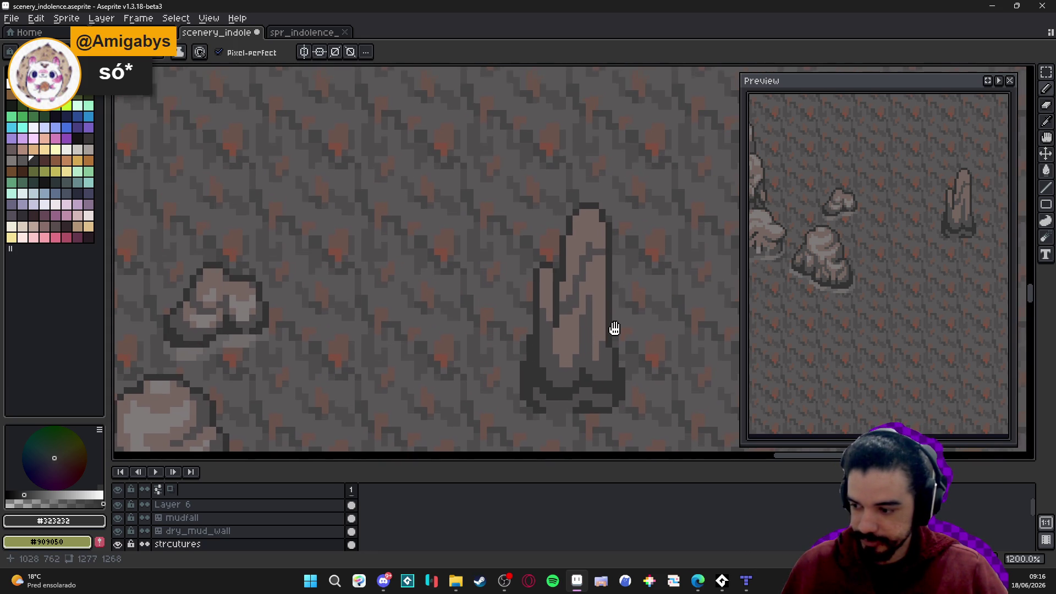
# Save again and add #4f4d4d pixels near the spire's lower-left edge and on its top
pyautogui.hotkey('ctrl', 's')
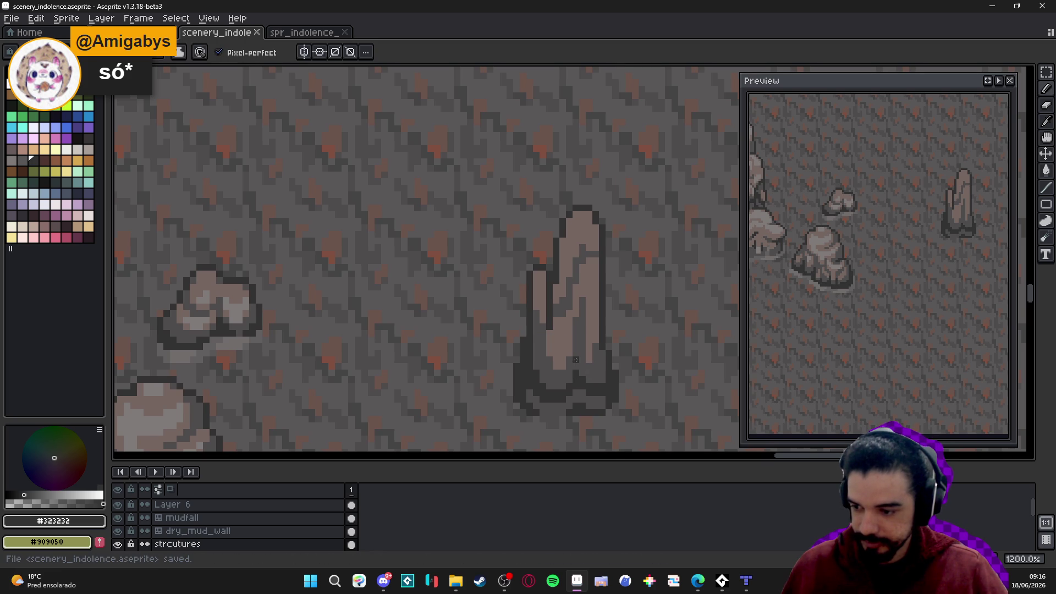
pyautogui.scroll(1, 572, 358)
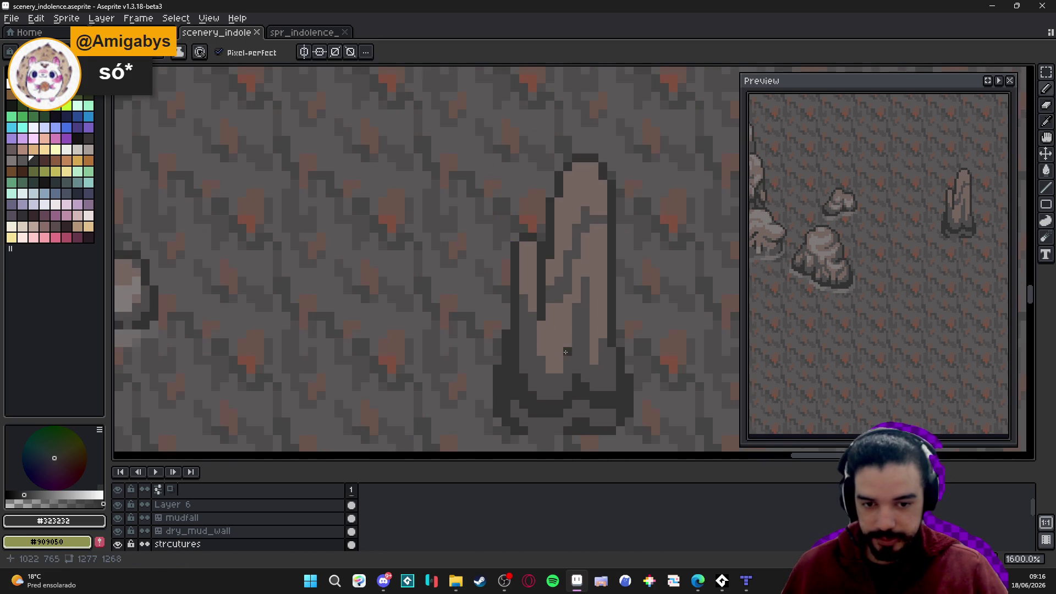
pyautogui.keyDown('alt'); pyautogui.click(578, 323); pyautogui.keyUp('alt')
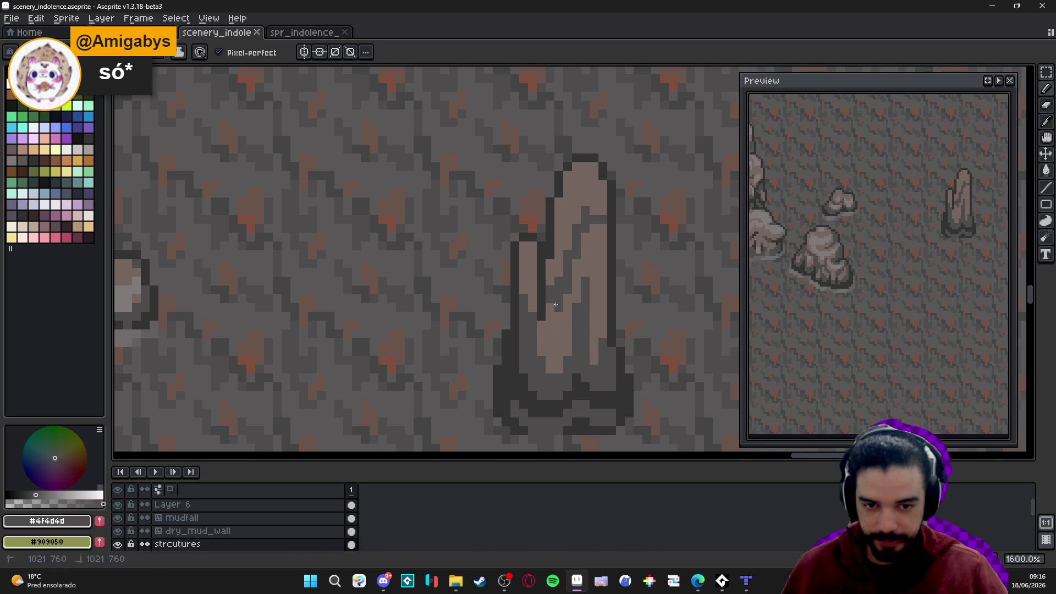
pyautogui.click(549, 324)
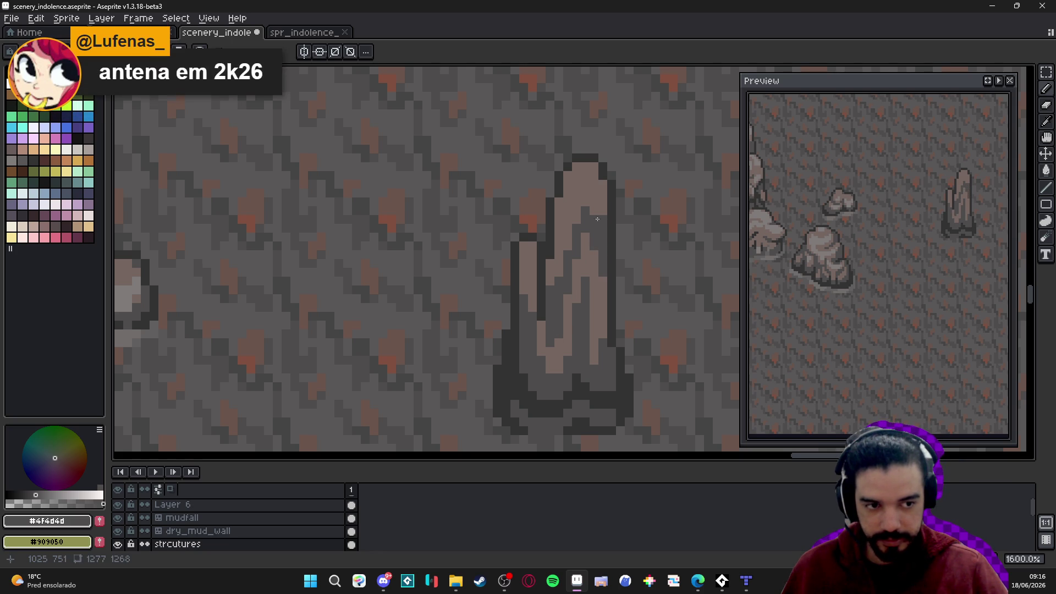
pyautogui.click(573, 181)
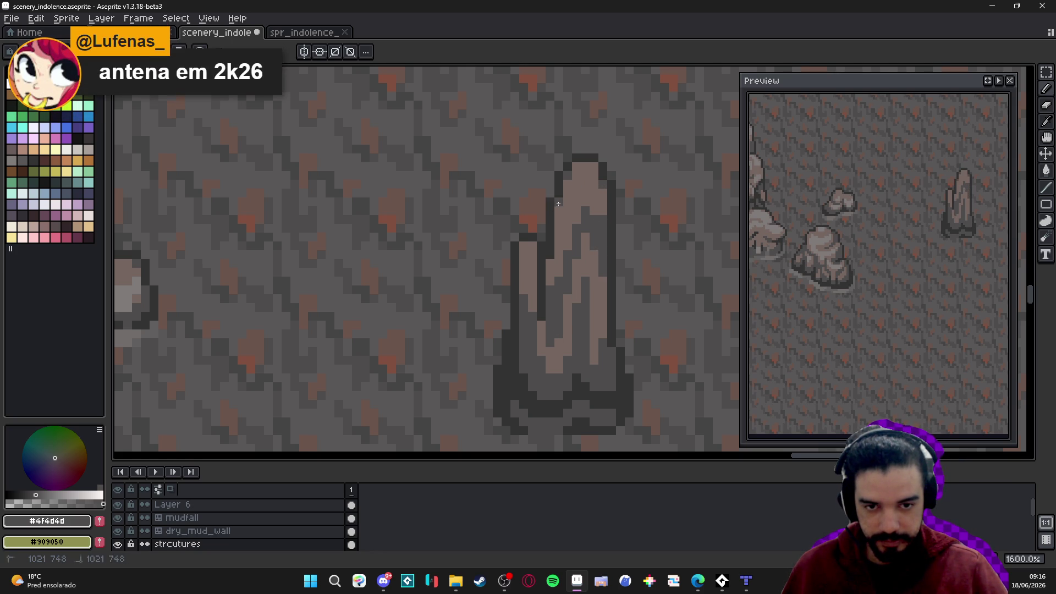
pyautogui.scroll(-4, 528, 253)
pyautogui.scroll(-1, 528, 252)
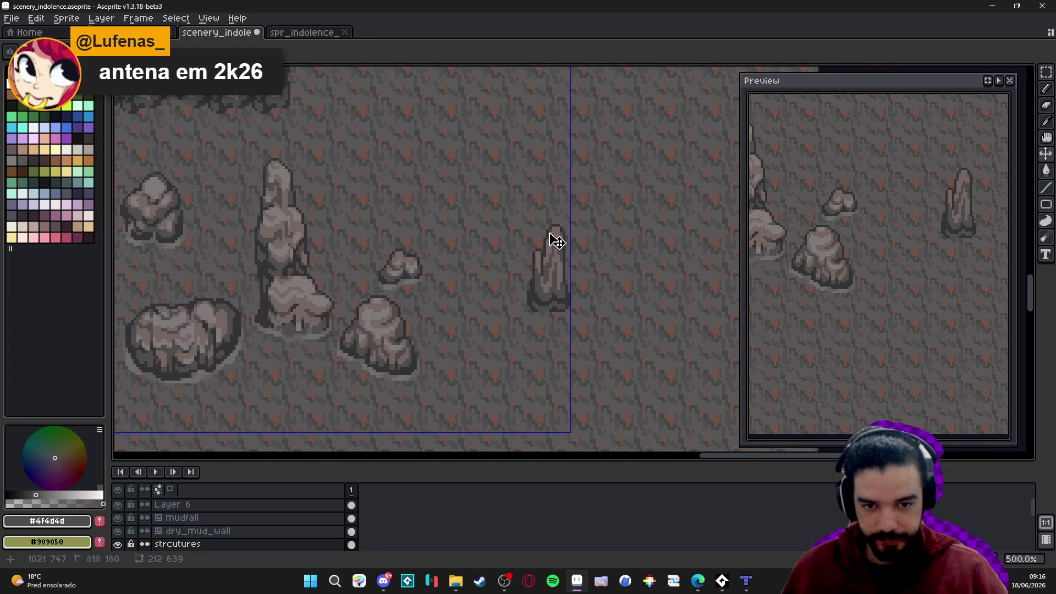
# Save, pick light grey #807b7a, and paint a diagonal highlight near the spire's tip
pyautogui.hotkey('ctrl', 's')
pyautogui.scroll(-1, 547, 220)
pyautogui.moveTo(548, 211); pyautogui.dragTo(545, 224)
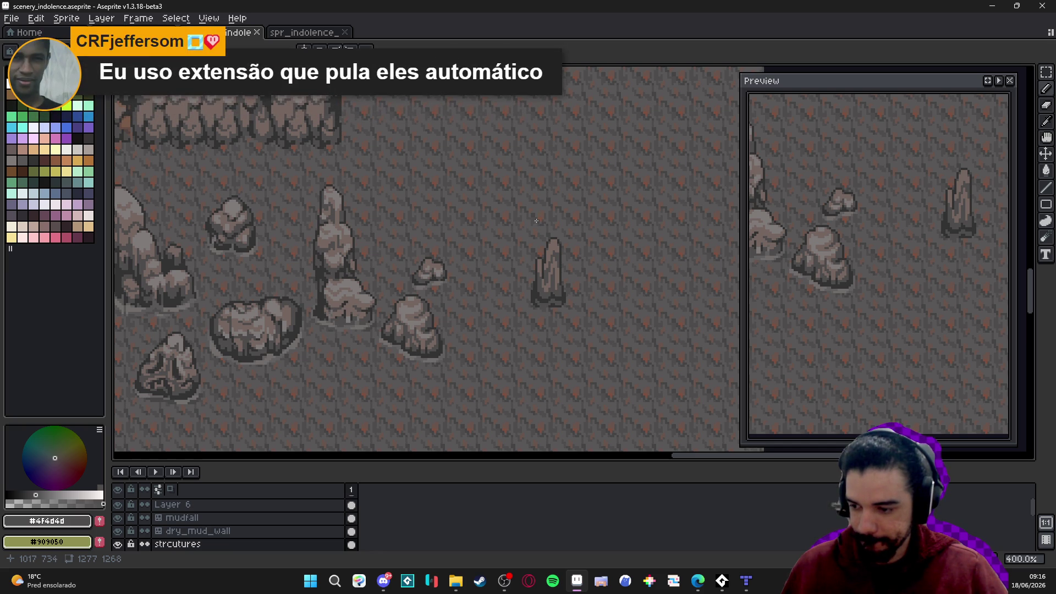
pyautogui.scroll(2, 366, 270)
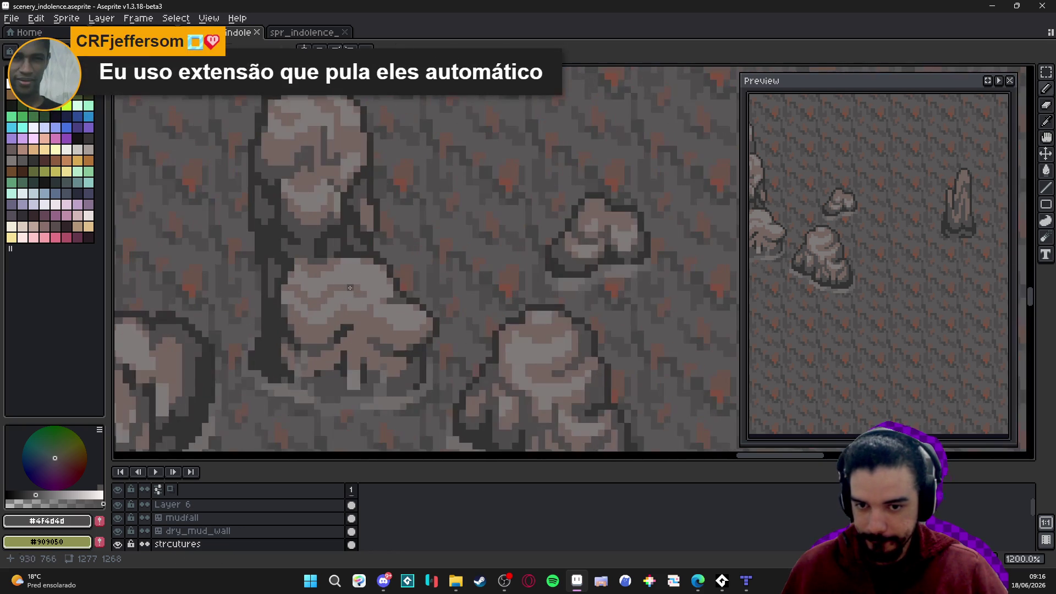
pyautogui.keyDown('alt'); pyautogui.click(365, 270); pyautogui.keyUp('alt')
pyautogui.scroll(-1, 365, 271)
pyautogui.scroll(4, 513, 218)
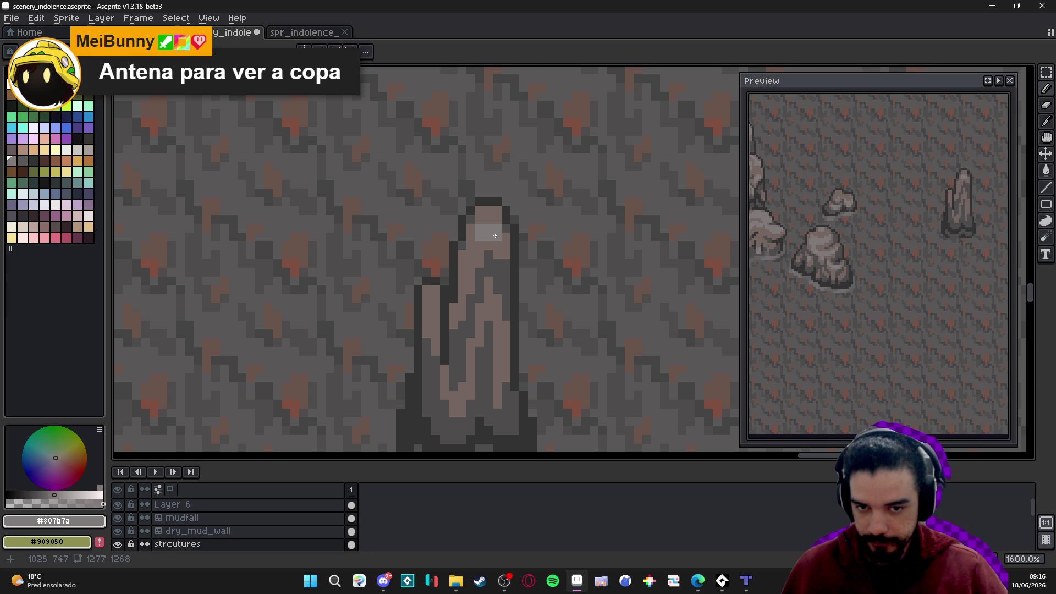
pyautogui.moveTo(479, 245); pyautogui.dragTo(471, 273)
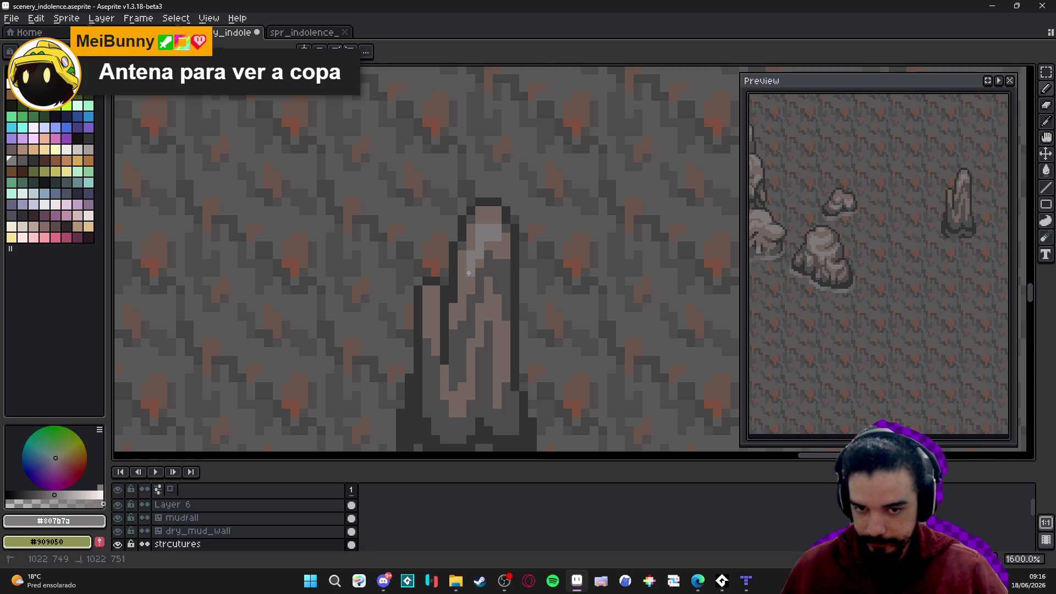
# Draw a vertical light highlight streak and extra light pixels down the spire's centre face
pyautogui.press('b')
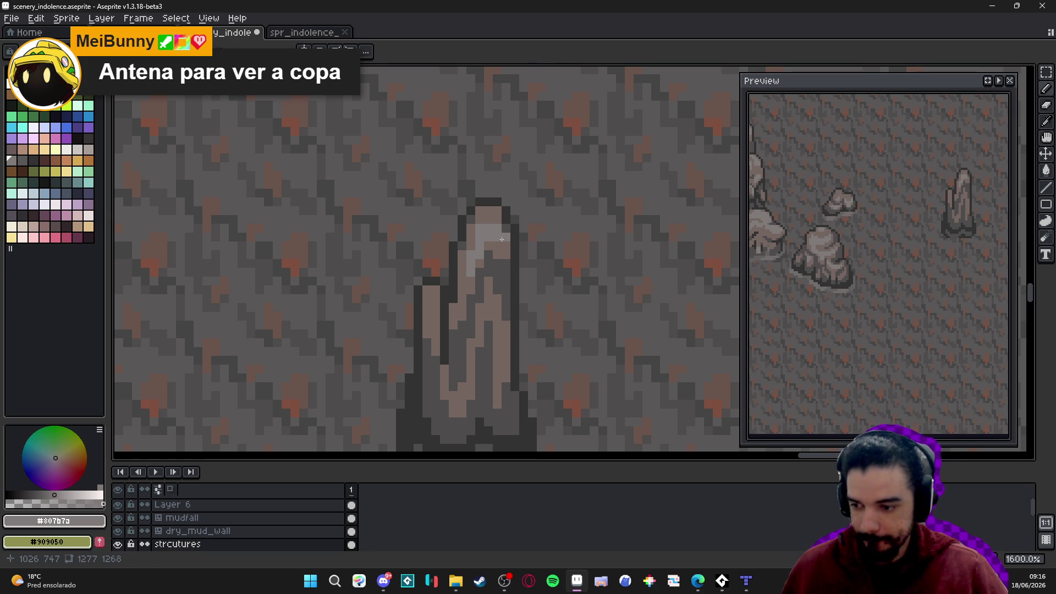
pyautogui.moveTo(478, 319); pyautogui.dragTo(489, 253)
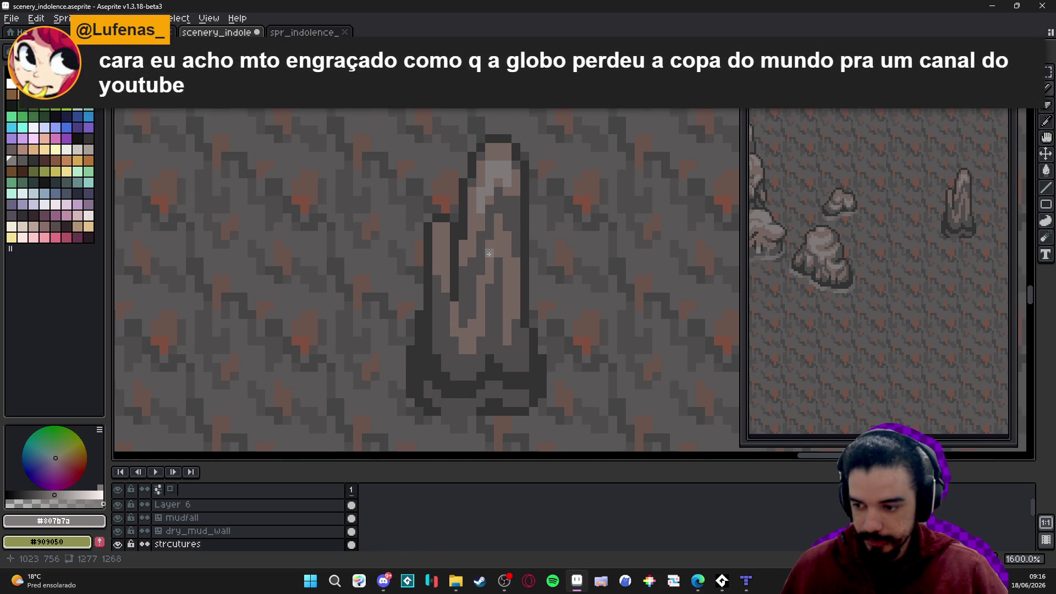
pyautogui.moveTo(507, 279); pyautogui.dragTo(498, 243)
pyautogui.click(498, 235)
pyautogui.click(507, 234)
pyautogui.click(498, 254)
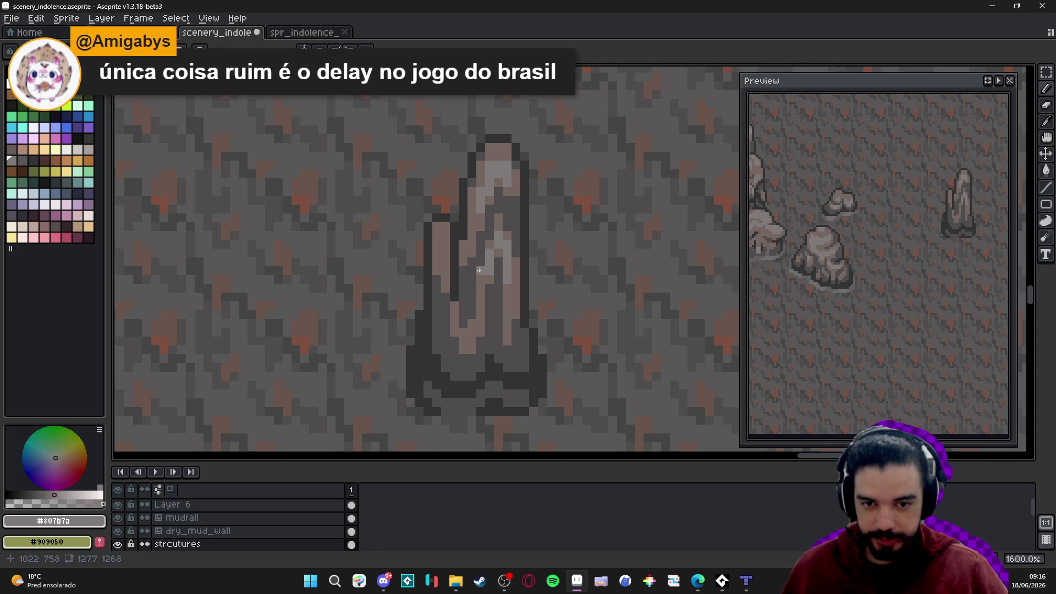
pyautogui.click(482, 296)
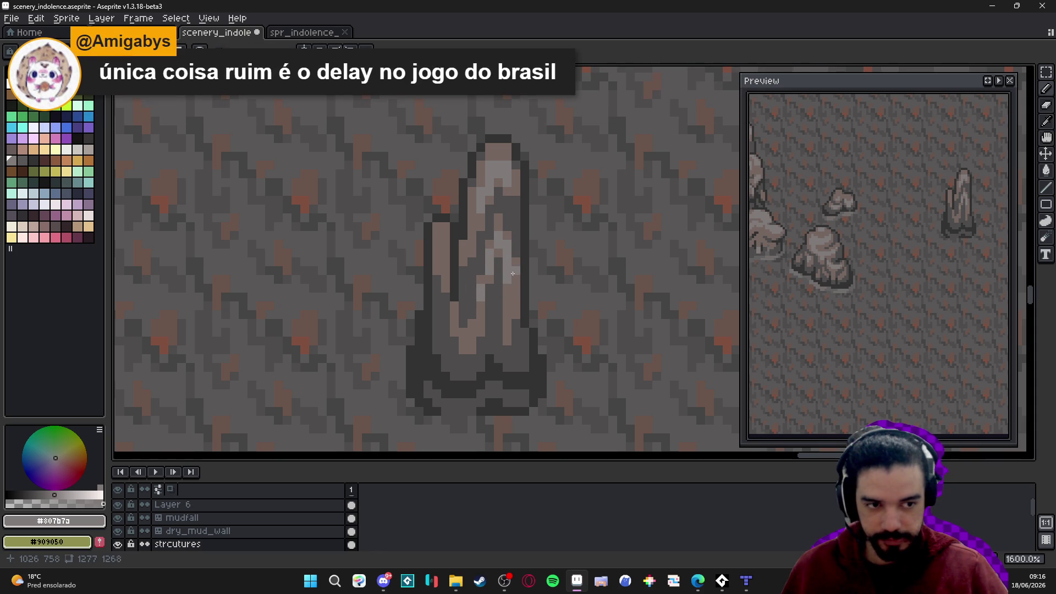
# Add a lighter band of #807b7a pixels down the left spire piece
pyautogui.moveTo(494, 233)
pyautogui.mouseDown()
pyautogui.moveTo(502, 243)
pyautogui.moveTo(456, 268)
pyautogui.mouseUp()
pyautogui.click(456, 249)
pyautogui.click(482, 223)
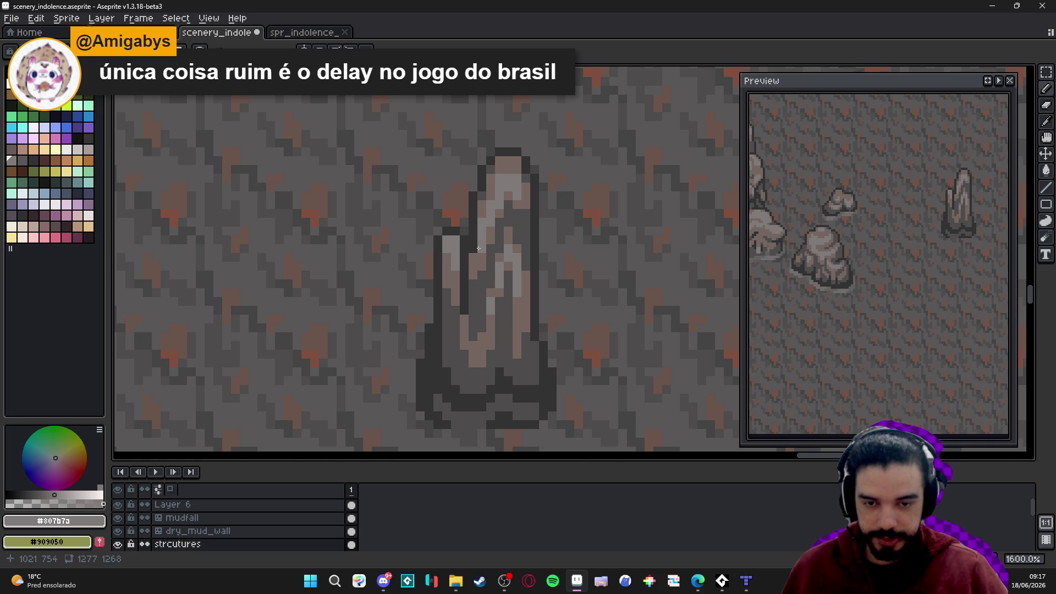
pyautogui.scroll(-5, 479, 249)
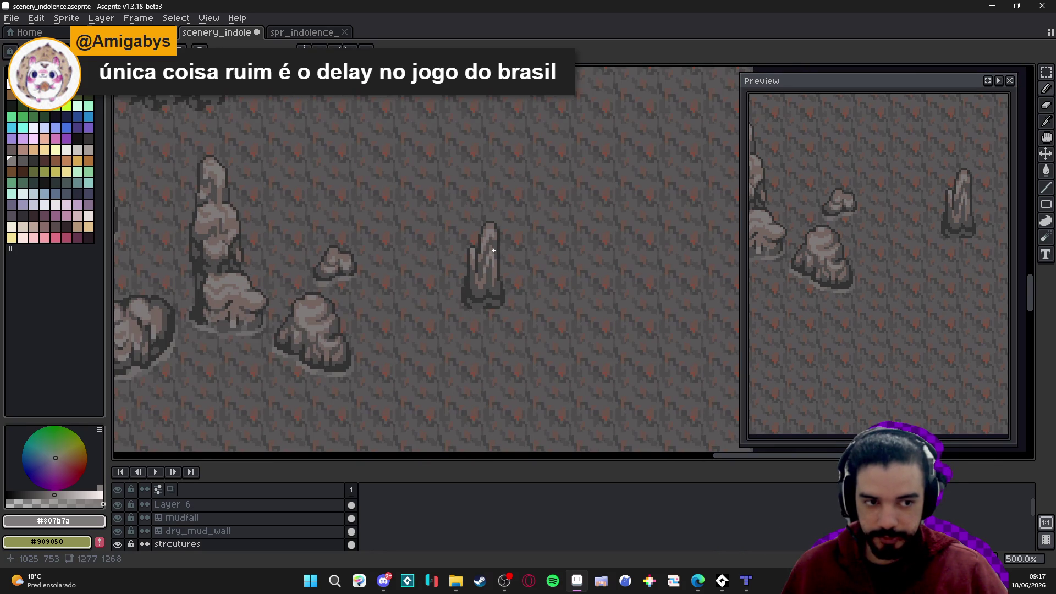
# Repaint part of the light highlight column with the pinkish #756661 mid-tone
pyautogui.scroll(4, 493, 238)
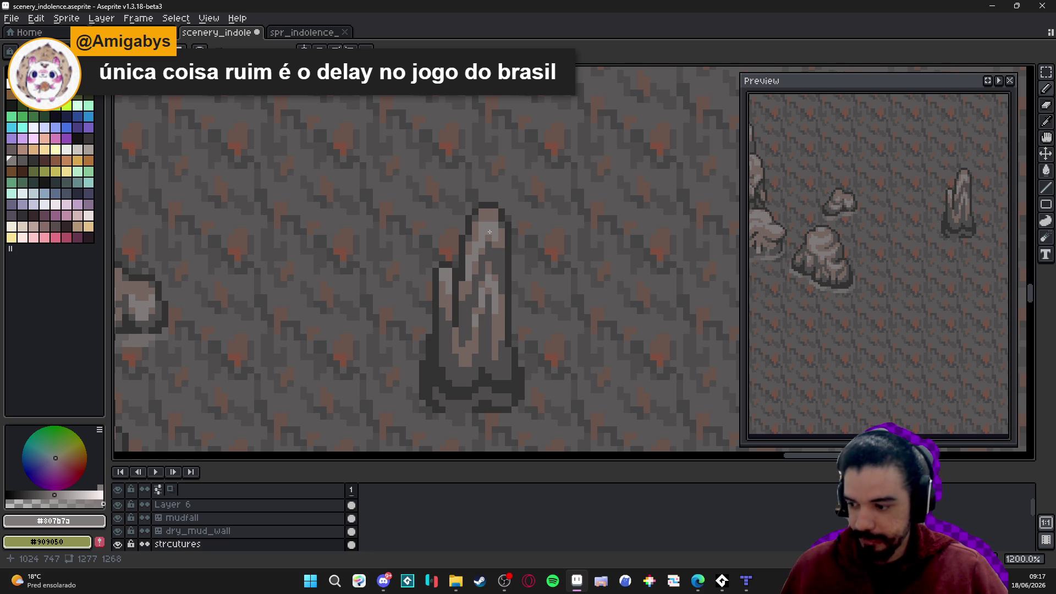
pyautogui.scroll(-3, 489, 231)
pyautogui.scroll(6, 483, 286)
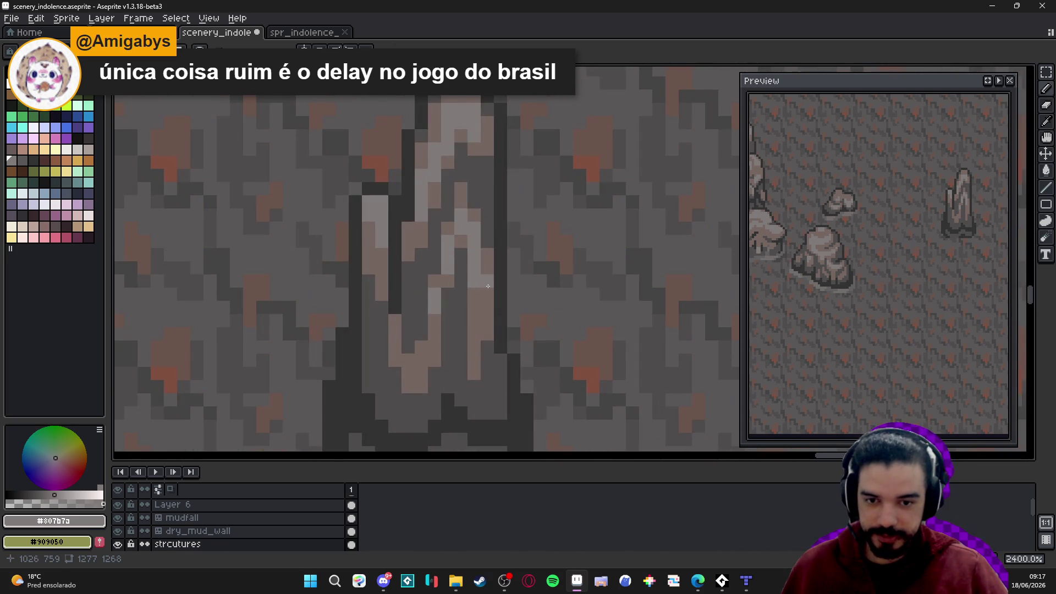
pyautogui.keyDown('alt'); pyautogui.click(483, 286); pyautogui.keyUp('alt')
pyautogui.moveTo(483, 287)
pyautogui.mouseDown()
pyautogui.moveTo(470, 227)
pyautogui.moveTo(458, 221)
pyautogui.moveTo(429, 311)
pyautogui.mouseUp()
pyautogui.click(458, 222)
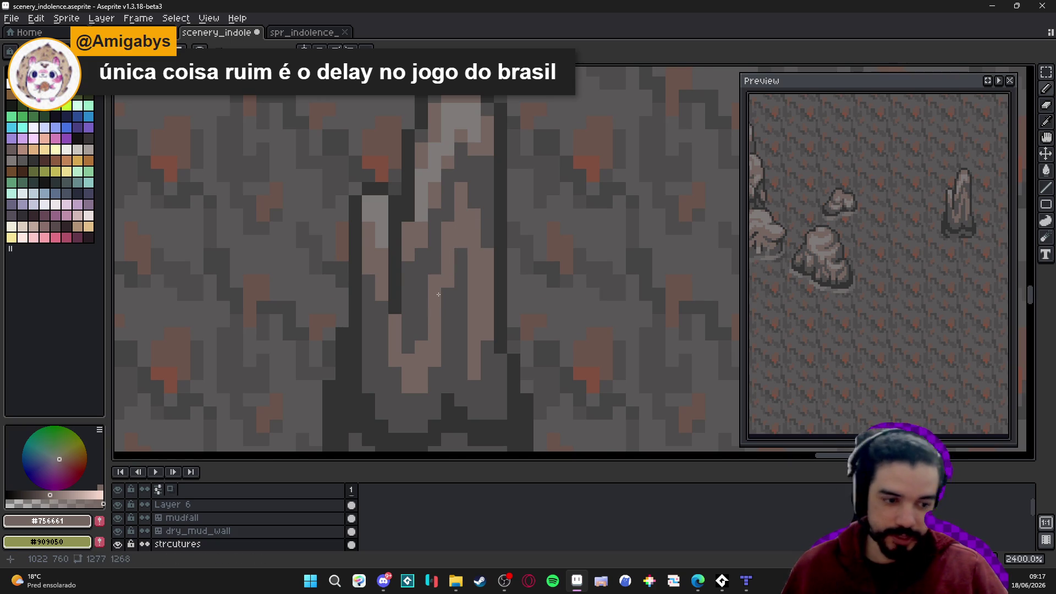
# Restore a light grey #807b7a patch on the spire's column
pyautogui.scroll(-4, 438, 296)
pyautogui.scroll(3, 448, 211)
pyautogui.keyDown('alt'); pyautogui.click(448, 211); pyautogui.keyUp('alt')
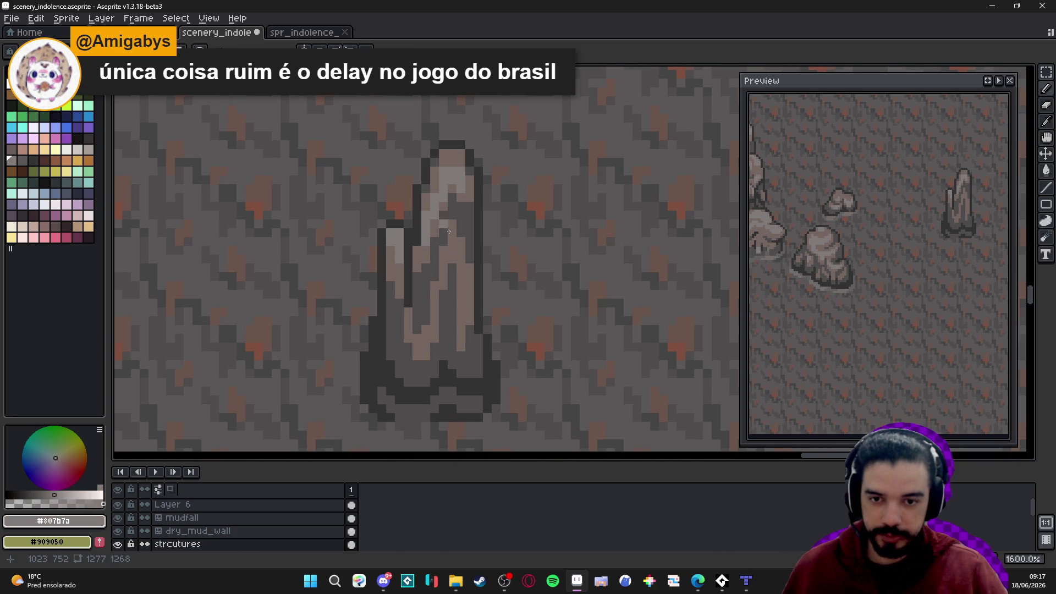
pyautogui.click(454, 256)
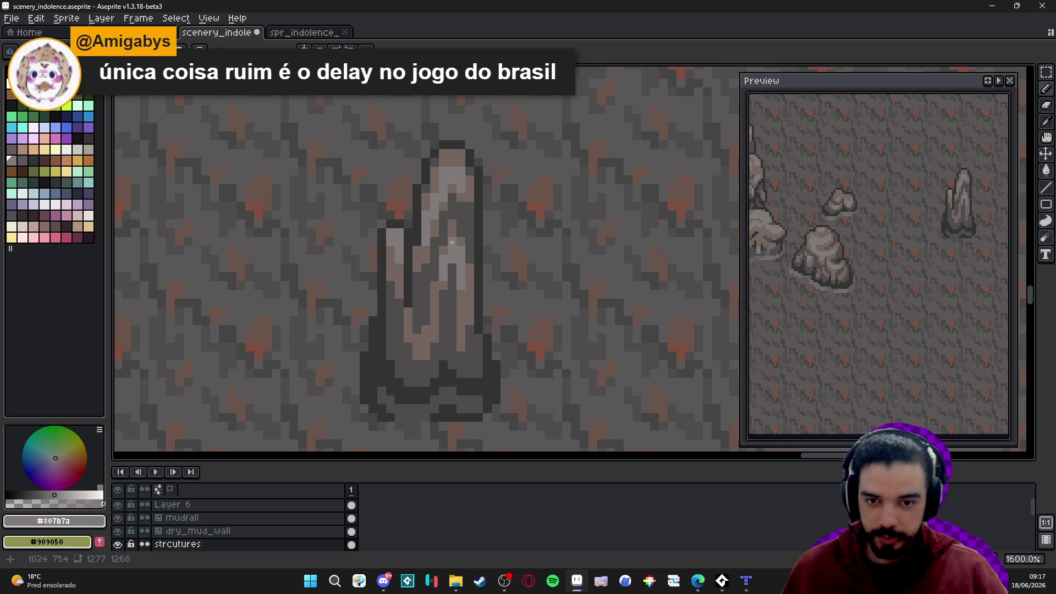
pyautogui.scroll(-4, 452, 235)
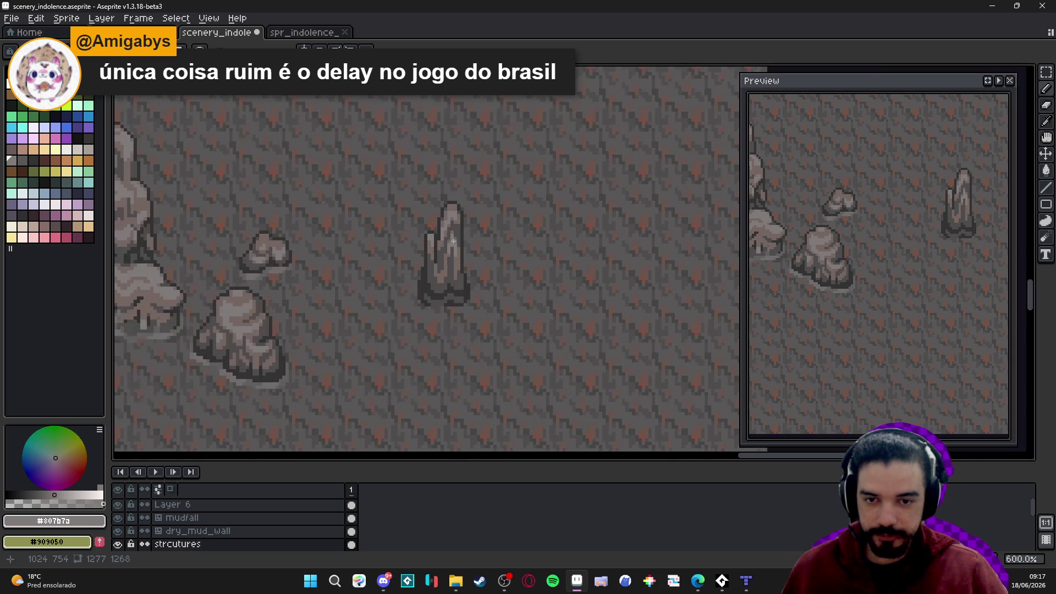
pyautogui.scroll(-1, 454, 241)
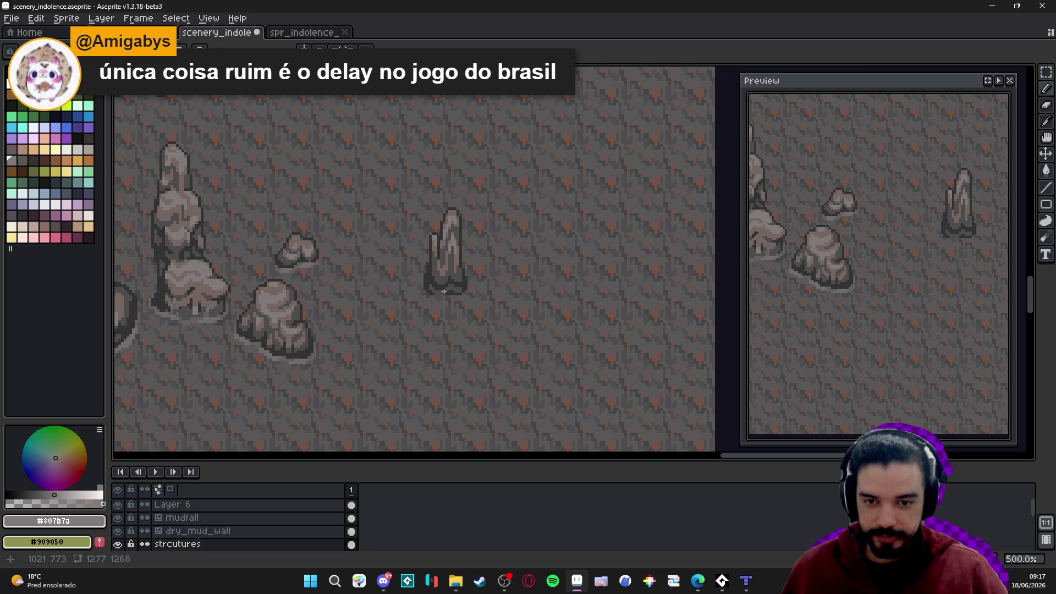
pyautogui.scroll(2, 471, 285)
pyautogui.scroll(-1, 467, 288)
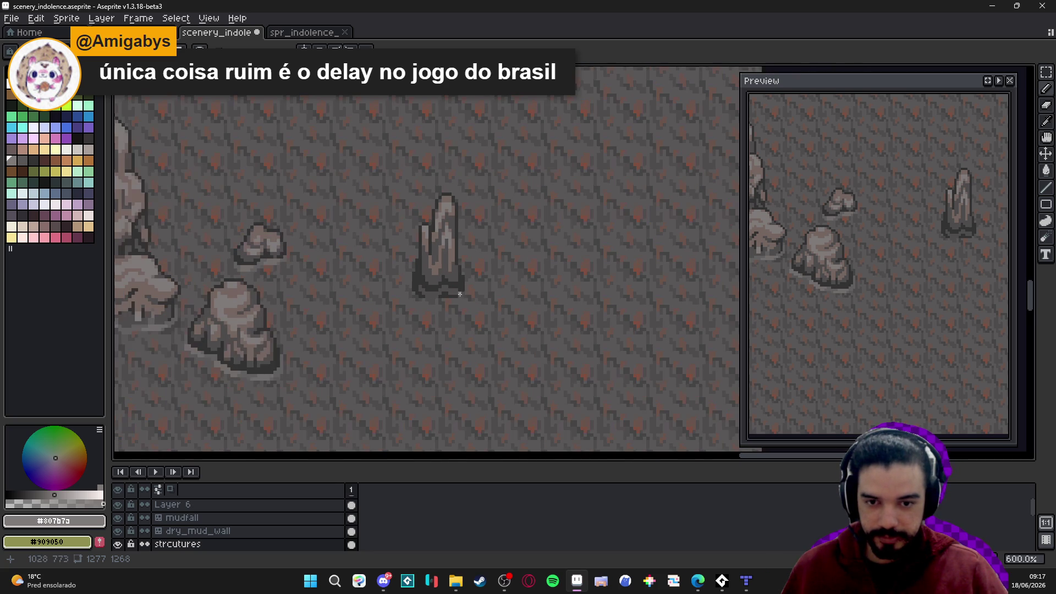
pyautogui.press('ctrl')
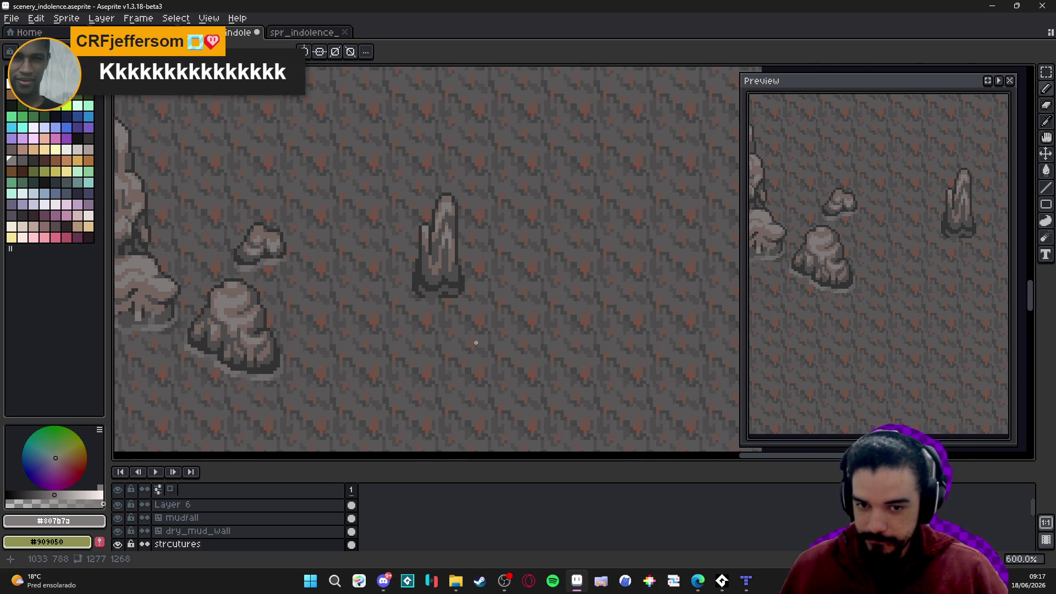
pyautogui.scroll(6, 450, 298)
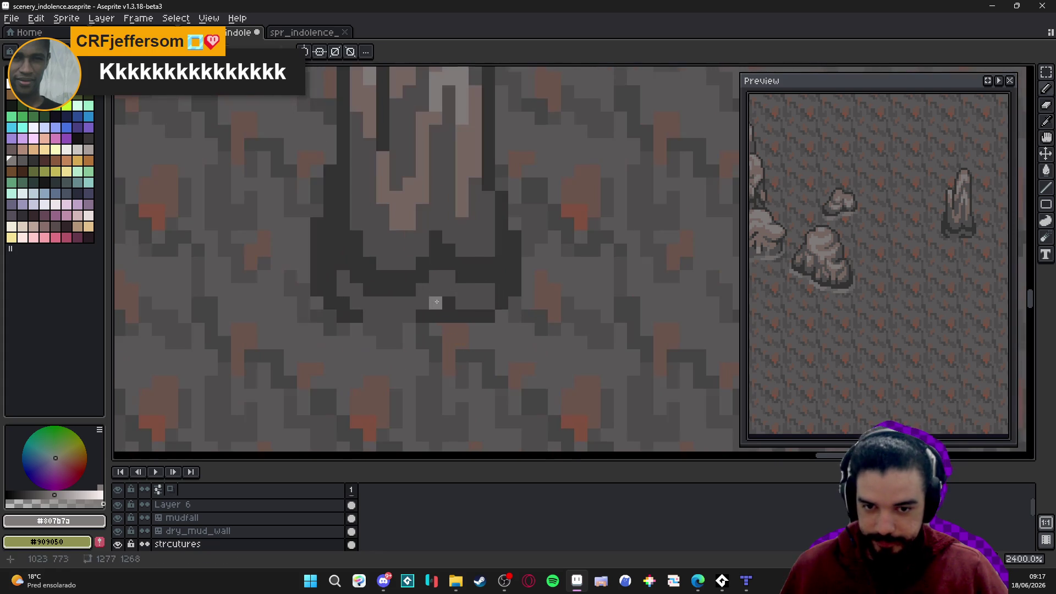
# Pick the dark outline grey, save, and add dark pixels to the outline near the spire's tip
pyautogui.keyDown('alt'); pyautogui.click(436, 291); pyautogui.keyUp('alt')
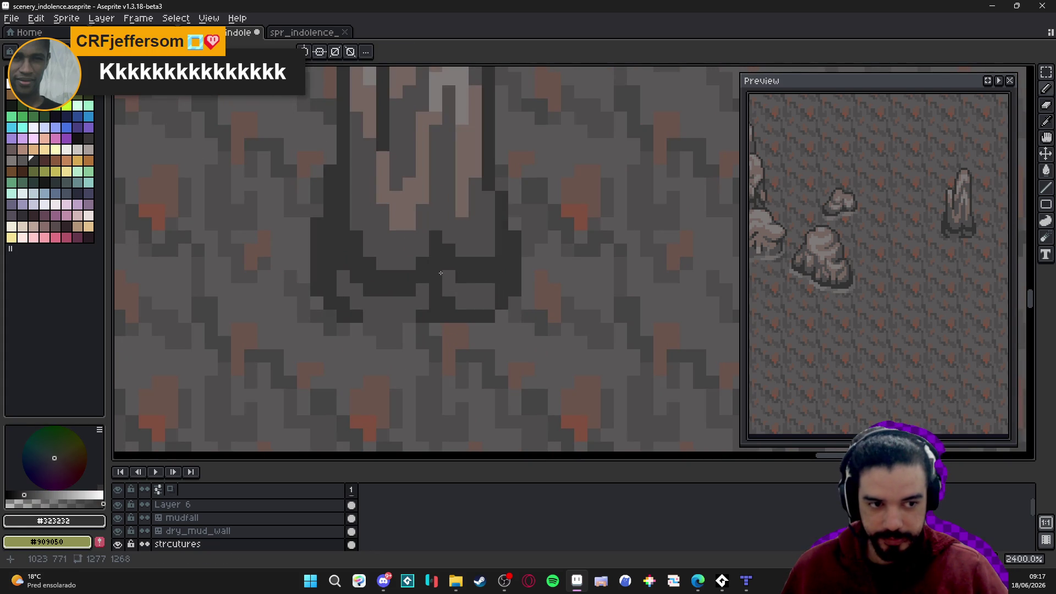
pyautogui.scroll(-5, 440, 273)
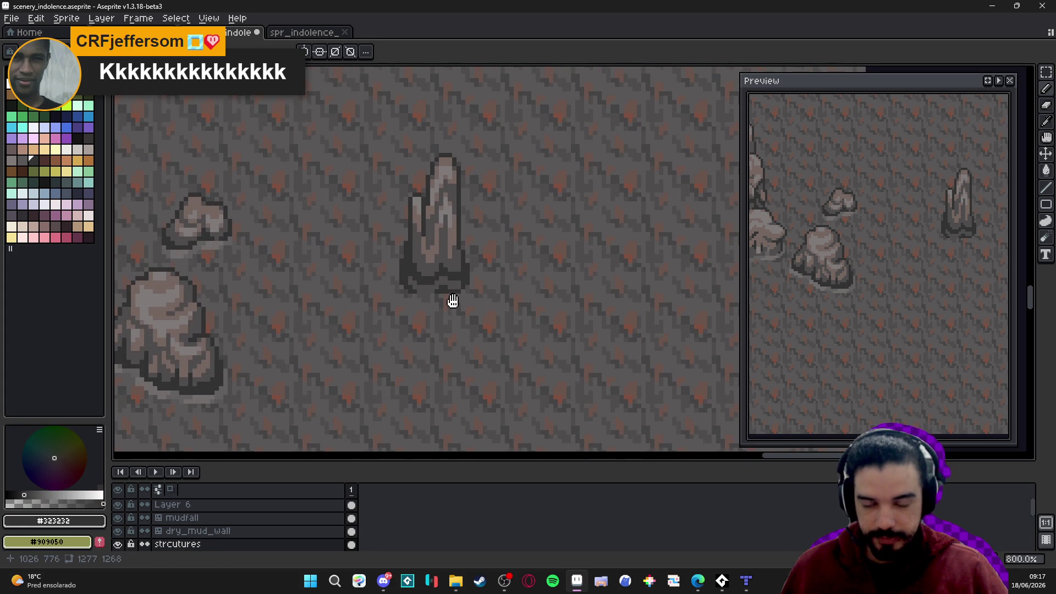
pyautogui.hotkey('ctrl', 's')
pyautogui.scroll(-4, 456, 308)
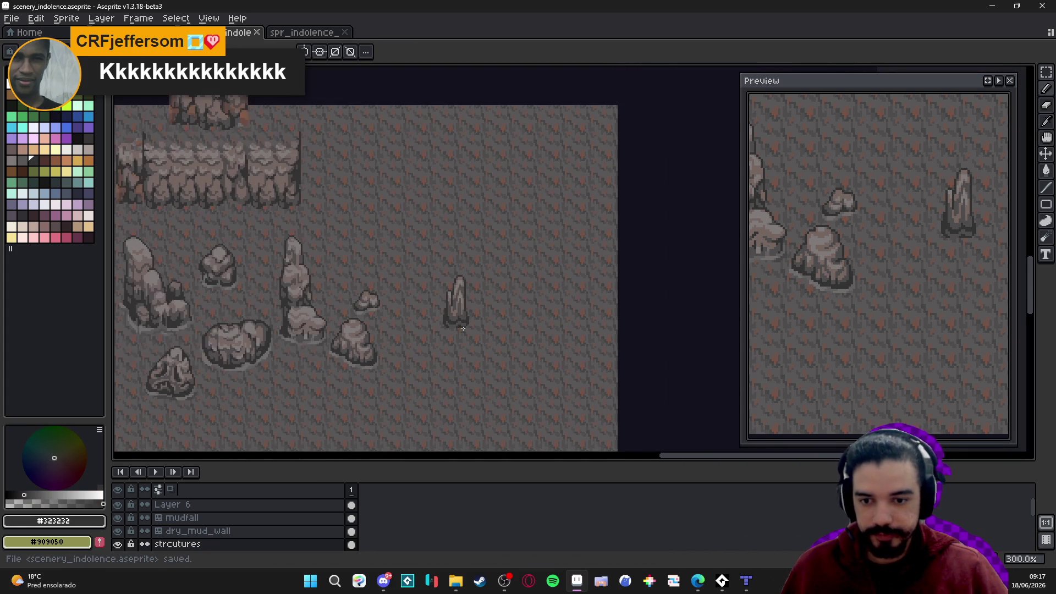
pyautogui.scroll(7, 453, 314)
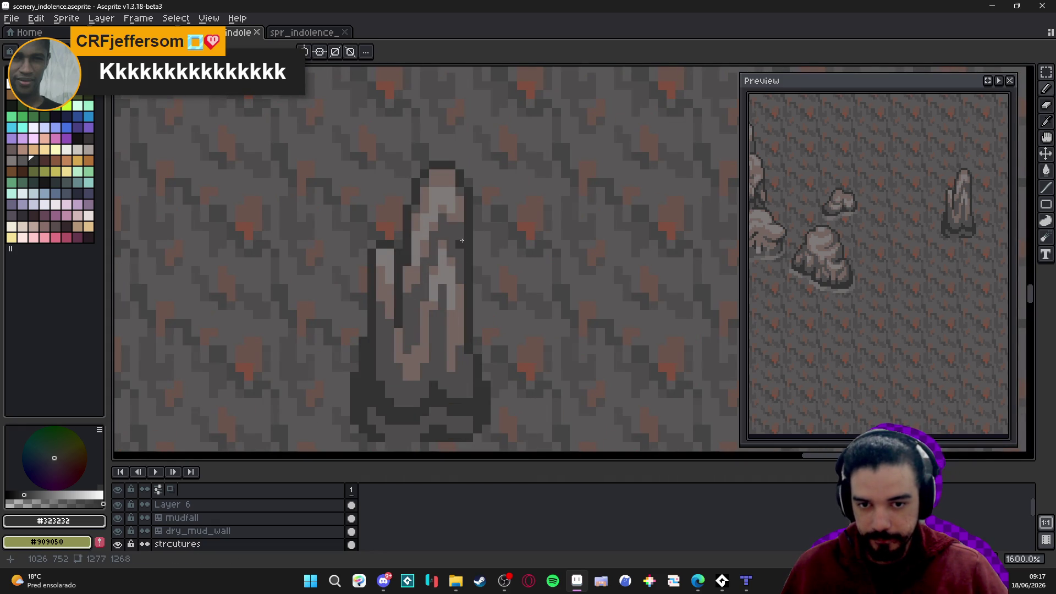
pyautogui.click(445, 226)
pyautogui.click(443, 219)
# Touch up the spire's outline with alternating mid-grey and dark grey pixels, undoing one bad stroke
pyautogui.keyDown('alt'); pyautogui.click(462, 220); pyautogui.keyUp('alt')
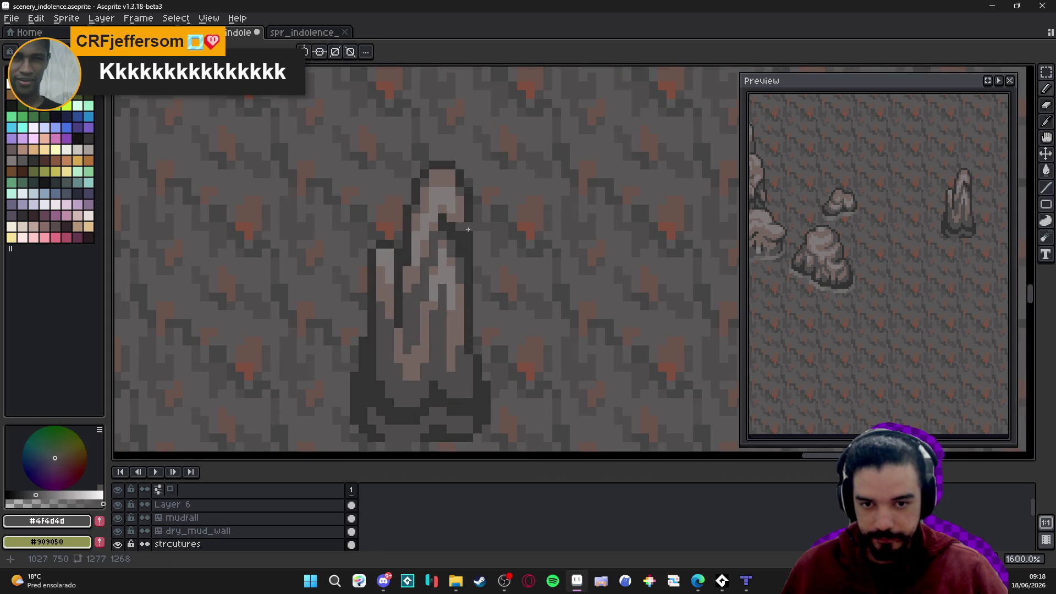
pyautogui.keyDown('alt'); pyautogui.click(468, 218); pyautogui.keyUp('alt')
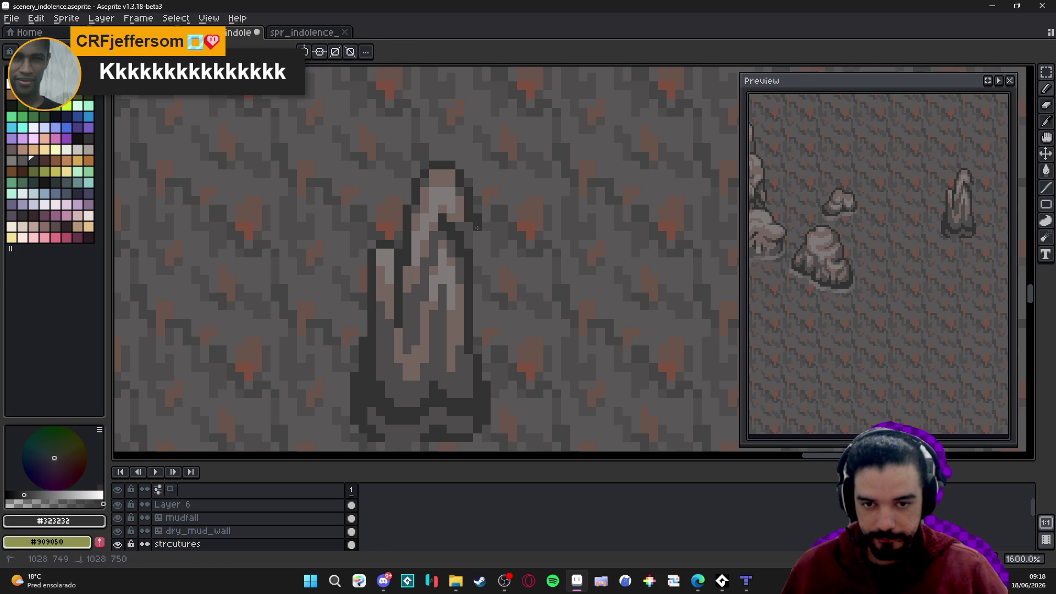
pyautogui.keyDown('alt'); pyautogui.click(469, 237); pyautogui.keyUp('alt')
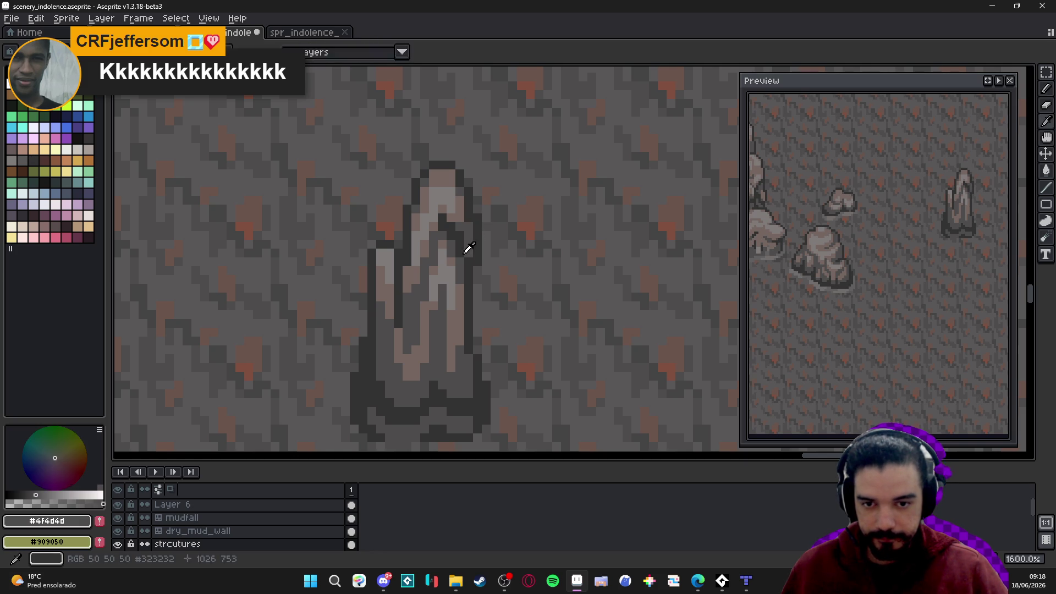
pyautogui.keyDown('alt'); pyautogui.click(466, 253); pyautogui.keyUp('alt')
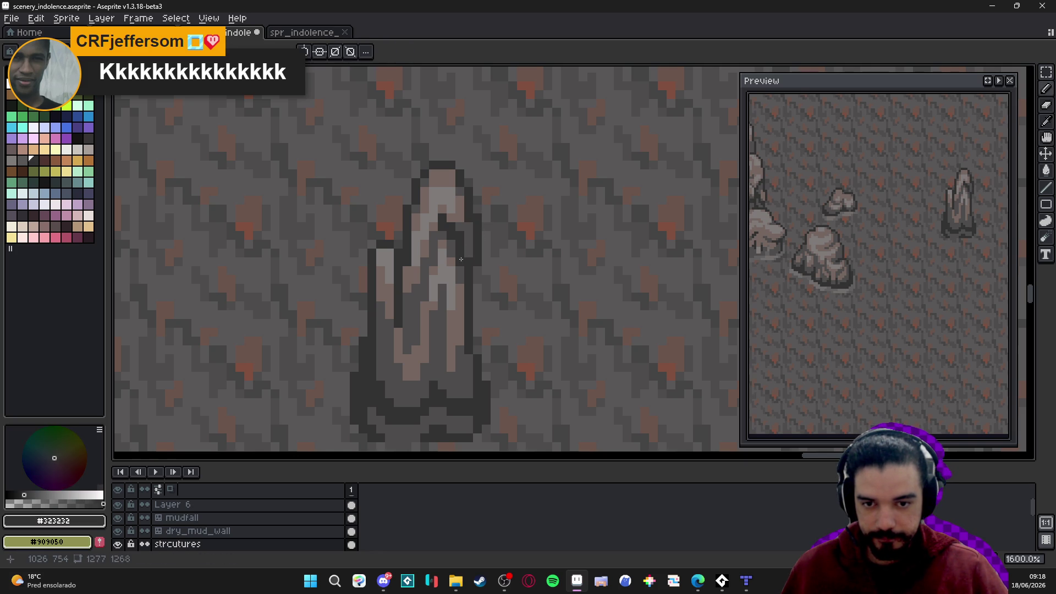
pyautogui.keyDown('alt'); pyautogui.click(469, 219); pyautogui.keyUp('alt')
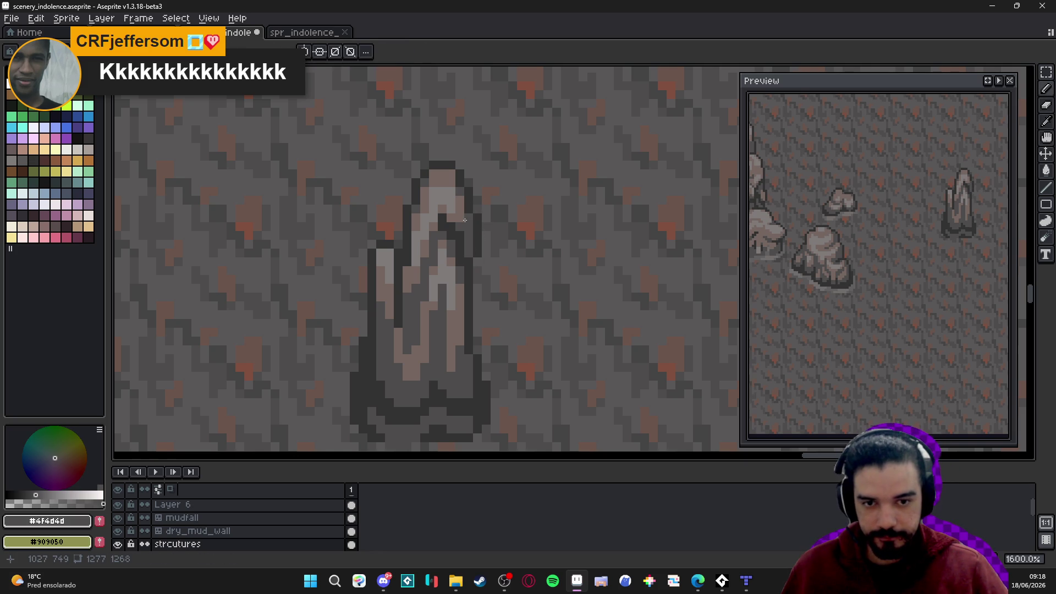
pyautogui.keyDown('alt'); pyautogui.click(447, 245); pyautogui.keyUp('alt')
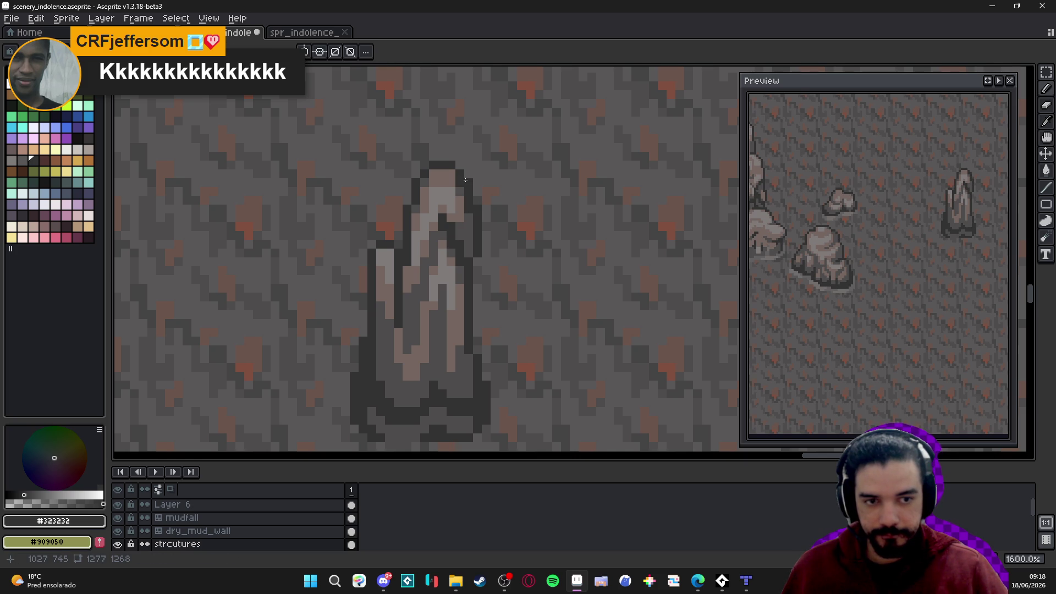
pyautogui.hotkey('ctrl', 'z')
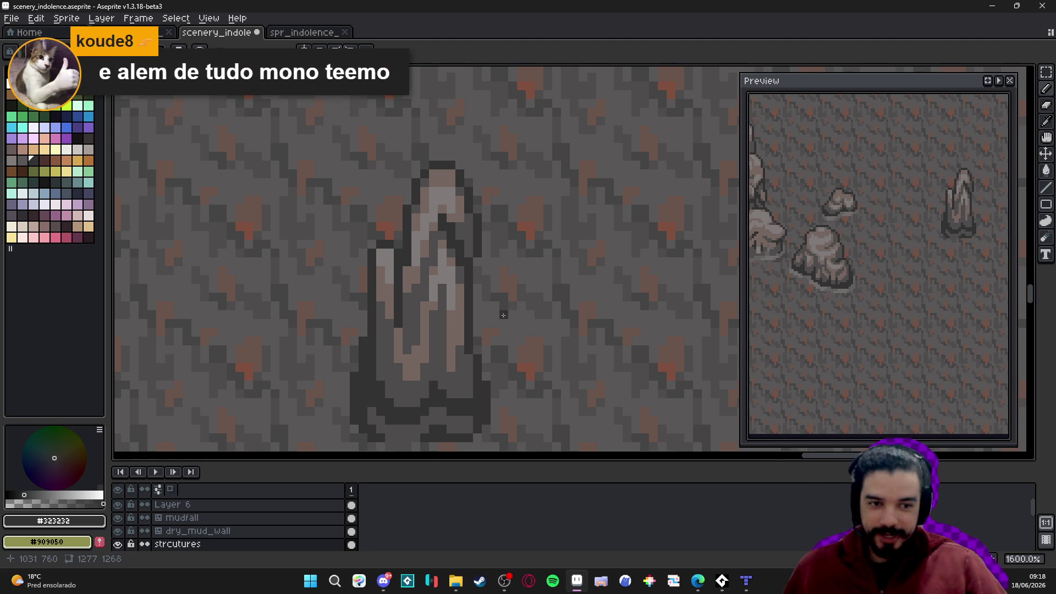
pyautogui.keyDown('alt'); pyautogui.click(457, 239); pyautogui.keyUp('alt')
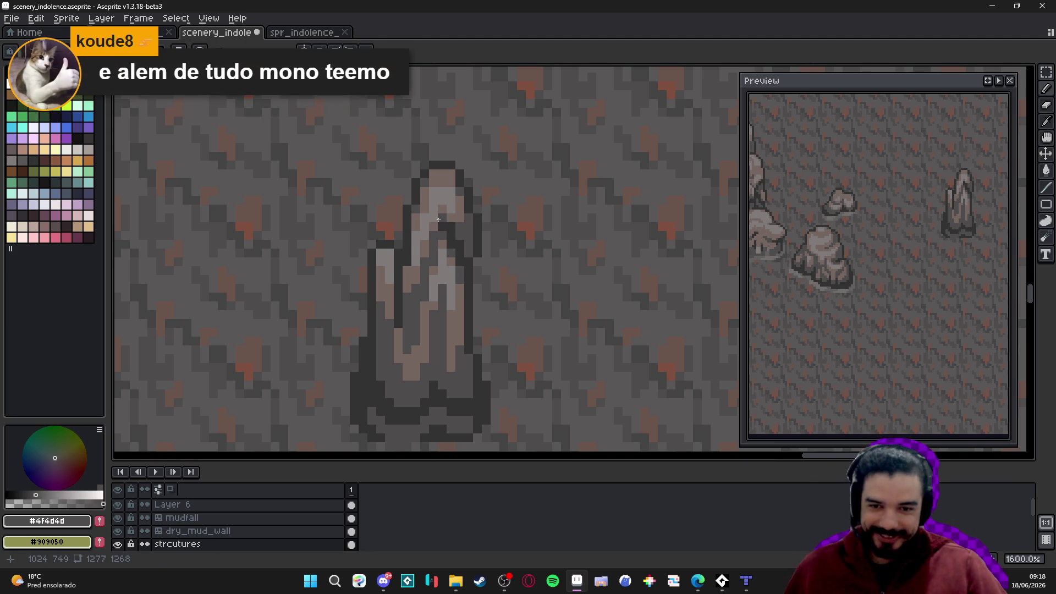
# Paint light #756661 pixels along the spire's left edge and darken its outline there
pyautogui.keyDown('alt'); pyautogui.click(381, 278); pyautogui.keyUp('alt')
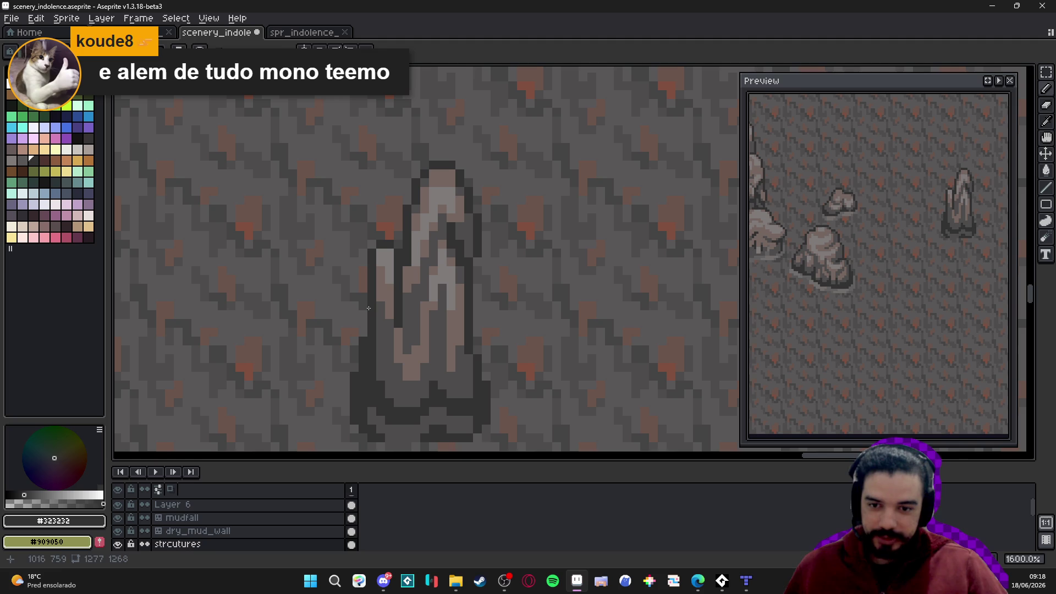
pyautogui.keyDown('alt'); pyautogui.click(380, 286); pyautogui.keyUp('alt')
pyautogui.moveTo(371, 299); pyautogui.dragTo(365, 319)
pyautogui.keyDown('alt'); pyautogui.click(373, 269); pyautogui.keyUp('alt')
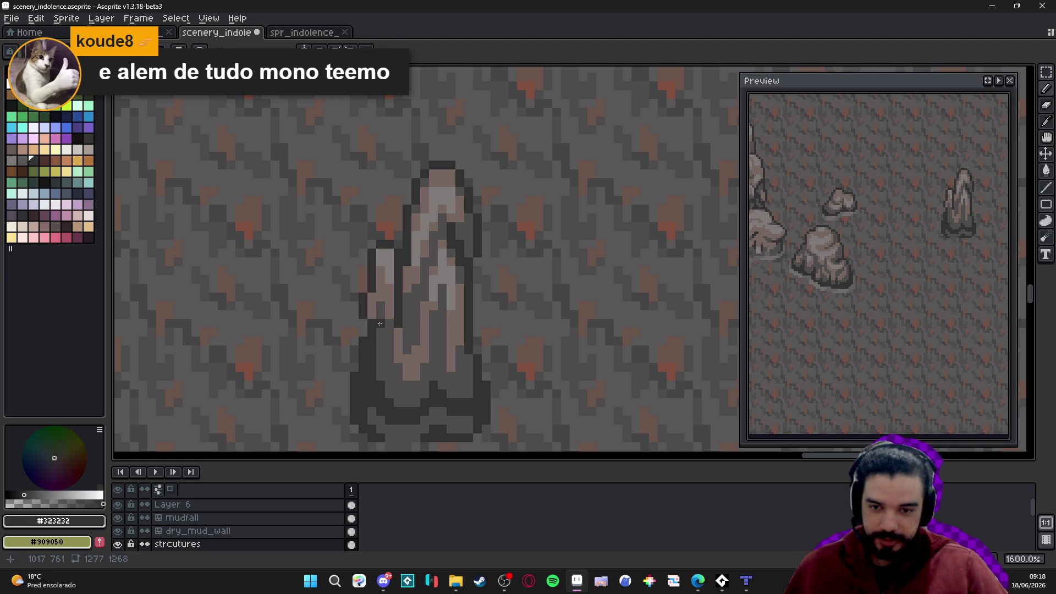
pyautogui.scroll(-5, 385, 326)
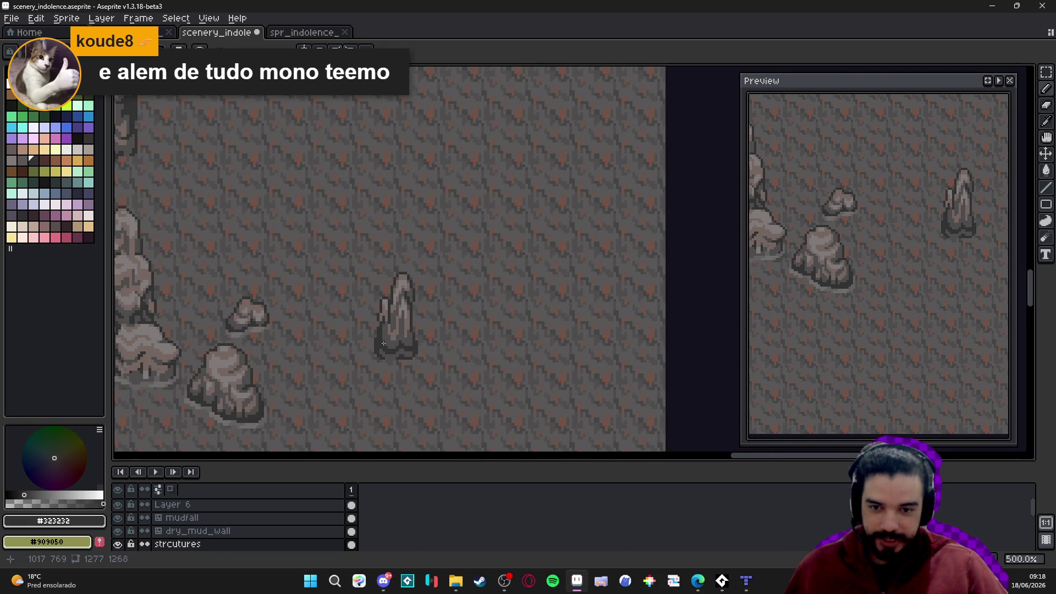
pyautogui.scroll(5, 386, 345)
pyautogui.keyDown('alt'); pyautogui.click(400, 284); pyautogui.keyUp('alt')
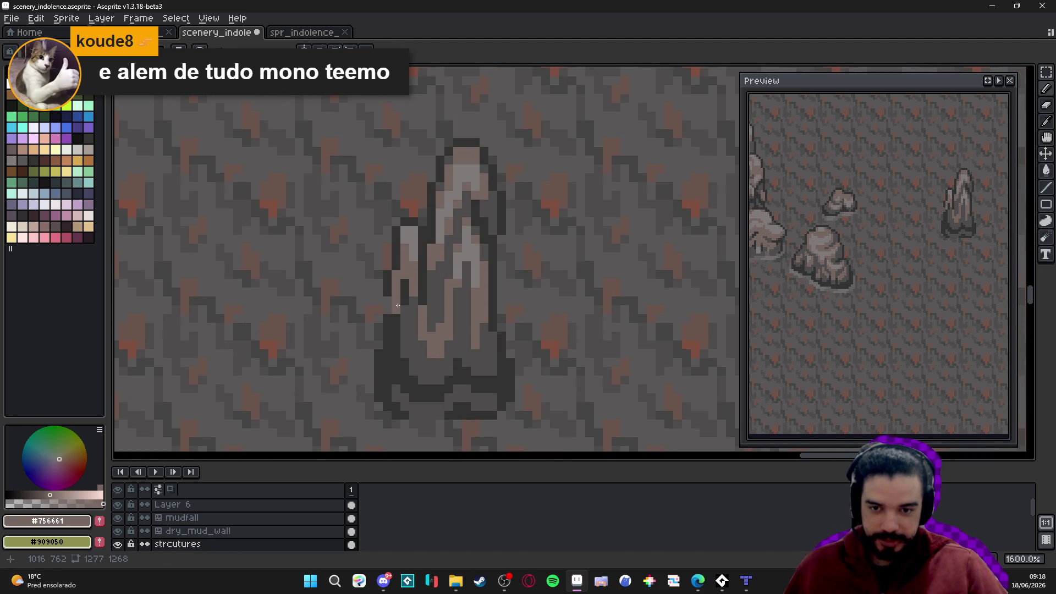
pyautogui.keyDown('alt'); pyautogui.click(389, 290); pyautogui.keyUp('alt')
pyautogui.click(387, 310)
pyautogui.scroll(-1, 397, 327)
pyautogui.scroll(-4, 396, 327)
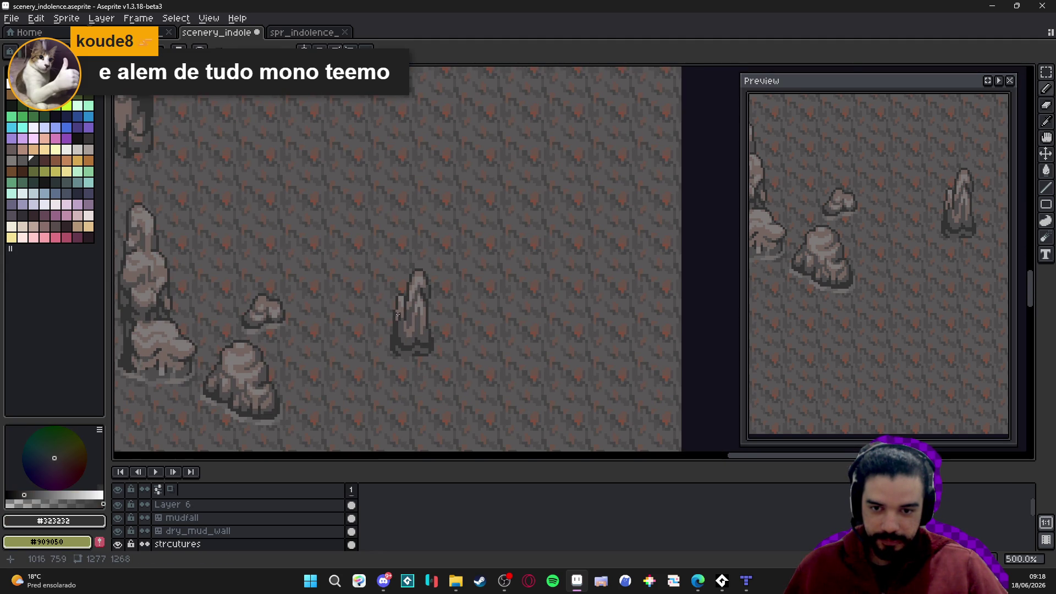
pyautogui.scroll(4, 395, 315)
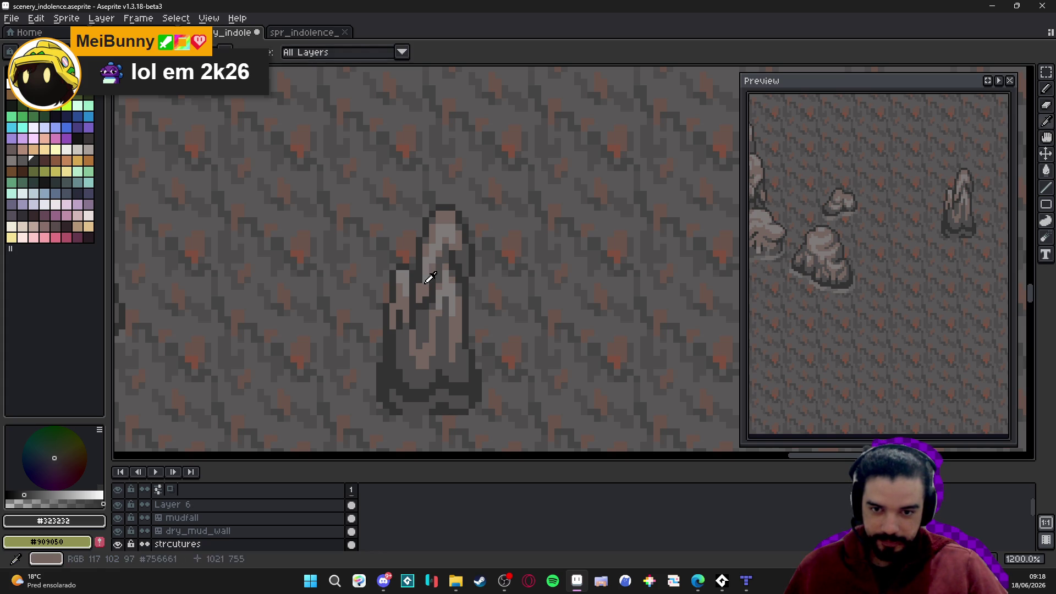
# Save, then add dark #323232 pixels climbing up the spire's edge
pyautogui.keyDown('alt'); pyautogui.click(416, 280); pyautogui.keyUp('alt')
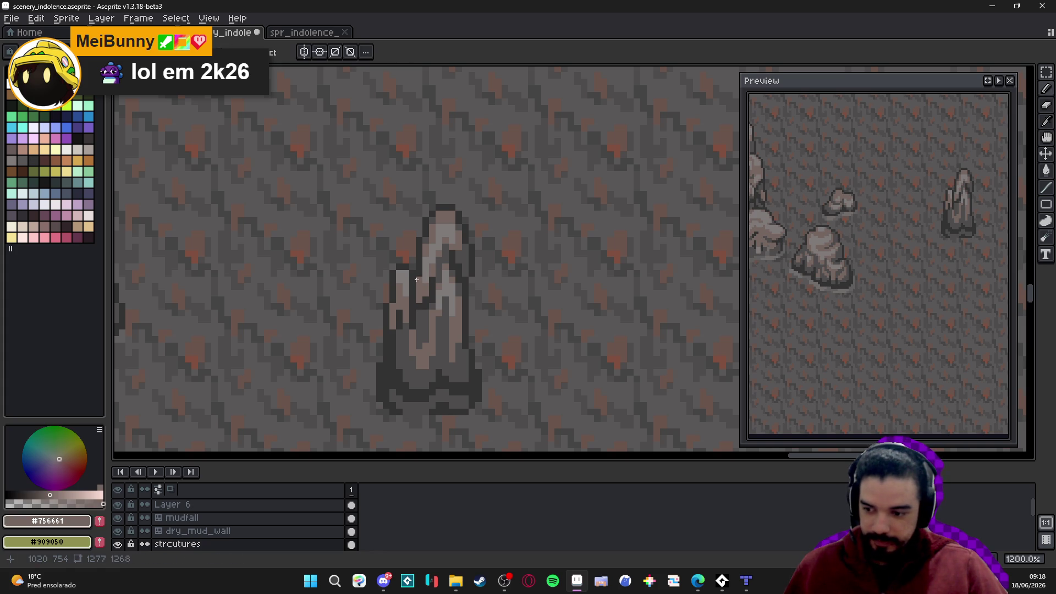
pyautogui.hotkey('ctrl', 's')
pyautogui.scroll(-5, 416, 279)
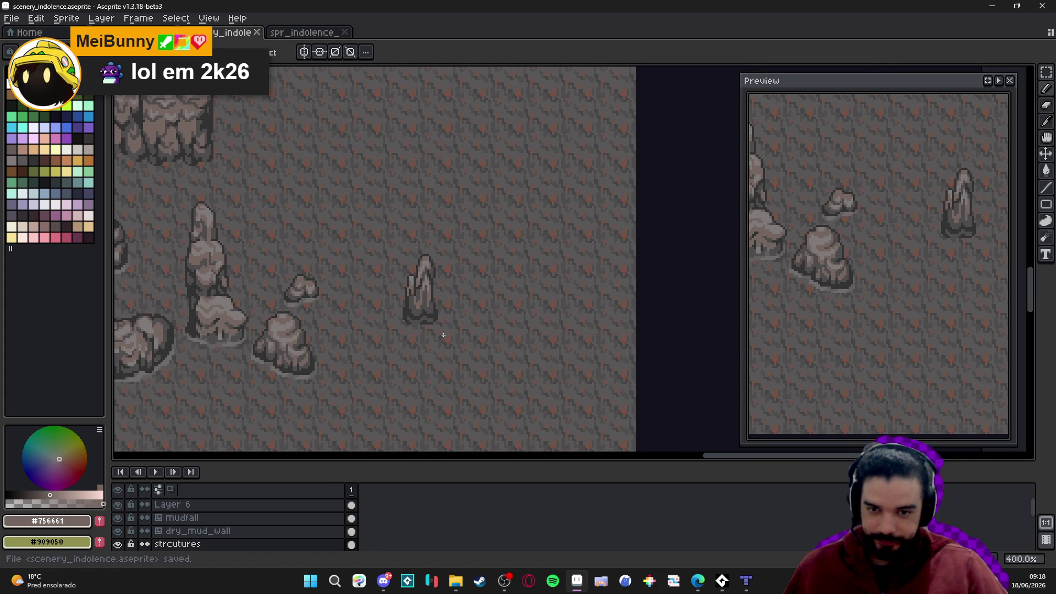
pyautogui.scroll(-1, 434, 334)
pyautogui.scroll(7, 440, 314)
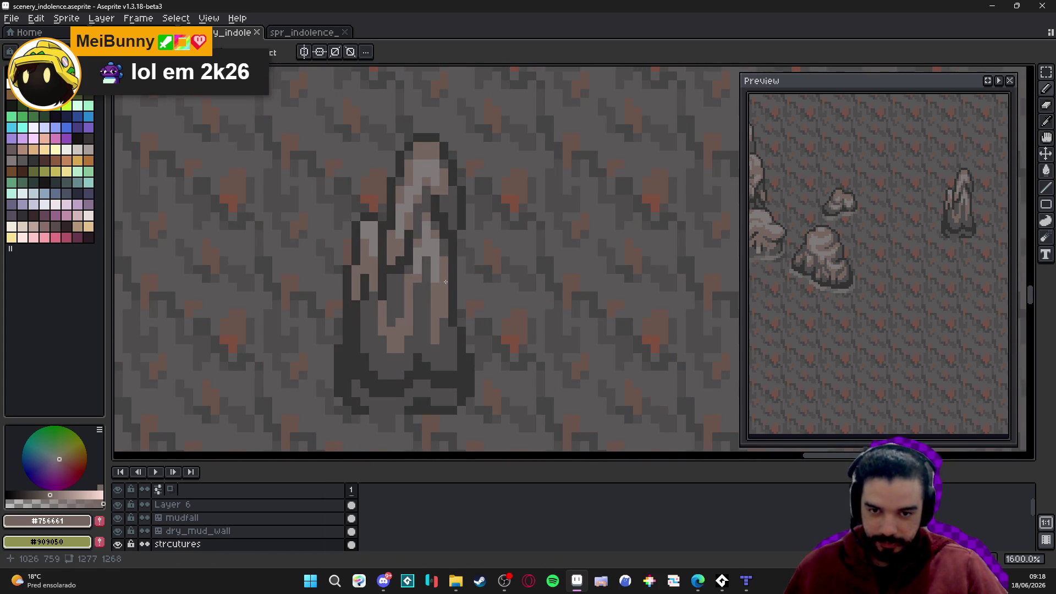
pyautogui.keyDown('alt'); pyautogui.click(455, 274); pyautogui.keyUp('alt')
pyautogui.click(440, 302)
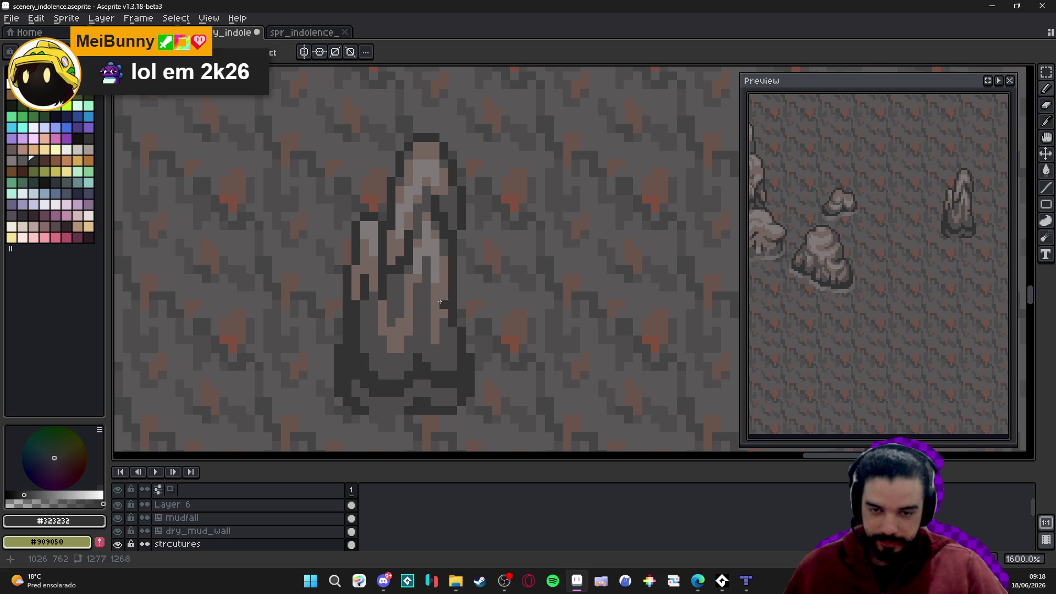
pyautogui.click(435, 290)
pyautogui.click(427, 287)
pyautogui.click(427, 274)
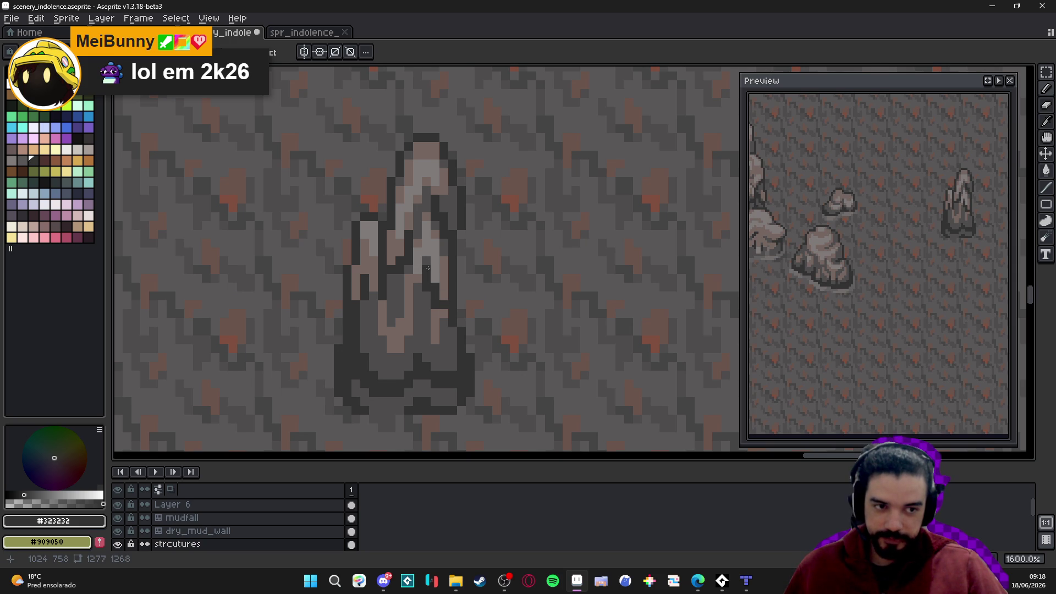
# Inspect the spire up close, switch to the eraser, and turn on the pixel grid
pyautogui.scroll(-3, 446, 237)
pyautogui.scroll(-1, 448, 253)
pyautogui.scroll(3, 450, 264)
pyautogui.scroll(-2, 454, 280)
pyautogui.scroll(3, 446, 296)
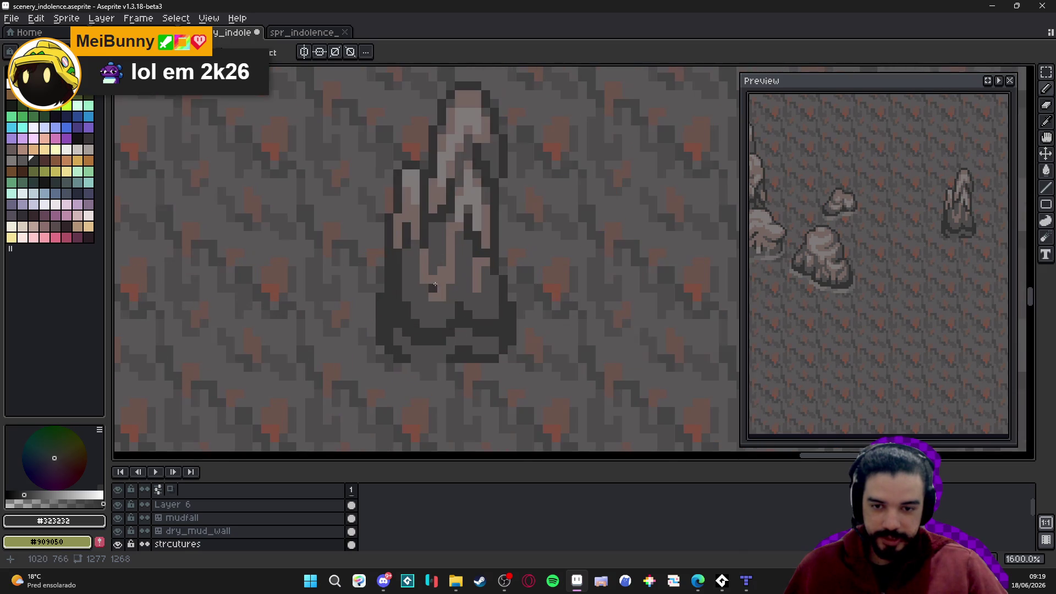
pyautogui.scroll(-2, 413, 271)
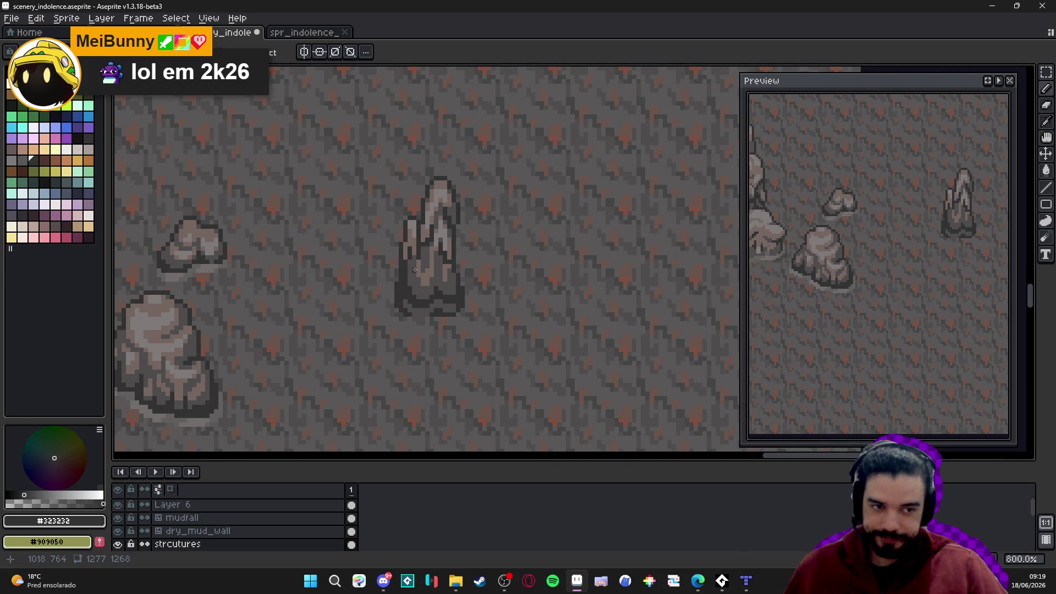
pyautogui.scroll(2, 437, 207)
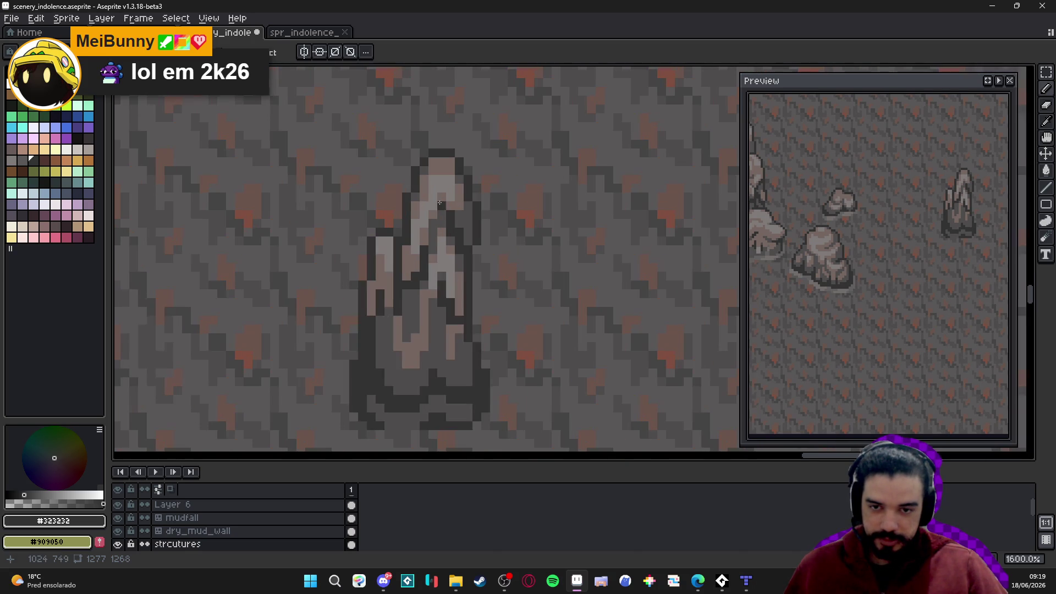
pyautogui.press('e')
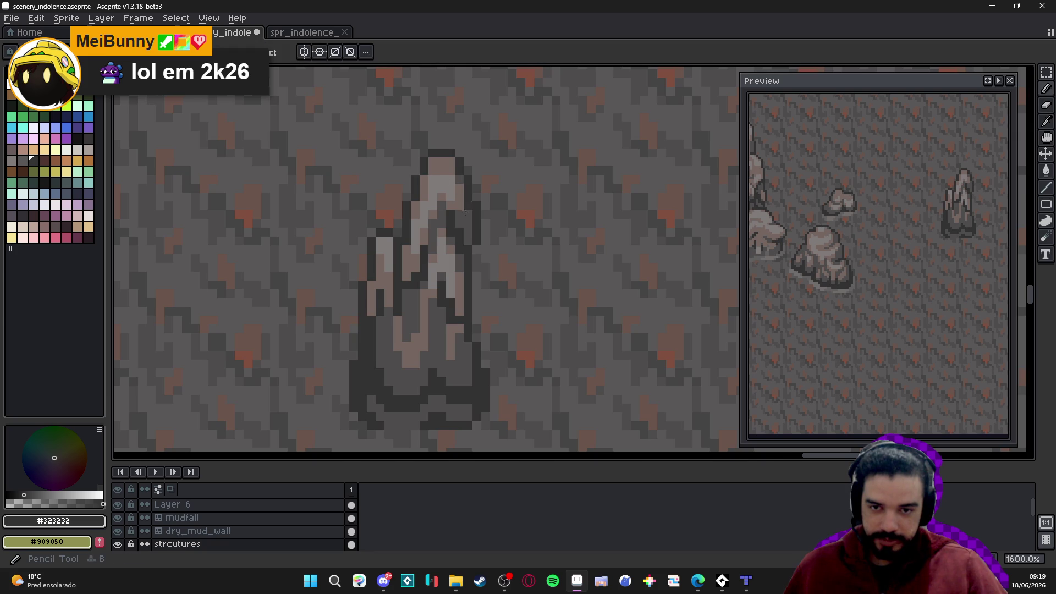
pyautogui.scroll(-4, 467, 248)
pyautogui.scroll(3, 452, 294)
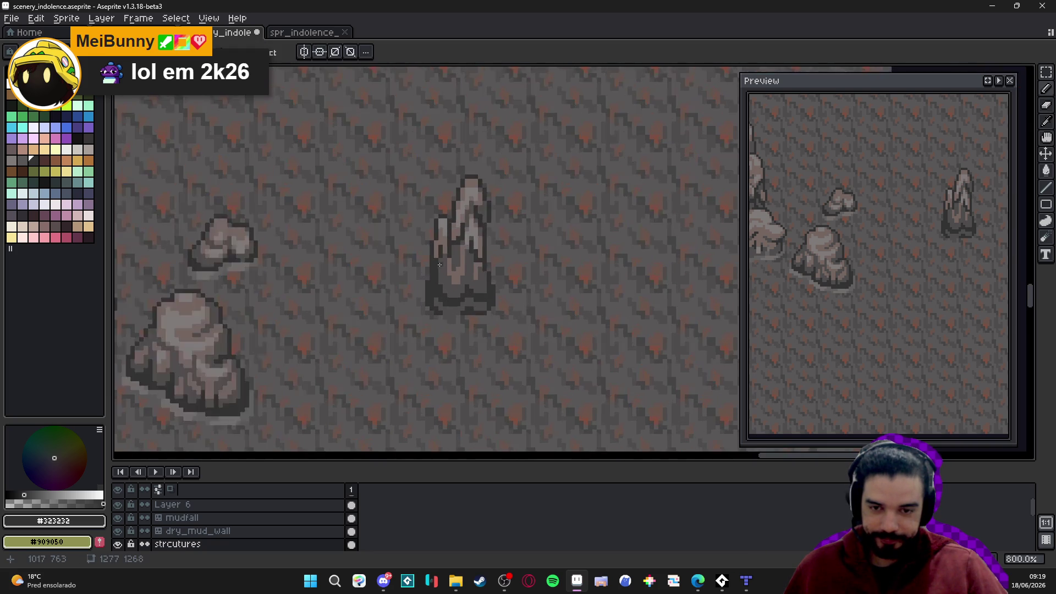
pyautogui.scroll(-3, 452, 294)
pyautogui.scroll(-2, 452, 294)
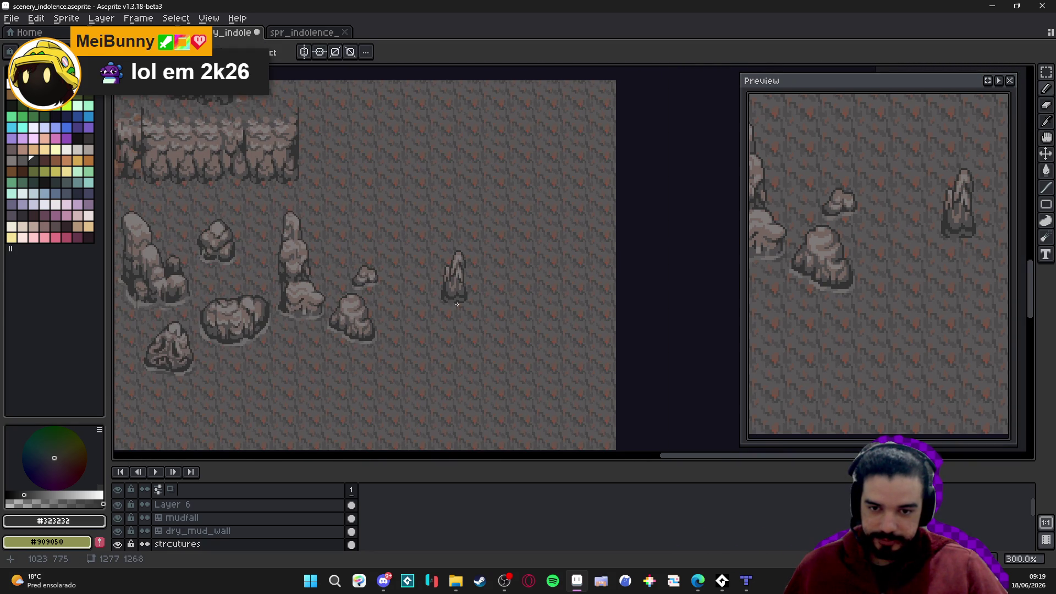
pyautogui.hotkey('ctrl', "'")
# Box-select the rock spire with the rectangular marquee, drop it in place and save
pyautogui.scroll(3, 457, 279)
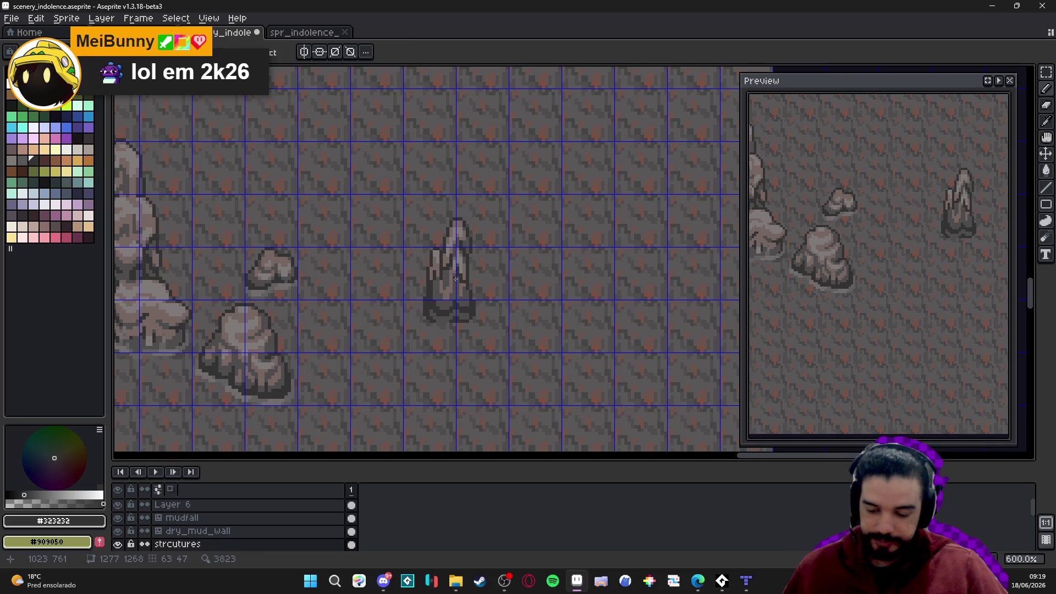
pyautogui.press('m')
pyautogui.moveTo(427, 210)
pyautogui.mouseDown()
pyautogui.moveTo(490, 318)
pyautogui.moveTo(287, 259)
pyautogui.moveTo(302, 255)
pyautogui.moveTo(293, 245)
pyautogui.moveTo(314, 255)
pyautogui.mouseUp()
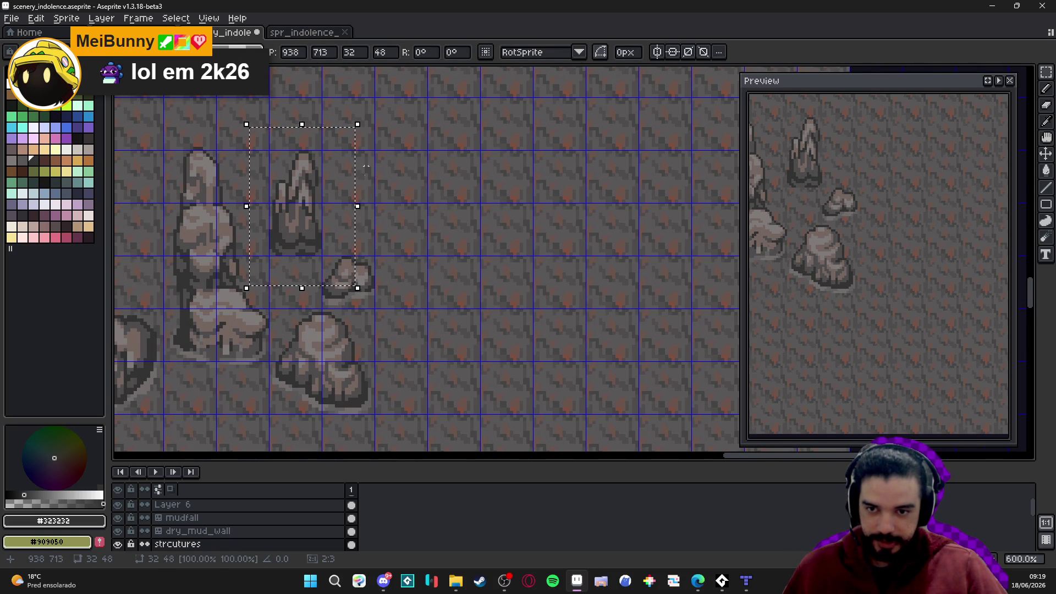
pyautogui.hotkey('ctrl', 'd')
pyautogui.scroll(-3, 383, 257)
pyautogui.hotkey('ctrl', 's')
pyautogui.scroll(2, 318, 206)
# Reselect the spire, save, and shift it three cells left before committing
pyautogui.moveTo(303, 245)
pyautogui.mouseDown()
pyautogui.moveTo(306, 192)
pyautogui.moveTo(307, 255)
pyautogui.moveTo(354, 262)
pyautogui.moveTo(400, 255)
pyautogui.mouseUp()
pyautogui.scroll(-2, 304, 245)
pyautogui.hotkey('ctrl', 'd')
pyautogui.hotkey('ctrl', 's')
pyautogui.press('Left')
pyautogui.press('Left')
pyautogui.press('Left')
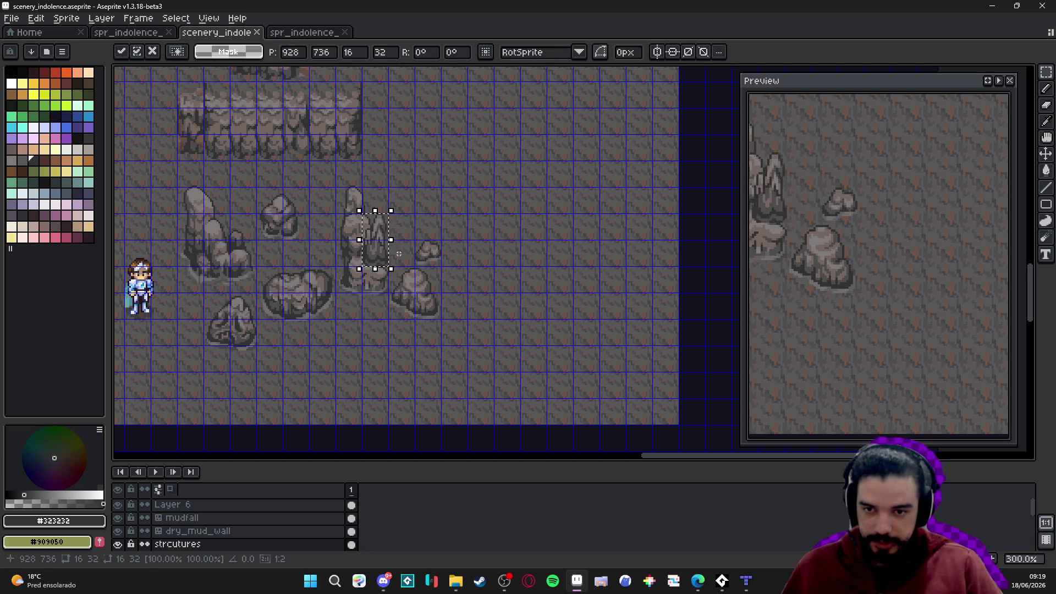
pyautogui.press('Return')
# Move the small right rock left, and shift the boulder one cell down and two left
pyautogui.moveTo(428, 252); pyautogui.dragTo(439, 263)
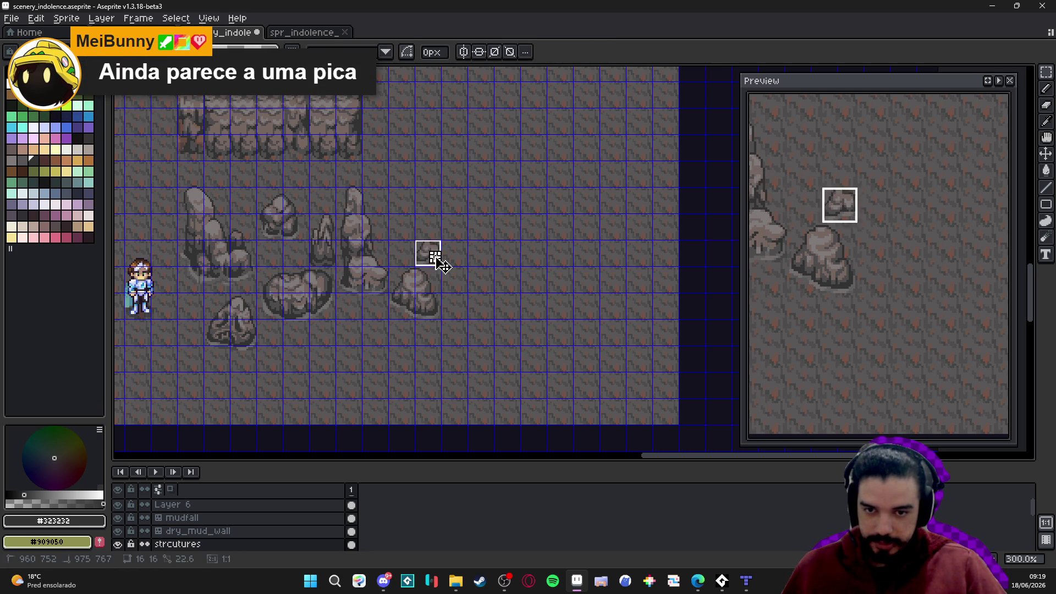
pyautogui.press('Left')
pyautogui.press('Left')
pyautogui.press('Left')
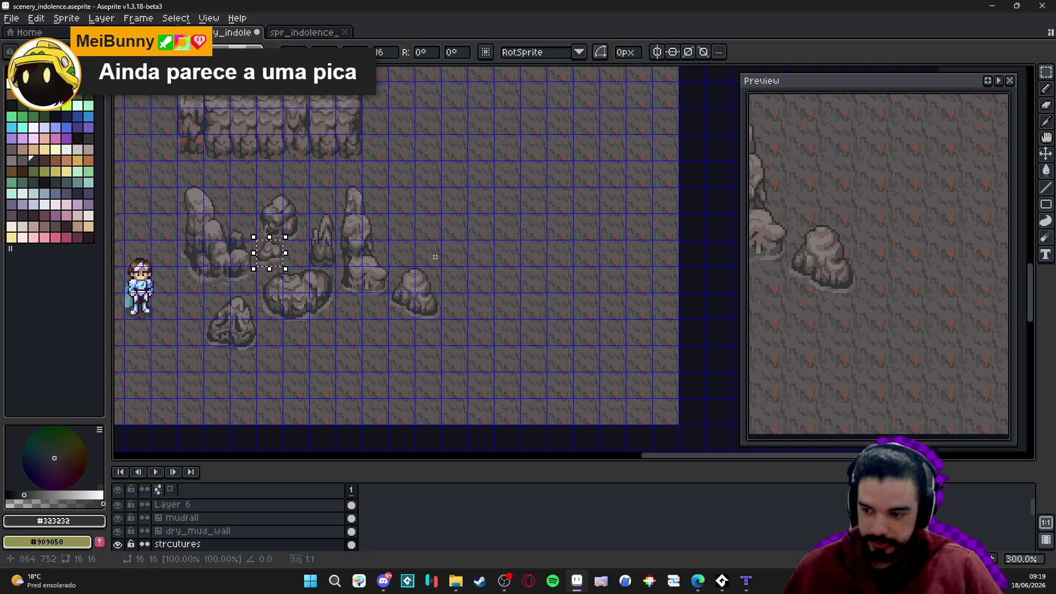
pyautogui.press('Return')
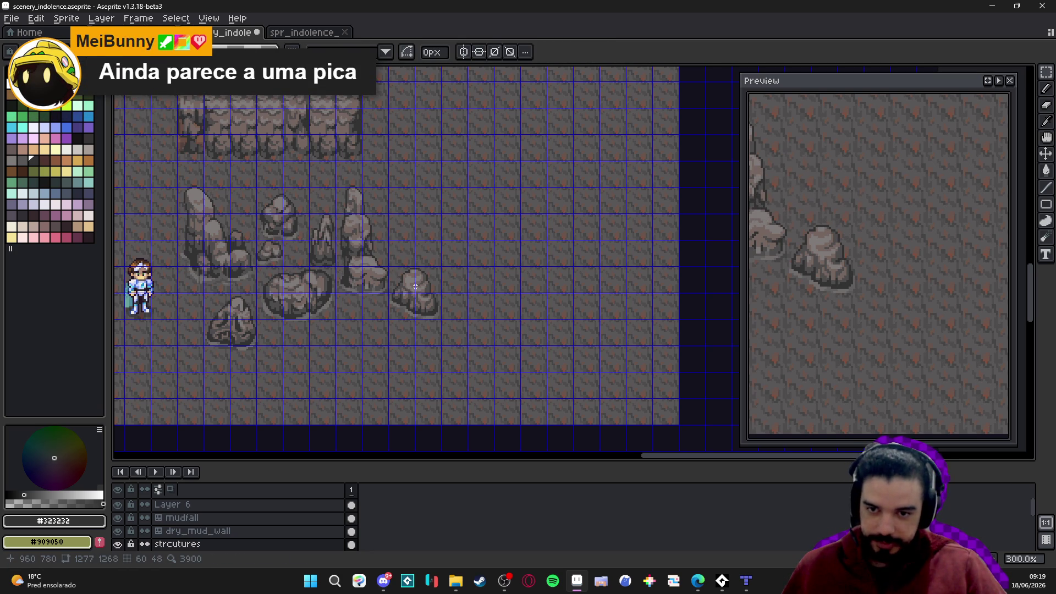
pyautogui.moveTo(405, 276); pyautogui.dragTo(436, 325)
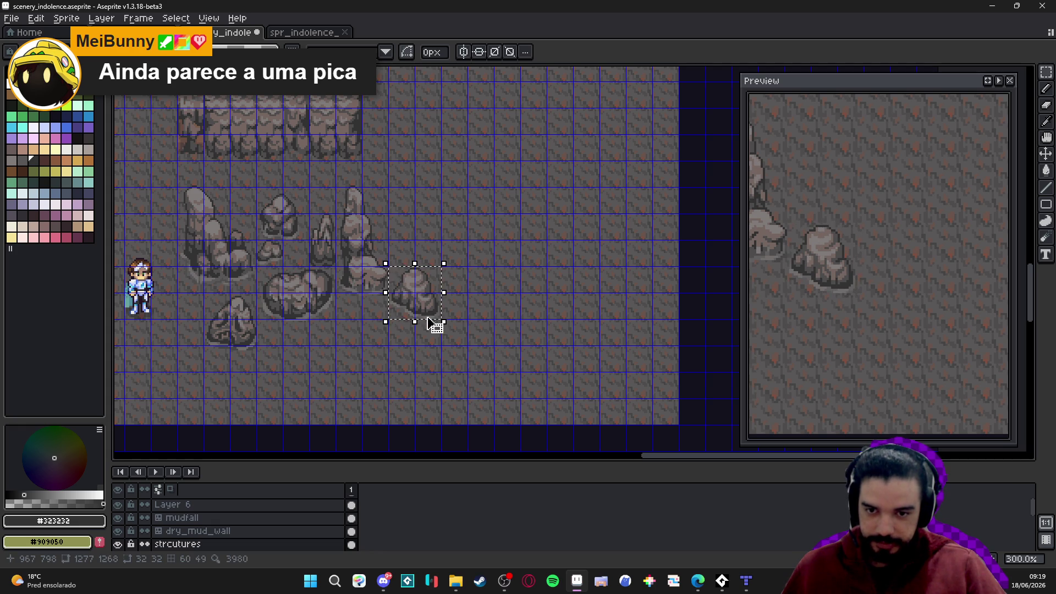
pyautogui.press('Down')
pyautogui.press('Left')
pyautogui.press('Left')
pyautogui.press('Return')
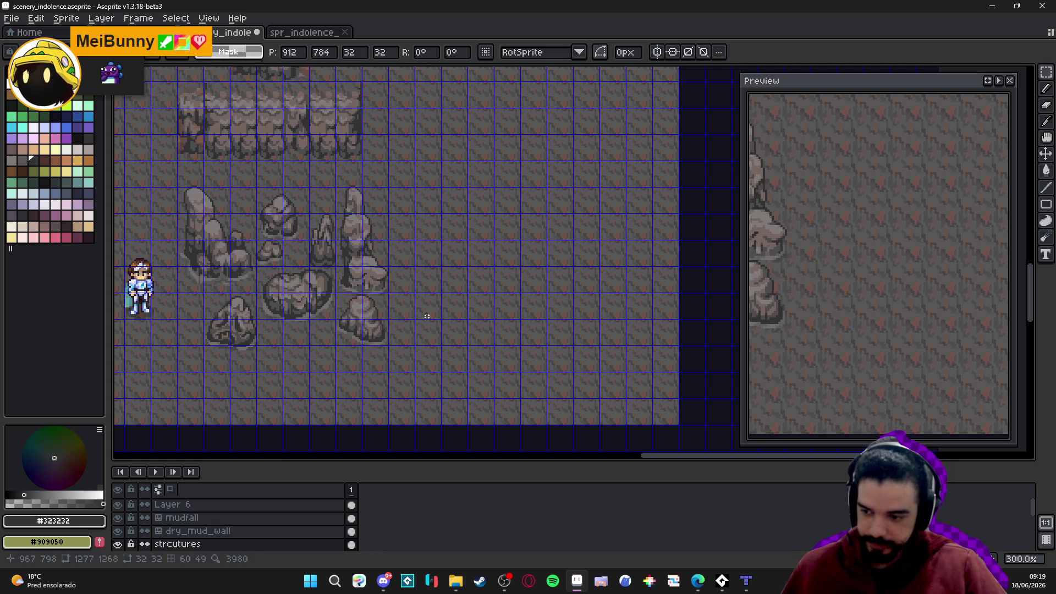
# Toggle the pixel grid off and back on, save the scene, and pan the view slightly
pyautogui.moveTo(396, 291); pyautogui.dragTo(440, 291)
pyautogui.hotkey('ctrl', "'")
pyautogui.hotkey('ctrl', "'")
pyautogui.hotkey('ctrl', 's')
pyautogui.hotkey('ctrl', "'")
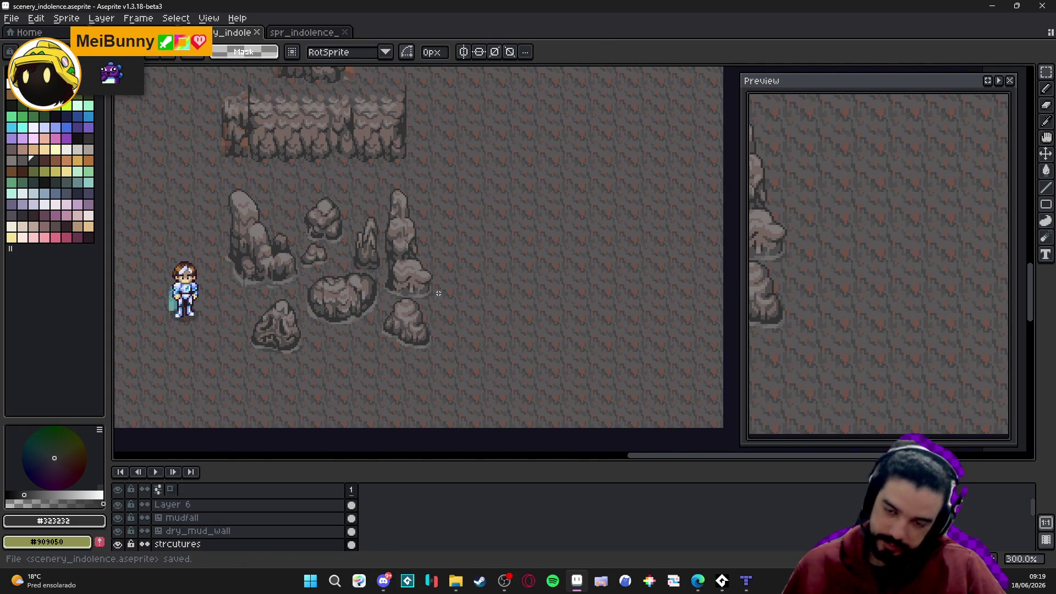
pyautogui.moveTo(438, 293); pyautogui.dragTo(414, 284)
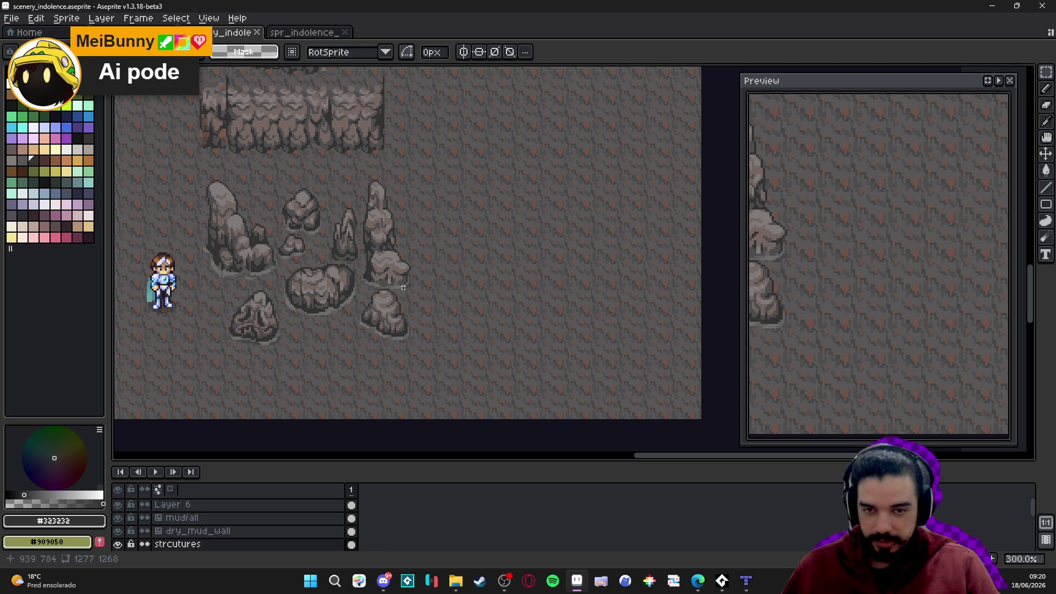
# Pan the Preview panel onto the rock cluster and readjust the canvas view
pyautogui.moveTo(979, 96)
pyautogui.mouseDown()
pyautogui.moveTo(1006, 156)
pyautogui.moveTo(913, 152)
pyautogui.mouseUp()
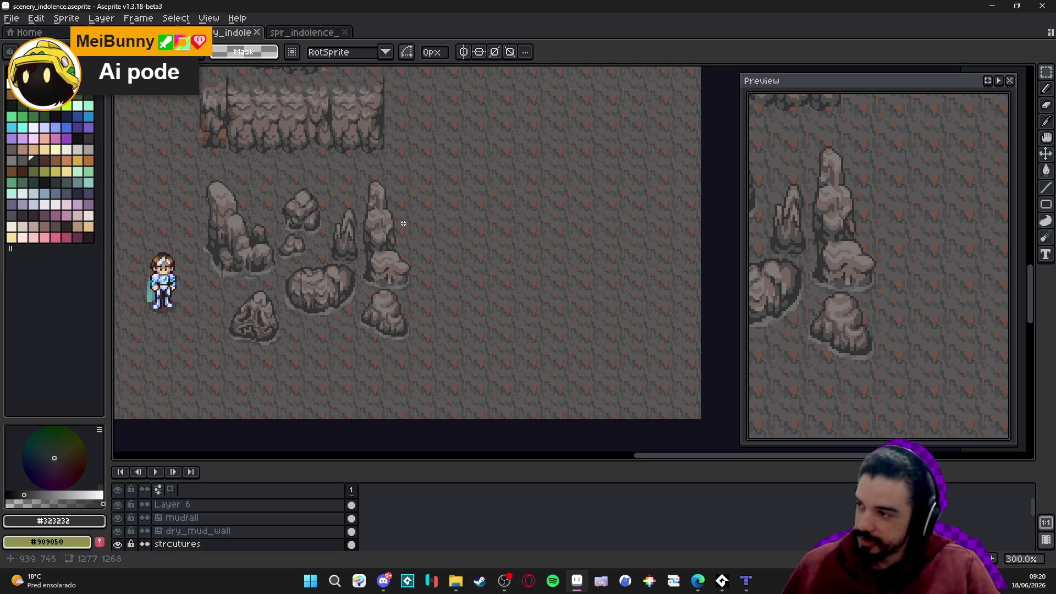
pyautogui.hscroll(2, 395, 211)
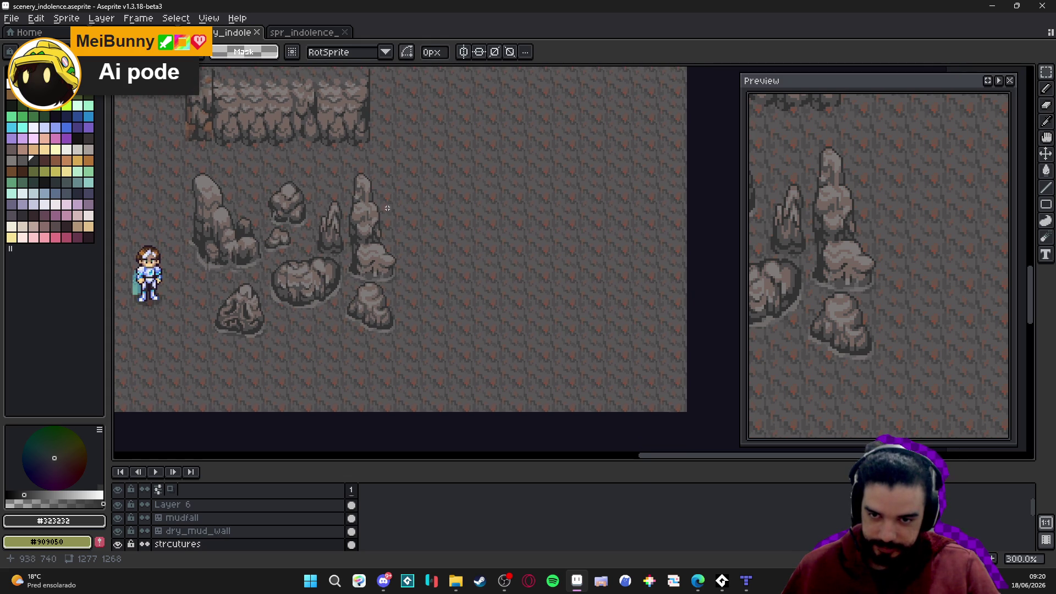
pyautogui.hscroll(2, 385, 208)
pyautogui.hscroll(-4, 390, 248)
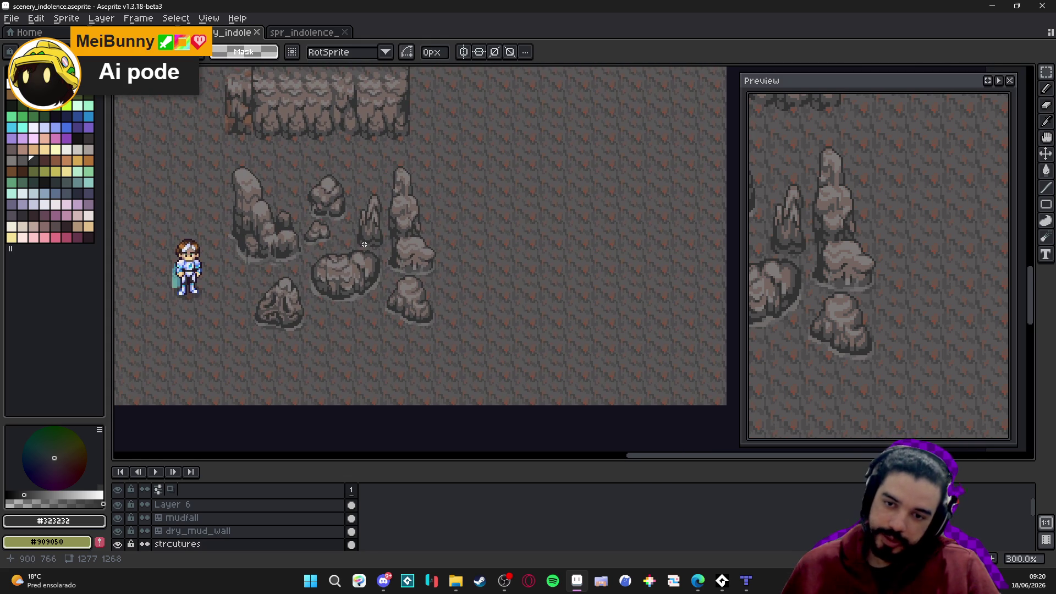
pyautogui.scroll(3, 372, 244)
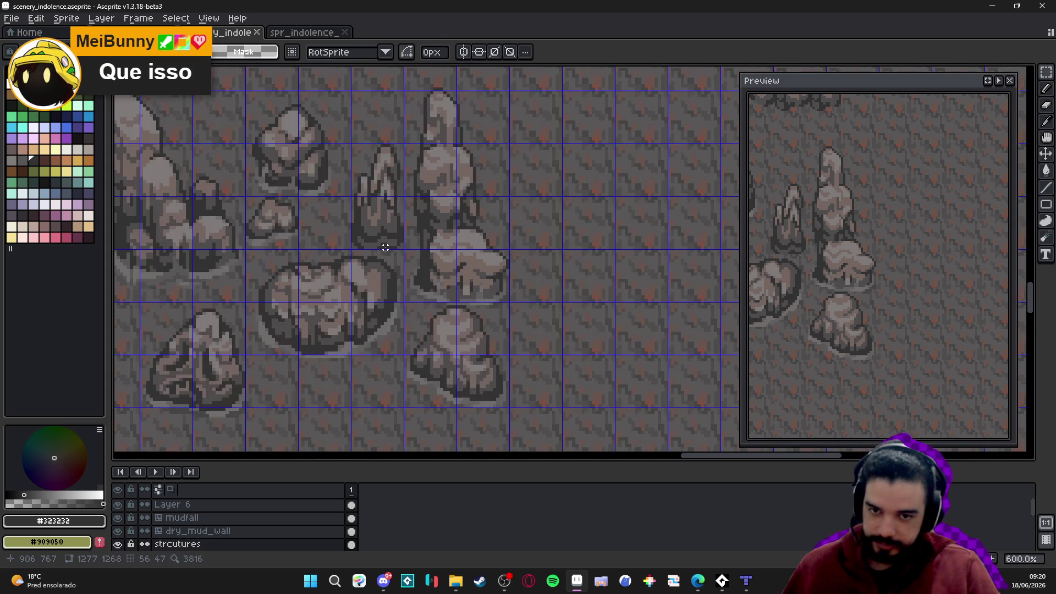
pyautogui.scroll(-1, 379, 248)
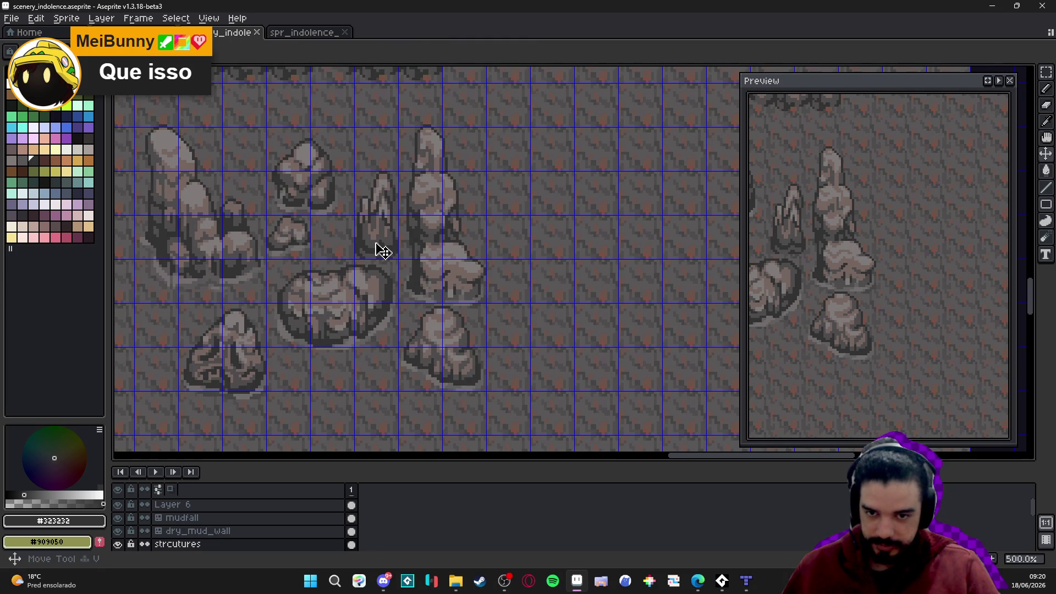
pyautogui.press('m')
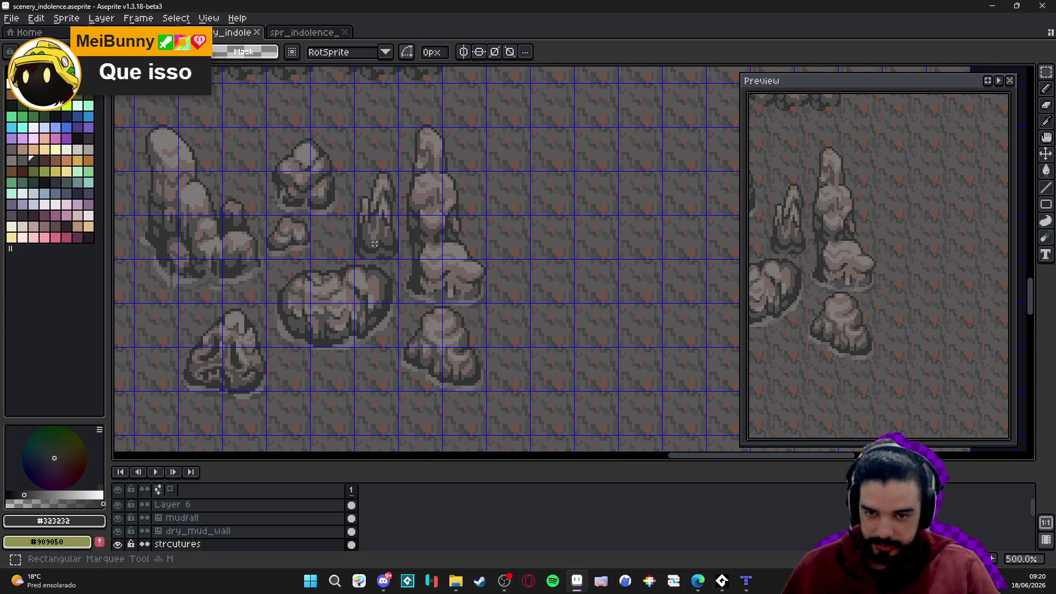
# Move the small spike rock out of the cluster onto open ground to the right
pyautogui.moveTo(374, 244)
pyautogui.mouseDown()
pyautogui.moveTo(336, 263)
pyautogui.moveTo(342, 198)
pyautogui.mouseUp()
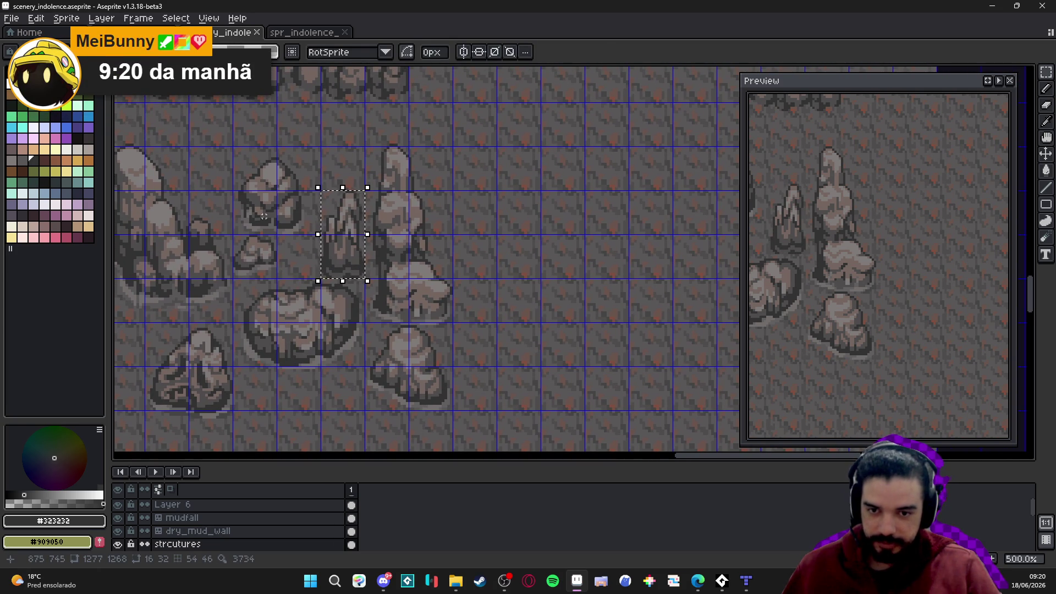
pyautogui.hotkey('shift', 'Right')
pyautogui.hotkey('shift', 'Right')
pyautogui.hotkey('shift', 'Right')
pyautogui.hotkey('shift', 'Right')
pyautogui.press('Right')
pyautogui.press('Up')
pyautogui.moveTo(534, 246); pyautogui.dragTo(479, 304)
pyautogui.press('Right')
pyautogui.press('Right')
pyautogui.press('Right')
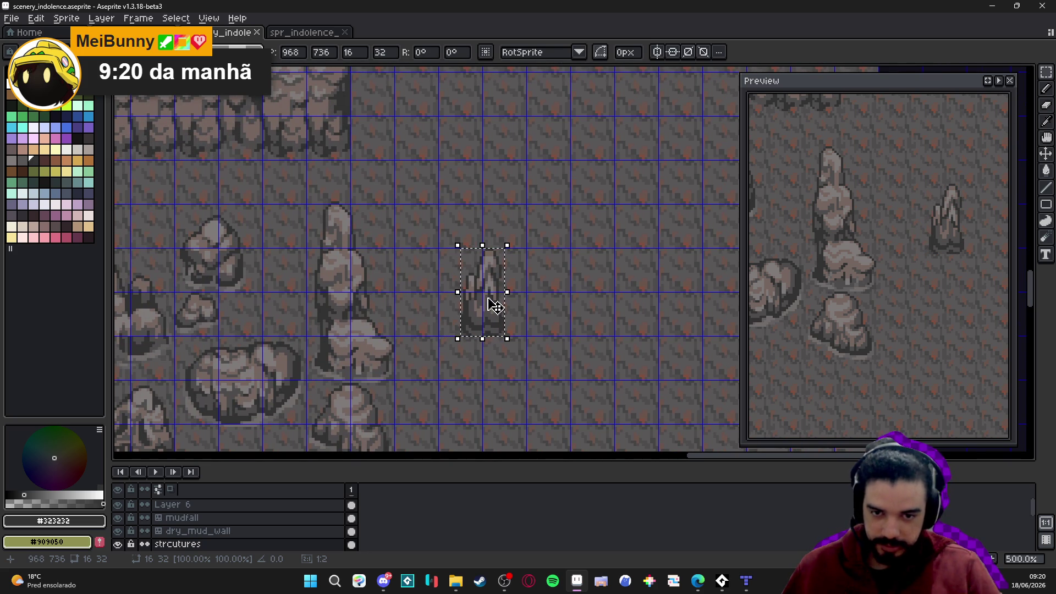
pyautogui.hotkey('shift', 'Up')
pyautogui.hotkey('shift', 'Up')
pyautogui.press('Down')
pyautogui.press('Down')
pyautogui.press('Down')
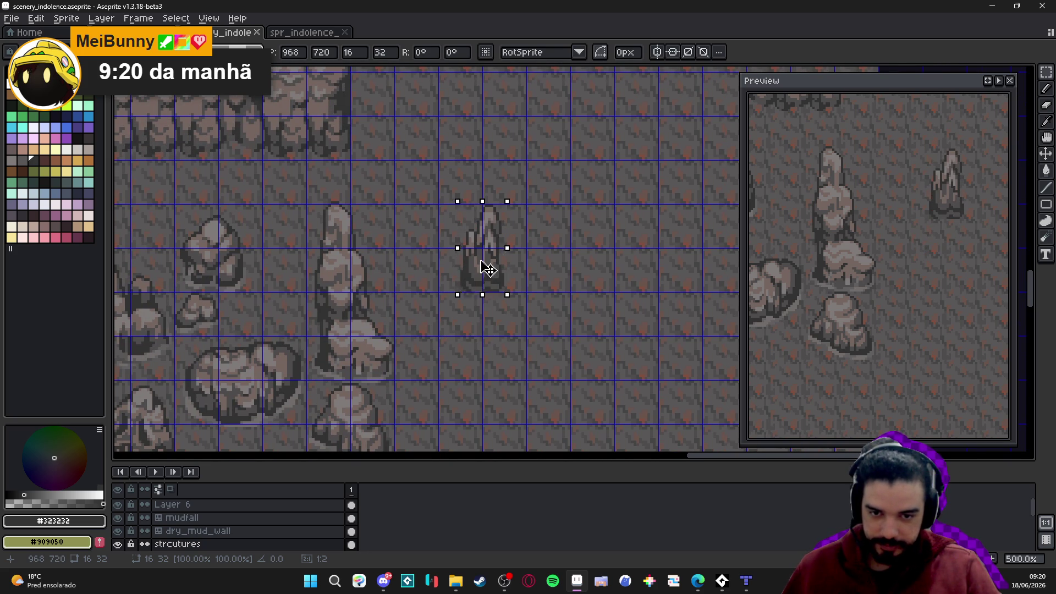
pyautogui.press('Down')
pyautogui.press('Down')
pyautogui.press('Down')
pyautogui.press('Return')
# Repaint the light rim along the spike's base in lighter grey #716D6C
pyautogui.scroll(4, 484, 303)
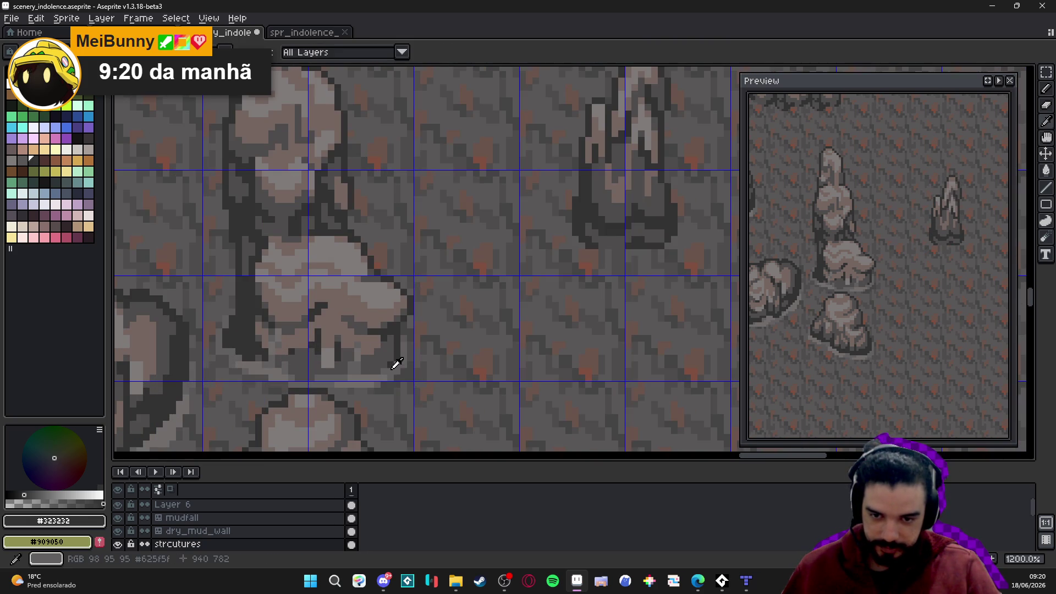
pyautogui.scroll(1, 546, 358)
pyautogui.press('l')
pyautogui.moveTo(593, 320); pyautogui.dragTo(501, 320)
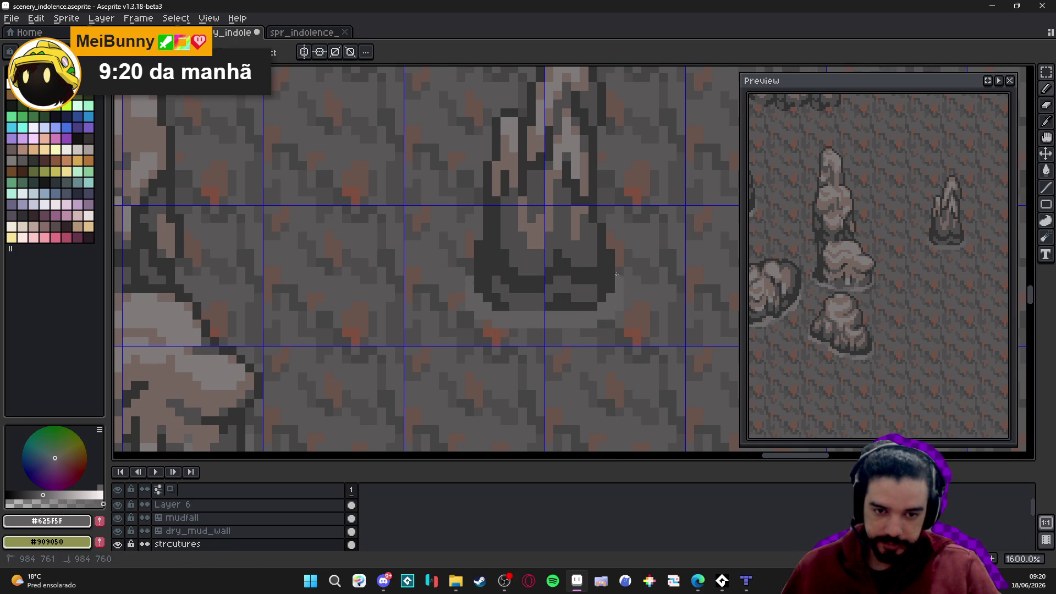
pyautogui.scroll(-3, 512, 308)
pyautogui.keyDown('alt'); pyautogui.click(396, 378); pyautogui.keyUp('alt')
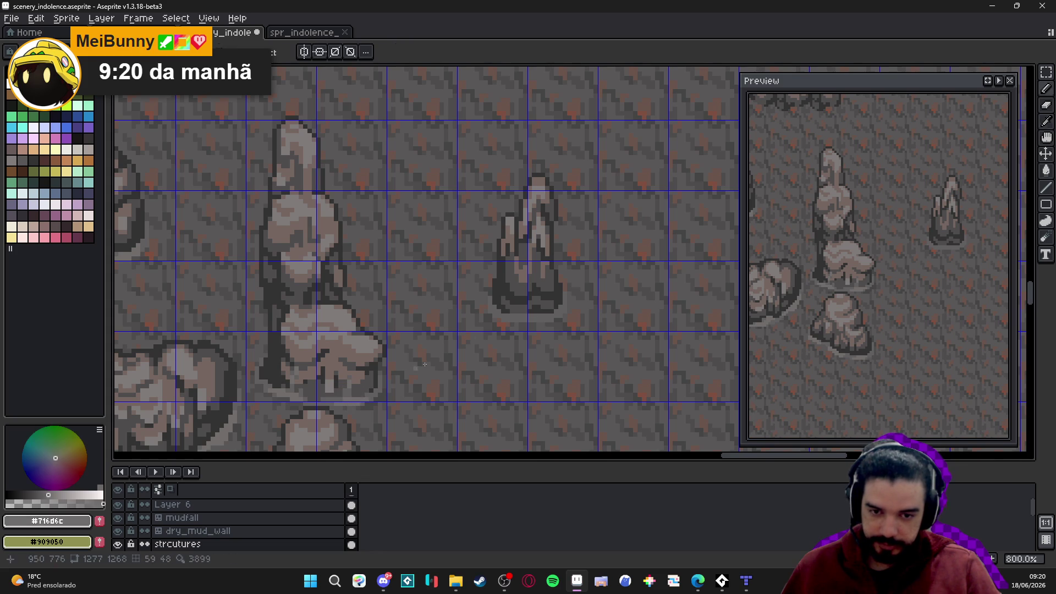
pyautogui.scroll(3, 542, 316)
pyautogui.click(555, 326)
pyautogui.click(565, 318)
pyautogui.moveTo(523, 332); pyautogui.dragTo(514, 334)
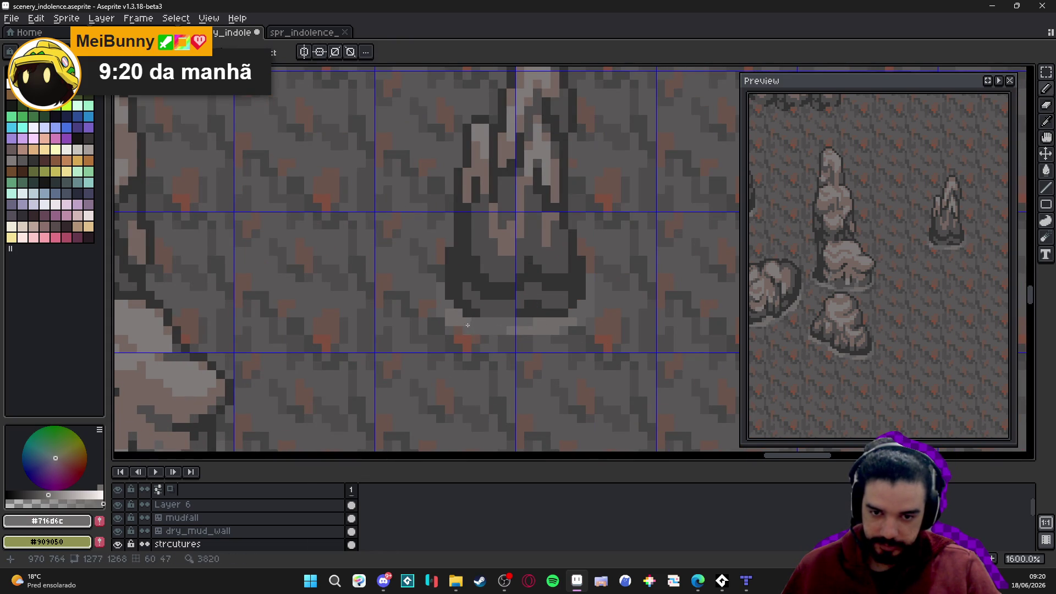
# Toggle the pixel grid, save the scenery file, and box-select the spike rock
pyautogui.scroll(-4, 529, 341)
pyautogui.scroll(-2, 529, 341)
pyautogui.scroll(-1, 529, 341)
pyautogui.scroll(1, 529, 341)
pyautogui.moveTo(492, 351); pyautogui.dragTo(519, 358)
pyautogui.hotkey('ctrl', "'")
pyautogui.hotkey('ctrl', 's')
pyautogui.hotkey('ctrl', "'")
pyautogui.hotkey('ctrl', "'")
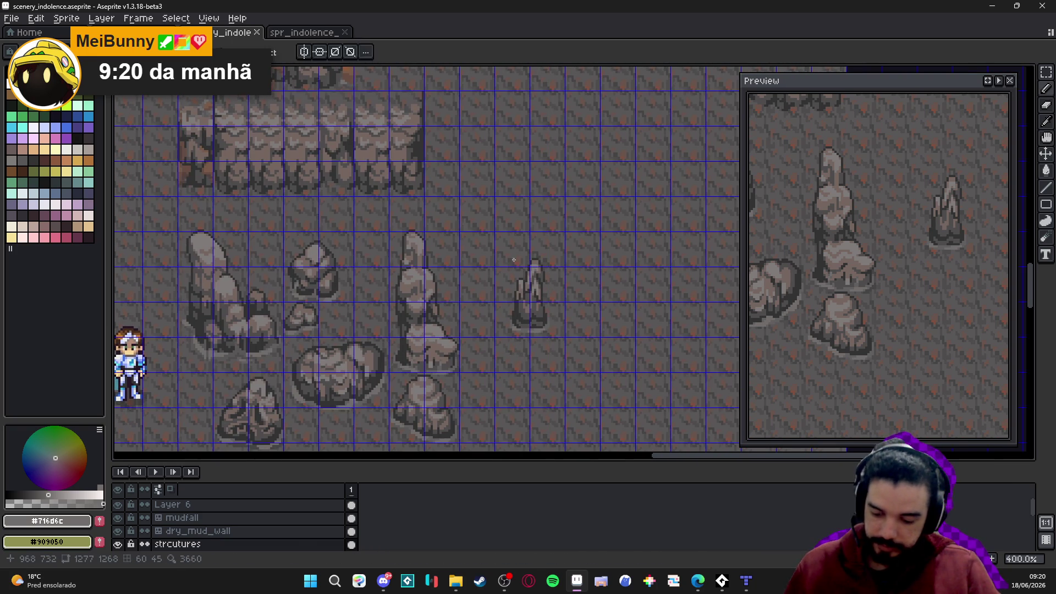
pyautogui.press('m')
pyautogui.moveTo(517, 250)
pyautogui.mouseDown()
pyautogui.moveTo(555, 314)
pyautogui.moveTo(506, 315)
pyautogui.mouseUp()
pyautogui.hotkey('ctrl', 'd')
# Save the scene and zoom and pan around to review the relocated spire
pyautogui.hotkey('ctrl', 's')
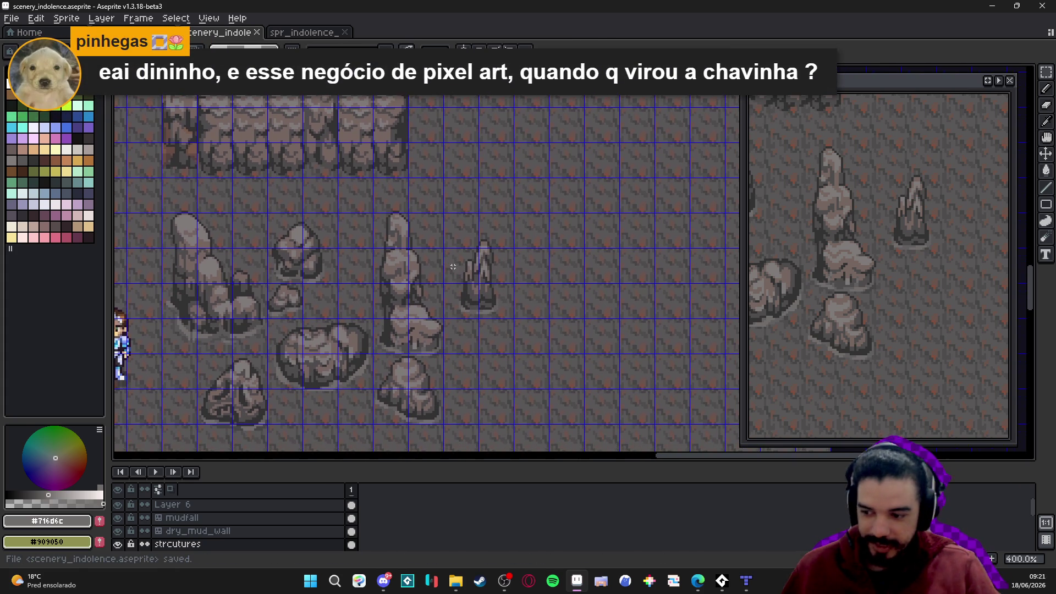
pyautogui.scroll(-1, 471, 275)
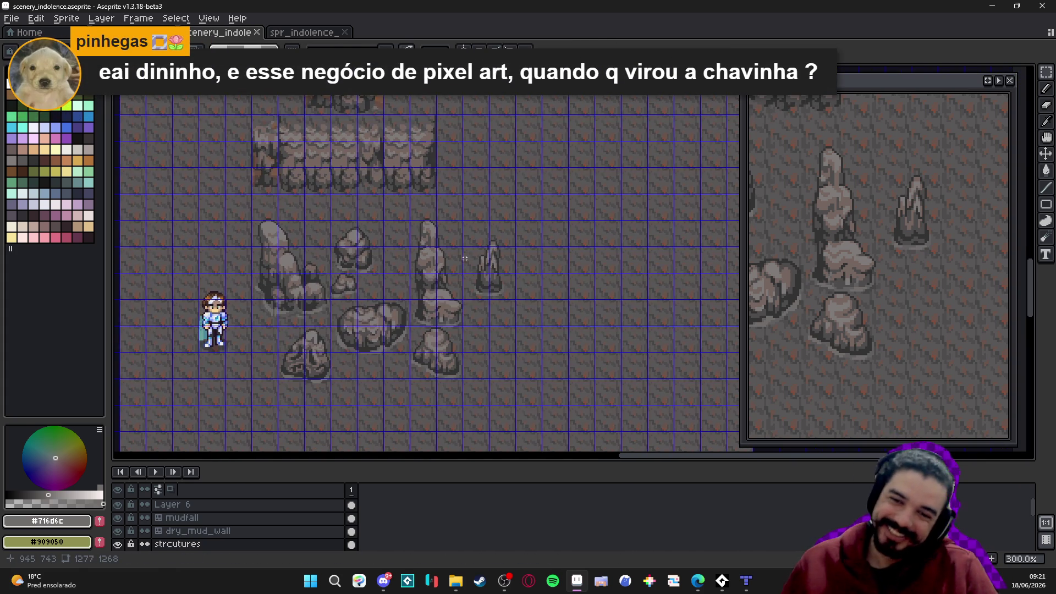
pyautogui.moveTo(445, 285); pyautogui.dragTo(451, 237)
pyautogui.hotkey('ctrl', 's')
pyautogui.scroll(-1, 443, 266)
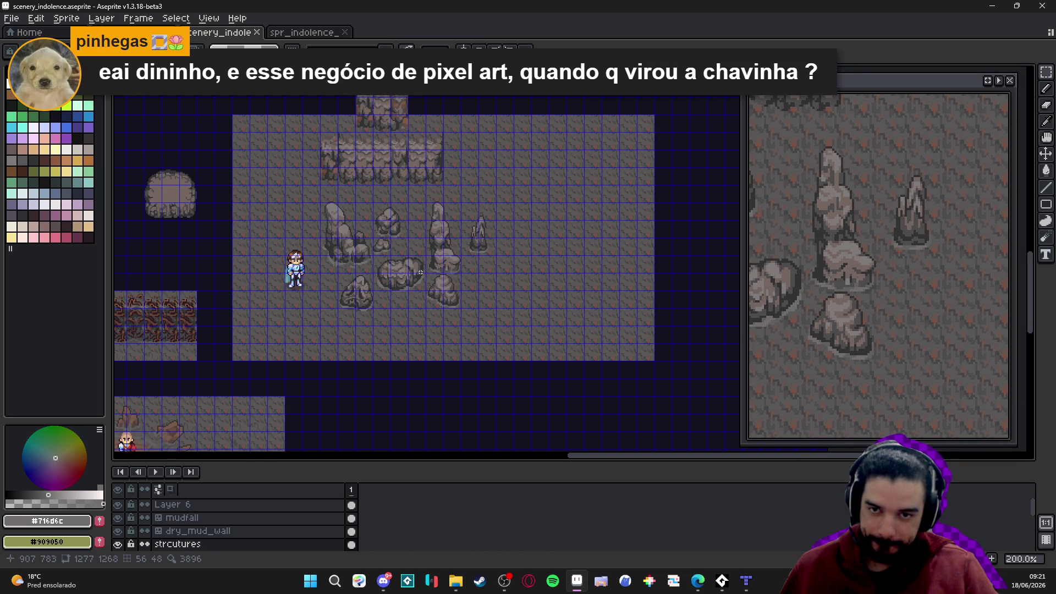
pyautogui.scroll(2, 421, 272)
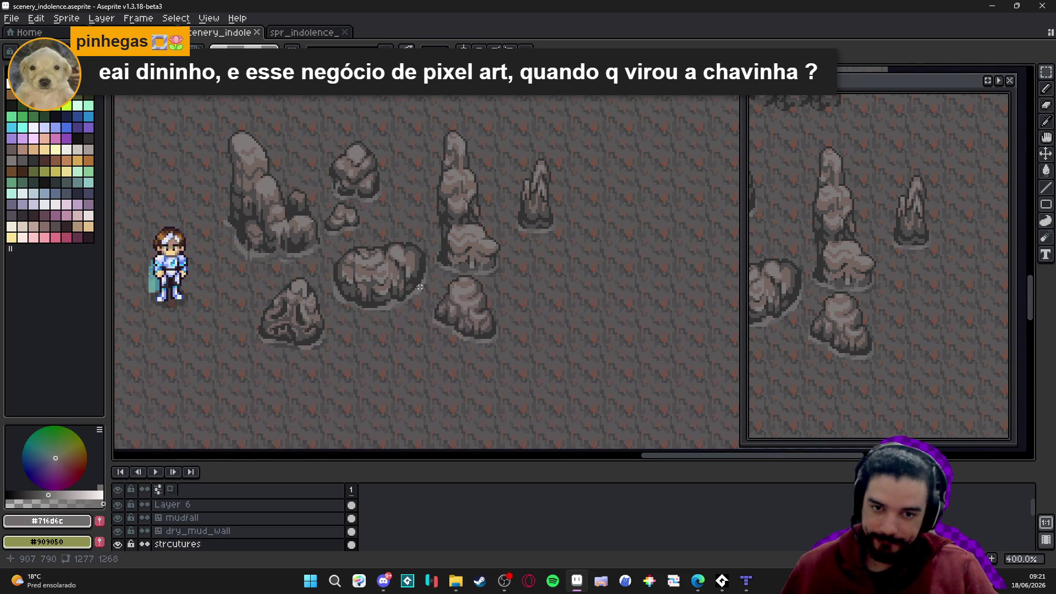
pyautogui.scroll(-1, 367, 267)
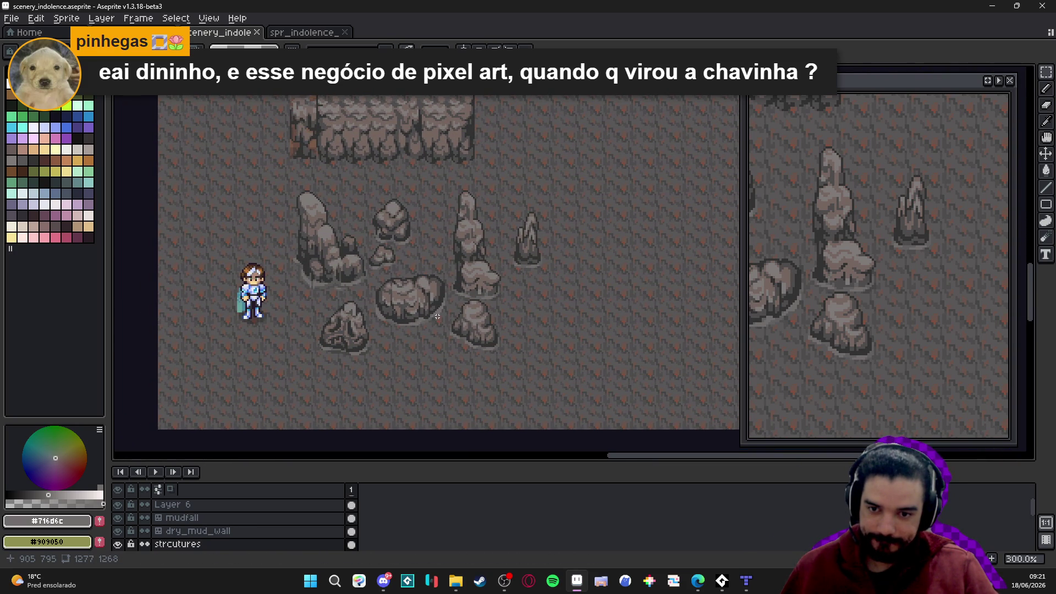
pyautogui.hscroll(3, 437, 316)
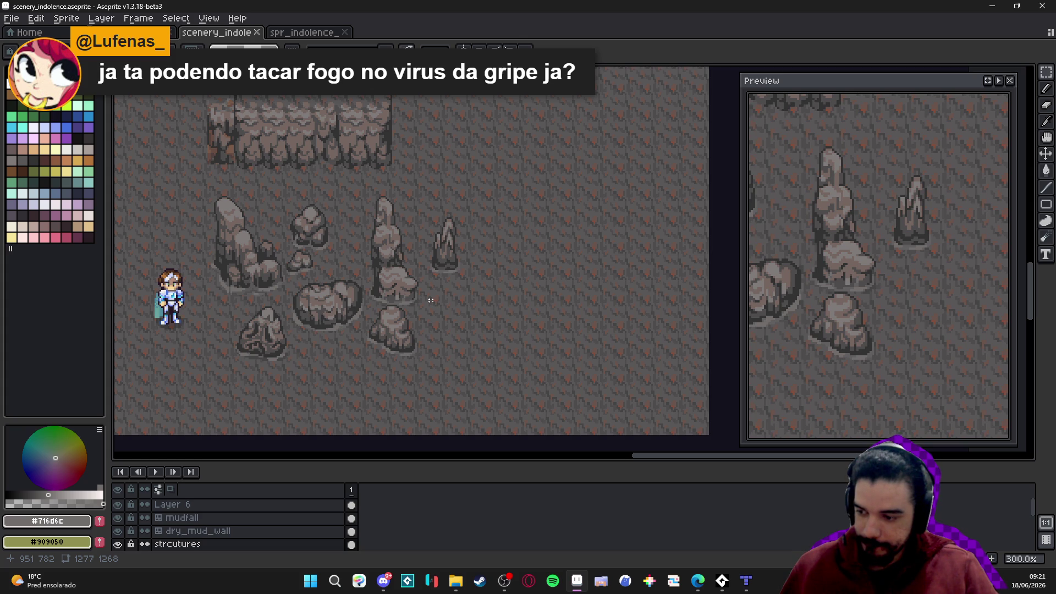
pyautogui.scroll(4, 431, 301)
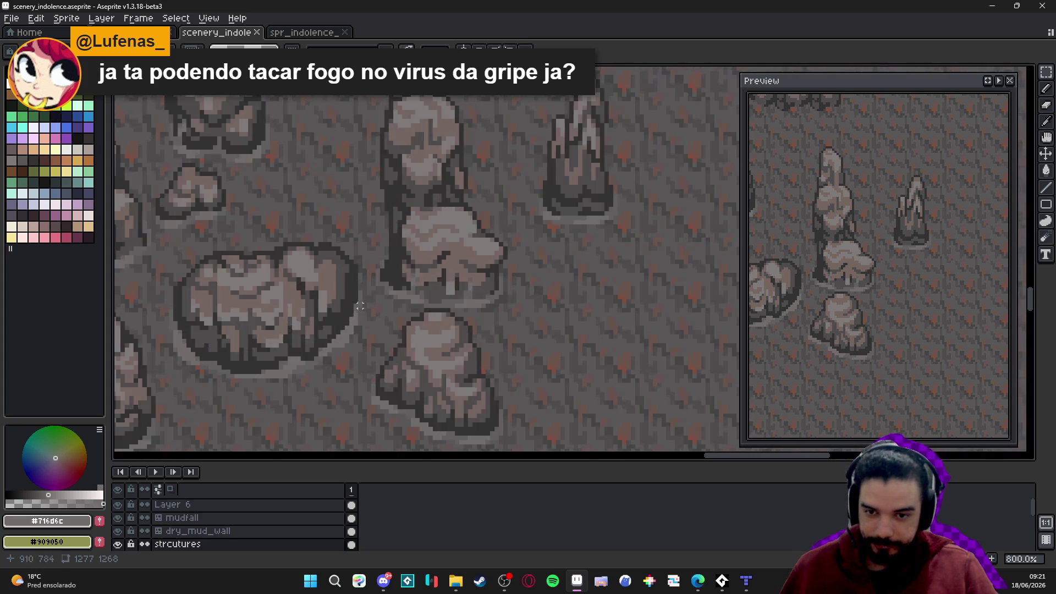
# With the grid shown and #323232 picked, draw a dark arch on the open floor below the spire
pyautogui.keyDown('alt'); pyautogui.click(408, 293); pyautogui.keyUp('alt')
pyautogui.hotkey('ctrl', "'")
pyautogui.hscroll(3, 476, 283)
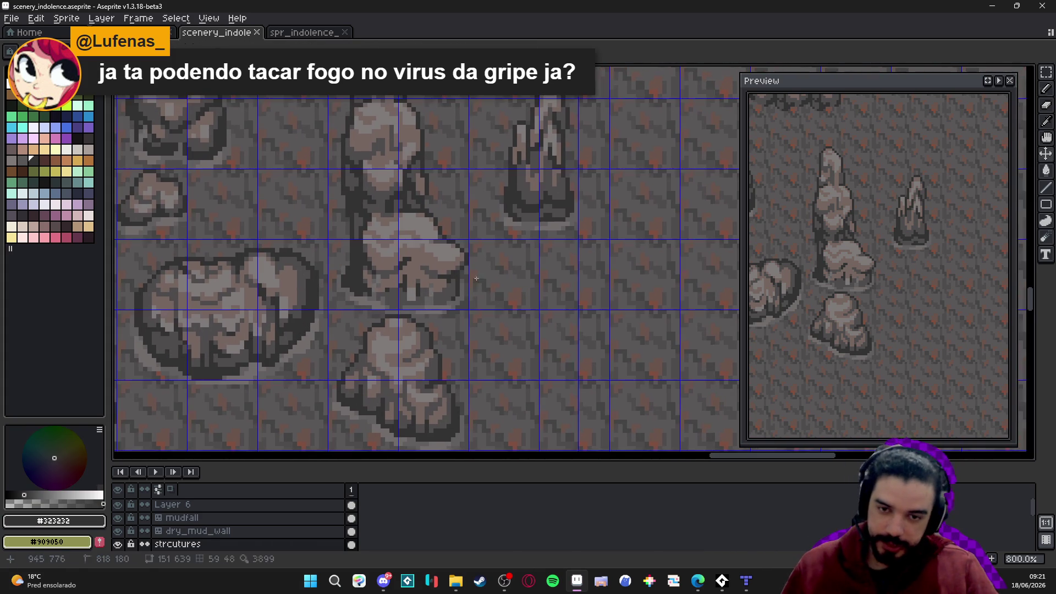
pyautogui.scroll(-1, 543, 309)
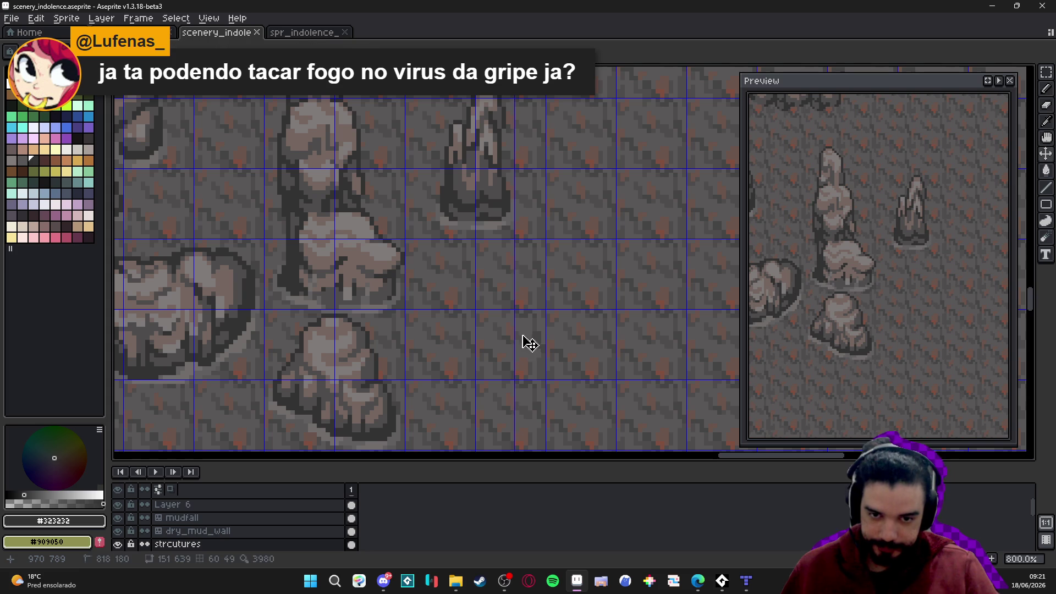
pyautogui.scroll(-2, 528, 336)
pyautogui.scroll(2, 528, 336)
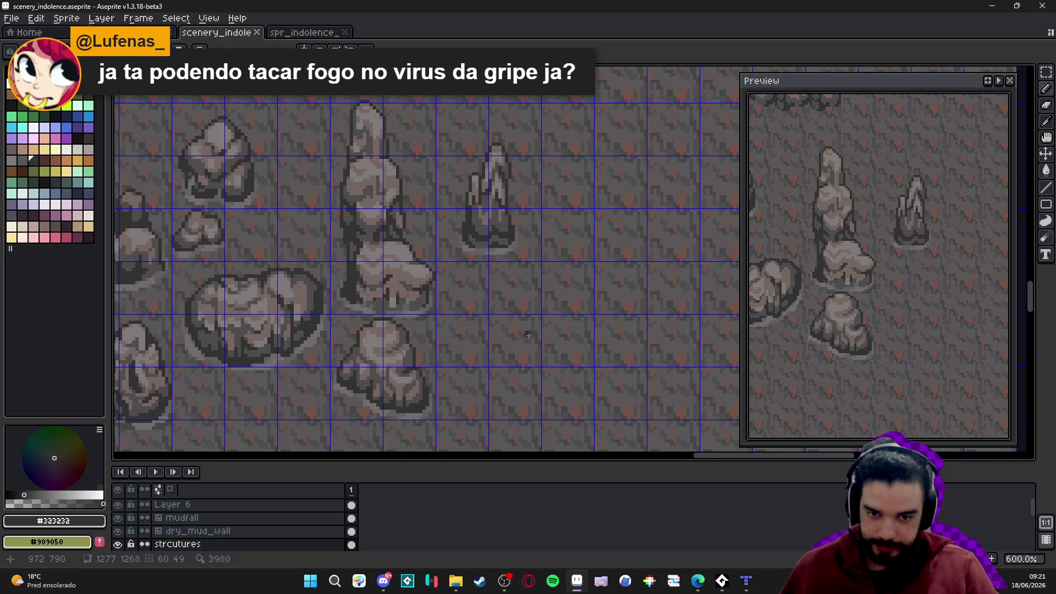
pyautogui.moveTo(530, 337)
pyautogui.mouseDown()
pyautogui.moveTo(505, 291)
pyautogui.moveTo(488, 286)
pyautogui.moveTo(473, 288)
pyautogui.moveTo(455, 337)
pyautogui.moveTo(548, 352)
pyautogui.mouseUp()
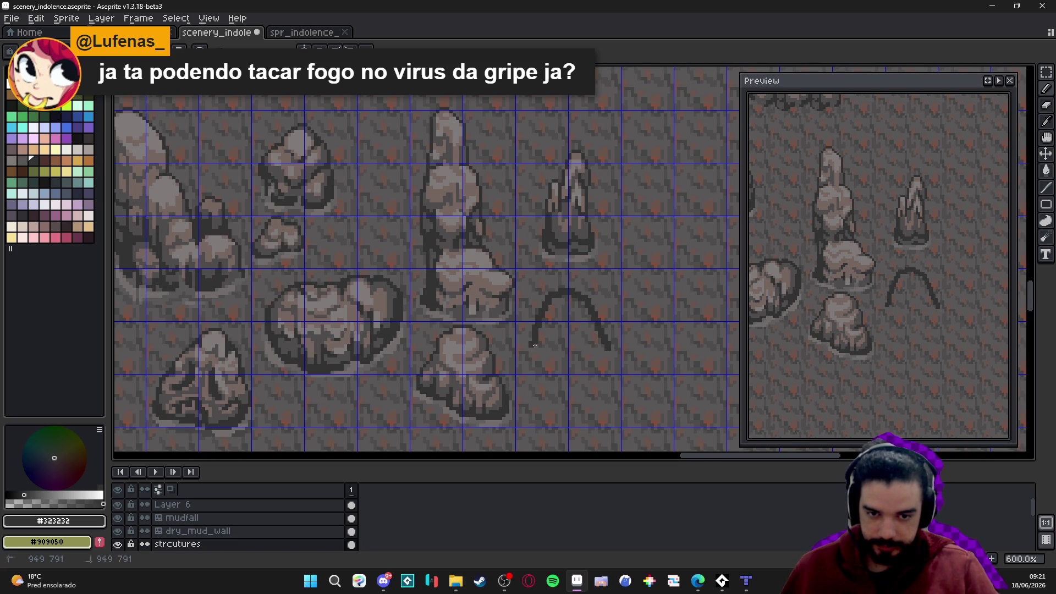
# Close the arch's left leg, fill it solid #323232, and trim the edges into a rounded mound
pyautogui.moveTo(532, 346)
pyautogui.mouseDown()
pyautogui.moveTo(522, 368)
pyautogui.moveTo(608, 357)
pyautogui.mouseUp()
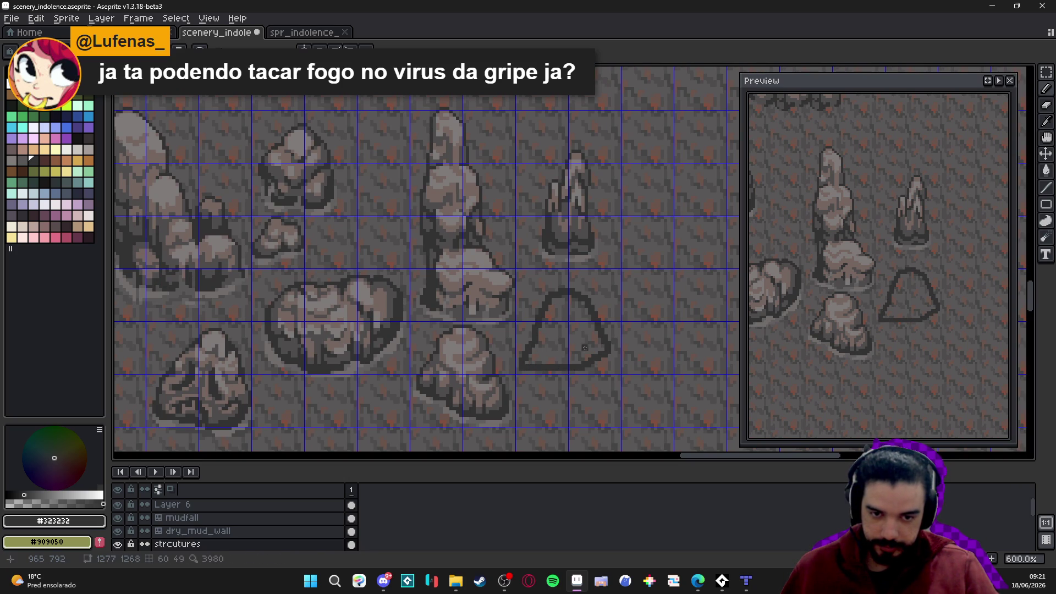
pyautogui.click(567, 335)
pyautogui.moveTo(524, 369); pyautogui.dragTo(533, 370)
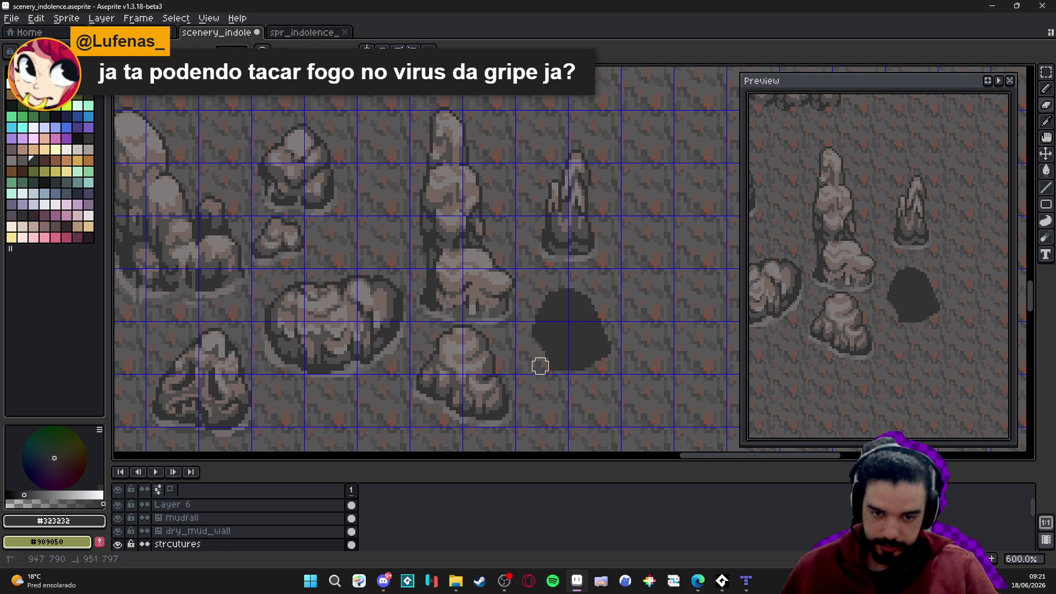
pyautogui.moveTo(524, 355); pyautogui.dragTo(552, 374)
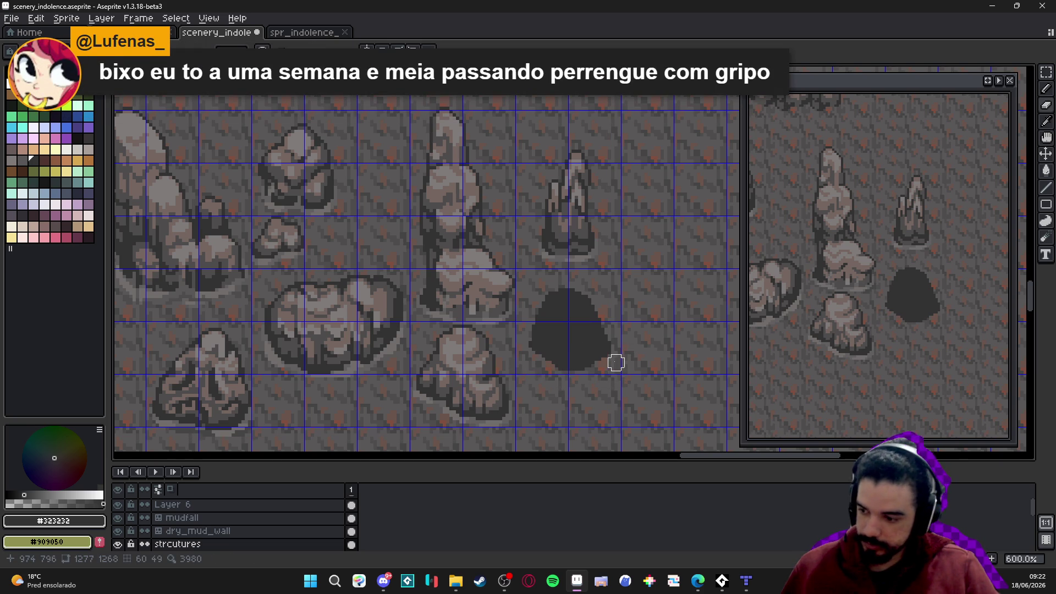
pyautogui.scroll(3, 612, 363)
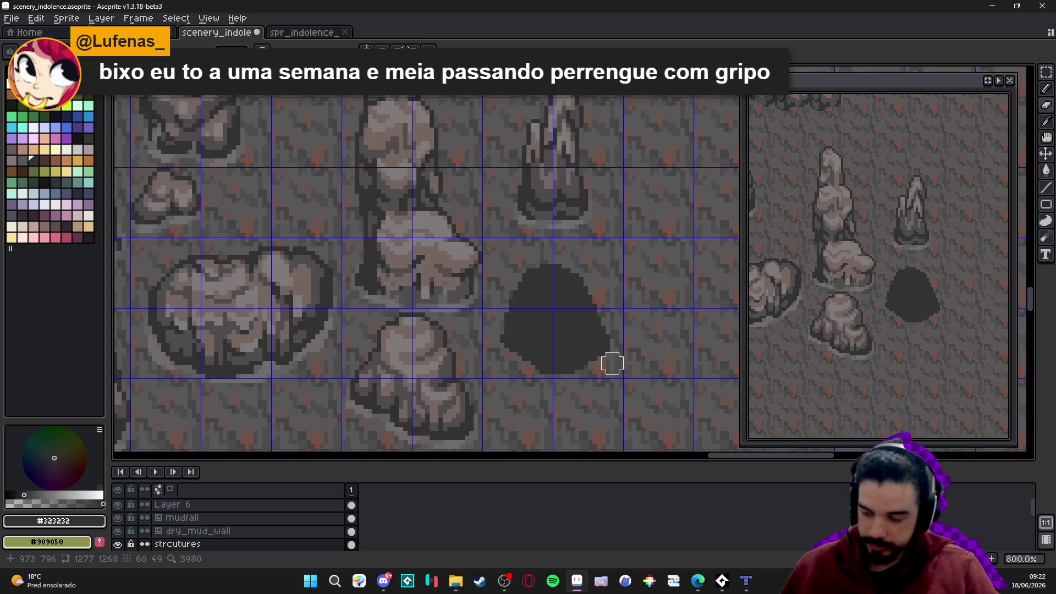
pyautogui.moveTo(565, 384); pyautogui.dragTo(499, 383)
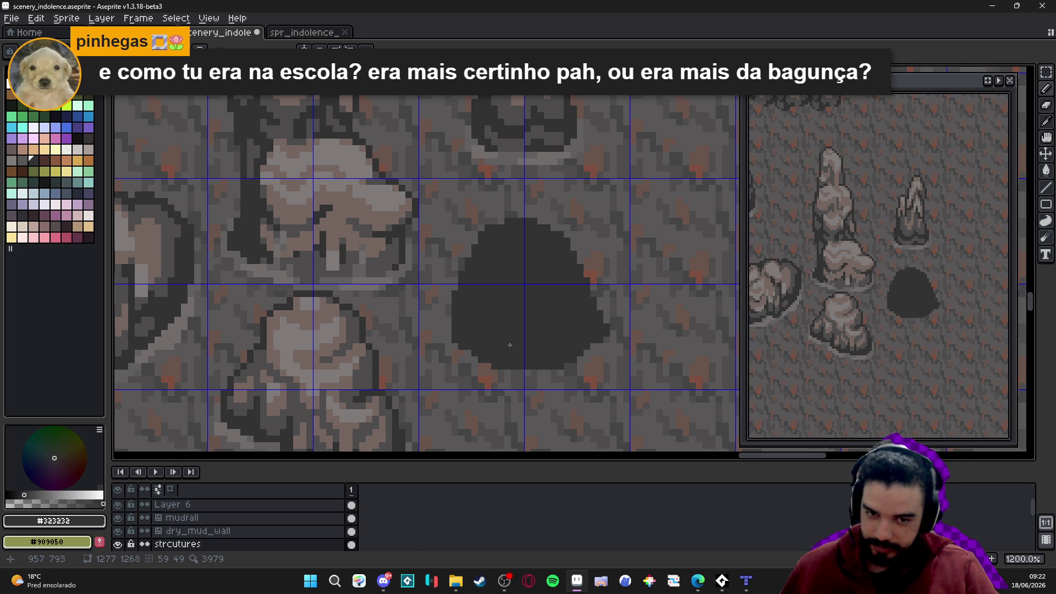
# Paint along the blob's upper-right edge and extend its right side with a new brush
pyautogui.moveTo(603, 290); pyautogui.dragTo(566, 262)
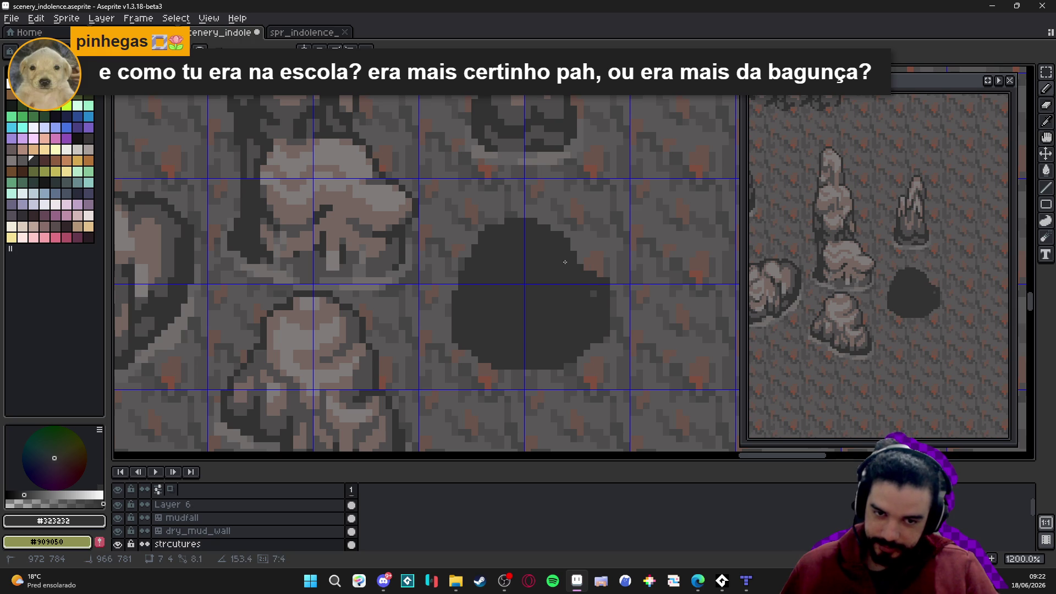
pyautogui.press('b')
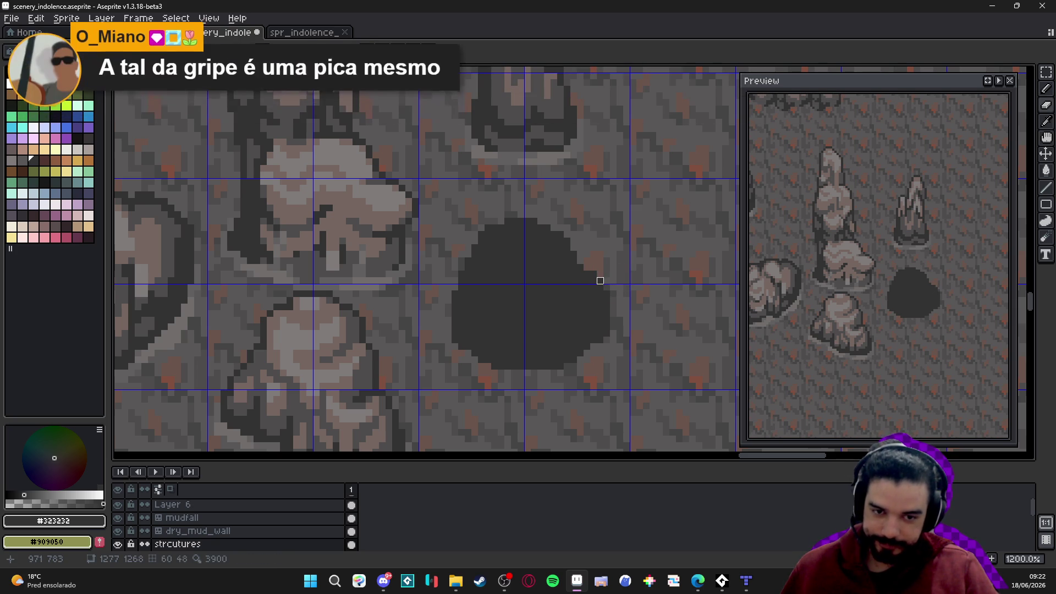
pyautogui.moveTo(593, 274); pyautogui.dragTo(607, 306)
pyautogui.scroll(-4, 606, 333)
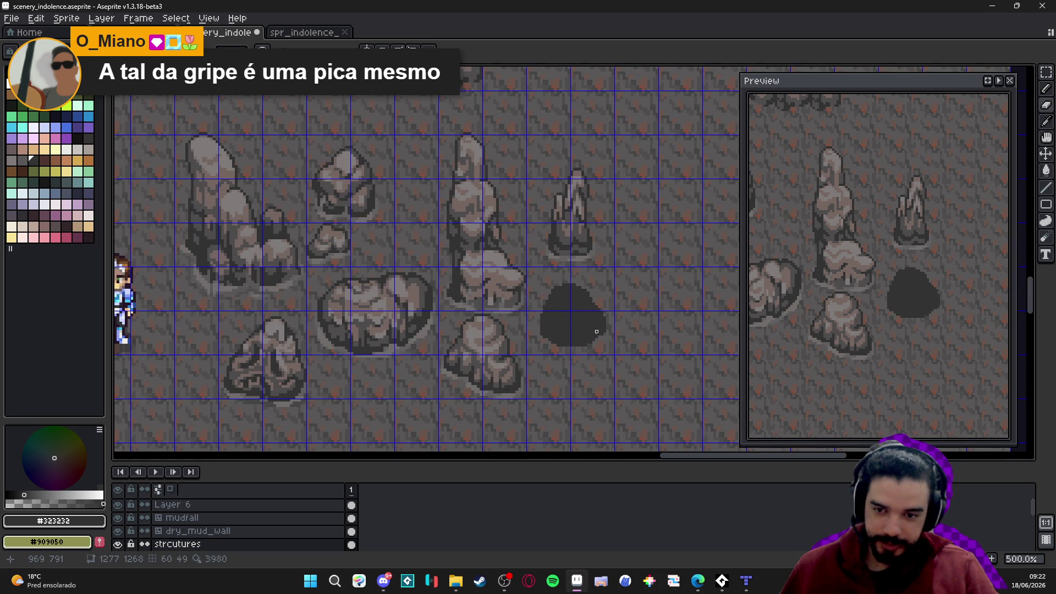
pyautogui.scroll(-1, 599, 332)
pyautogui.scroll(6, 594, 338)
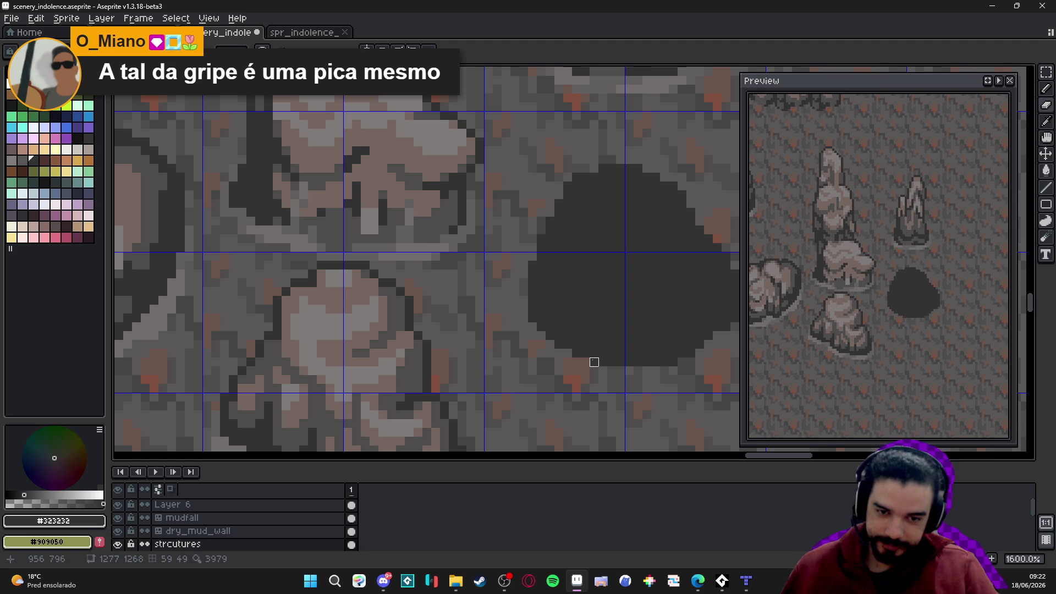
pyautogui.scroll(-2, 533, 362)
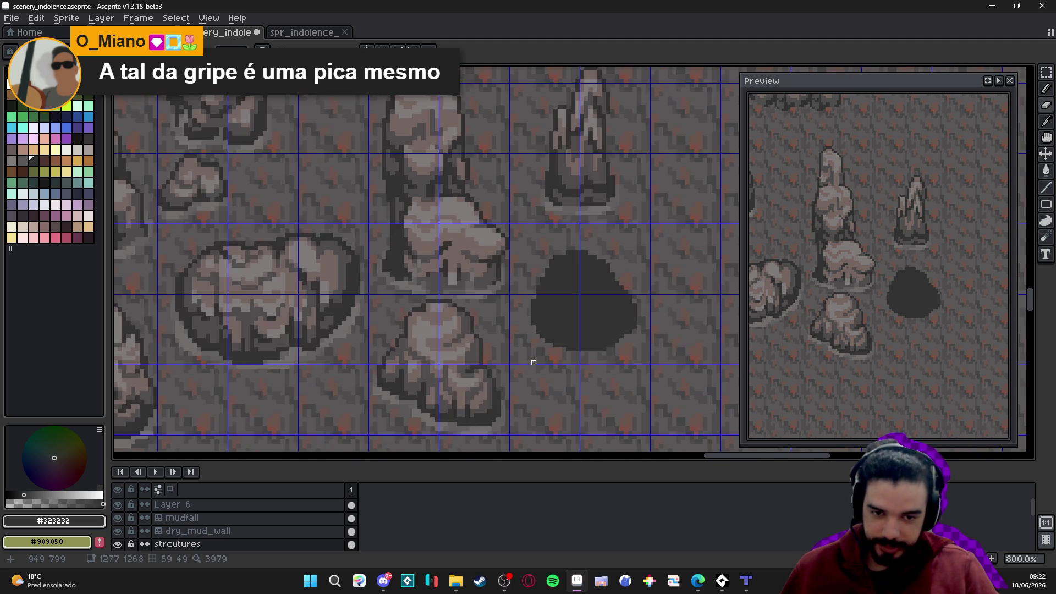
# Recentre the view on the dark blob and marquee-select a box around it
pyautogui.moveTo(533, 358); pyautogui.dragTo(512, 355)
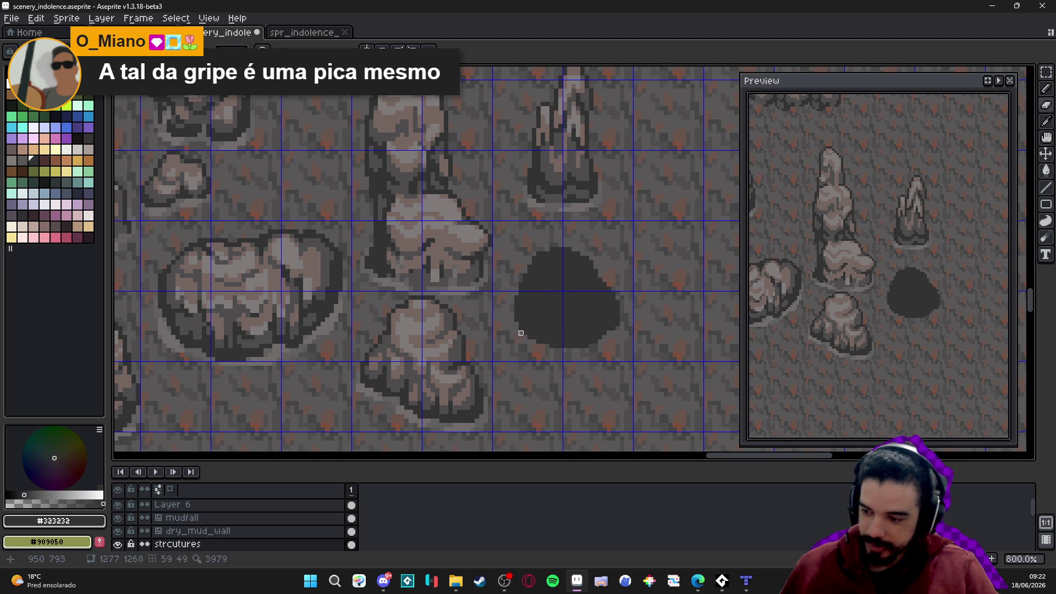
pyautogui.scroll(-2, 521, 337)
pyautogui.scroll(4, 550, 338)
pyautogui.scroll(-5, 561, 335)
pyautogui.scroll(1, 567, 334)
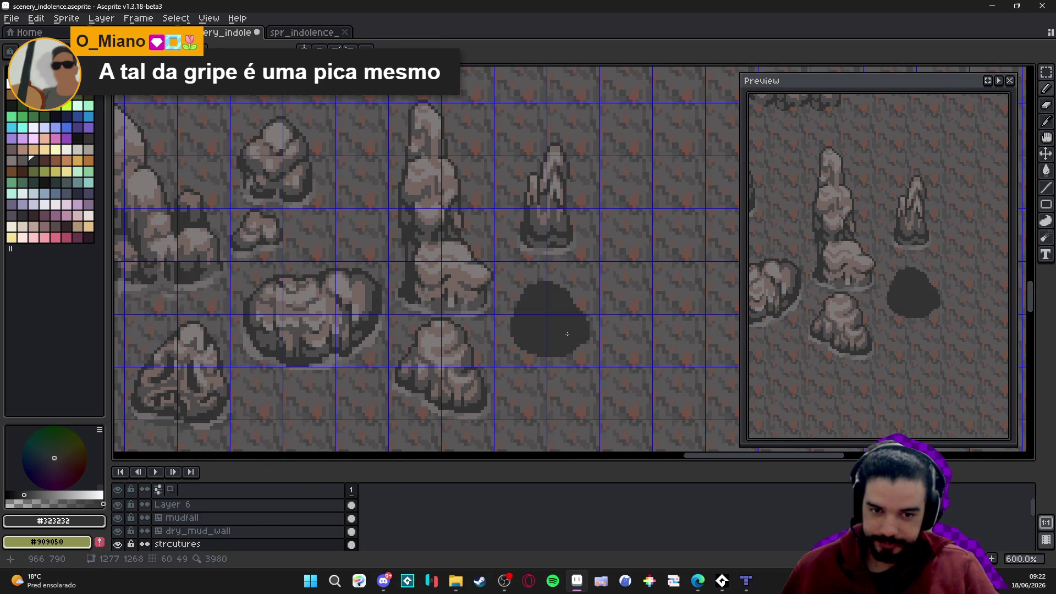
pyautogui.scroll(5, 559, 333)
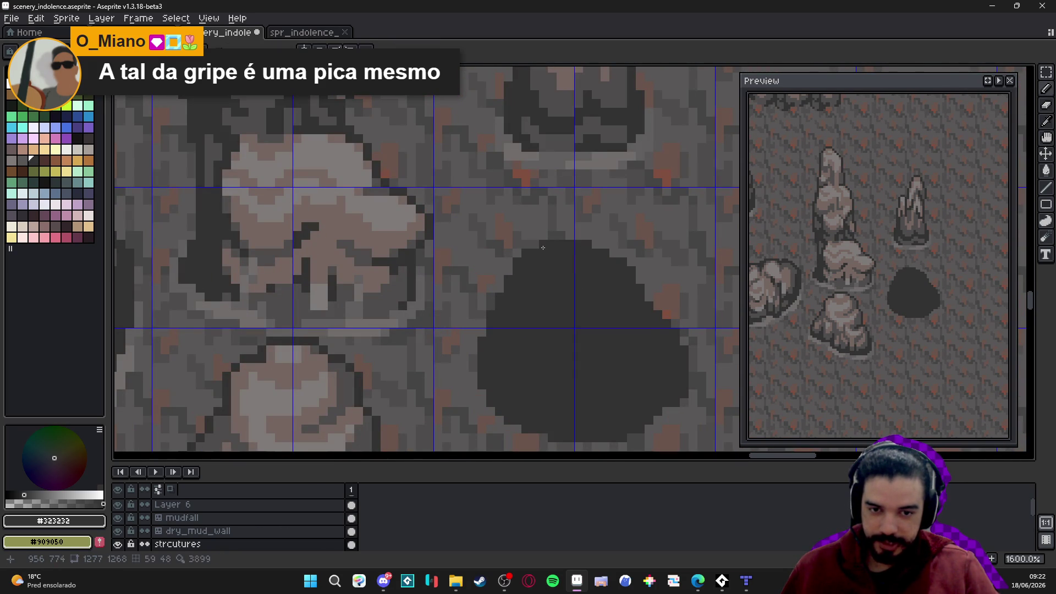
pyautogui.scroll(-4, 556, 275)
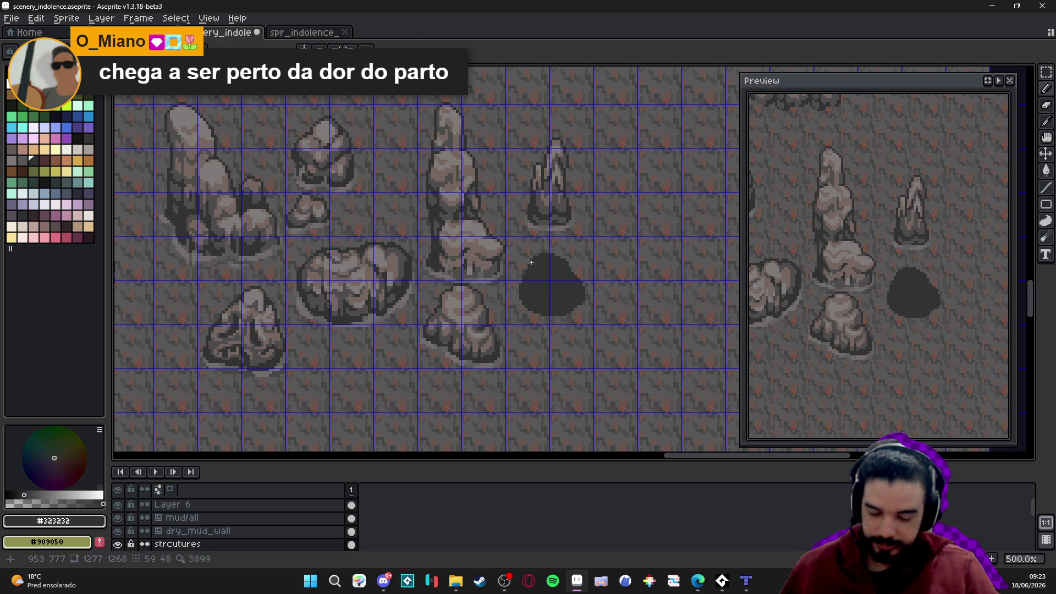
pyautogui.press('m')
pyautogui.moveTo(531, 262); pyautogui.dragTo(575, 305)
# Bucket-fill the selected blob with the light rock brown #756661
pyautogui.scroll(2, 484, 256)
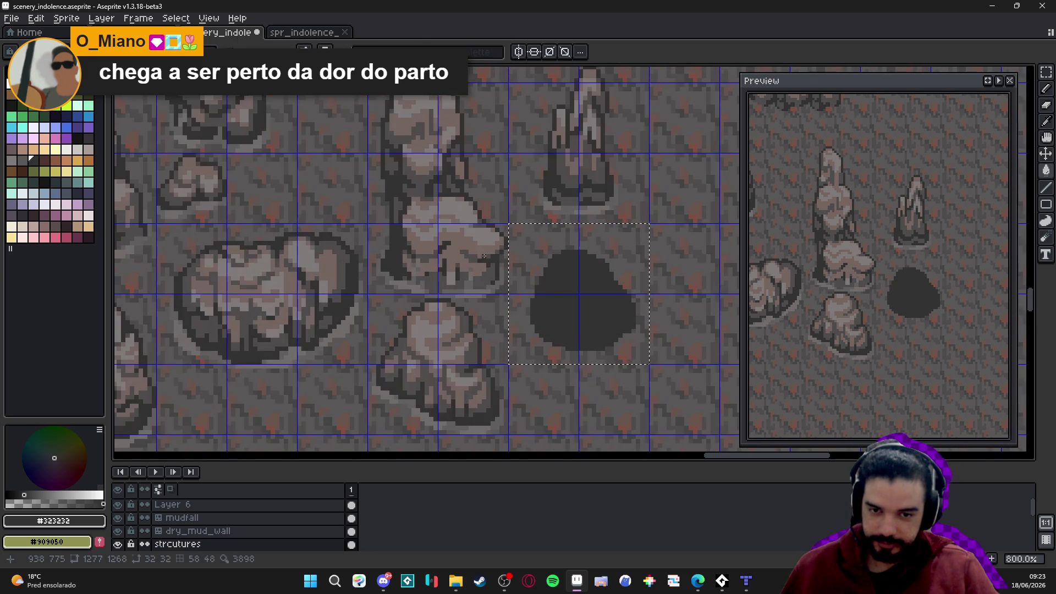
pyautogui.keyDown('alt'); pyautogui.click(467, 242); pyautogui.keyUp('alt')
pyautogui.press('g')
pyautogui.click(549, 287)
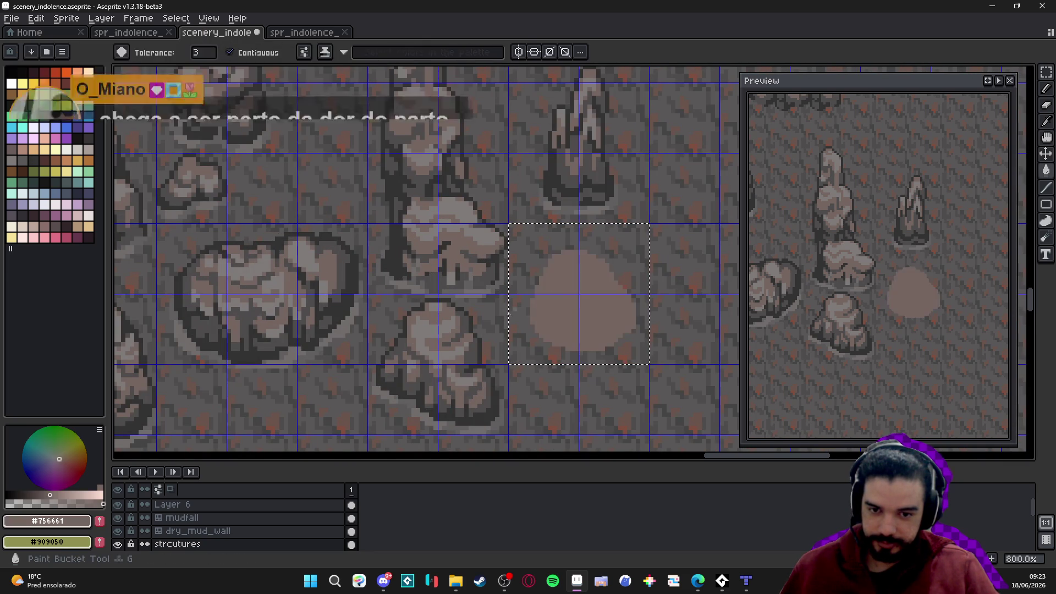
pyautogui.press('b')
# Apply a dark #323232 outline to the blob, redoing it with a tighter selection
pyautogui.keyDown('alt'); pyautogui.click(484, 351); pyautogui.keyUp('alt')
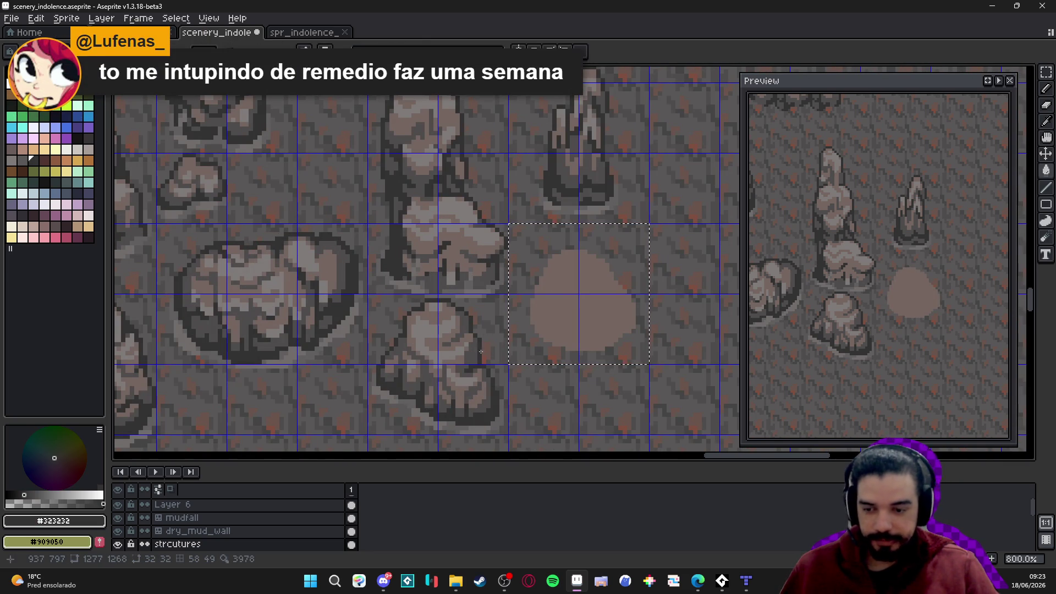
pyautogui.hotkey('shift', 'o')
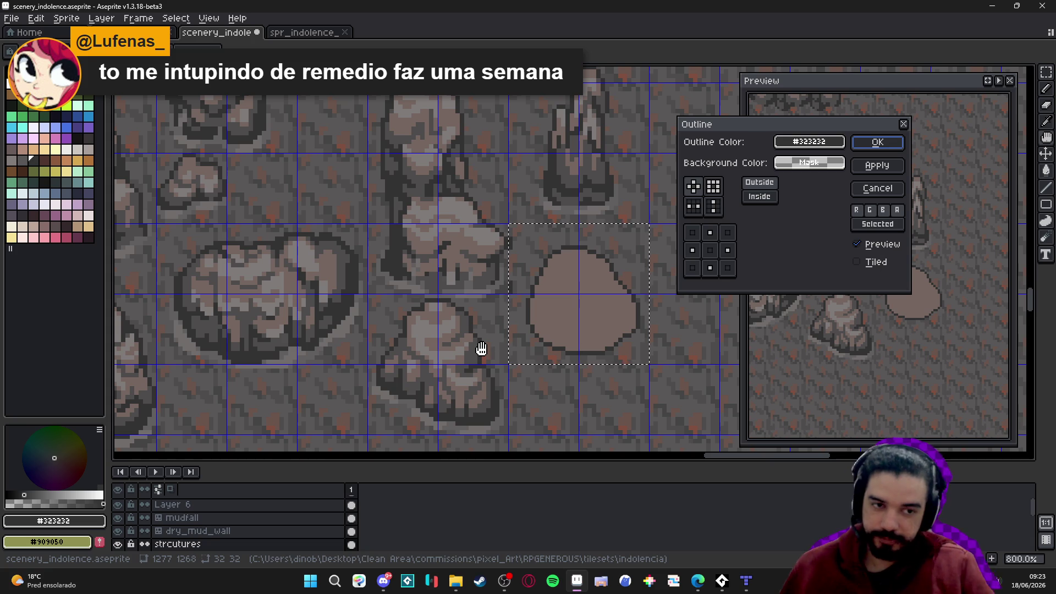
pyautogui.click(859, 146)
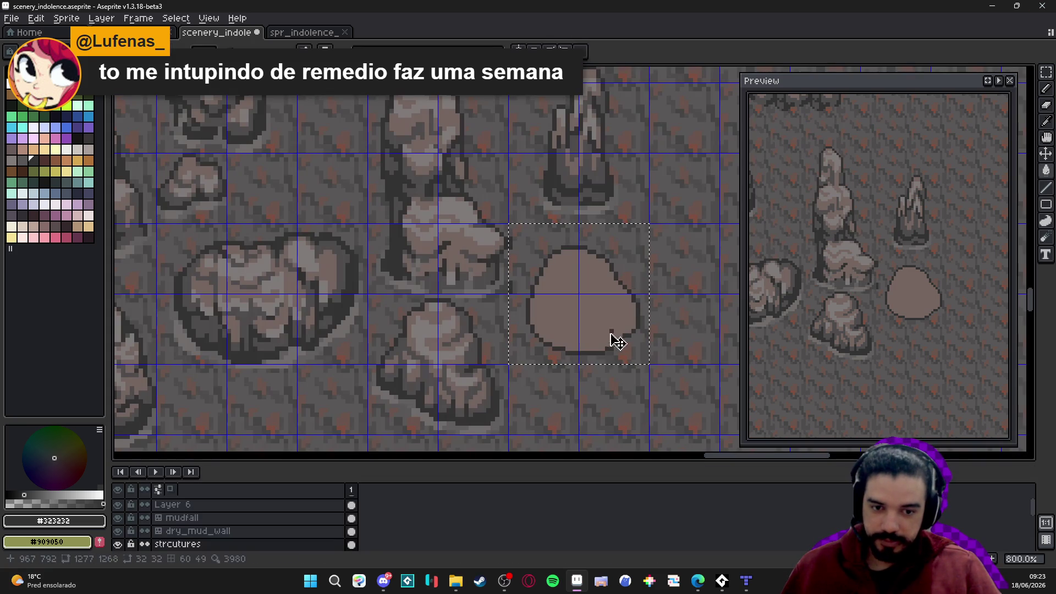
pyautogui.hotkey('ctrl', 'z')
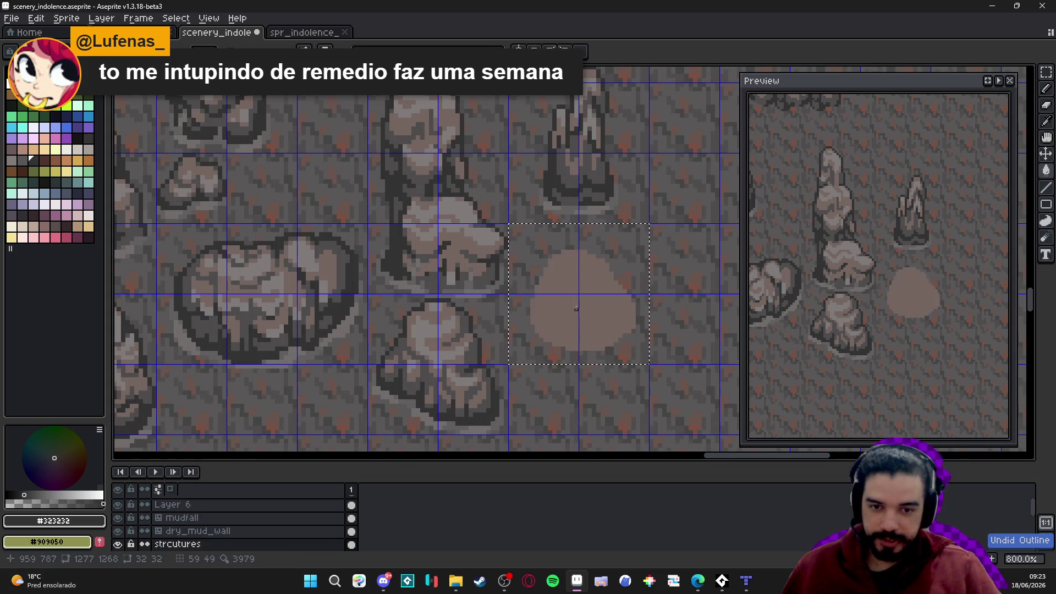
pyautogui.press('m')
pyautogui.moveTo(523, 248); pyautogui.dragTo(650, 365)
pyautogui.hotkey('shift', 'o')
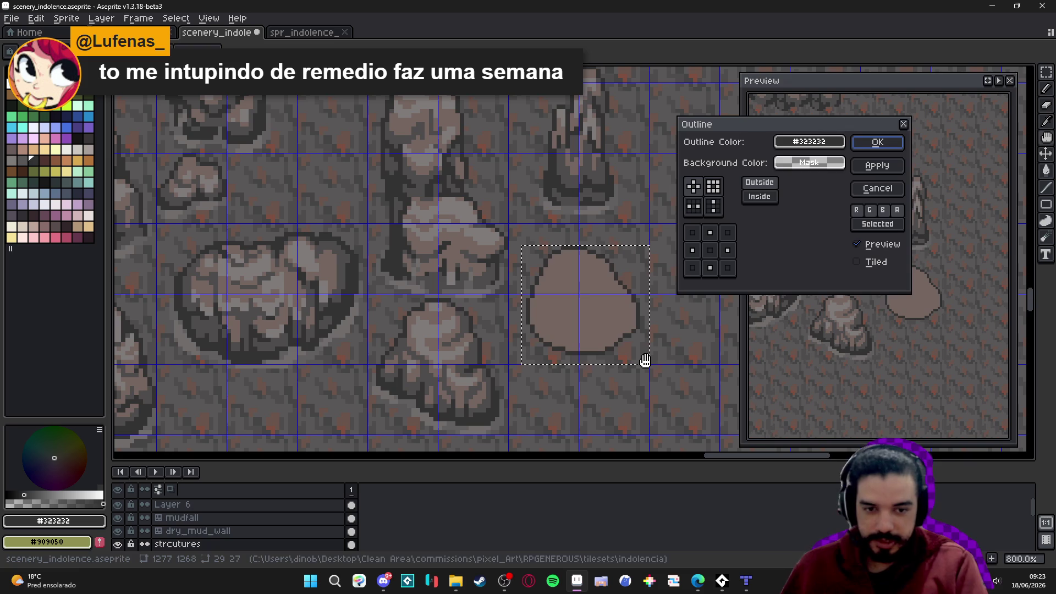
pyautogui.click(877, 142)
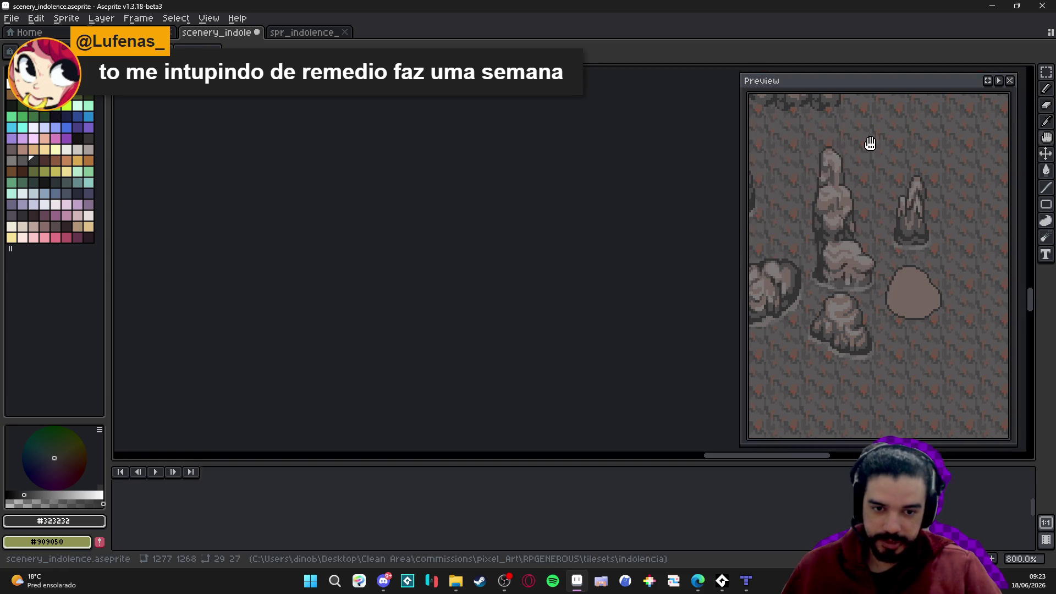
pyautogui.scroll(1, 632, 334)
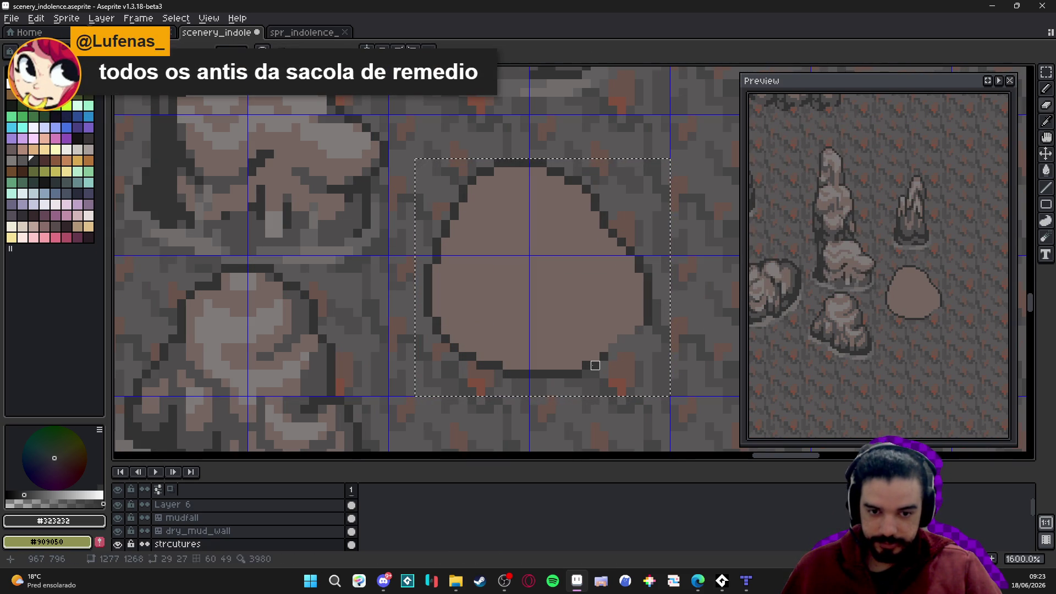
# Tidy the blob's bottom outline and centre the view on the small boulder
pyautogui.moveTo(577, 374)
pyautogui.mouseDown()
pyautogui.moveTo(471, 378)
pyautogui.moveTo(497, 366)
pyautogui.moveTo(464, 358)
pyautogui.mouseUp()
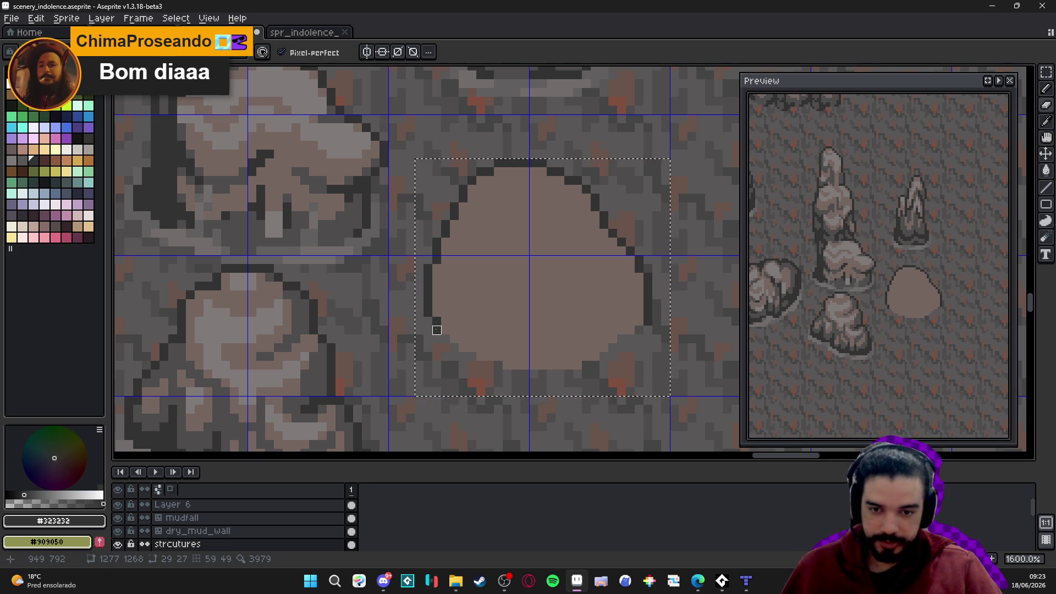
pyautogui.press('b')
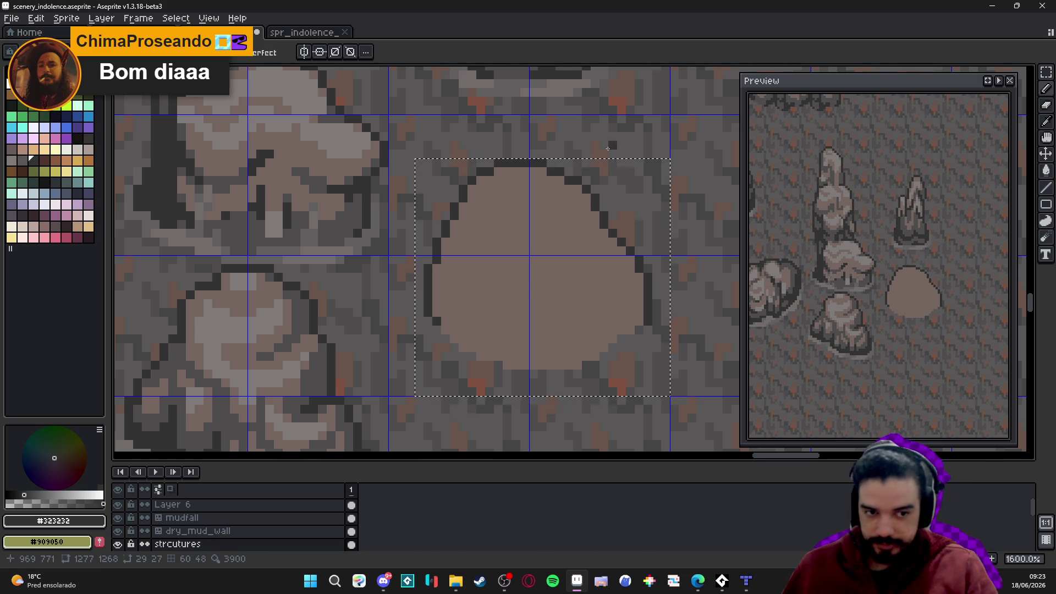
pyautogui.scroll(-3, 544, 238)
pyautogui.moveTo(477, 242); pyautogui.dragTo(436, 273)
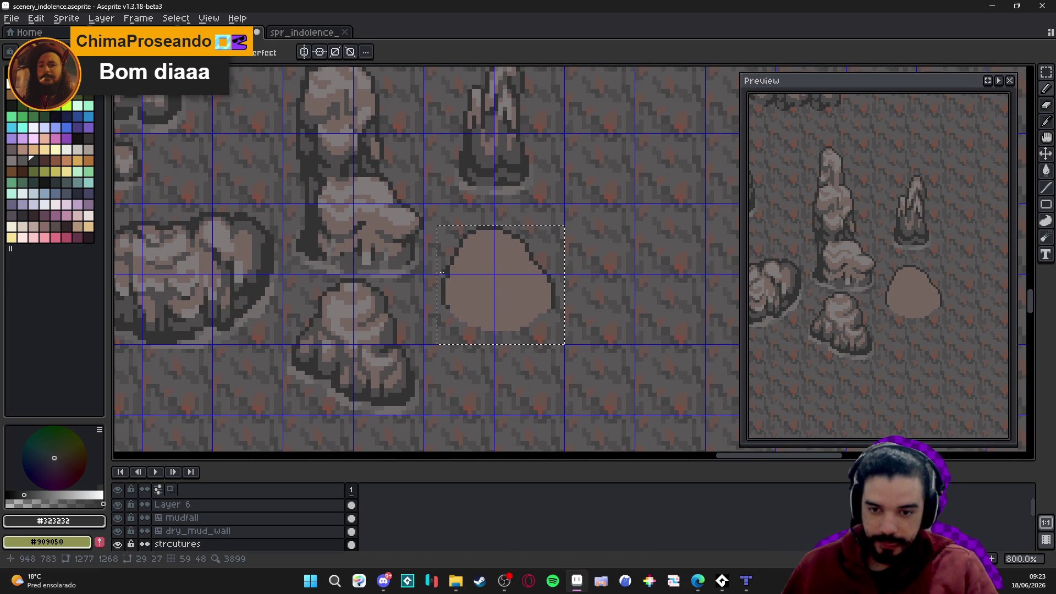
pyautogui.moveTo(478, 268); pyautogui.dragTo(465, 272)
pyautogui.scroll(1, 473, 261)
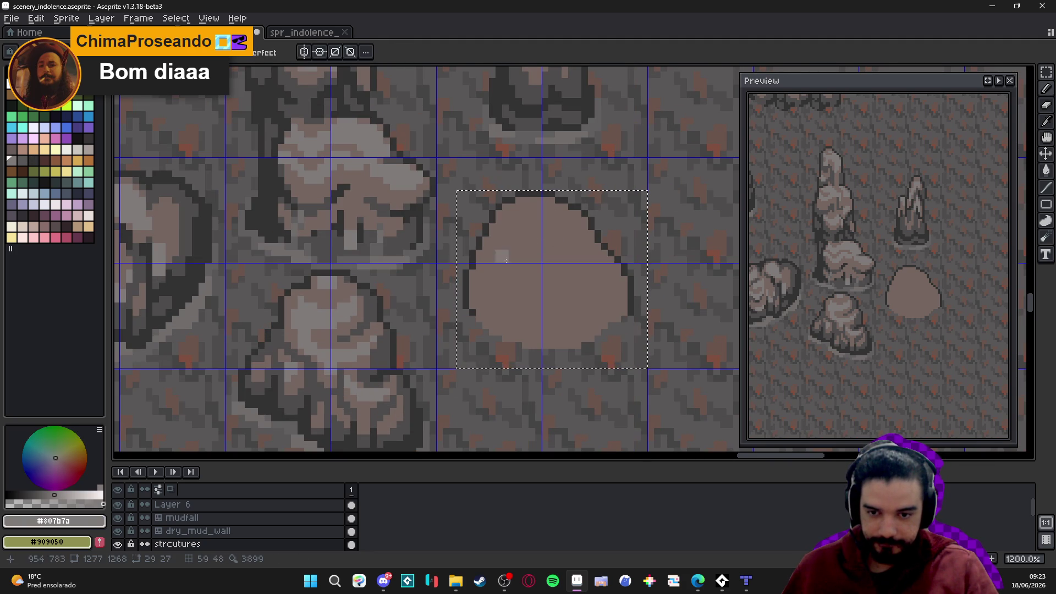
# Draw a dark #323232 inner curve across the boulder's lower part, out to its right edge
pyautogui.keyDown('alt'); pyautogui.click(468, 322); pyautogui.keyUp('alt')
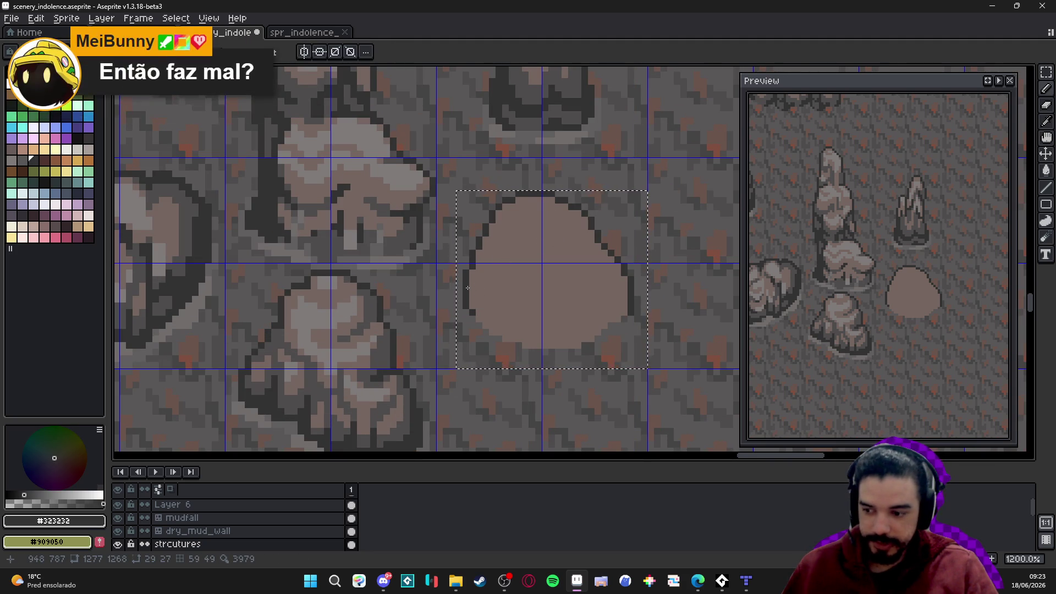
pyautogui.moveTo(467, 287); pyautogui.dragTo(494, 303)
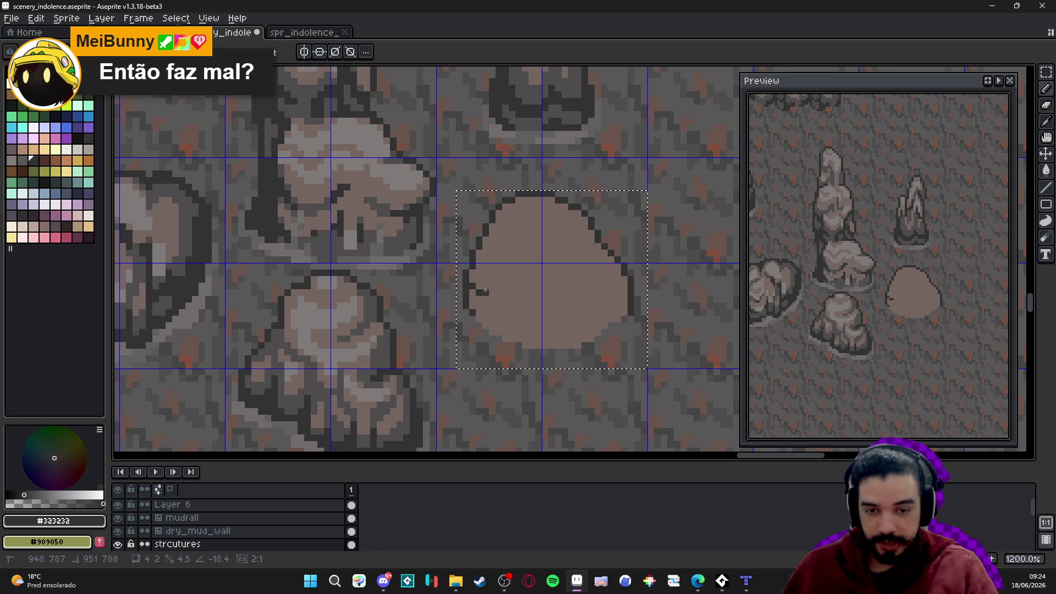
pyautogui.keyDown('shift'); pyautogui.click(483, 284); pyautogui.keyUp('shift')
pyautogui.keyDown('shift'); pyautogui.click(507, 312); pyautogui.keyUp('shift')
pyautogui.keyDown('shift'); pyautogui.click(542, 323); pyautogui.keyUp('shift')
pyautogui.keyDown('shift'); pyautogui.click(566, 312); pyautogui.keyUp('shift')
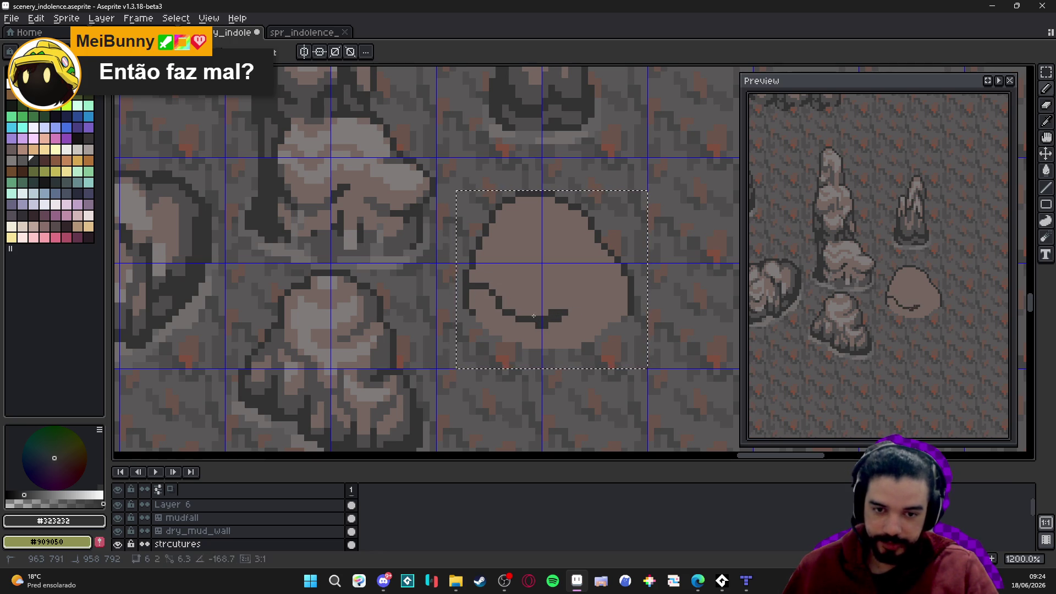
pyautogui.keyDown('shift'); pyautogui.click(605, 300); pyautogui.keyUp('shift')
pyautogui.keyDown('shift'); pyautogui.click(621, 275); pyautogui.keyUp('shift')
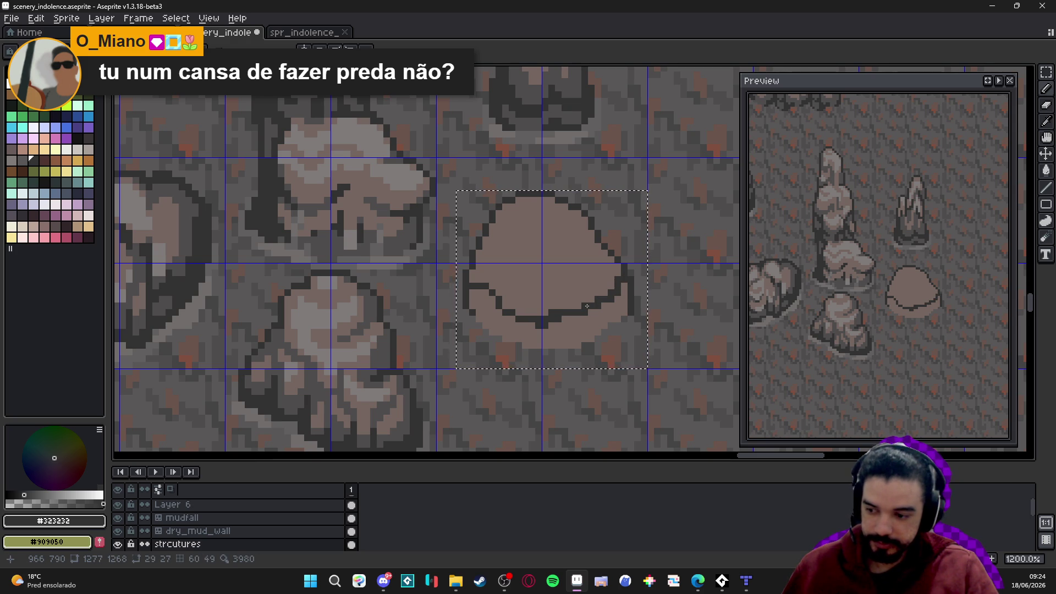
# Fill the band below the curve dark grey and darken the boulder's lower-right edge
pyautogui.press('g')
pyautogui.click(588, 314)
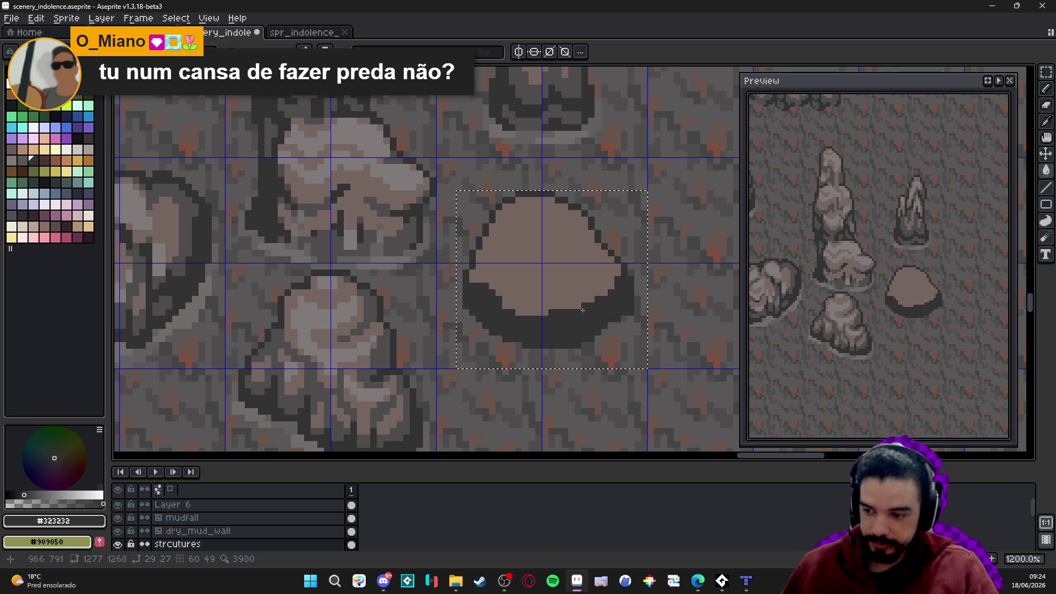
pyautogui.scroll(-4, 573, 316)
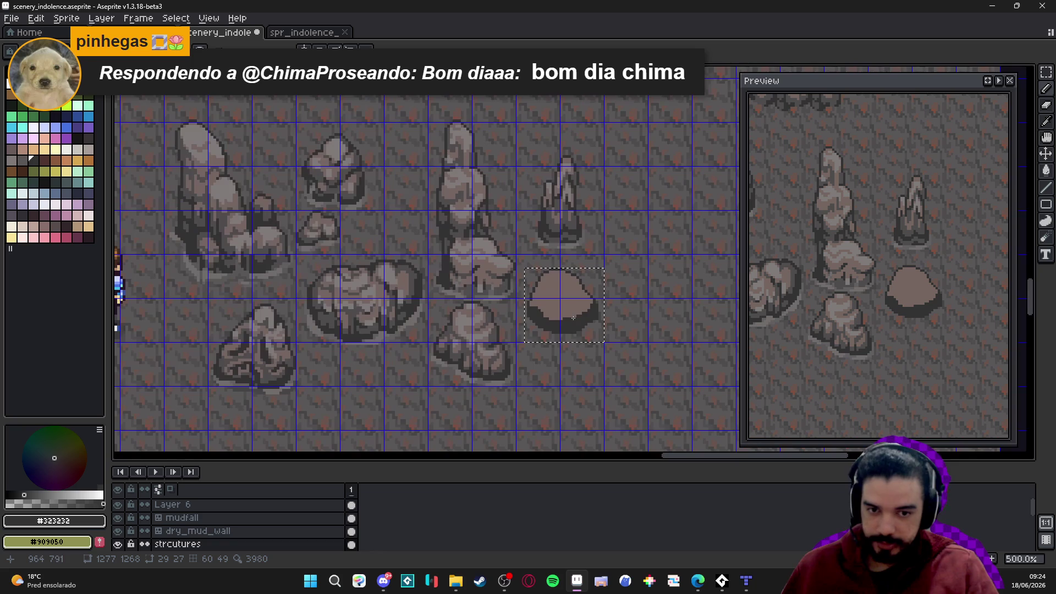
pyautogui.scroll(4, 546, 309)
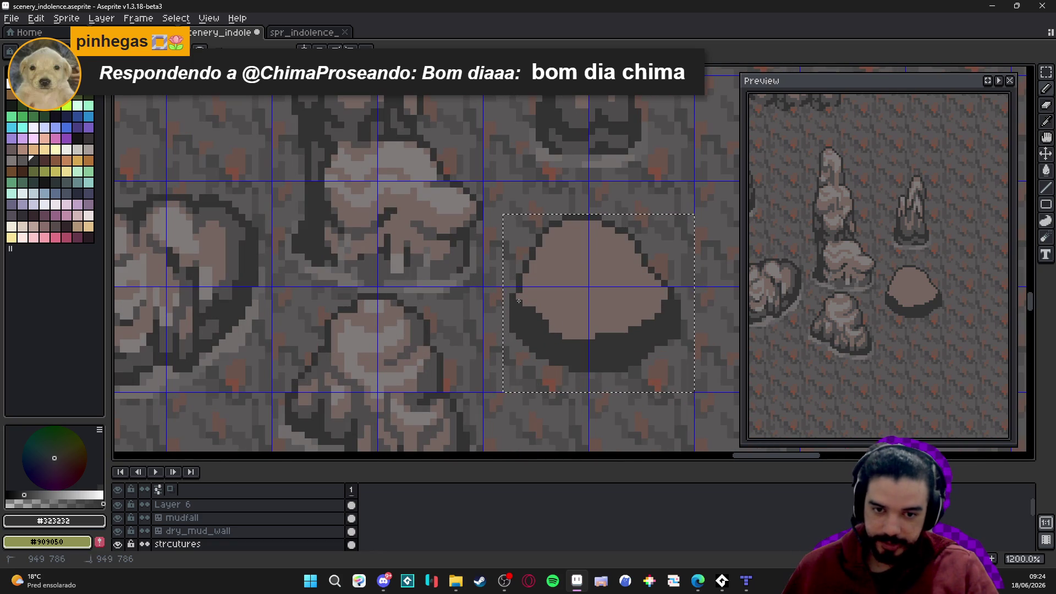
pyautogui.scroll(-2, 528, 308)
pyautogui.scroll(3, 545, 325)
pyautogui.keyDown('alt'); pyautogui.click(552, 330); pyautogui.keyUp('alt')
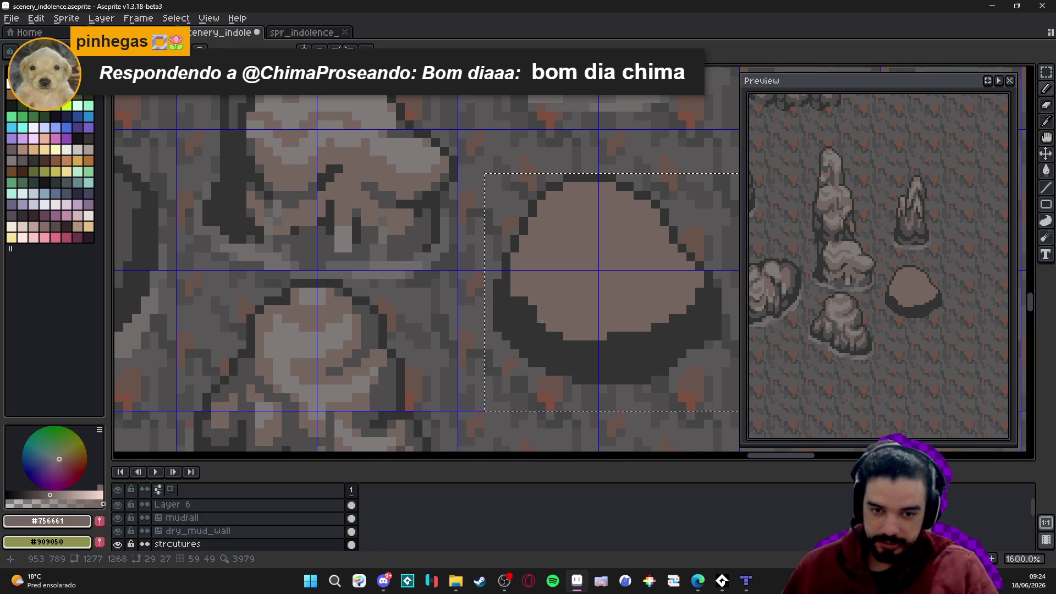
pyautogui.keyDown('alt'); pyautogui.click(594, 347); pyautogui.keyUp('alt')
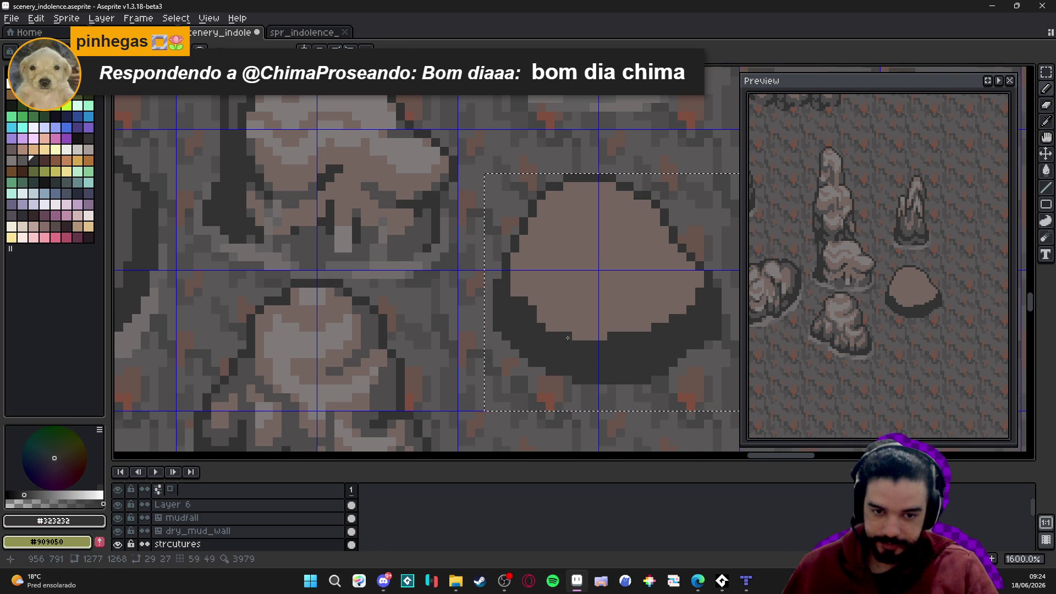
pyautogui.moveTo(607, 338); pyautogui.dragTo(662, 326)
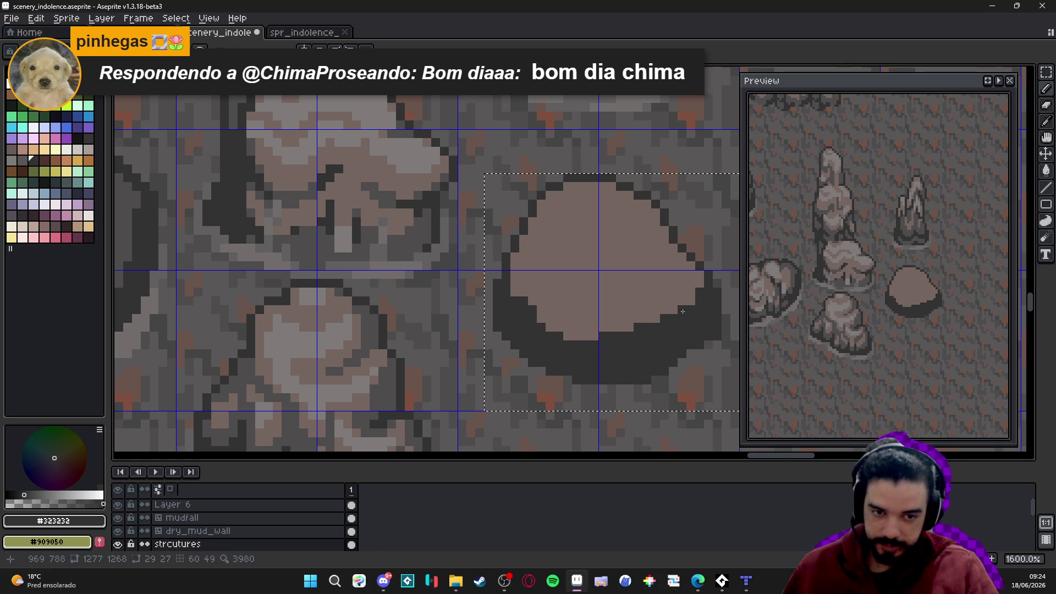
# Paint light fill over part of the dark bottom and fix pixels on the lower-left outline
pyautogui.scroll(-3, 674, 314)
pyautogui.scroll(3, 596, 341)
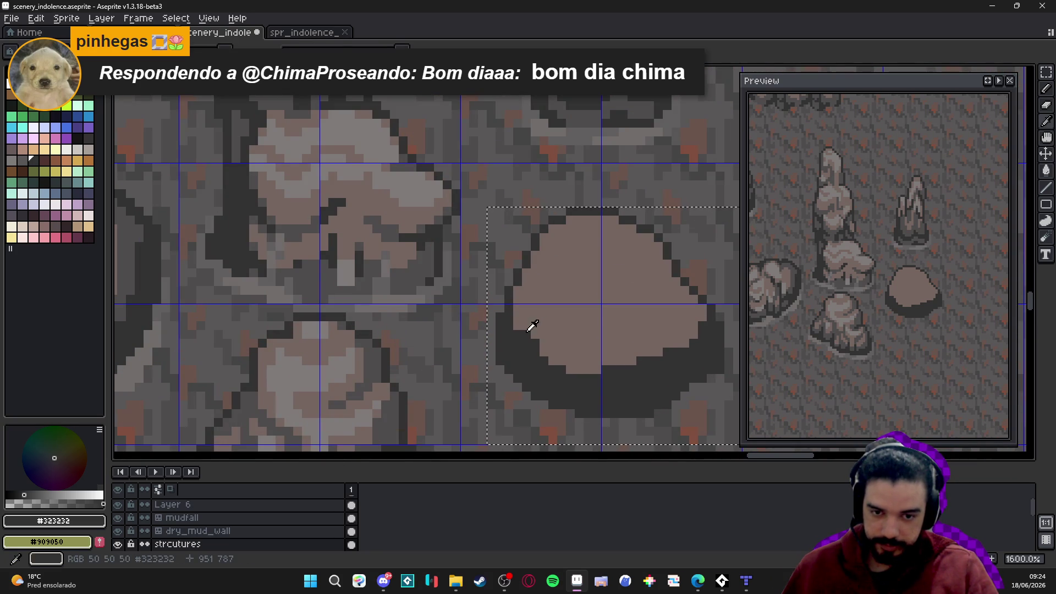
pyautogui.scroll(-4, 519, 329)
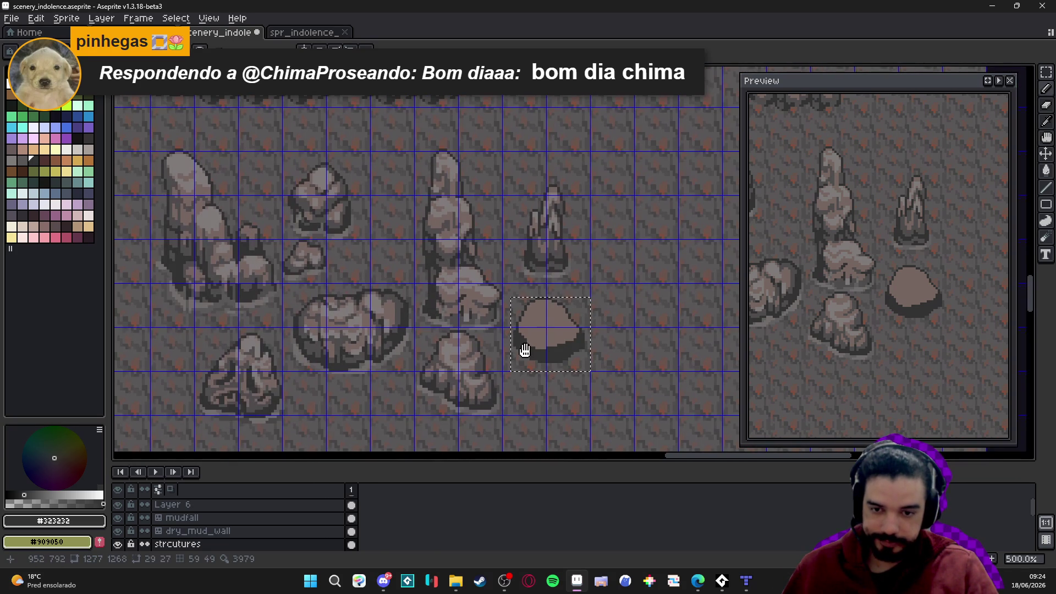
pyautogui.scroll(5, 524, 350)
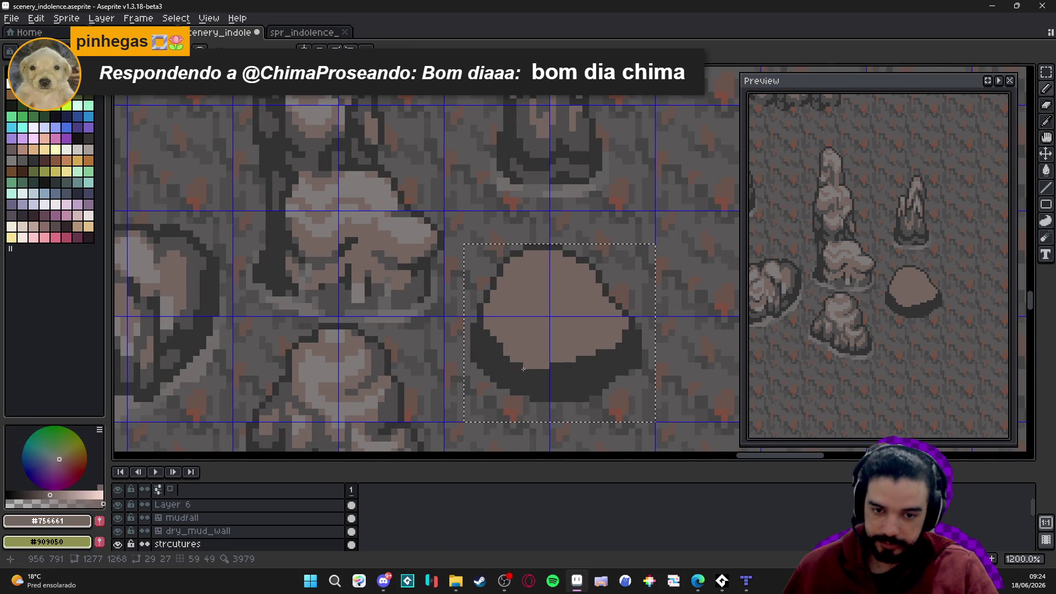
pyautogui.moveTo(523, 367); pyautogui.dragTo(615, 359)
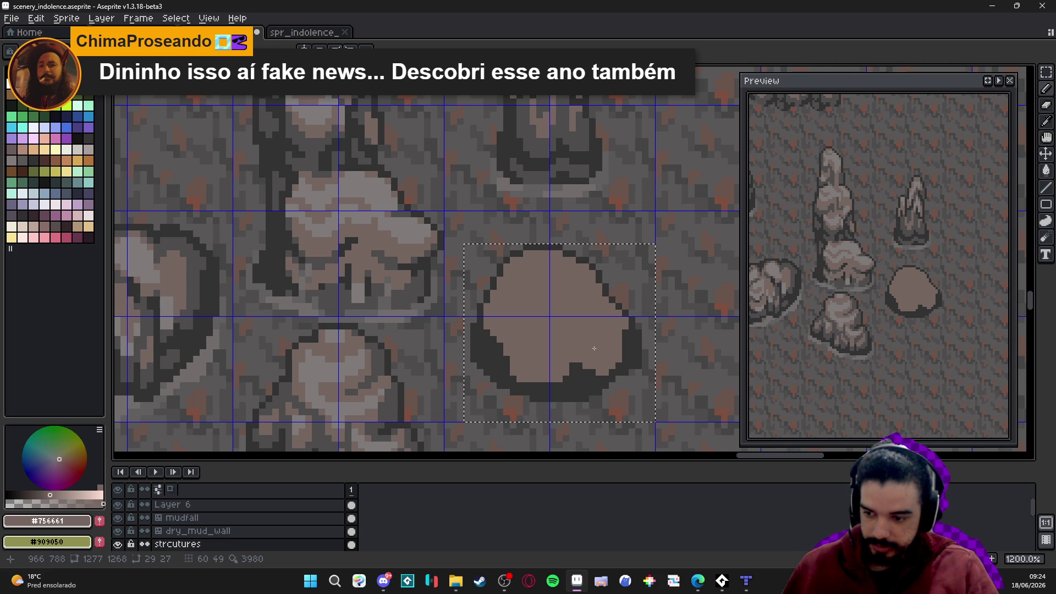
pyautogui.scroll(1, 595, 348)
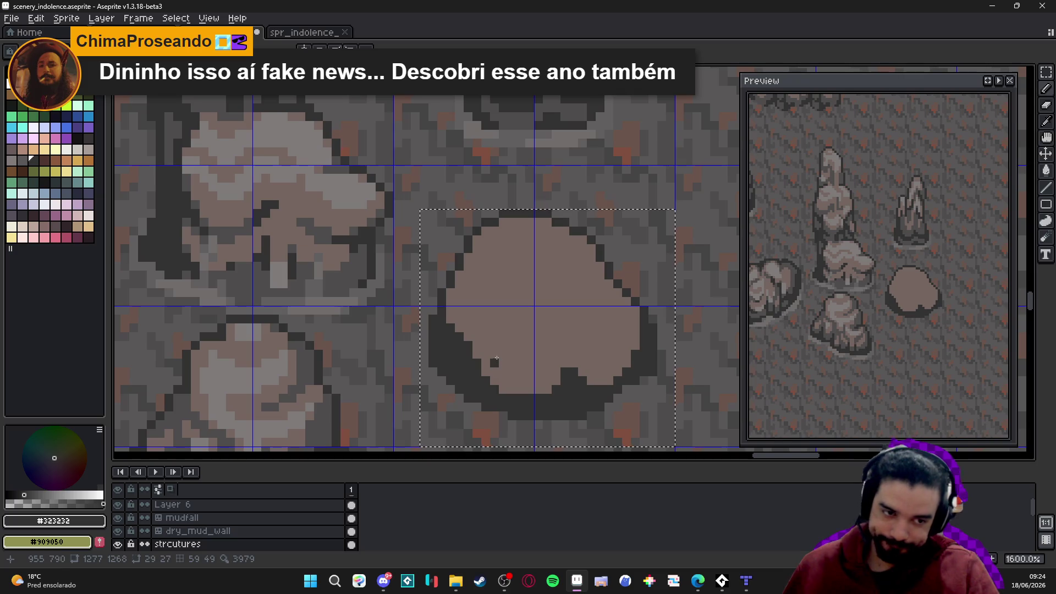
pyautogui.click(455, 344)
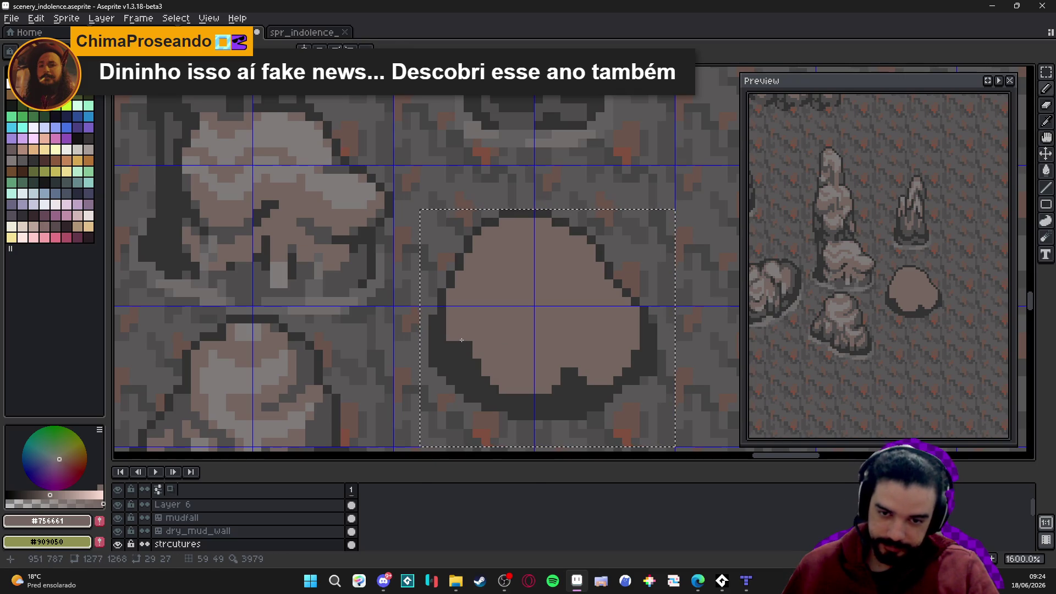
pyautogui.keyDown('alt'); pyautogui.click(468, 369); pyautogui.keyUp('alt')
pyautogui.click(446, 364)
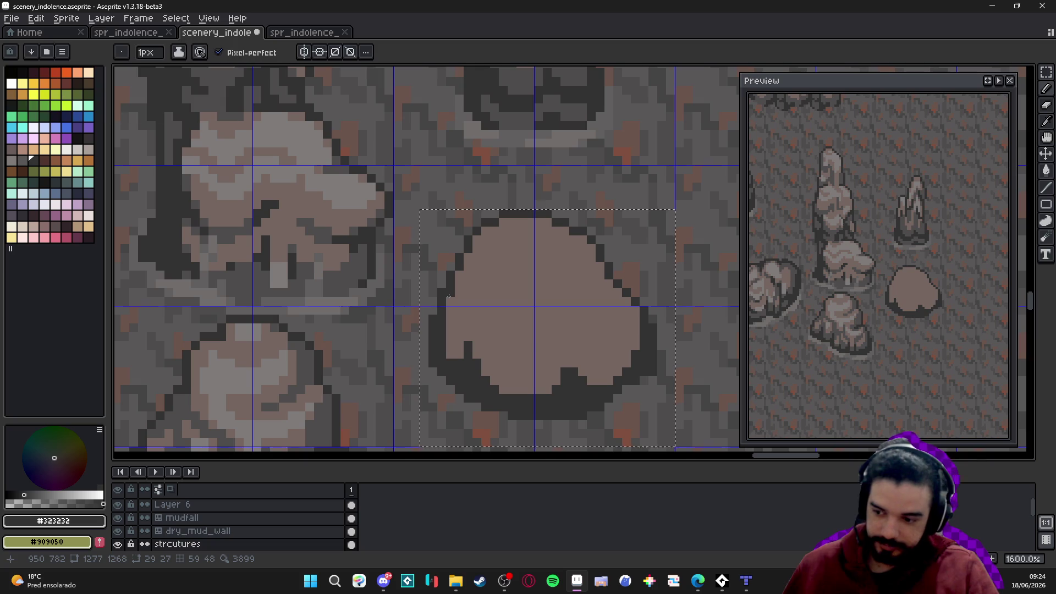
# Thicken the boulder's left edge with dark #323232 pixels
pyautogui.moveTo(450, 342); pyautogui.dragTo(450, 319)
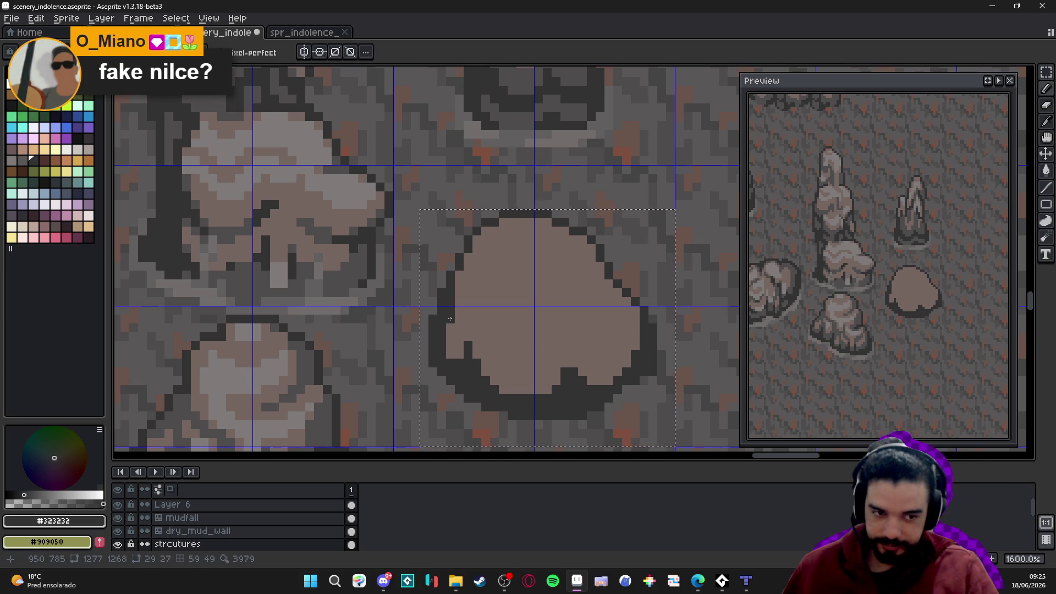
pyautogui.moveTo(452, 329); pyautogui.dragTo(453, 364)
pyautogui.click(461, 345)
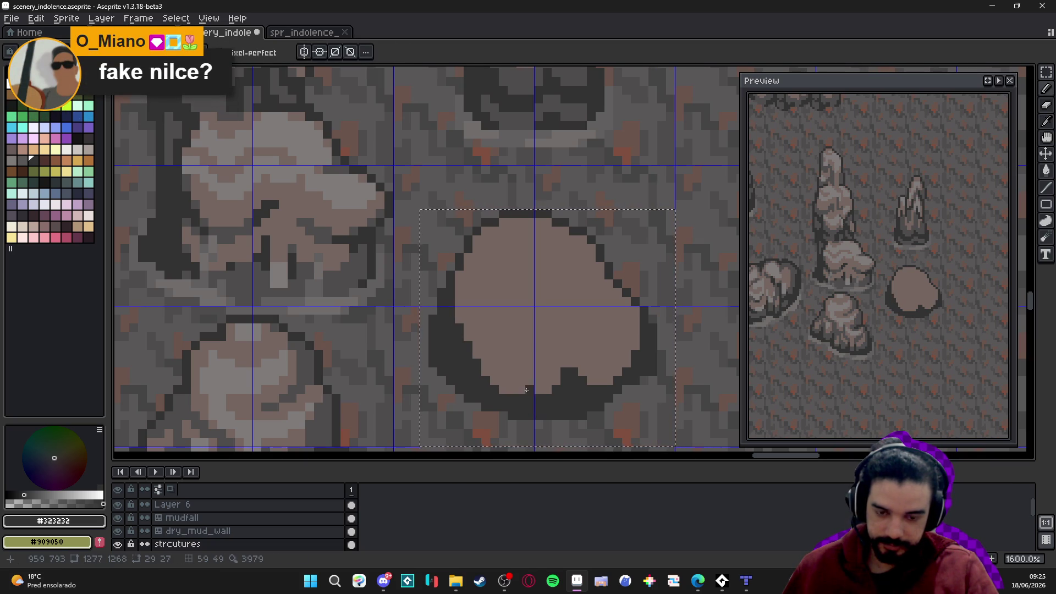
pyautogui.scroll(-2, 569, 379)
pyautogui.scroll(2, 537, 354)
# Fill the lower-left notch with #756661 brown and darken a short strip on the right edge
pyautogui.keyDown('alt'); pyautogui.click(511, 379); pyautogui.keyUp('alt')
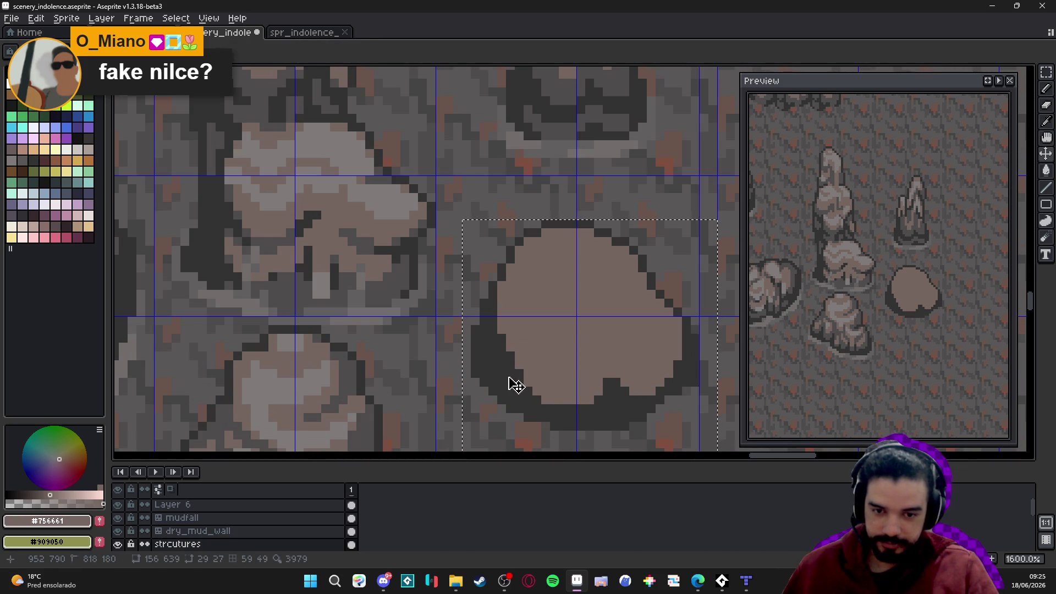
pyautogui.click(508, 375)
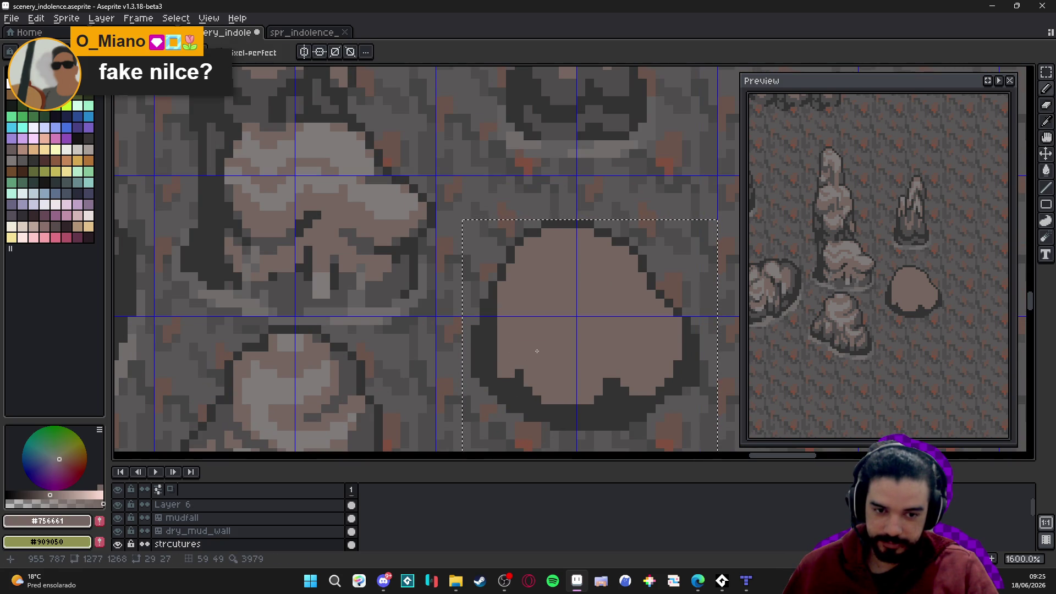
pyautogui.keyDown('alt'); pyautogui.click(683, 353); pyautogui.keyUp('alt')
pyautogui.moveTo(678, 322); pyautogui.dragTo(675, 337)
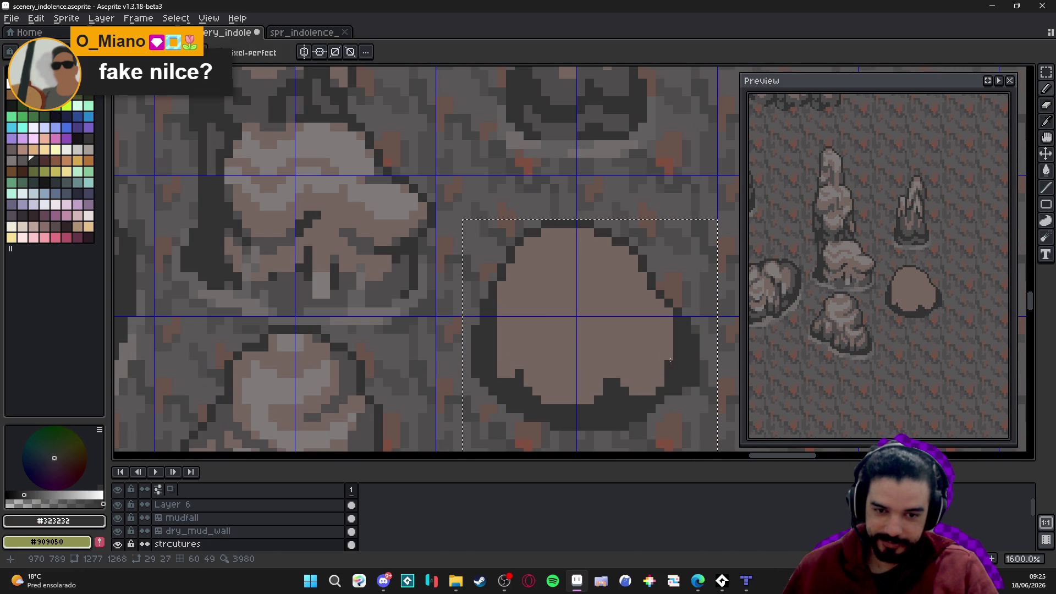
pyautogui.scroll(-4, 641, 279)
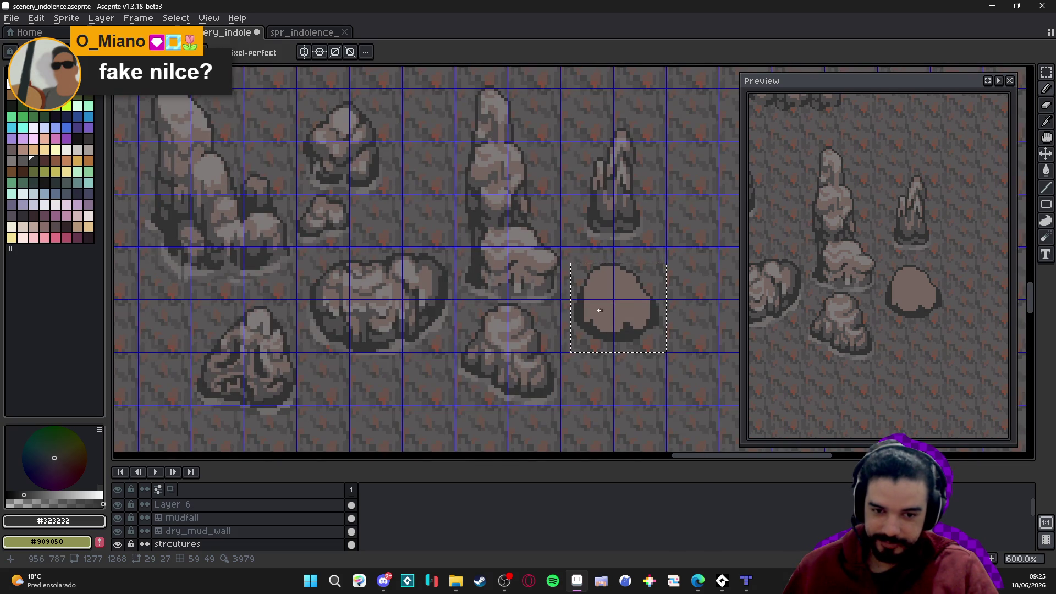
pyautogui.scroll(3, 601, 310)
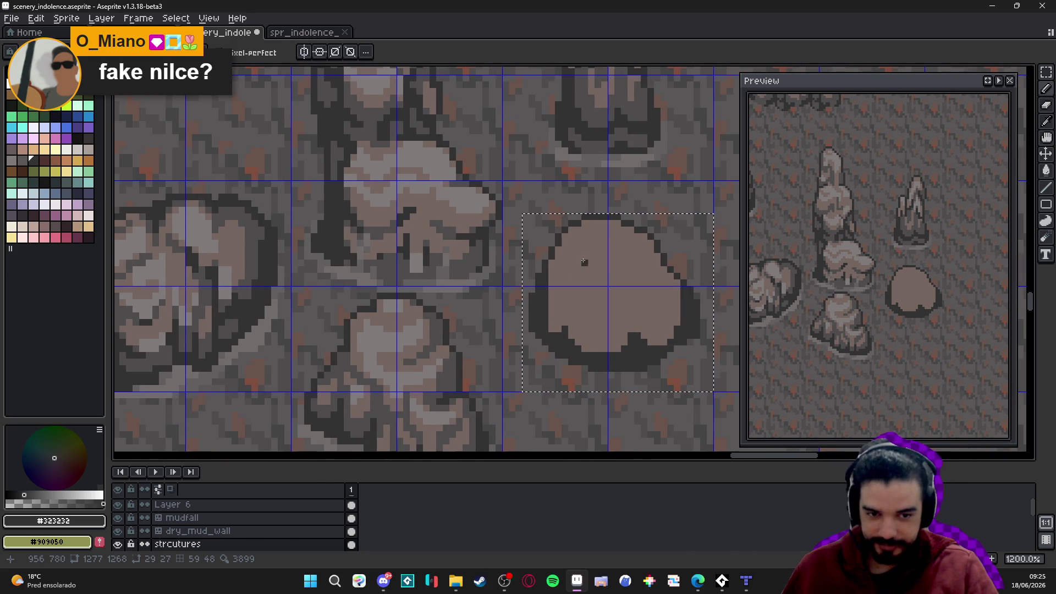
pyautogui.scroll(1, 674, 279)
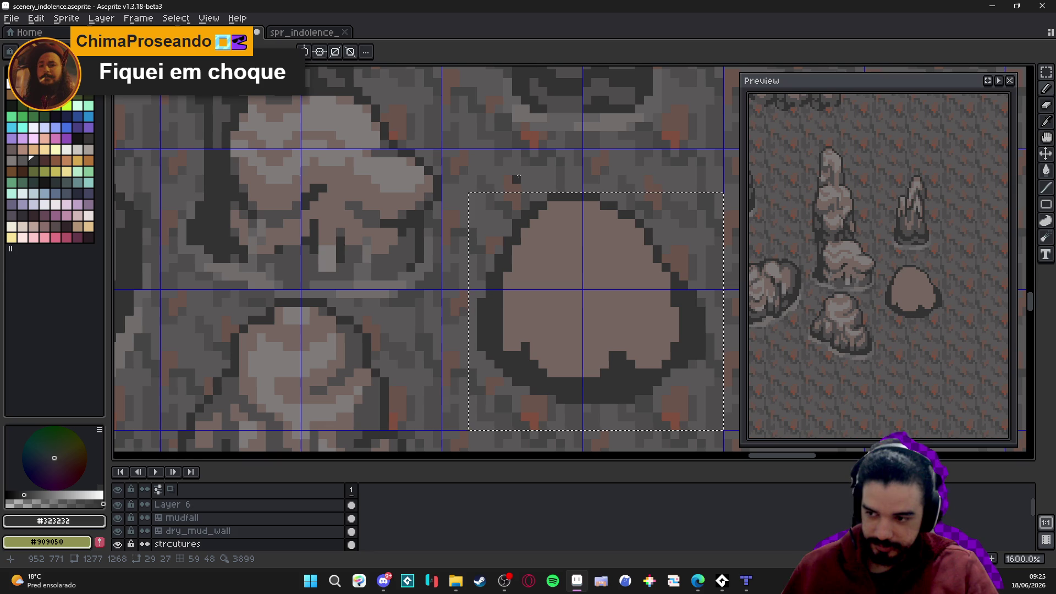
pyautogui.keyDown('alt'); pyautogui.click(500, 322); pyautogui.keyUp('alt')
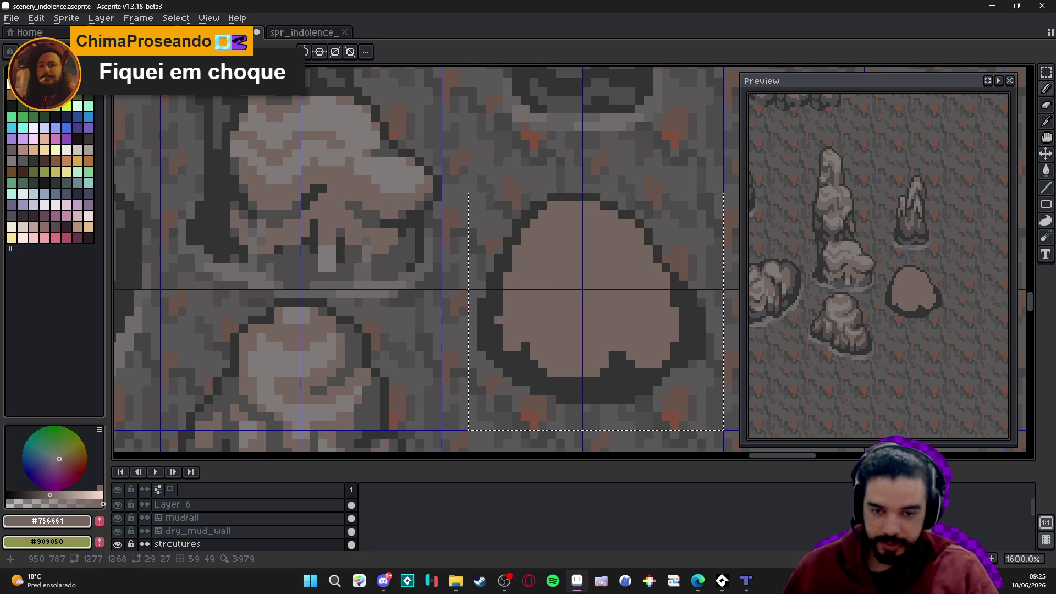
# Paint a dark column up the boulder's left edge and a dark notch splitting the lower right lobe
pyautogui.moveTo(499, 305)
pyautogui.mouseDown()
pyautogui.moveTo(499, 332)
pyautogui.moveTo(522, 348)
pyautogui.mouseUp()
pyautogui.hotkey('ctrl', 'z')
pyautogui.keyDown('alt'); pyautogui.click(526, 332); pyautogui.keyUp('alt')
pyautogui.scroll(-4, 525, 332)
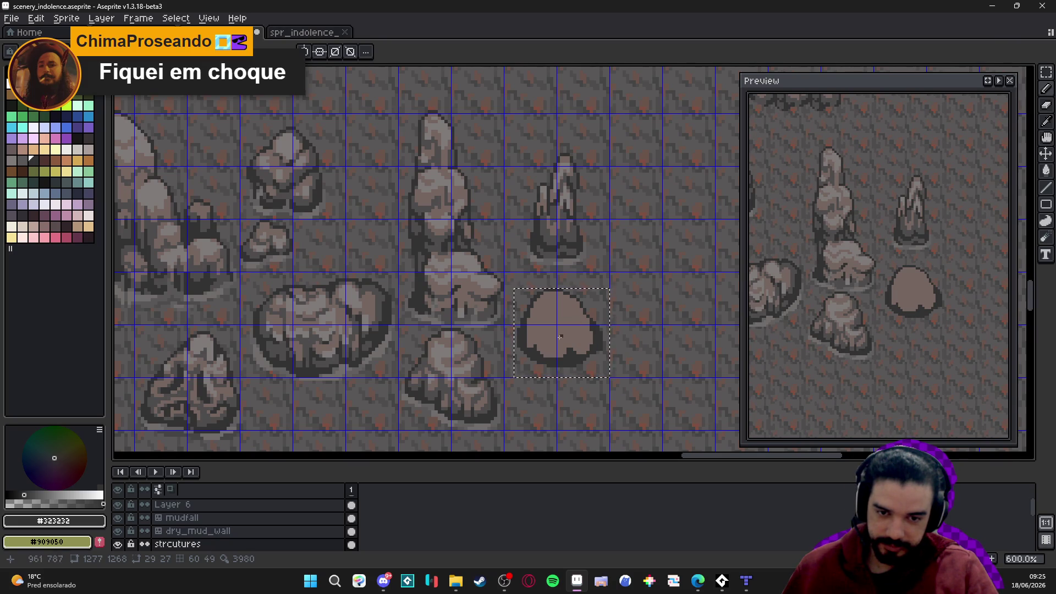
pyautogui.scroll(3, 554, 347)
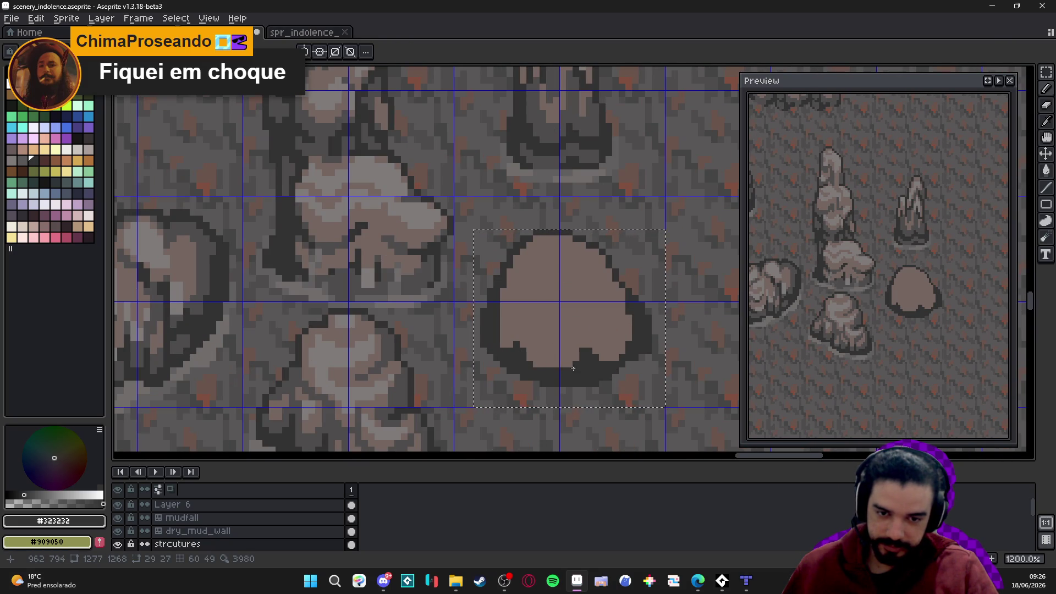
pyautogui.click(523, 336)
pyautogui.moveTo(523, 336); pyautogui.dragTo(523, 312)
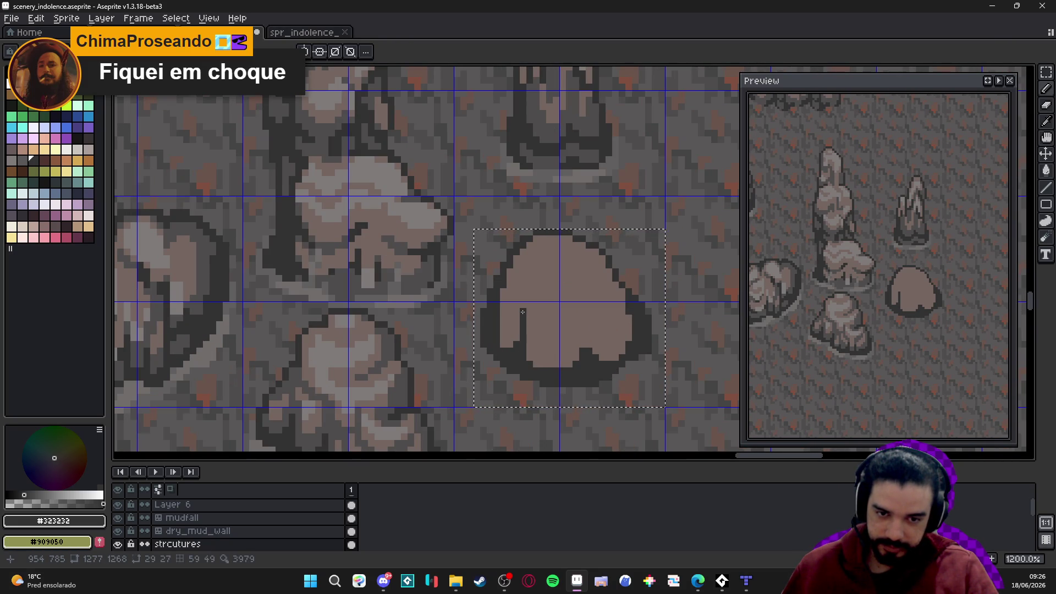
pyautogui.scroll(1, 587, 346)
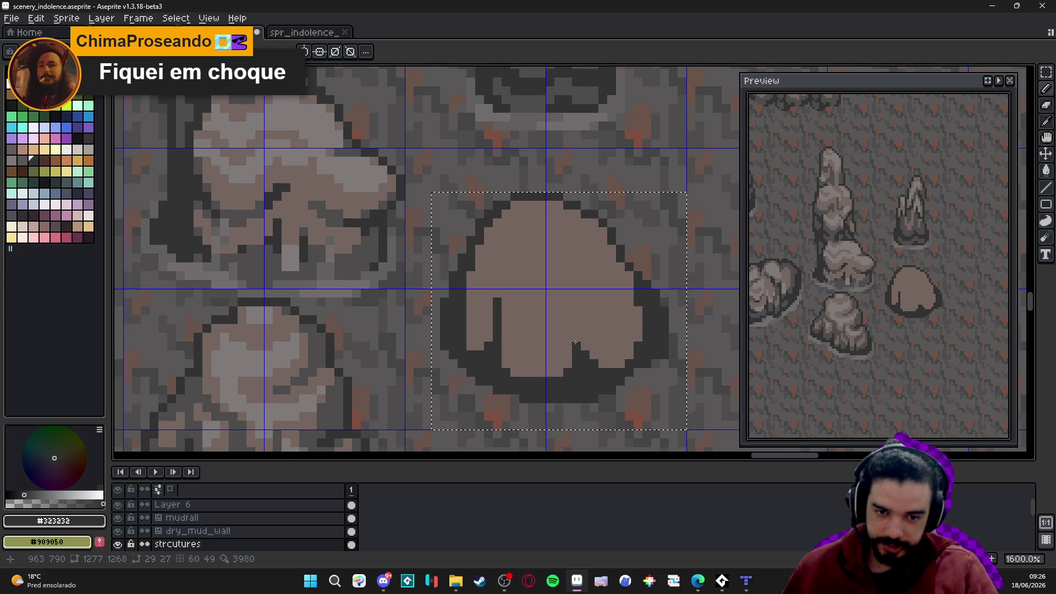
pyautogui.moveTo(578, 351); pyautogui.dragTo(577, 330)
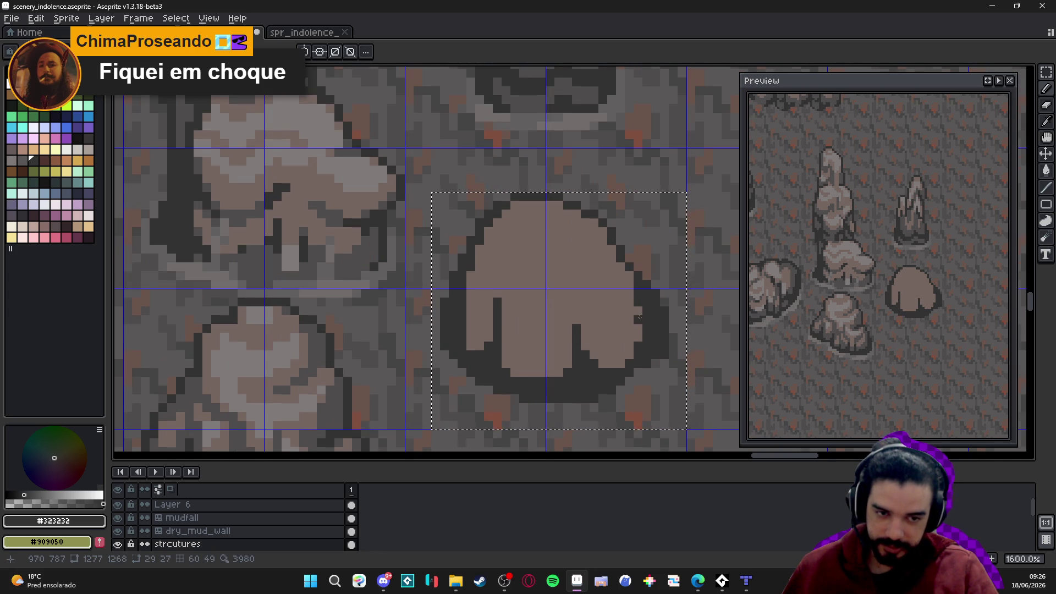
pyautogui.scroll(-3, 632, 275)
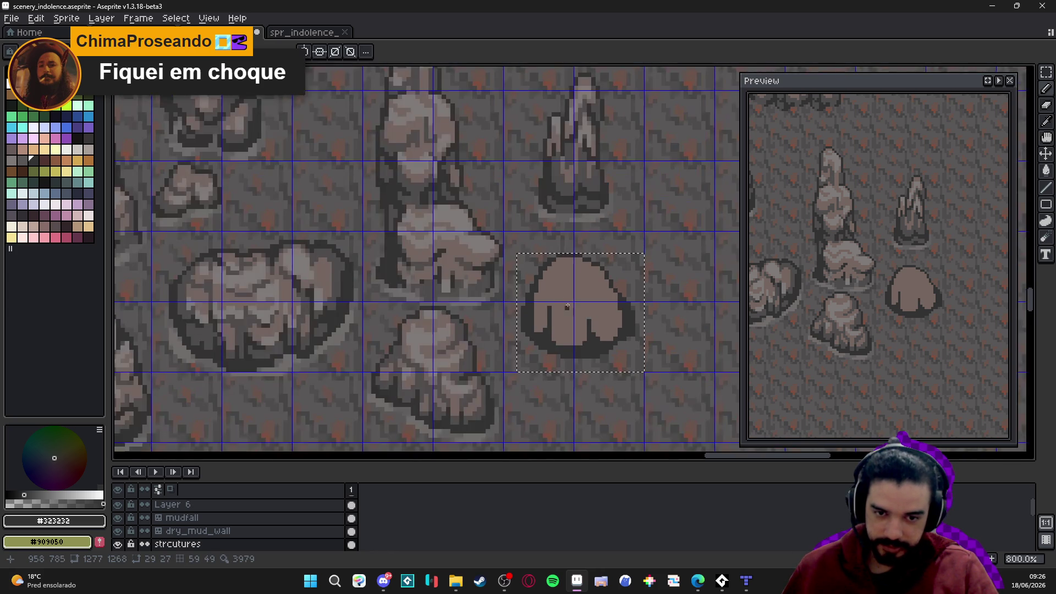
pyautogui.scroll(3, 539, 336)
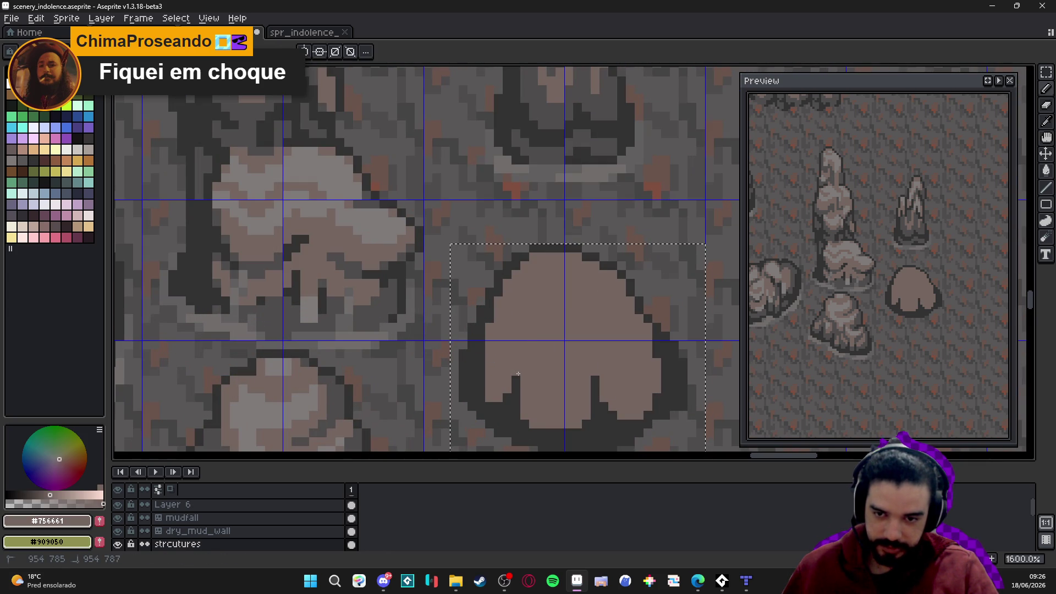
# Lengthen the notch between the lobes and touch up the base's outline pixels
pyautogui.keyDown('alt'); pyautogui.click(361, 266); pyautogui.keyUp('alt')
pyautogui.click(515, 379)
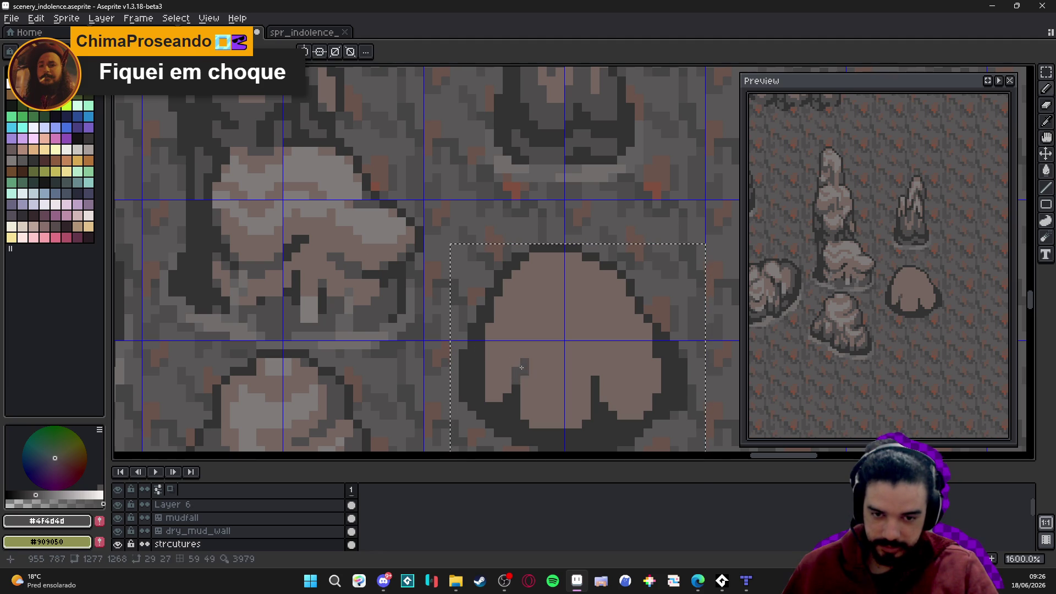
pyautogui.click(595, 373)
pyautogui.click(596, 364)
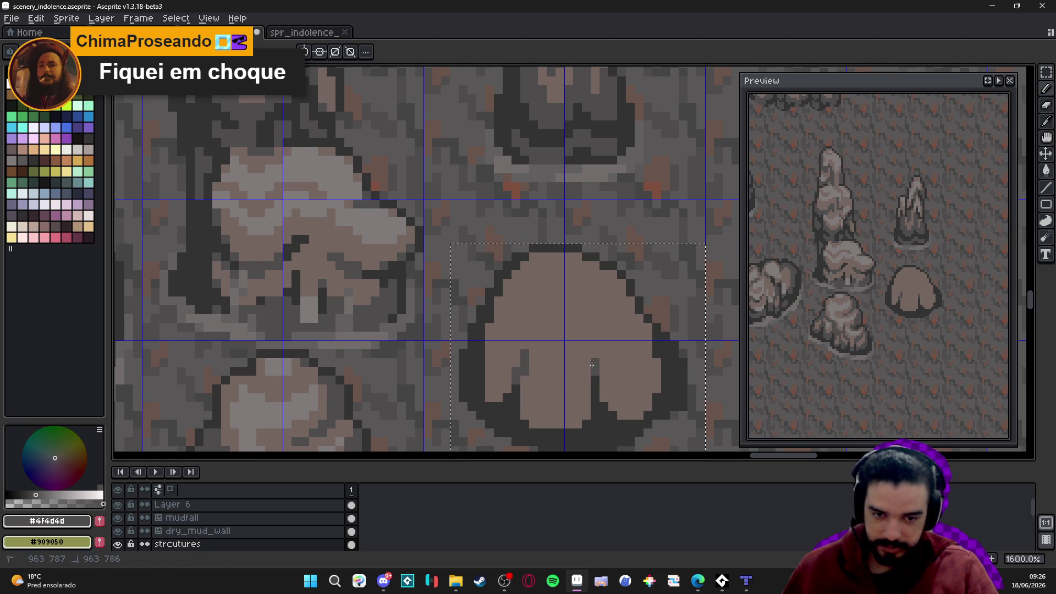
pyautogui.click(578, 424)
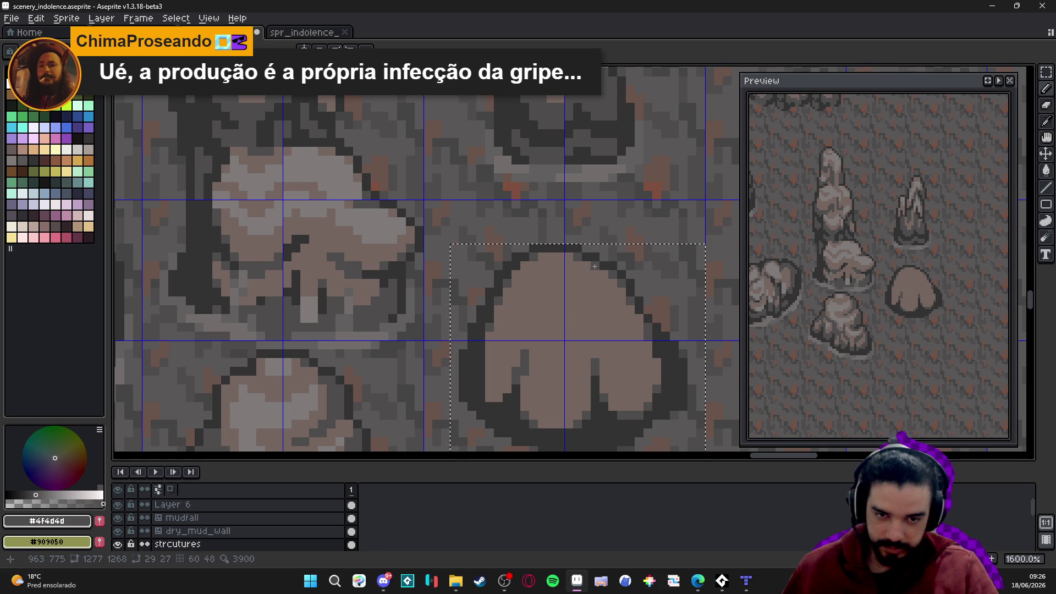
pyautogui.keyDown('alt'); pyautogui.click(477, 394); pyautogui.keyUp('alt')
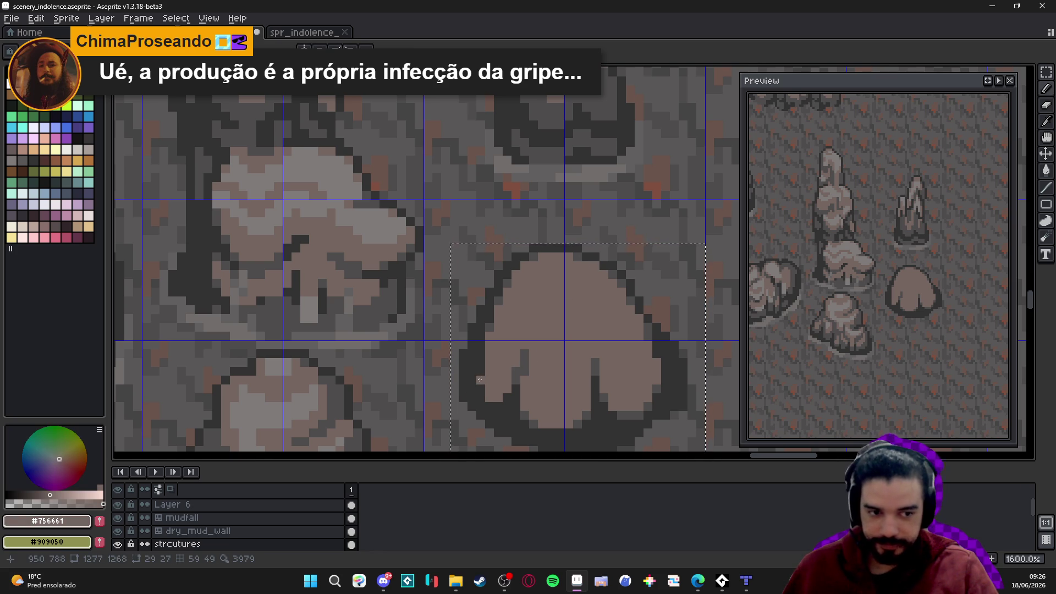
pyautogui.scroll(-2, 480, 380)
pyautogui.moveTo(496, 370); pyautogui.dragTo(492, 332)
pyautogui.scroll(2, 516, 353)
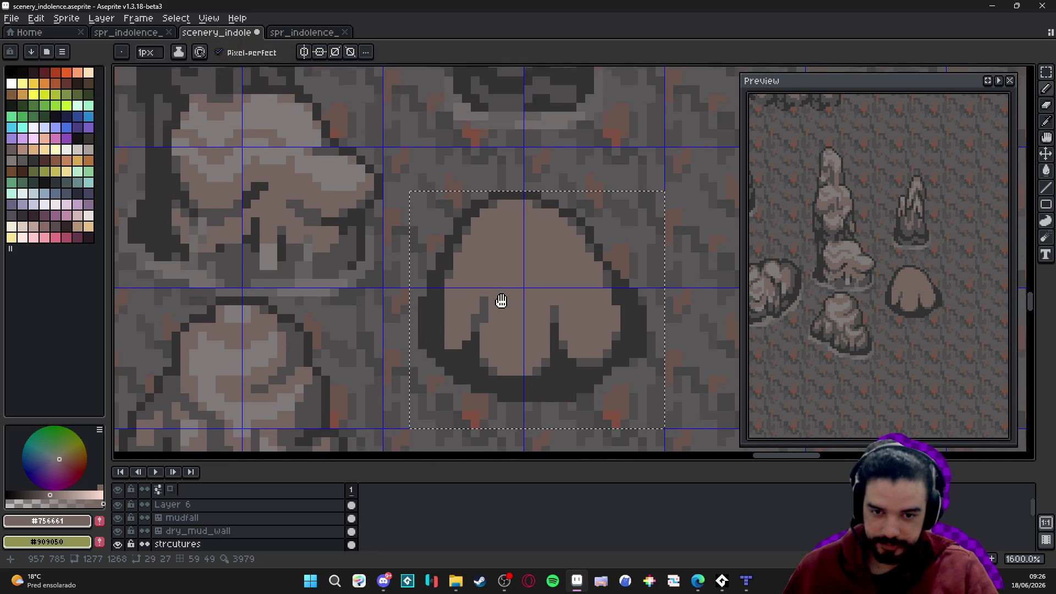
# Hide the grid and start a short dark grey crease inside the boulder
pyautogui.moveTo(494, 295); pyautogui.dragTo(495, 312)
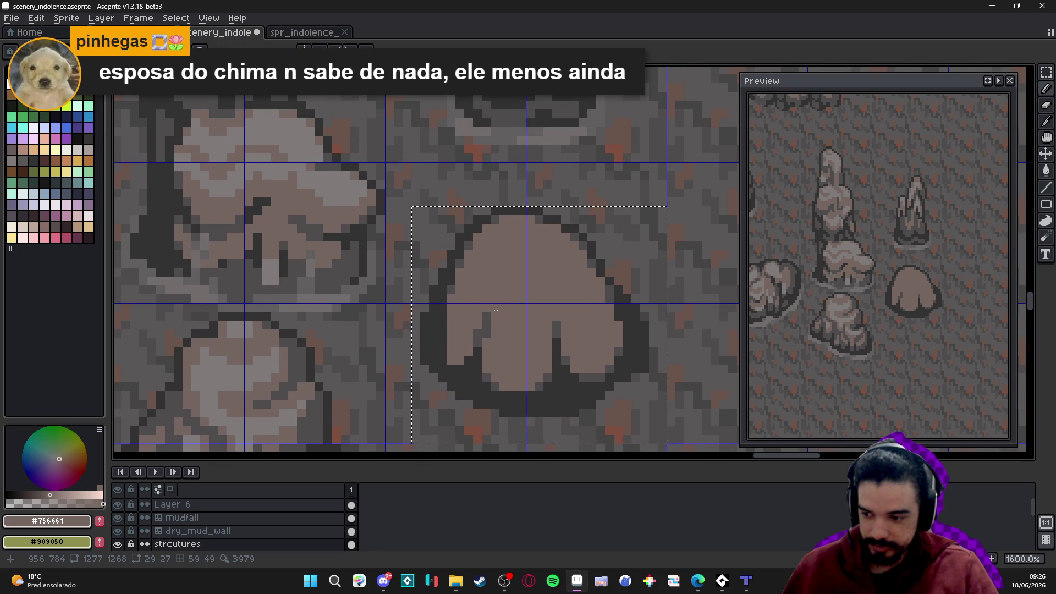
pyautogui.keyDown('alt'); pyautogui.click(492, 323); pyautogui.keyUp('alt')
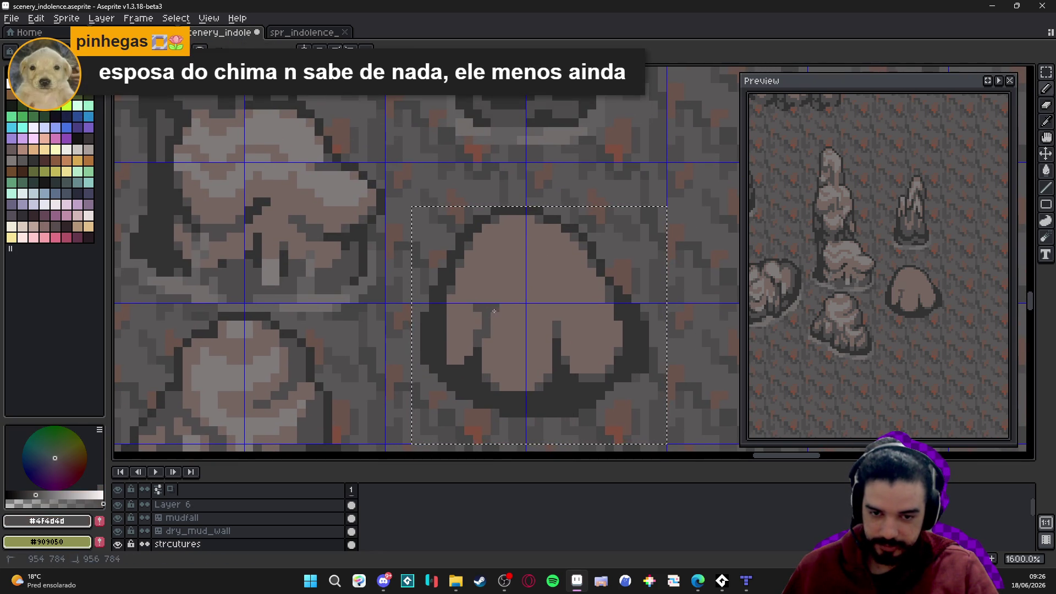
pyautogui.keyDown('shift'); pyautogui.click(505, 301); pyautogui.keyUp('shift')
pyautogui.hotkey('ctrl', "'")
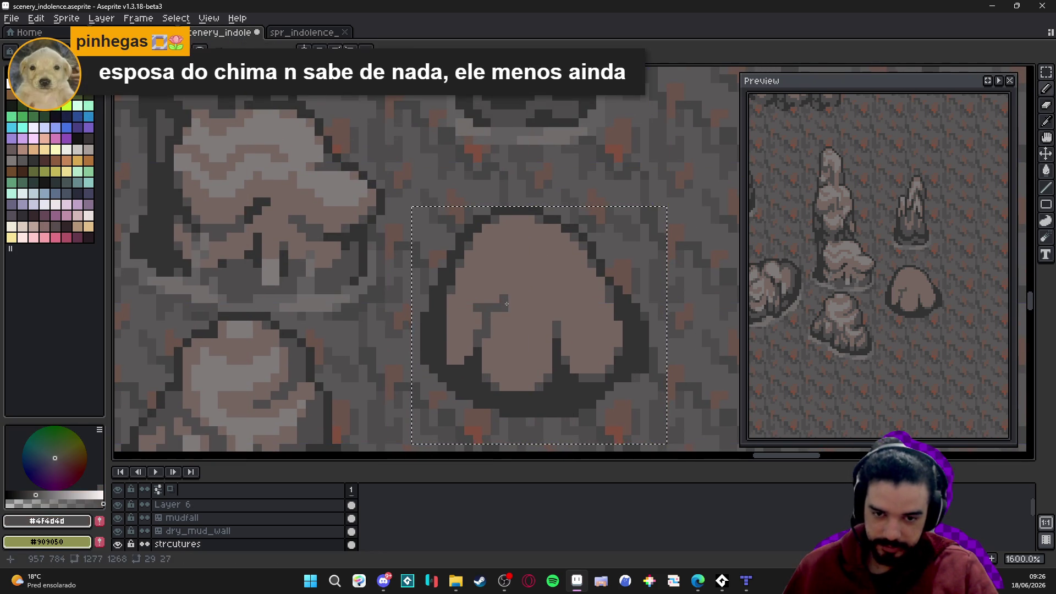
# Extend the crease upward and arch it across the boulder's top
pyautogui.click(508, 289)
pyautogui.keyDown('shift'); pyautogui.click(505, 282); pyautogui.keyUp('shift')
pyautogui.moveTo(524, 274); pyautogui.dragTo(569, 281)
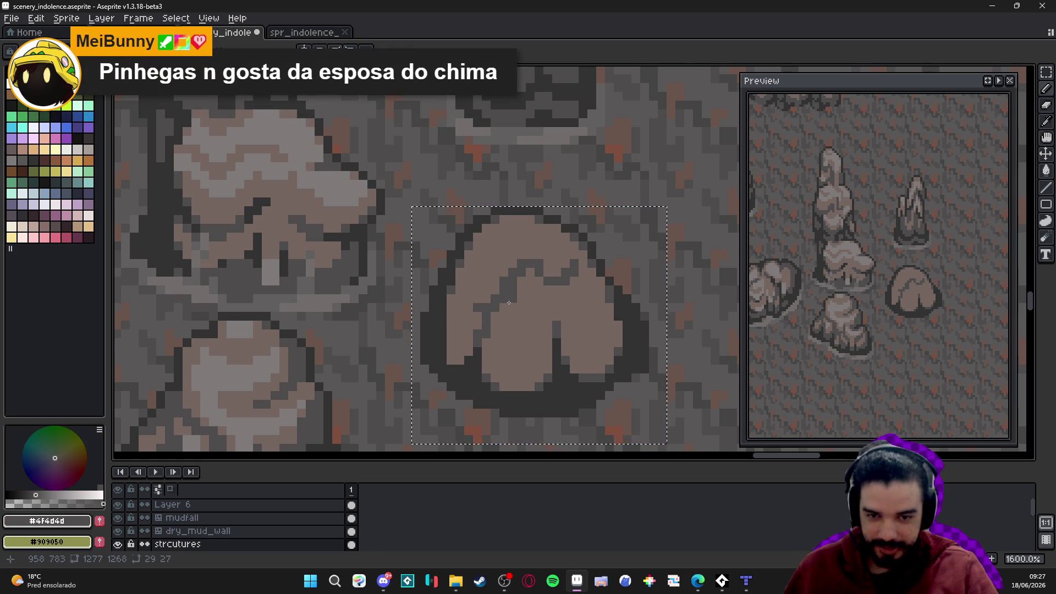
pyautogui.click(478, 305)
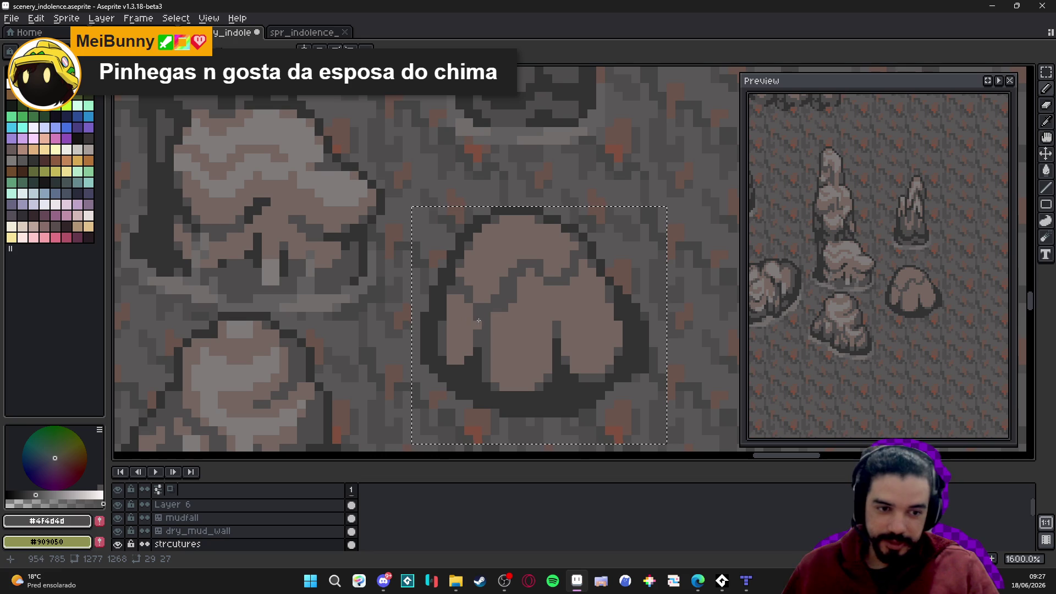
pyautogui.keyDown('alt'); pyautogui.click(476, 293); pyautogui.keyUp('alt')
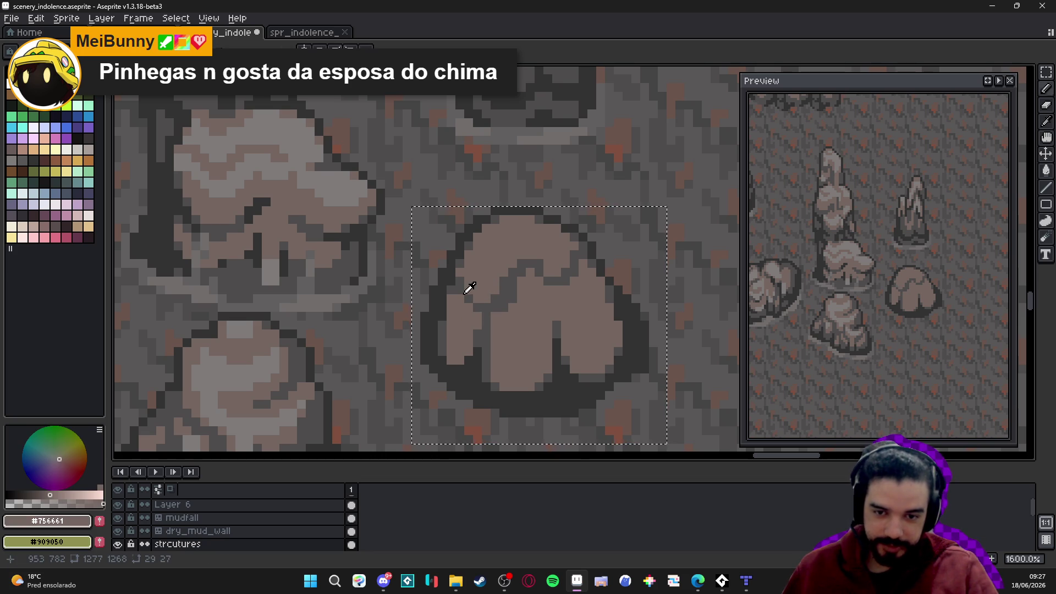
pyautogui.keyDown('alt'); pyautogui.click(466, 294); pyautogui.keyUp('alt')
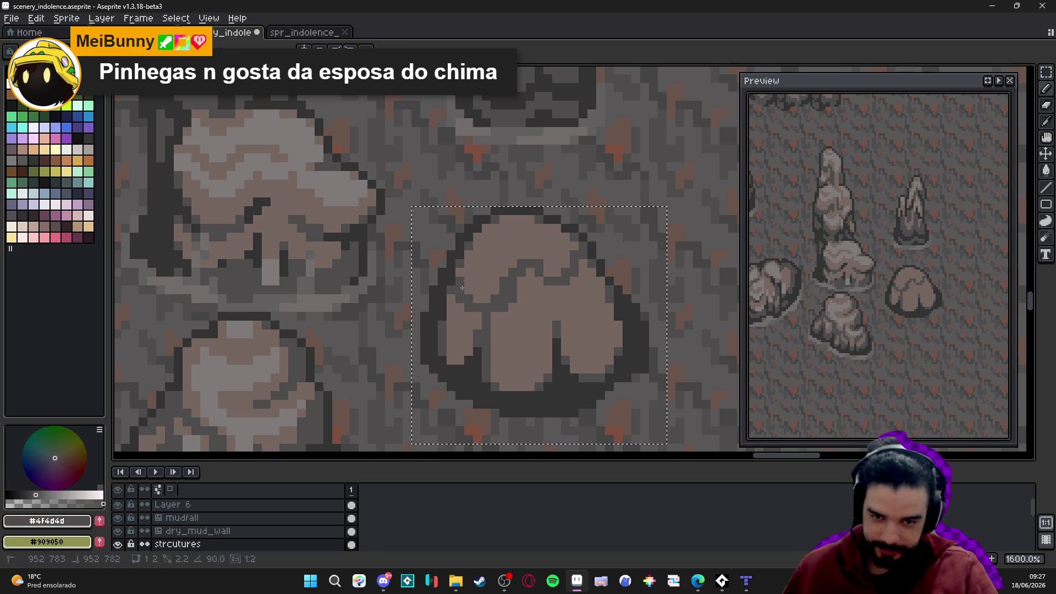
pyautogui.scroll(-3, 462, 292)
pyautogui.scroll(3, 529, 277)
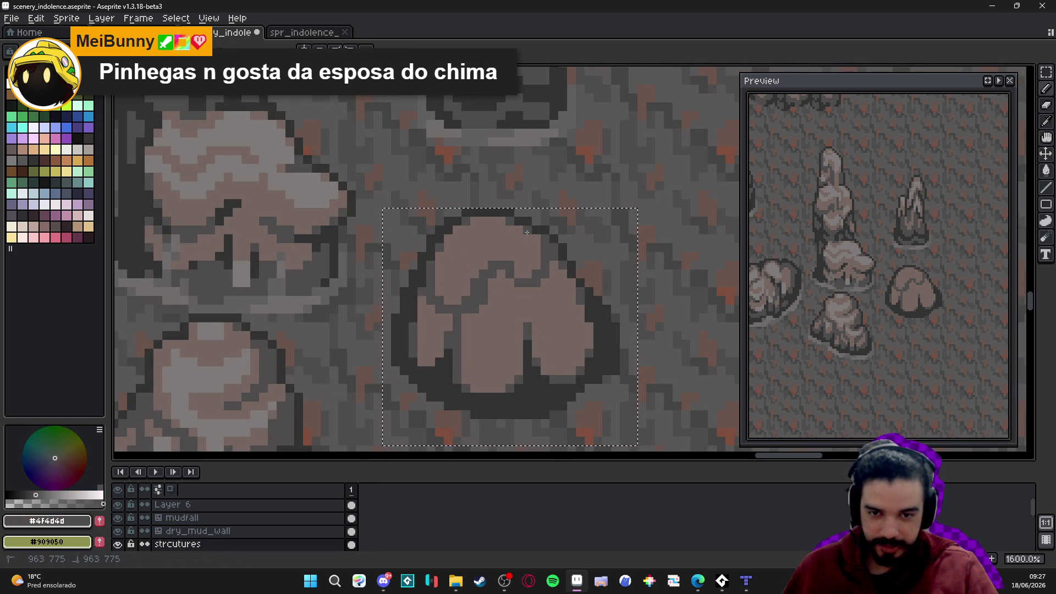
pyautogui.scroll(-2, 527, 232)
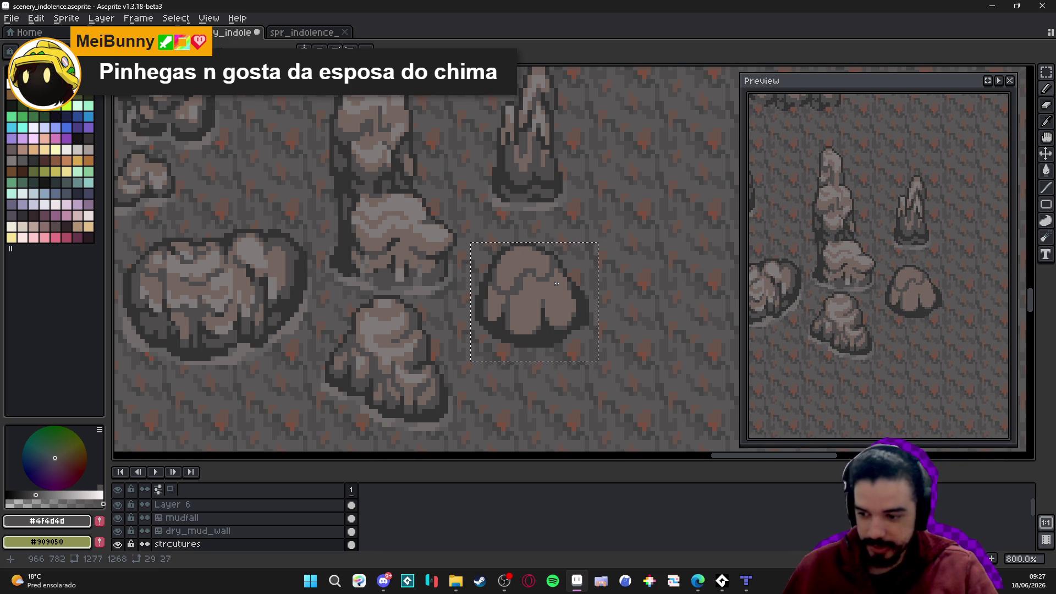
# Add dark pixels beside the central notch and a short horizontal dark crack across the lower middle
pyautogui.scroll(2, 556, 283)
pyautogui.scroll(-2, 562, 322)
pyautogui.scroll(2, 591, 286)
pyautogui.scroll(-2, 593, 300)
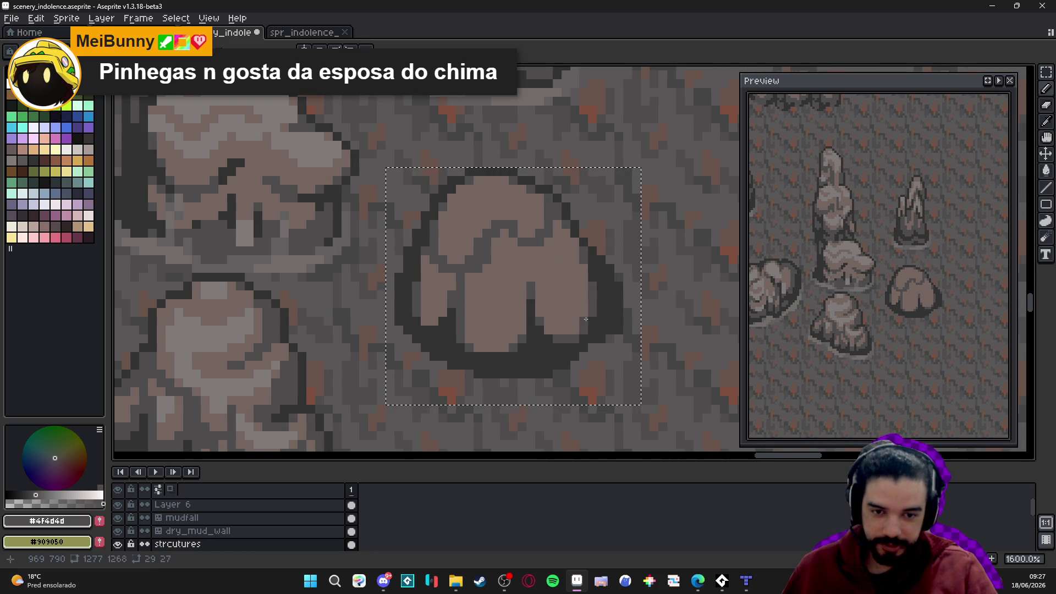
pyautogui.scroll(2, 585, 240)
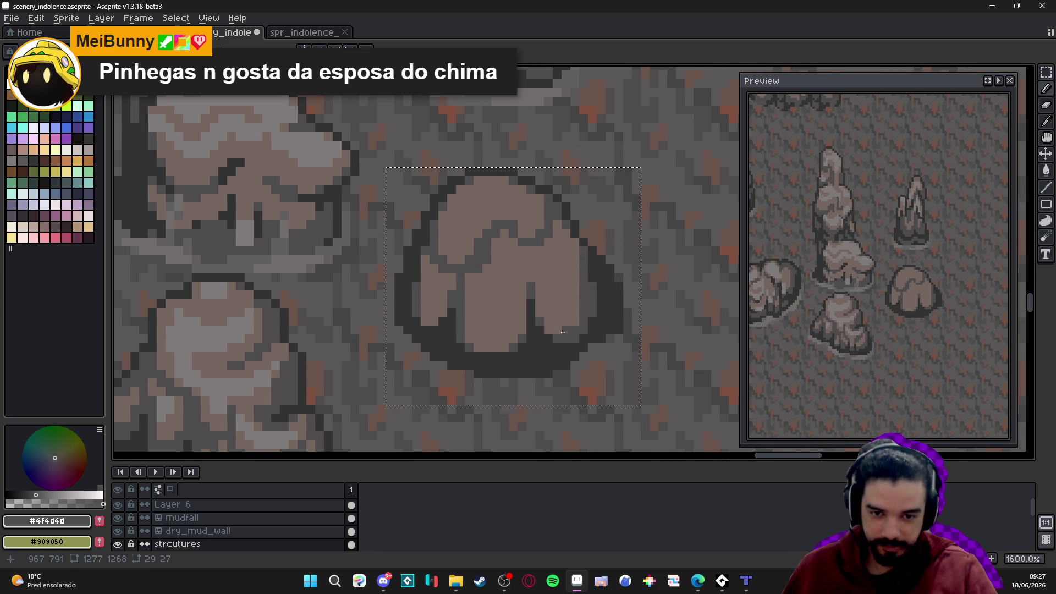
pyautogui.scroll(-2, 548, 329)
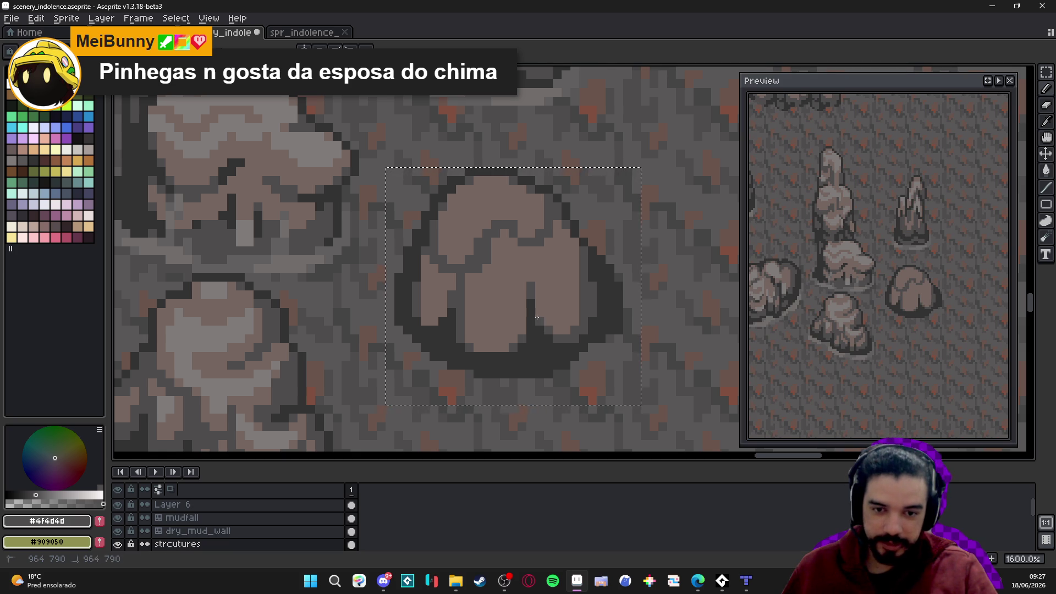
pyautogui.scroll(2, 554, 329)
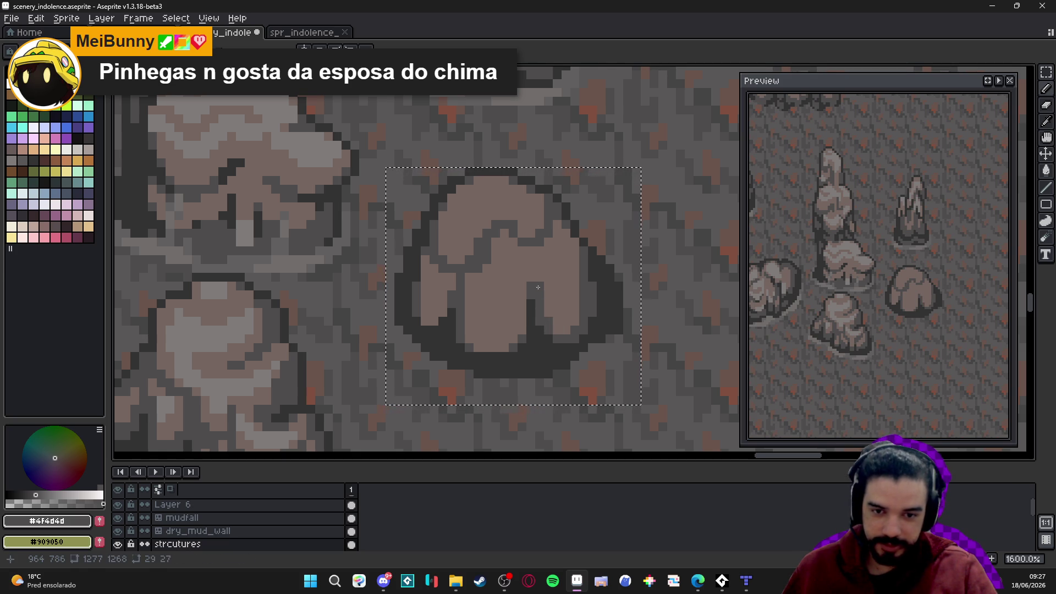
pyautogui.scroll(-2, 537, 275)
pyautogui.scroll(2, 528, 275)
pyautogui.click(526, 276)
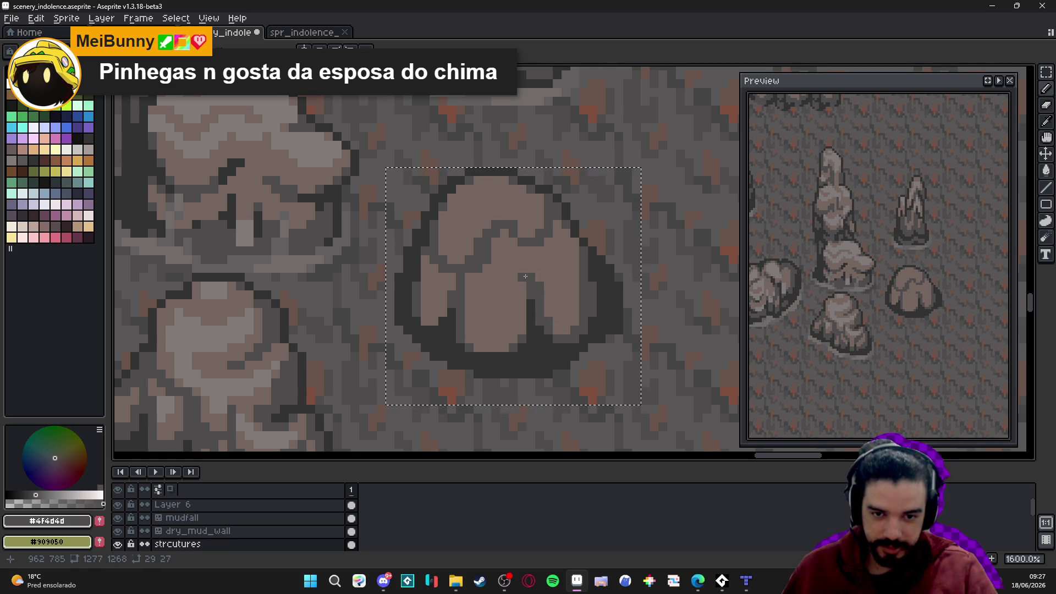
pyautogui.click(514, 288)
pyautogui.moveTo(505, 311); pyautogui.dragTo(486, 313)
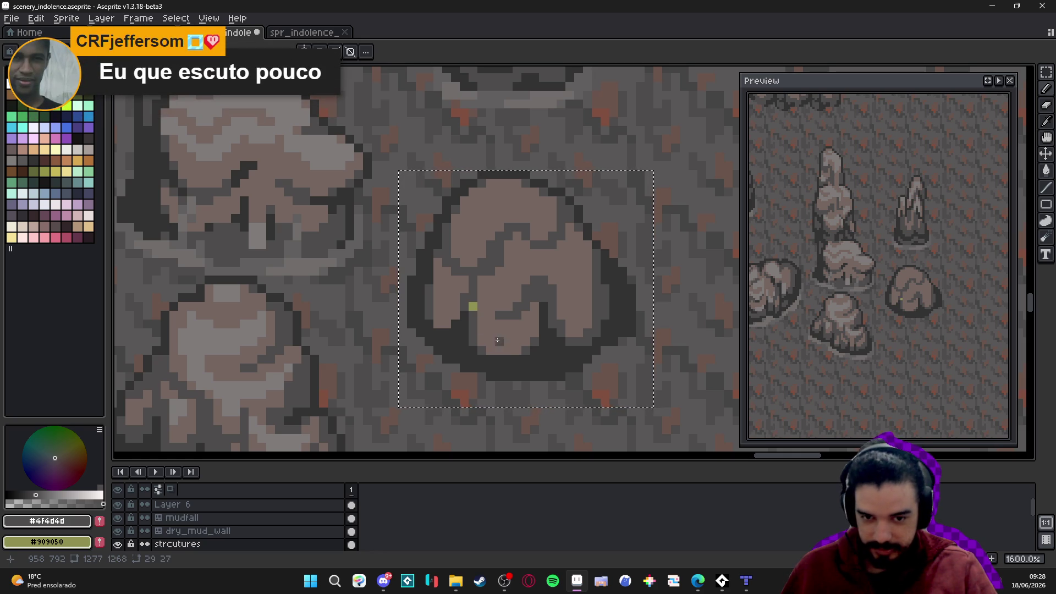
# Undo the stray green pixel and save the scenery file
pyautogui.hotkey('ctrl', 'z')
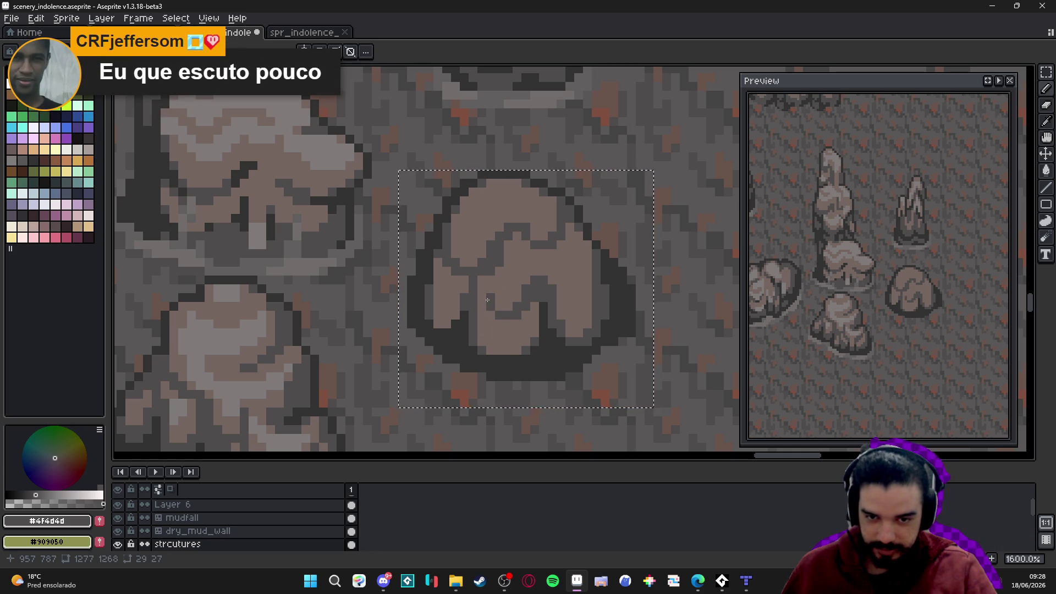
pyautogui.keyDown('alt'); pyautogui.click(484, 299); pyautogui.keyUp('alt')
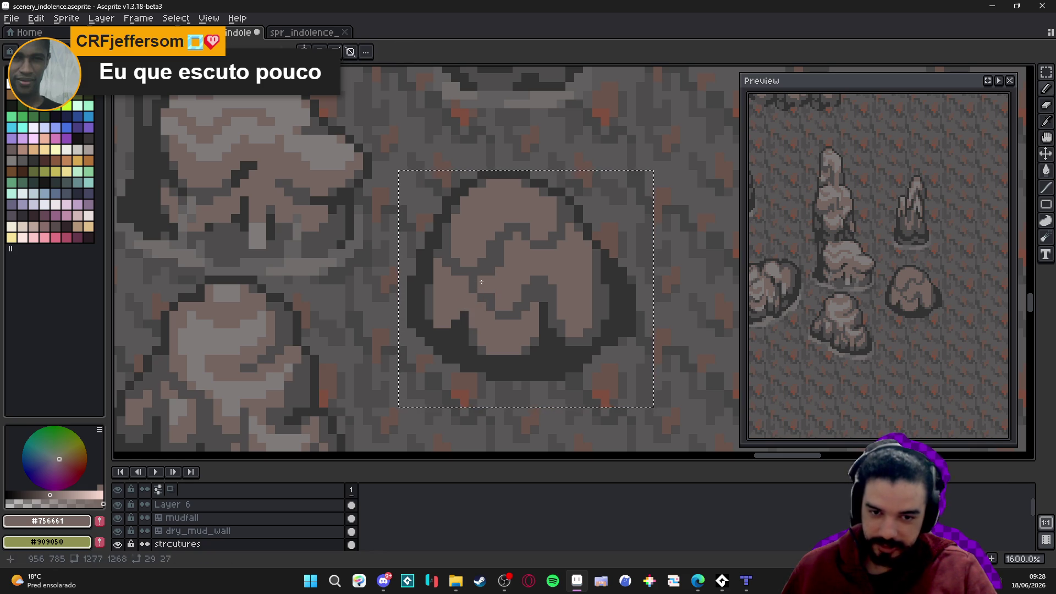
pyautogui.keyDown('alt'); pyautogui.click(434, 291); pyautogui.keyUp('alt')
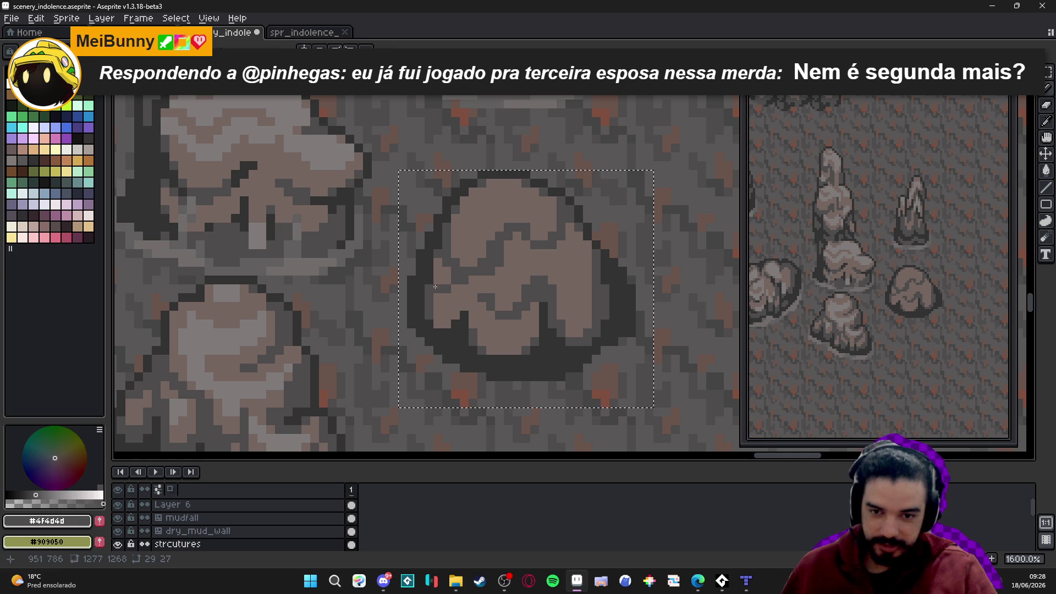
pyautogui.keyDown('alt'); pyautogui.click(437, 281); pyautogui.keyUp('alt')
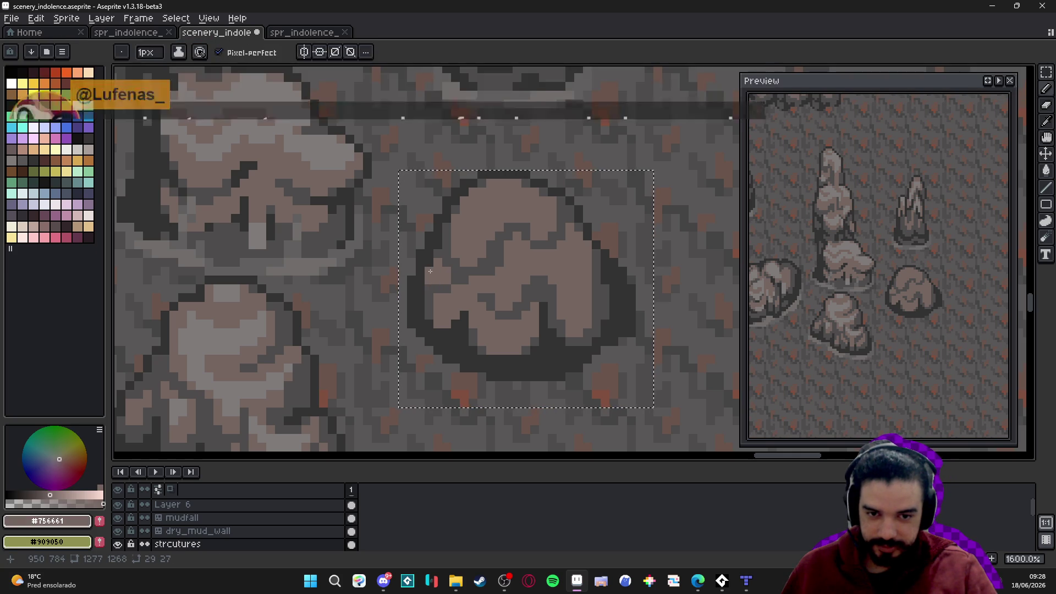
pyautogui.moveTo(538, 268)
pyautogui.mouseDown()
pyautogui.moveTo(511, 266)
pyautogui.moveTo(482, 308)
pyautogui.mouseUp()
pyautogui.scroll(-1, 511, 265)
pyautogui.hotkey('ctrl', 's')
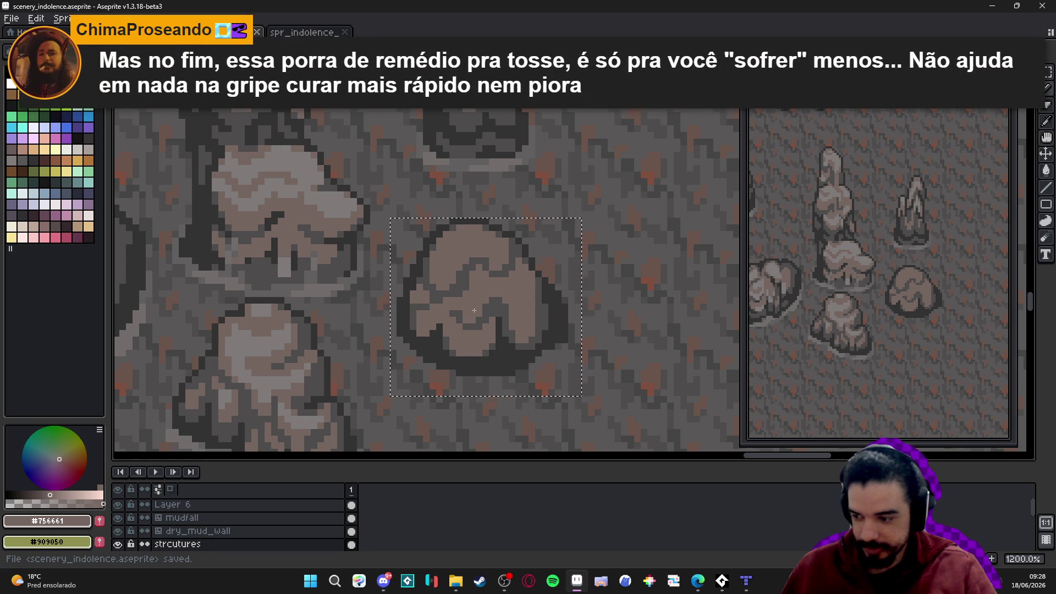
# Sample the mid-dark grey from the rock outline and switch to the Pencil
pyautogui.scroll(1, 473, 365)
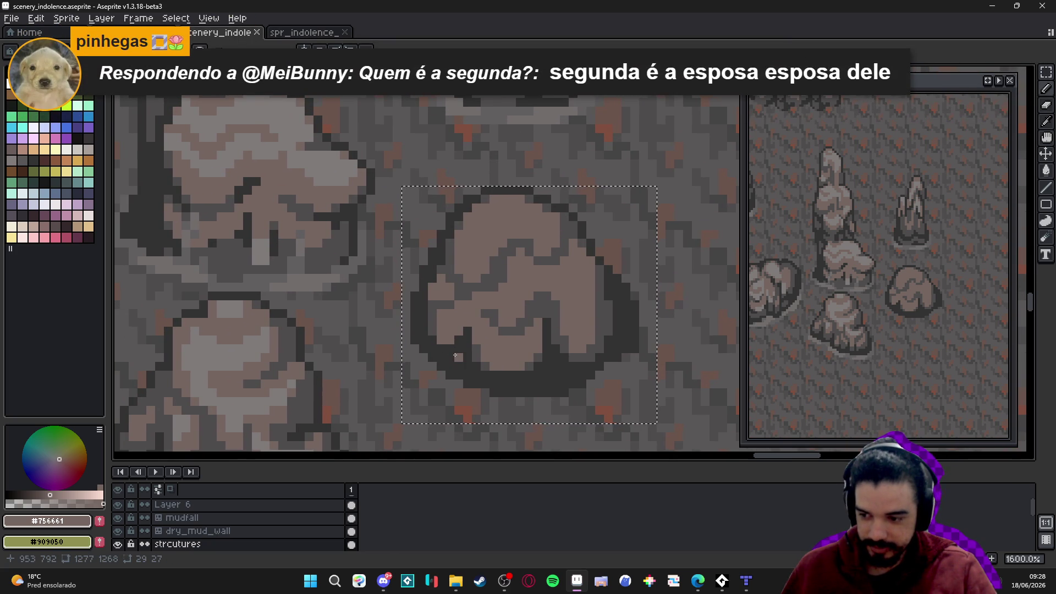
pyautogui.keyDown('alt'); pyautogui.click(442, 311); pyautogui.keyUp('alt')
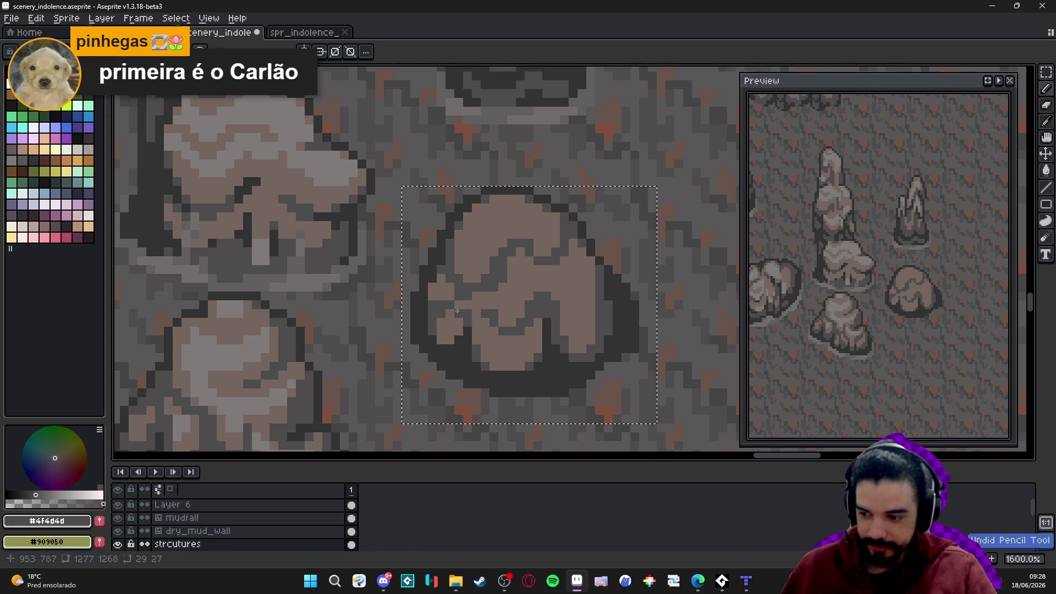
pyautogui.moveTo(464, 365); pyautogui.dragTo(459, 367)
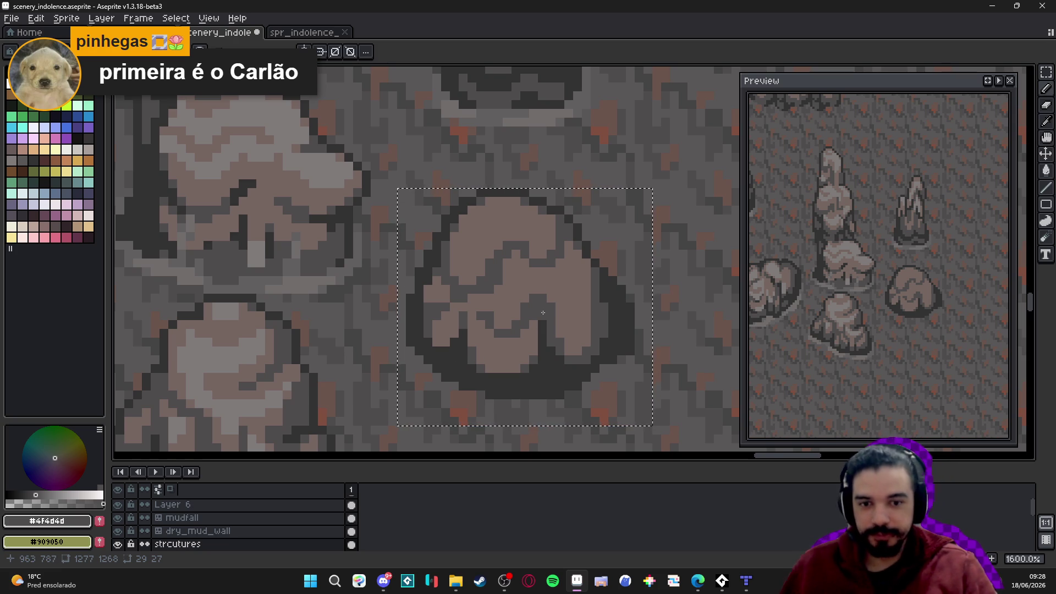
pyautogui.press('b')
pyautogui.press('b')
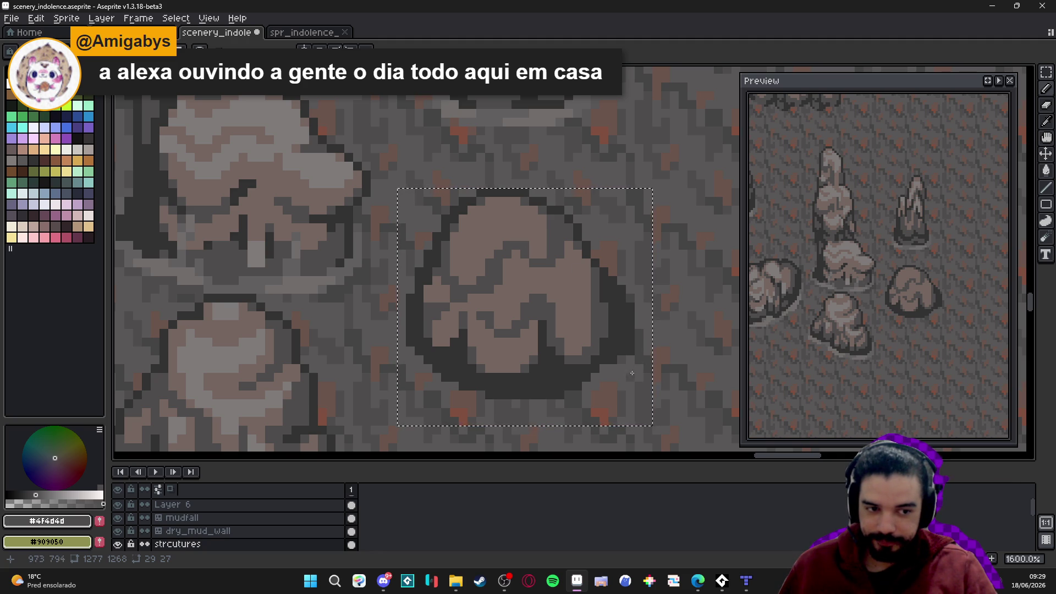
# Sample the darkest outline colour and save the scenery file
pyautogui.press('b')
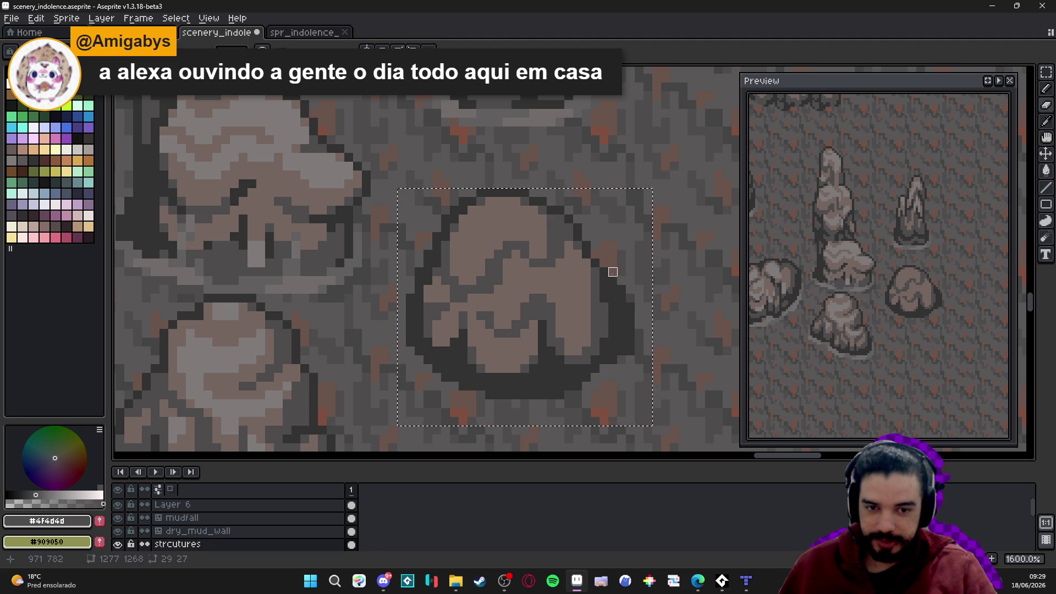
pyautogui.keyDown('alt'); pyautogui.click(601, 256); pyautogui.keyUp('alt')
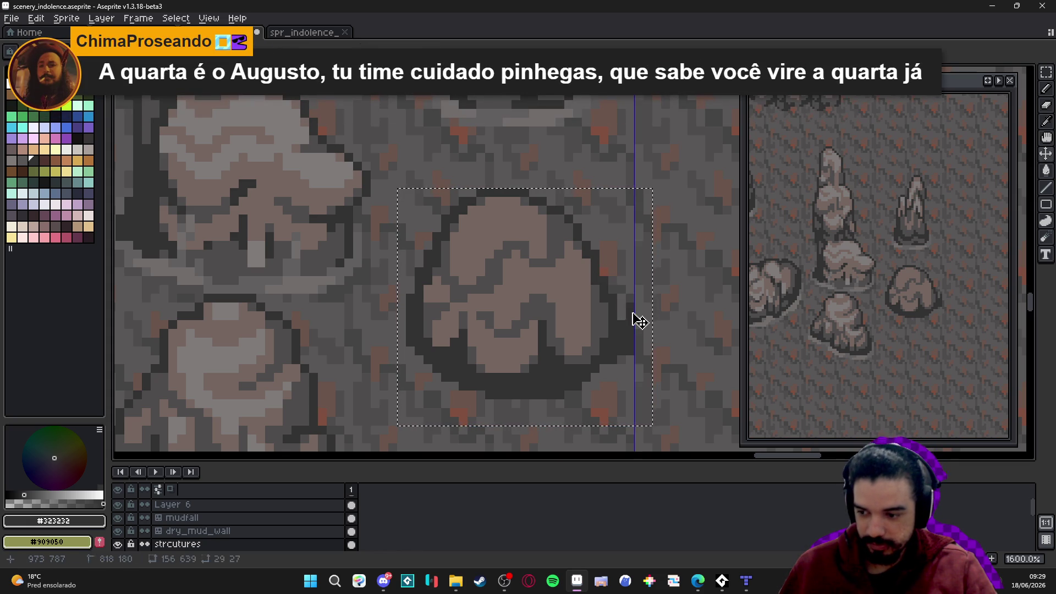
pyautogui.hotkey('ctrl', 's')
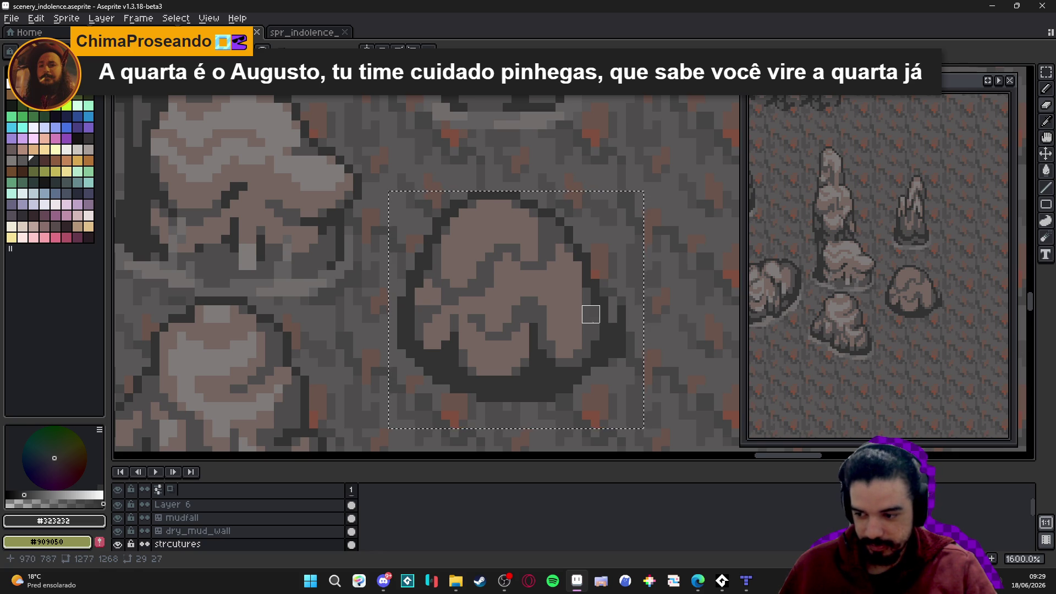
# Redraw the outline pixels along the boulder's right edge, sampling the outline greys
pyautogui.click(608, 358)
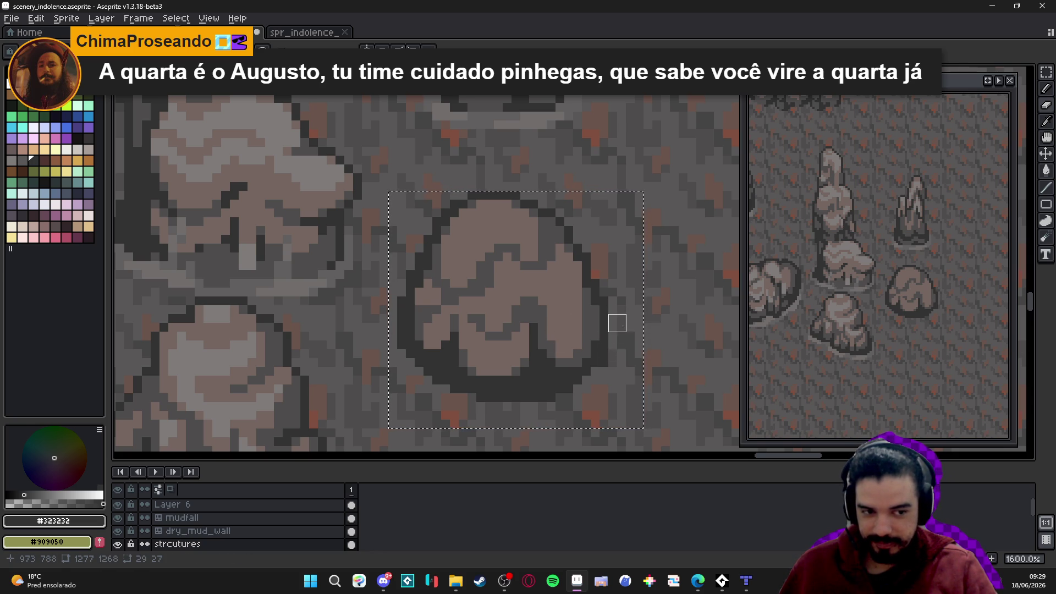
pyautogui.press('b')
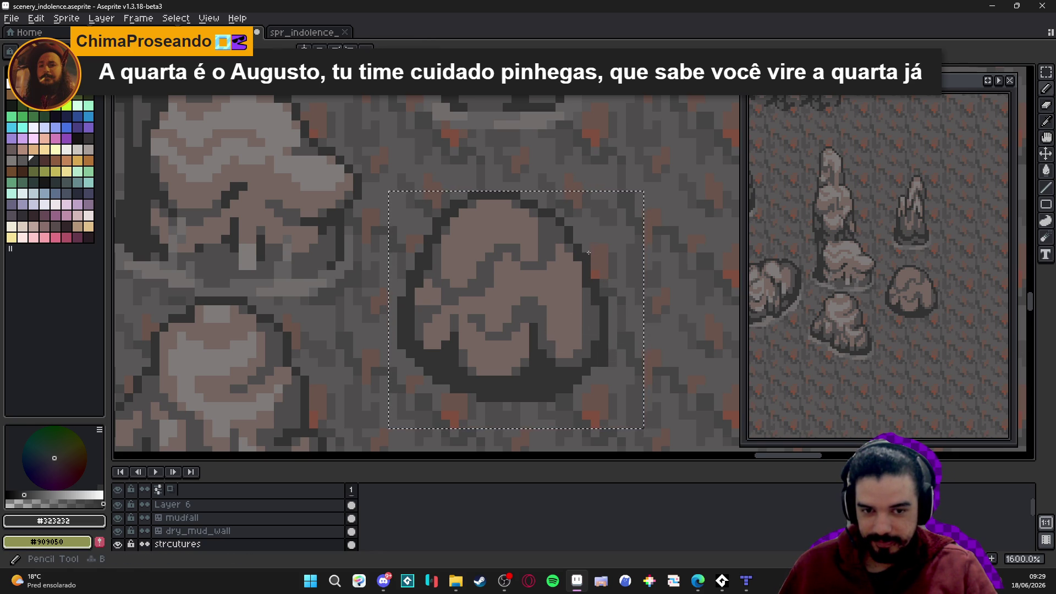
pyautogui.press('alt')
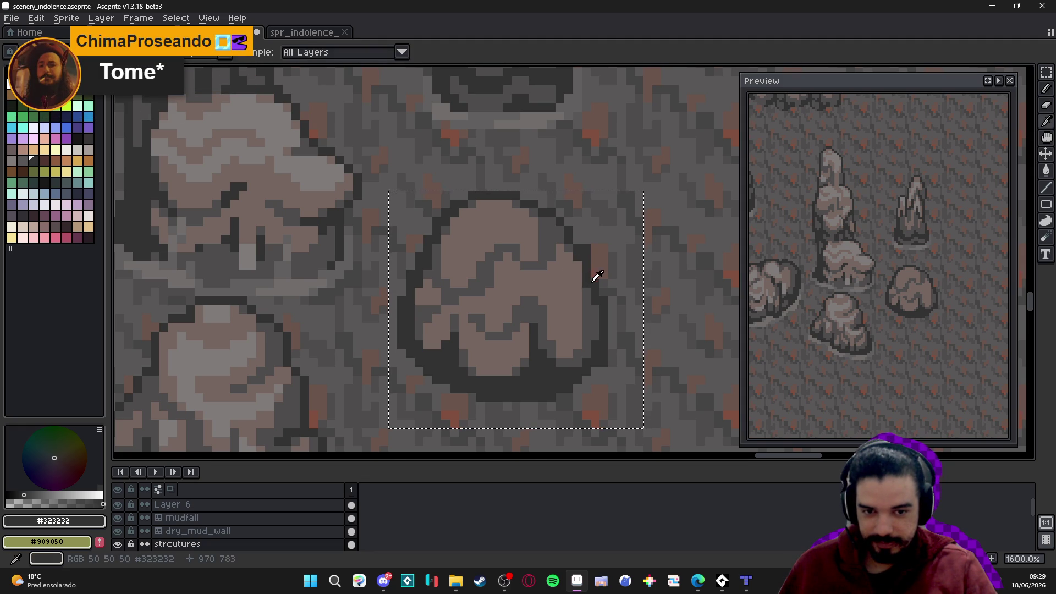
pyautogui.keyDown('alt'); pyautogui.click(593, 278); pyautogui.keyUp('alt')
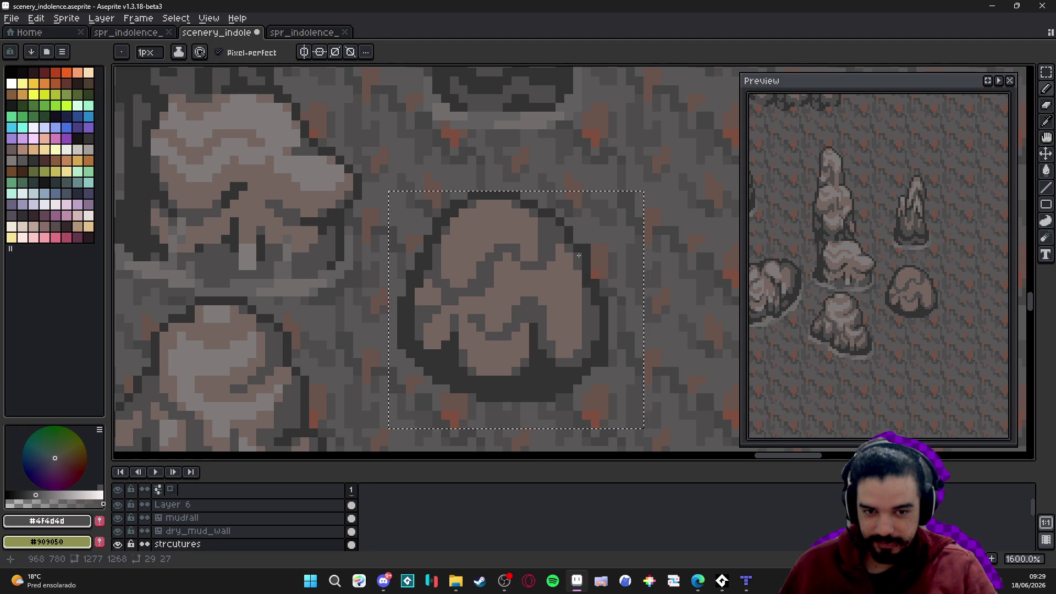
pyautogui.keyDown('alt'); pyautogui.click(580, 238); pyautogui.keyUp('alt')
pyautogui.keyDown('alt'); pyautogui.click(597, 302); pyautogui.keyUp('alt')
pyautogui.scroll(-3, 598, 302)
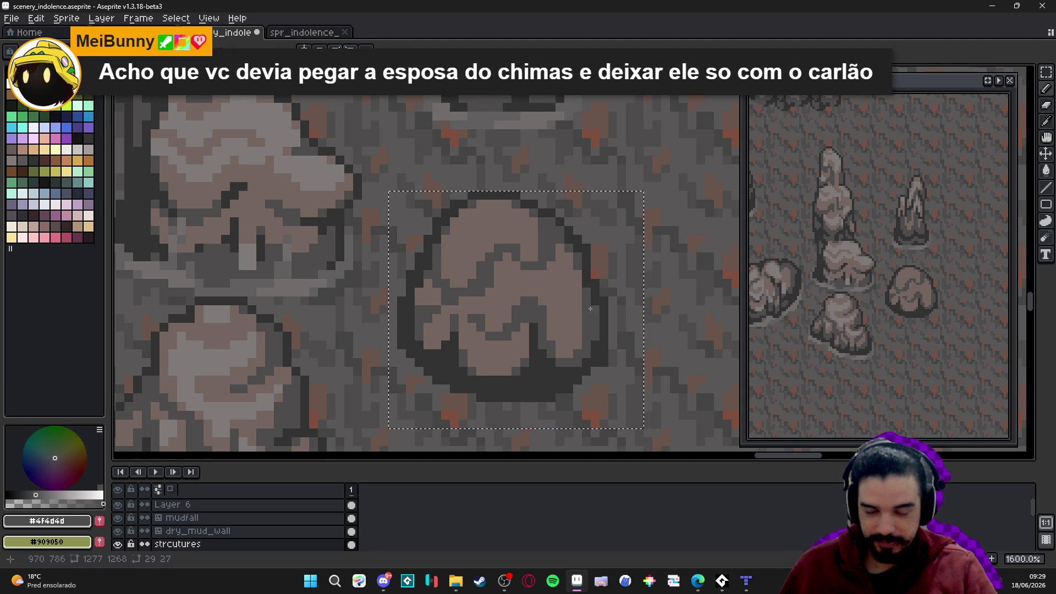
pyautogui.scroll(3, 496, 327)
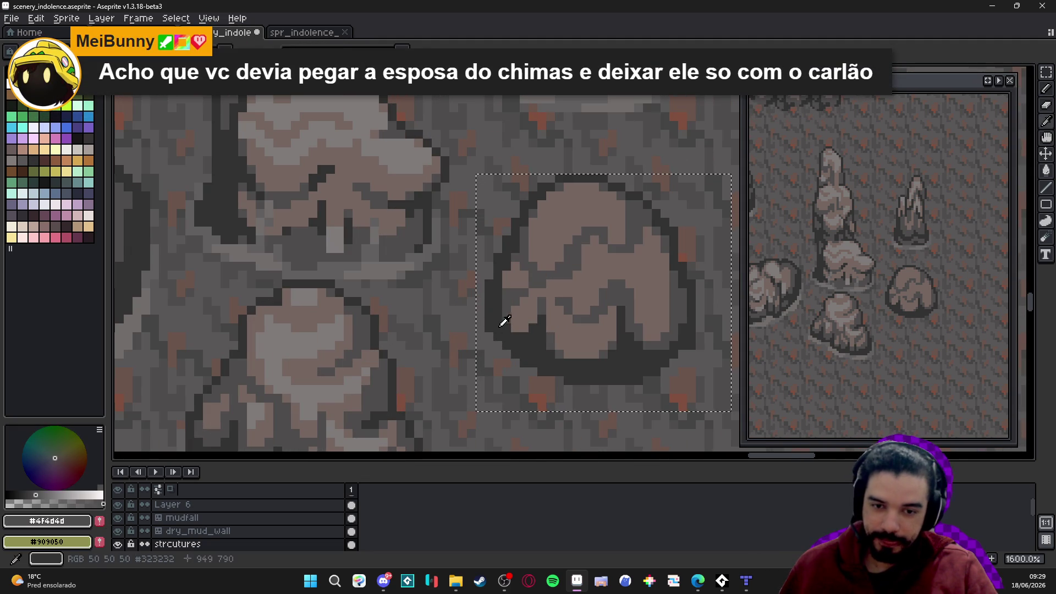
# Build a dark outline ledge under the boulder's lower-left corner, erasing stray pixels
pyautogui.keyDown('alt'); pyautogui.click(497, 327); pyautogui.keyUp('alt')
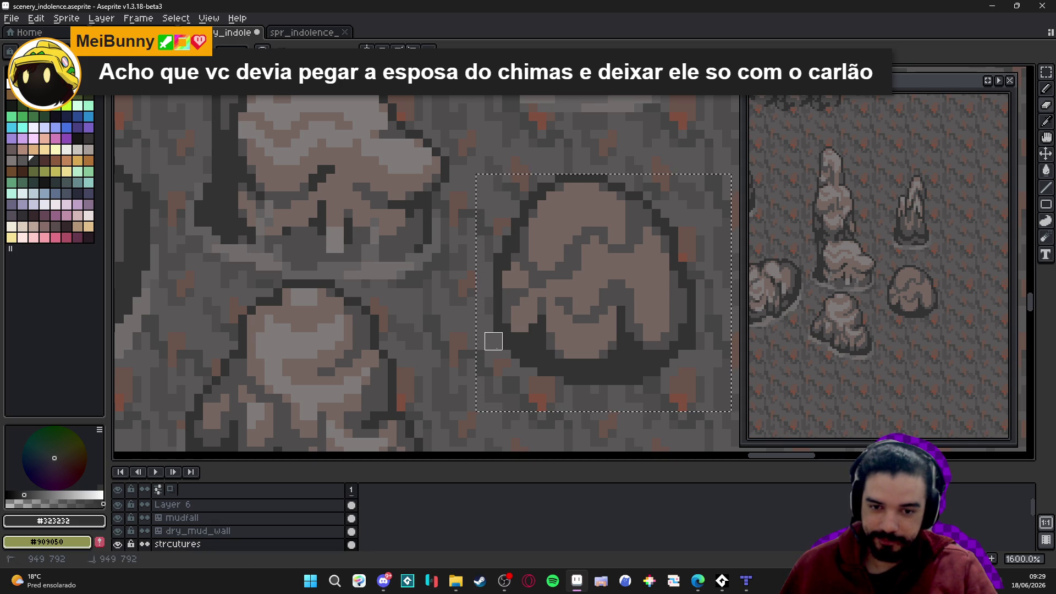
pyautogui.click(502, 350)
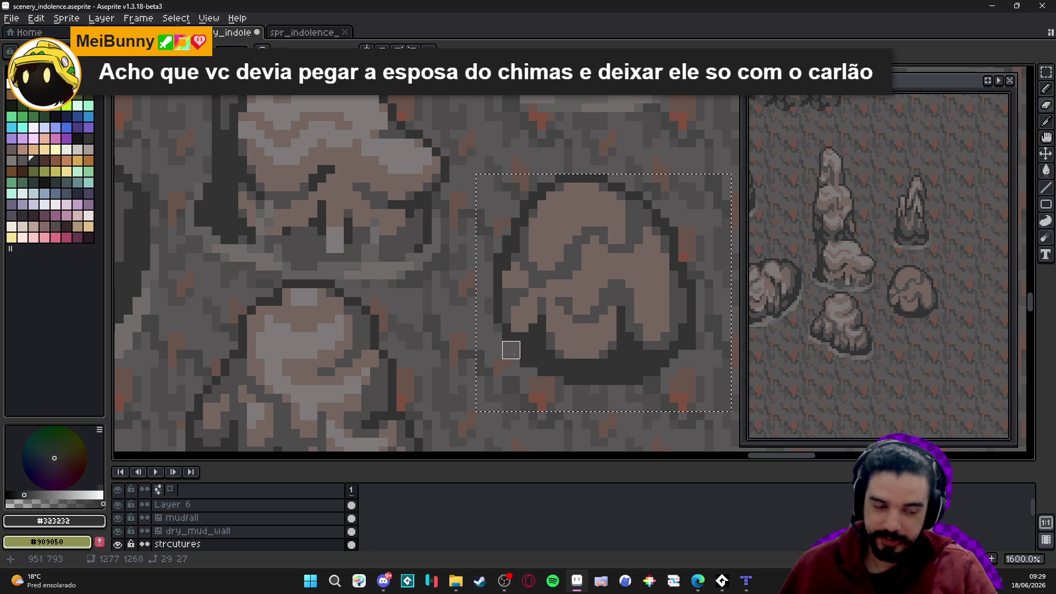
pyautogui.keyDown('alt'); pyautogui.click(497, 342); pyautogui.keyUp('alt')
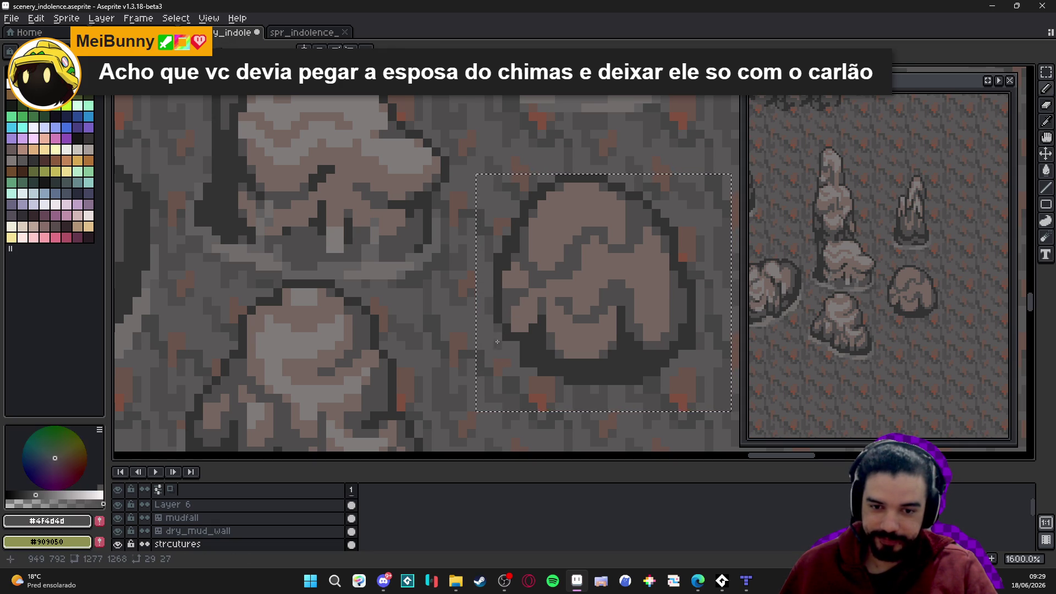
pyautogui.keyDown('alt'); pyautogui.click(499, 337); pyautogui.keyUp('alt')
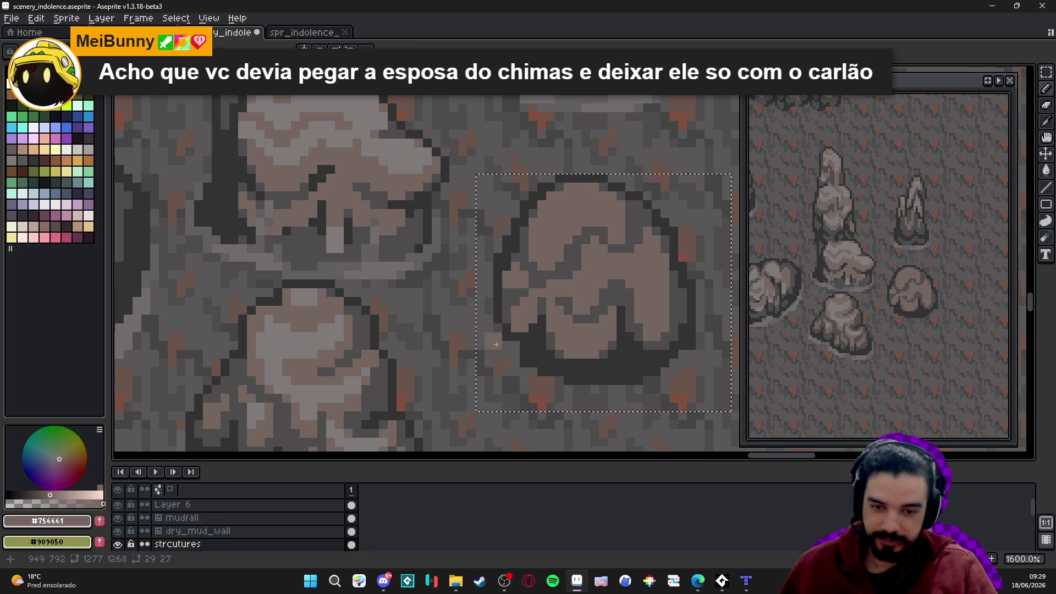
pyautogui.press('e')
pyautogui.keyDown('alt'); pyautogui.click(489, 328); pyautogui.keyUp('alt')
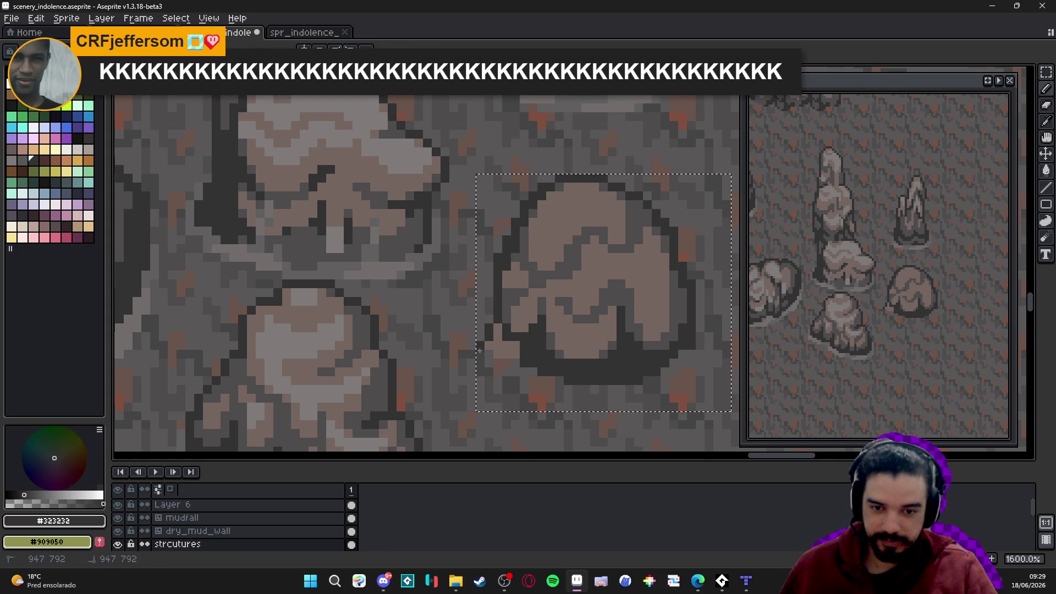
pyautogui.moveTo(499, 362); pyautogui.dragTo(513, 365)
# Resample the dark and mid-dark outline greys and switch to rectangular selection
pyautogui.keyDown('alt'); pyautogui.click(514, 299); pyautogui.keyUp('alt')
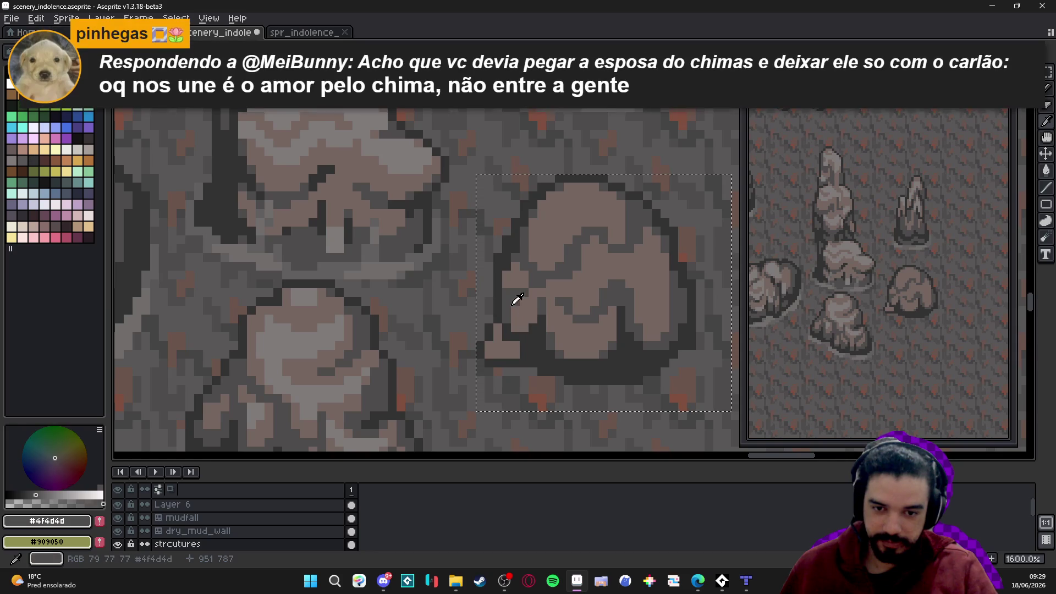
pyautogui.press('b')
pyautogui.scroll(1, 499, 357)
pyautogui.hscroll(1, 499, 358)
pyautogui.keyDown('alt'); pyautogui.click(475, 321); pyautogui.keyUp('alt')
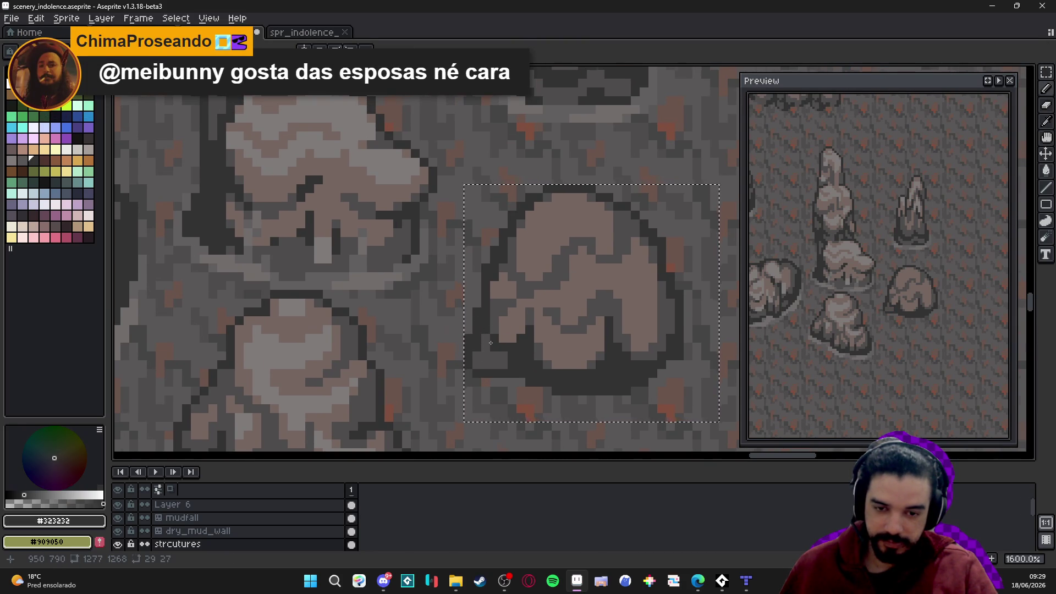
pyautogui.scroll(-1, 481, 372)
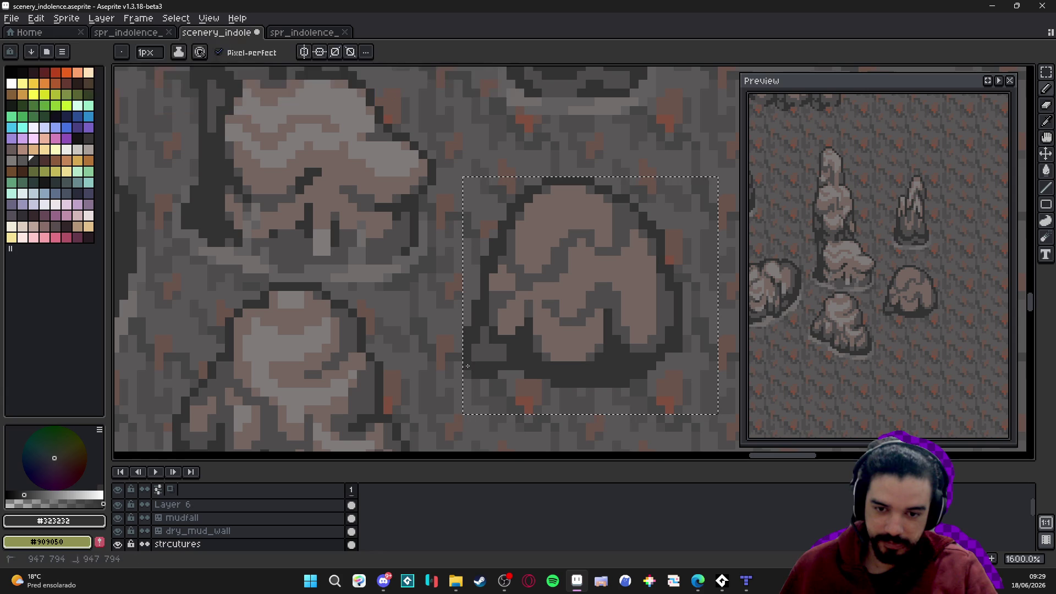
pyautogui.keyDown('alt'); pyautogui.click(493, 375); pyautogui.keyUp('alt')
pyautogui.press('m')
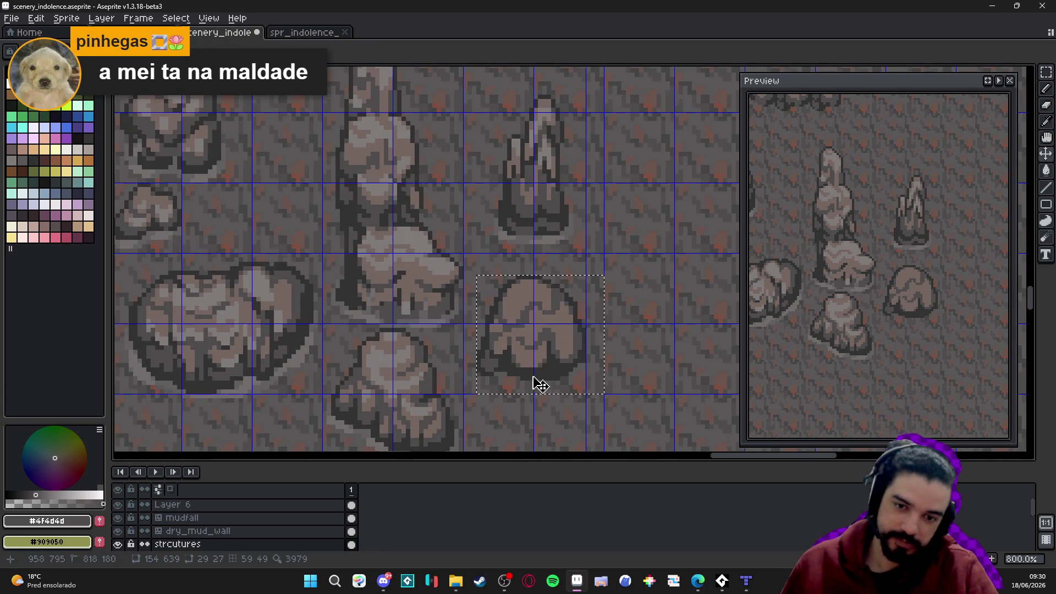
pyautogui.press('v')
pyautogui.hotkey('ctrl', 'd')
pyautogui.press('b')
pyautogui.scroll(-3, 588, 377)
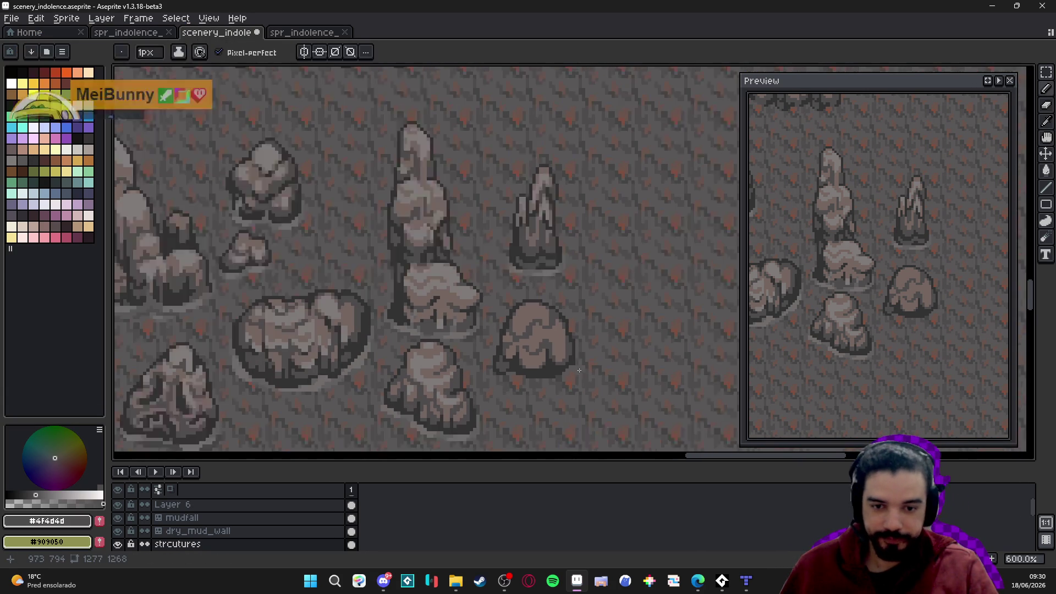
pyautogui.scroll(3, 532, 367)
pyautogui.scroll(2, 533, 368)
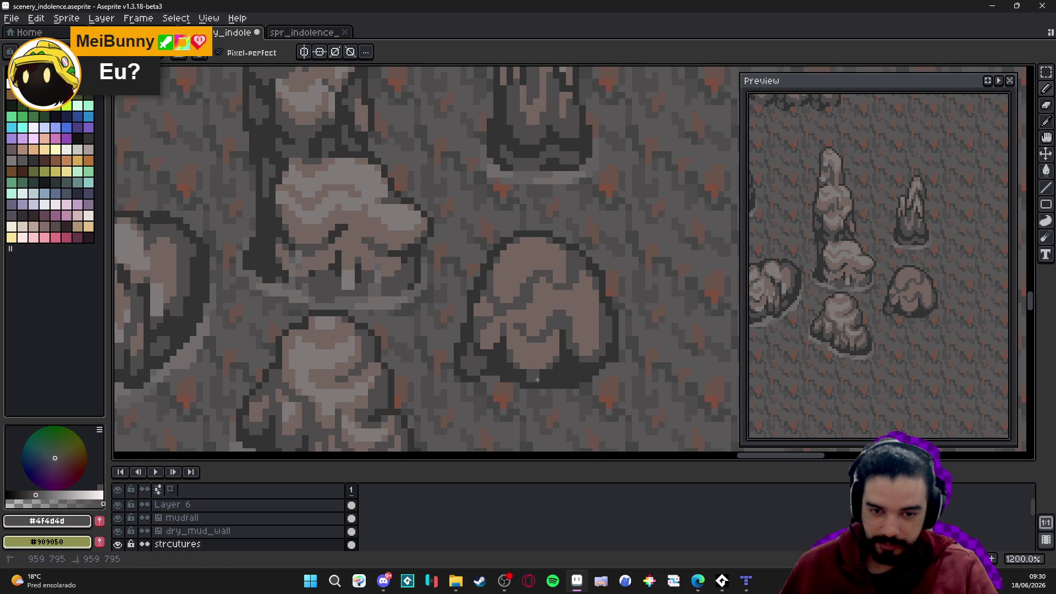
pyautogui.keyDown('alt'); pyautogui.click(542, 385); pyautogui.keyUp('alt')
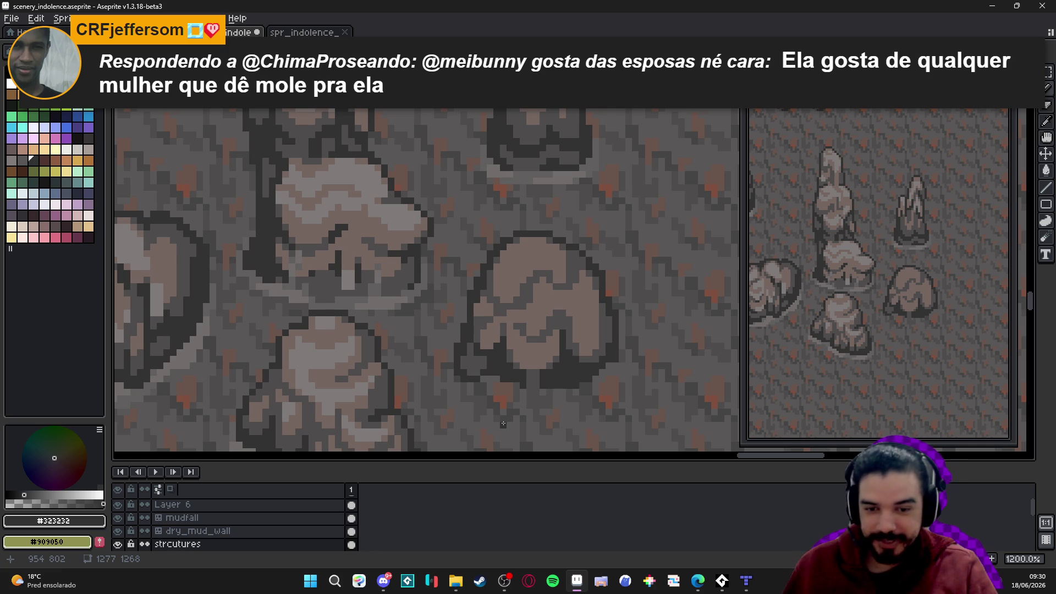
# Show the 16-pixel grid and paint mid-grey shading into the boulder's lower part
pyautogui.hotkey('ctrl', "'")
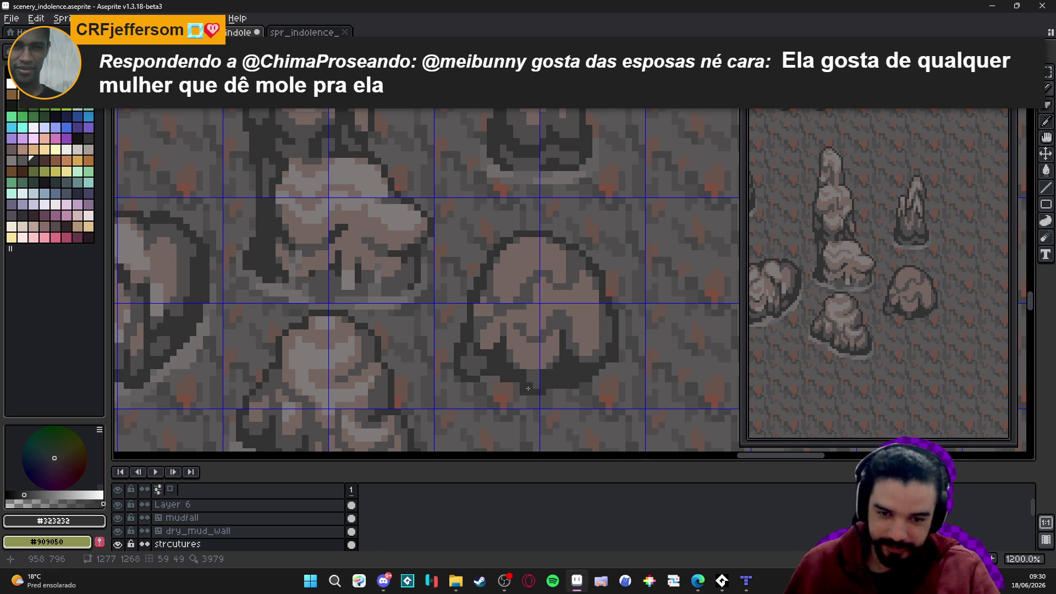
pyautogui.keyDown('alt'); pyautogui.click(551, 352); pyautogui.keyUp('alt')
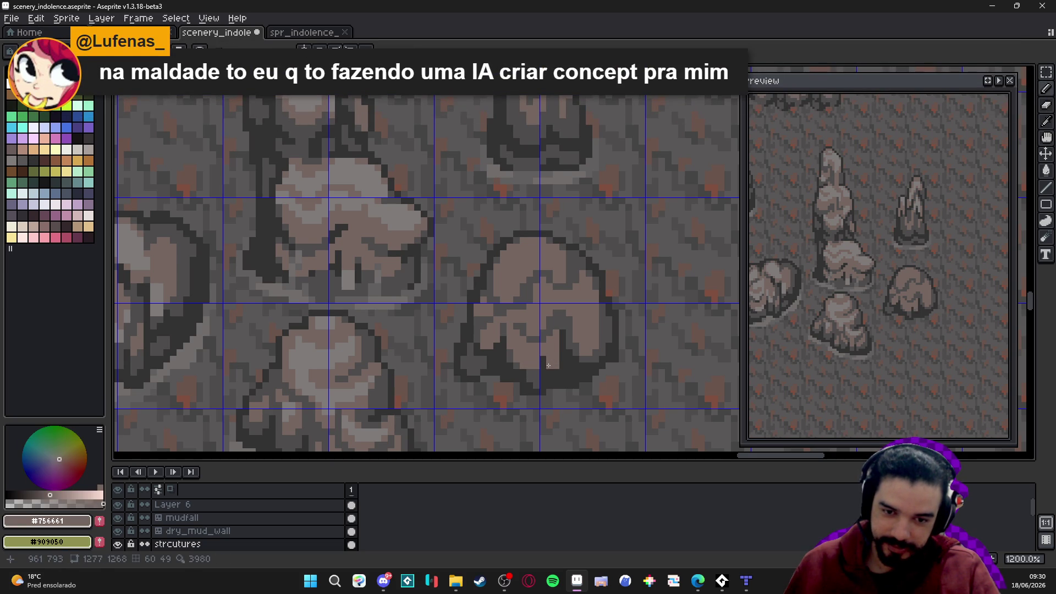
pyautogui.keyDown('alt'); pyautogui.click(556, 361); pyautogui.keyUp('alt')
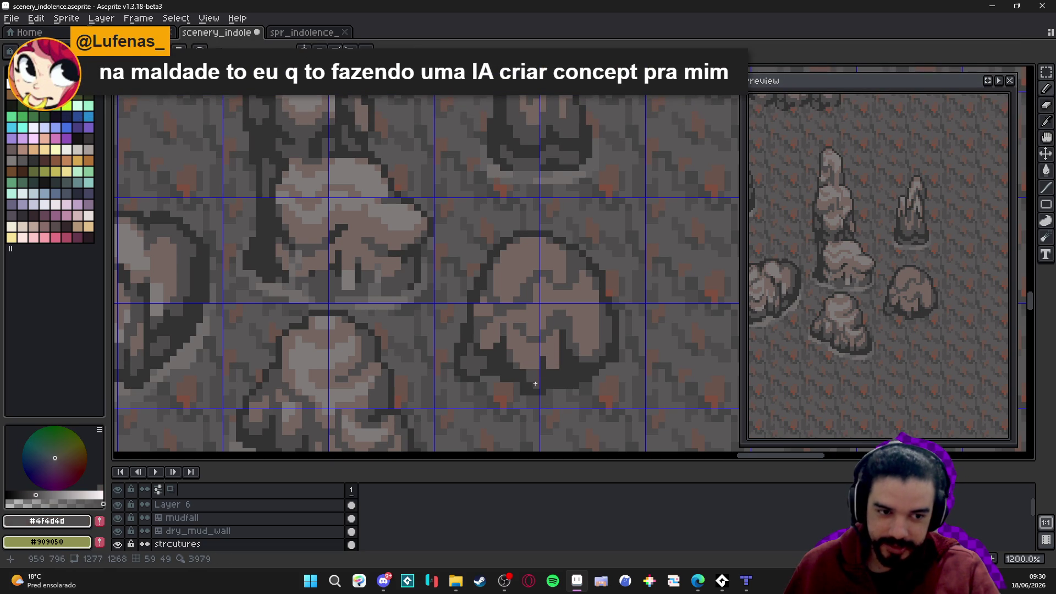
pyautogui.scroll(-2, 549, 375)
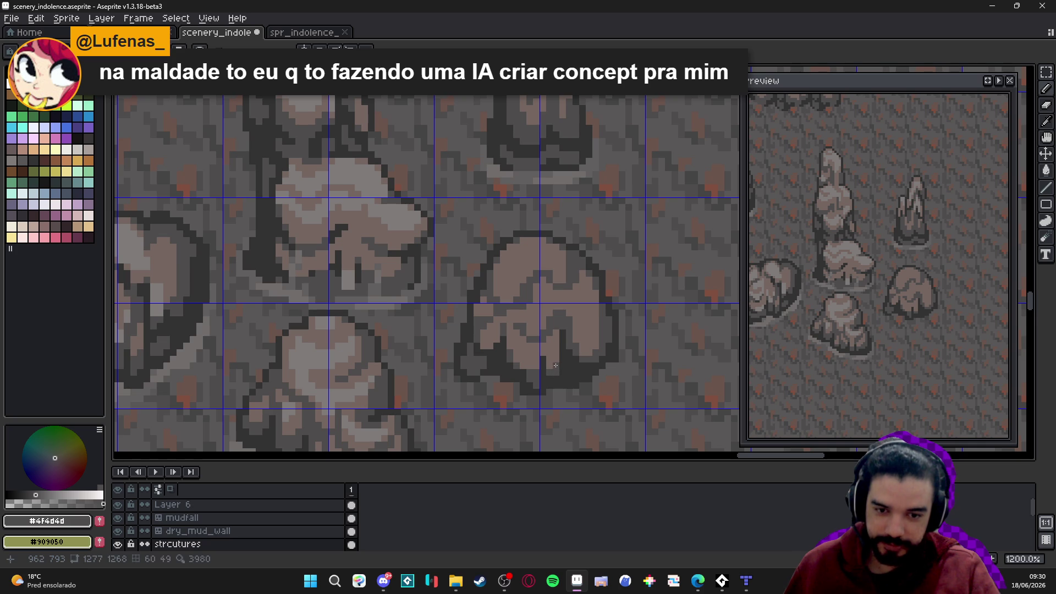
pyautogui.scroll(2, 541, 377)
pyautogui.keyDown('alt'); pyautogui.click(530, 363); pyautogui.keyUp('alt')
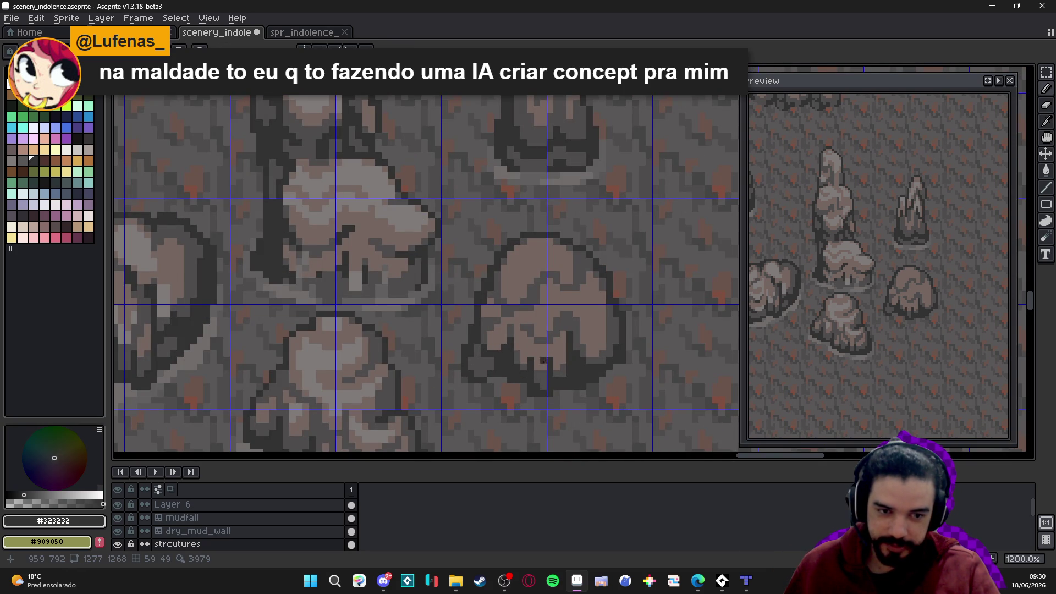
pyautogui.scroll(1, 540, 362)
pyautogui.keyDown('alt'); pyautogui.click(566, 372); pyautogui.keyUp('alt')
pyautogui.click(562, 363)
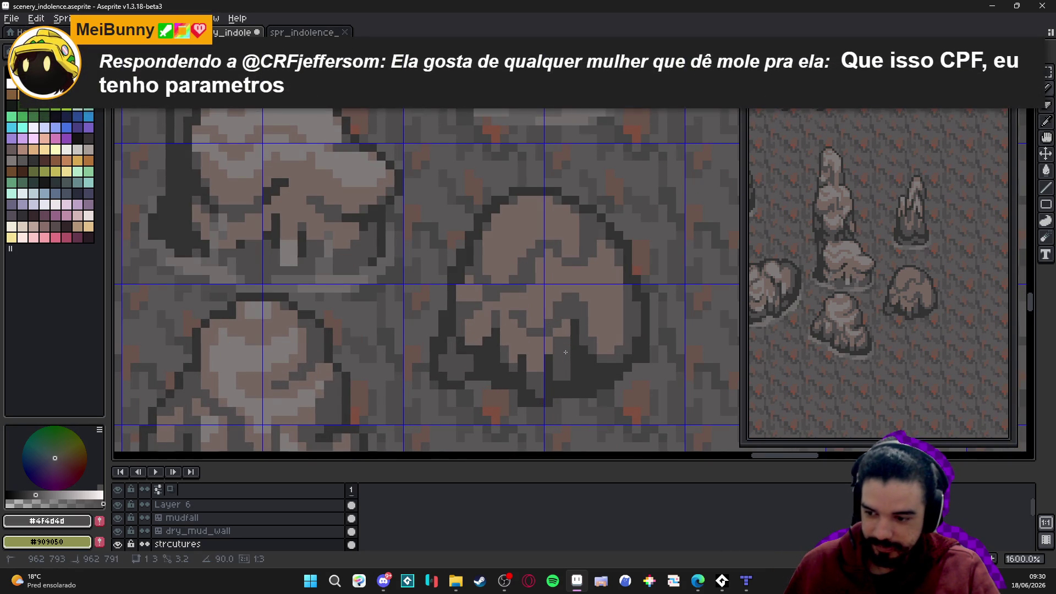
# Add dark crease pixels and a light highlight pixel on the boulder's lobe
pyautogui.keyDown('alt'); pyautogui.click(572, 330); pyautogui.keyUp('alt')
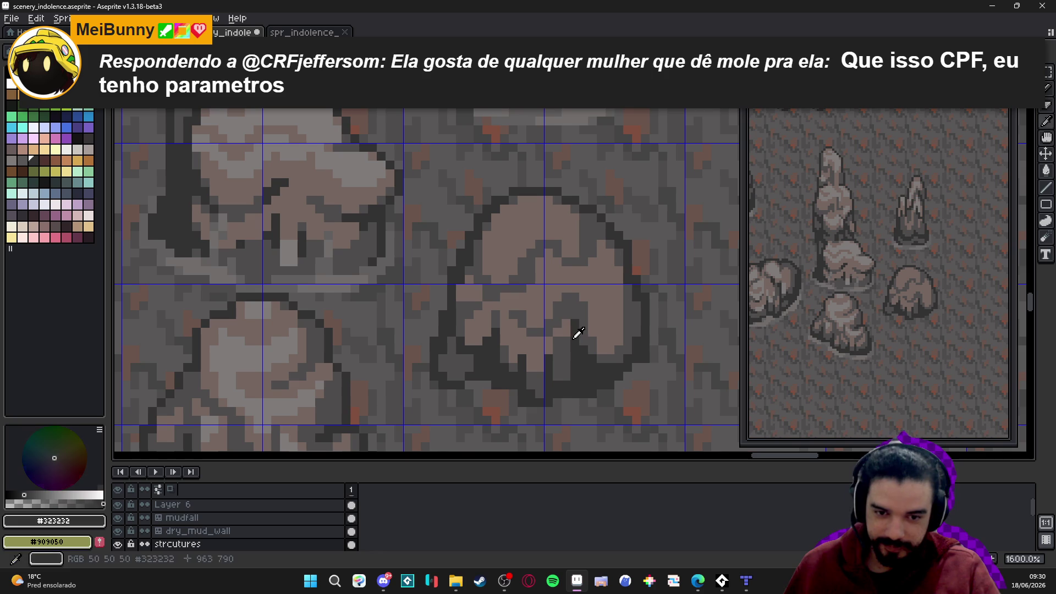
pyautogui.click(549, 326)
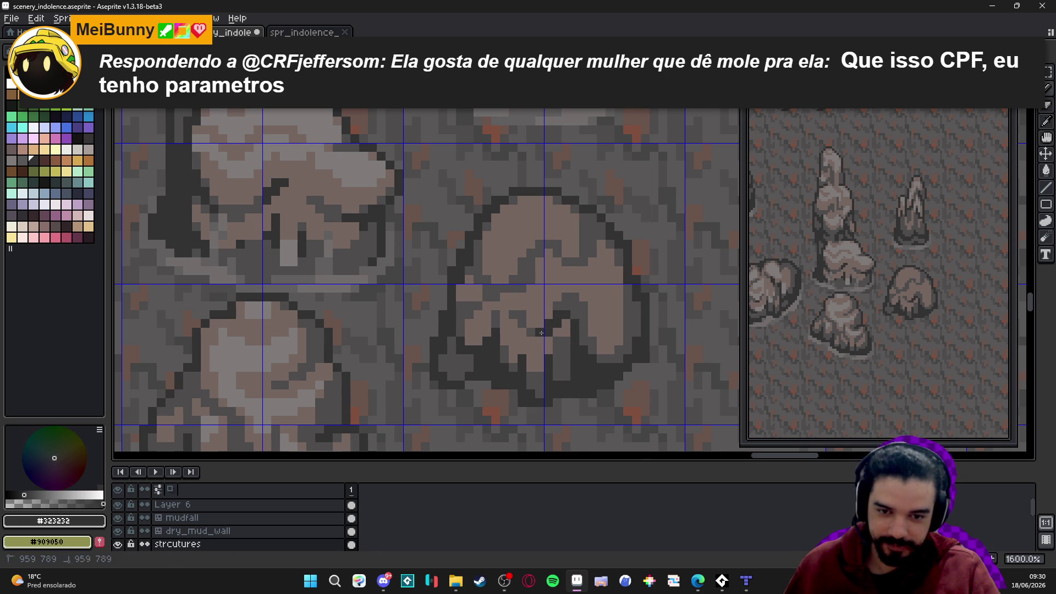
pyautogui.click(539, 332)
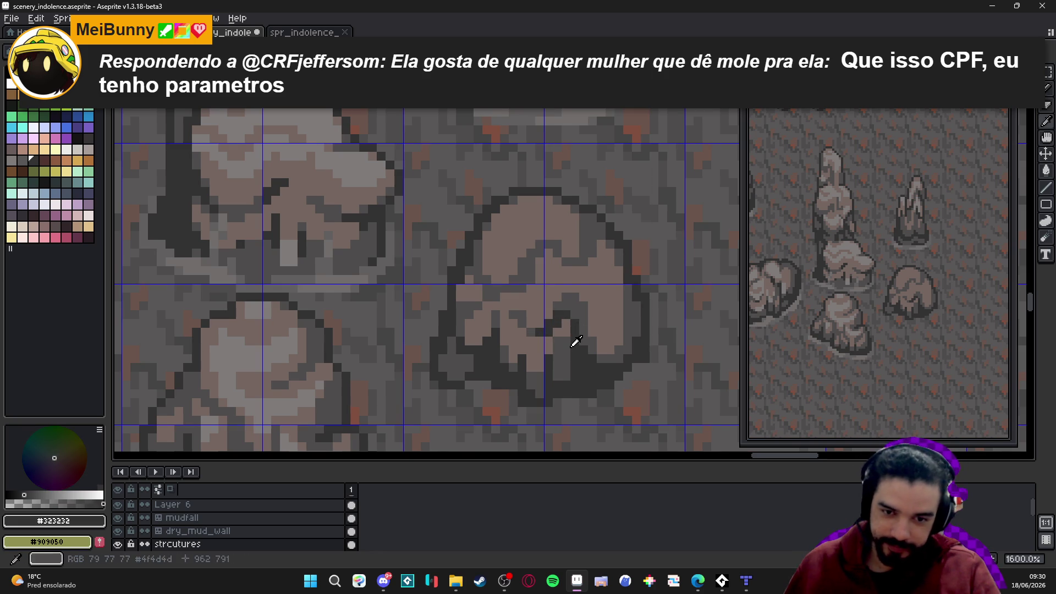
pyautogui.keyDown('alt'); pyautogui.click(559, 331); pyautogui.keyUp('alt')
pyautogui.keyDown('alt'); pyautogui.click(596, 321); pyautogui.keyUp('alt')
pyautogui.click(564, 361)
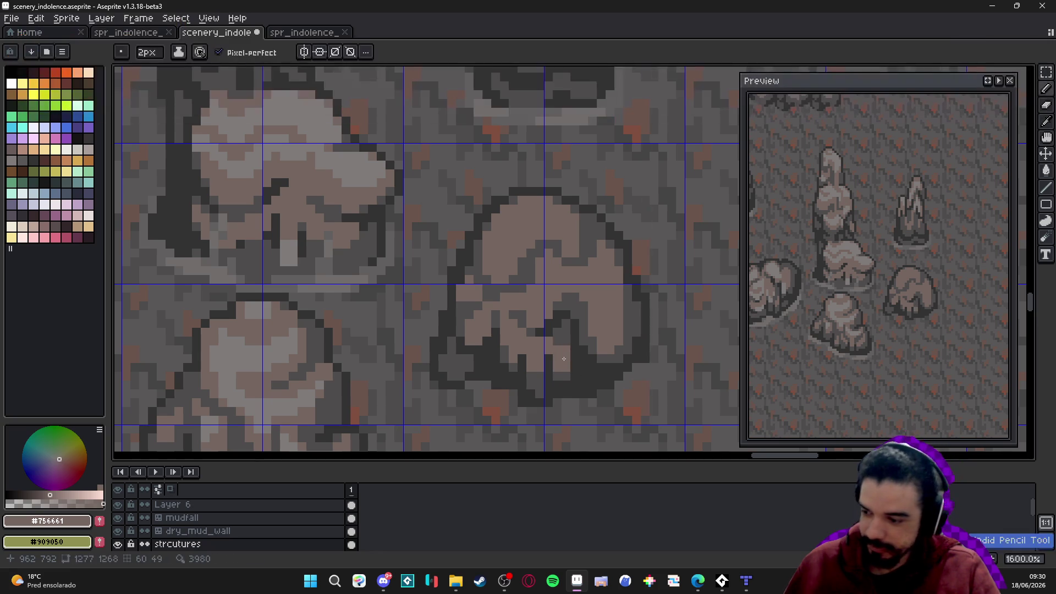
# Touch up the remaining shading pixels and save the scenery file
pyautogui.keyDown('alt'); pyautogui.click(547, 350); pyautogui.keyUp('alt')
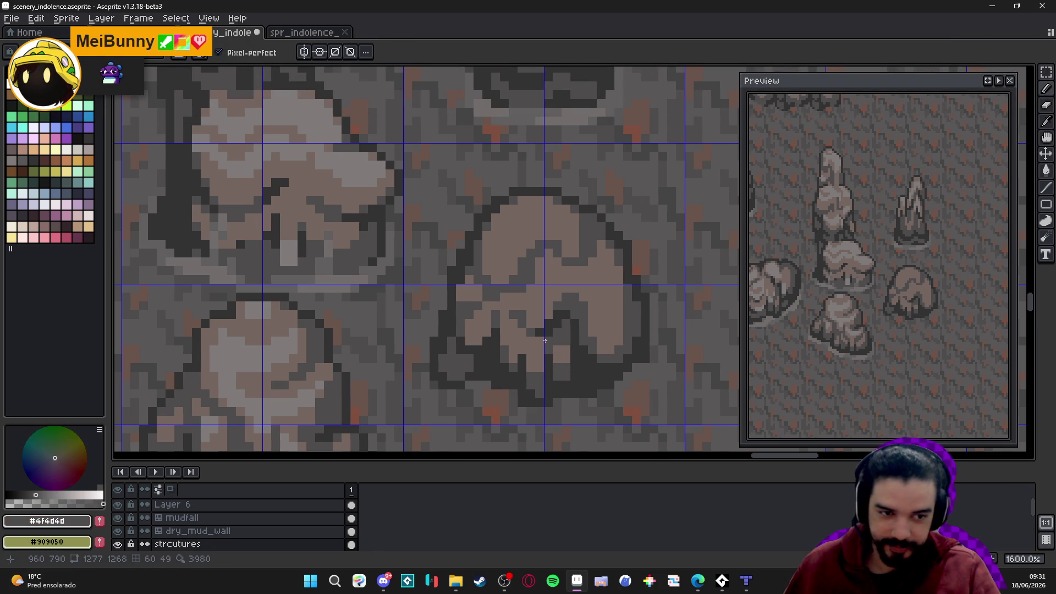
pyautogui.keyDown('alt'); pyautogui.click(556, 354); pyautogui.keyUp('alt')
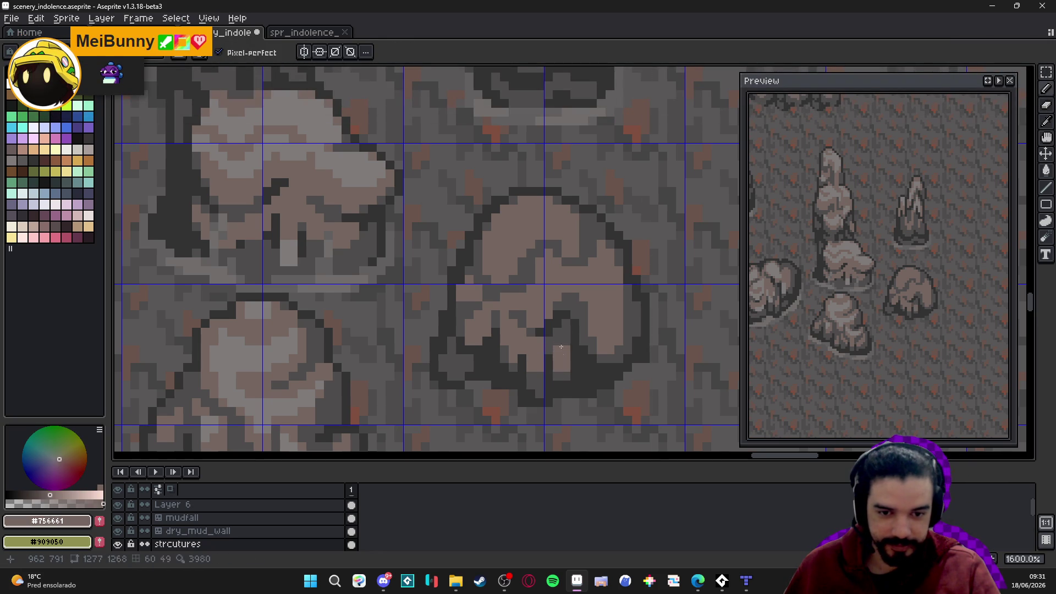
pyautogui.keyDown('alt'); pyautogui.click(589, 345); pyautogui.keyUp('alt')
pyautogui.moveTo(569, 359); pyautogui.dragTo(566, 361)
pyautogui.scroll(-1, 565, 361)
pyautogui.hotkey('ctrl', 's')
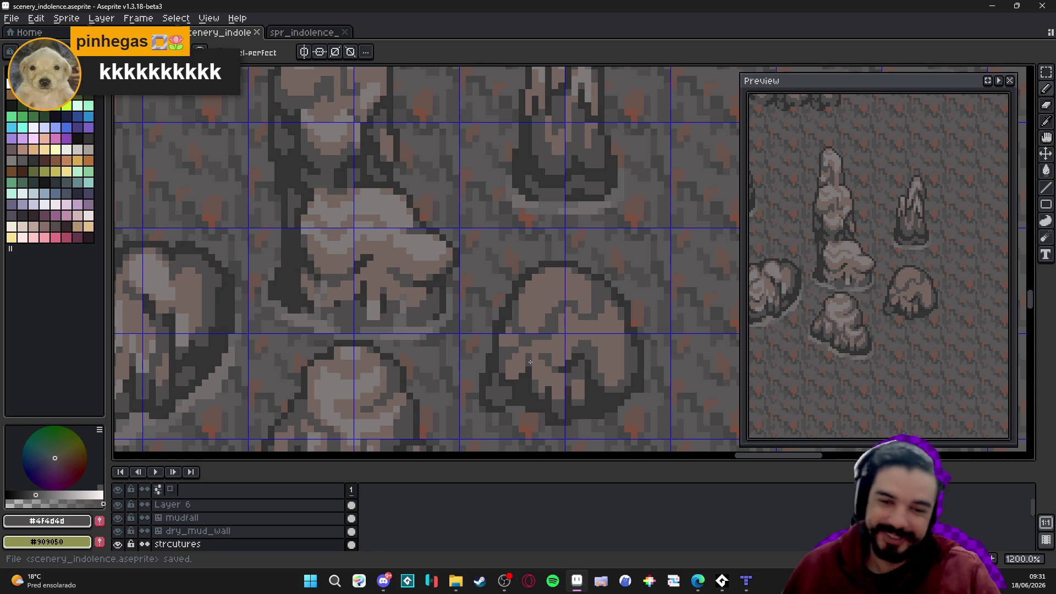
pyautogui.scroll(1, 519, 301)
# Draw short dark crease lines with the grid hidden, undoing one stray pixel
pyautogui.moveTo(484, 302)
pyautogui.mouseDown()
pyautogui.moveTo(504, 271)
pyautogui.moveTo(521, 299)
pyautogui.mouseUp()
pyautogui.keyDown('alt'); pyautogui.click(514, 272); pyautogui.keyUp('alt')
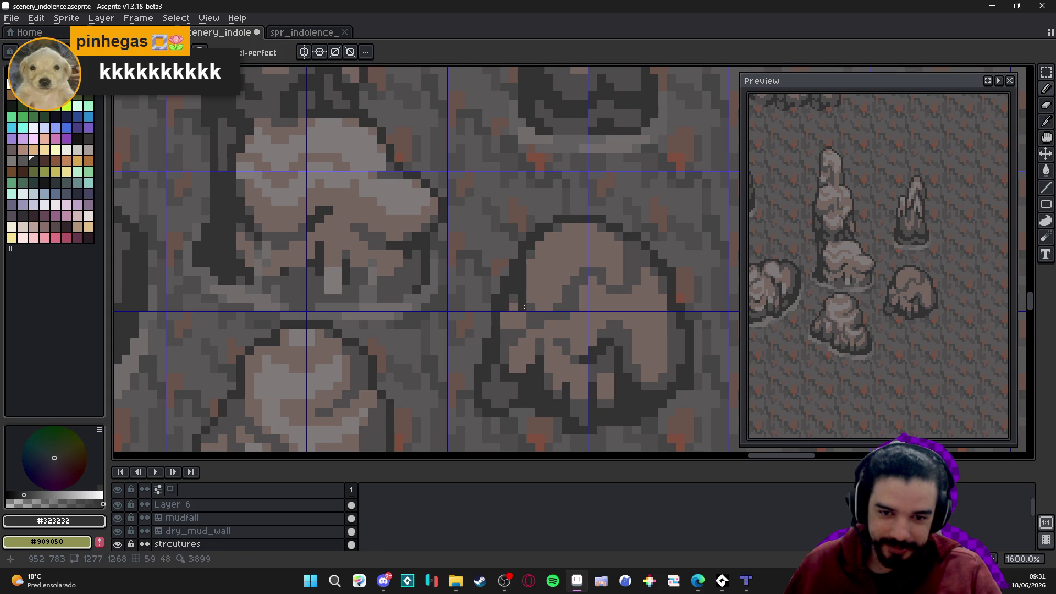
pyautogui.keyDown('alt'); pyautogui.click(520, 306); pyautogui.keyUp('alt')
pyautogui.hotkey('ctrl', "'")
pyautogui.scroll(1, 621, 274)
pyautogui.keyDown('alt'); pyautogui.click(627, 236); pyautogui.keyUp('alt')
pyautogui.moveTo(627, 248); pyautogui.dragTo(621, 274)
pyautogui.click(642, 242)
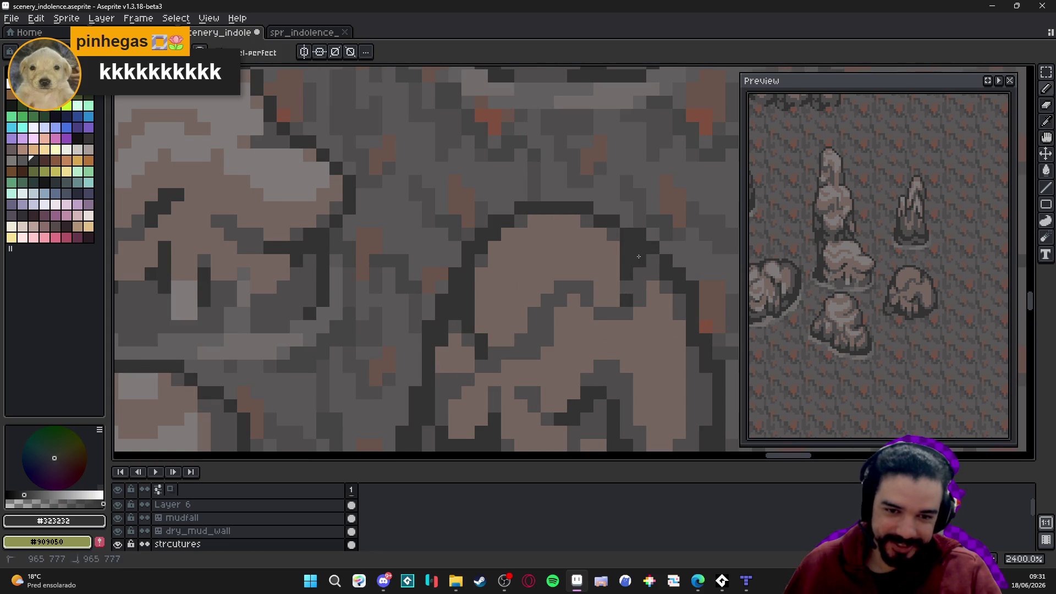
pyautogui.hotkey('ctrl', 'z')
# Paint the dark crease down and across the boulder's right lobe
pyautogui.click(627, 287)
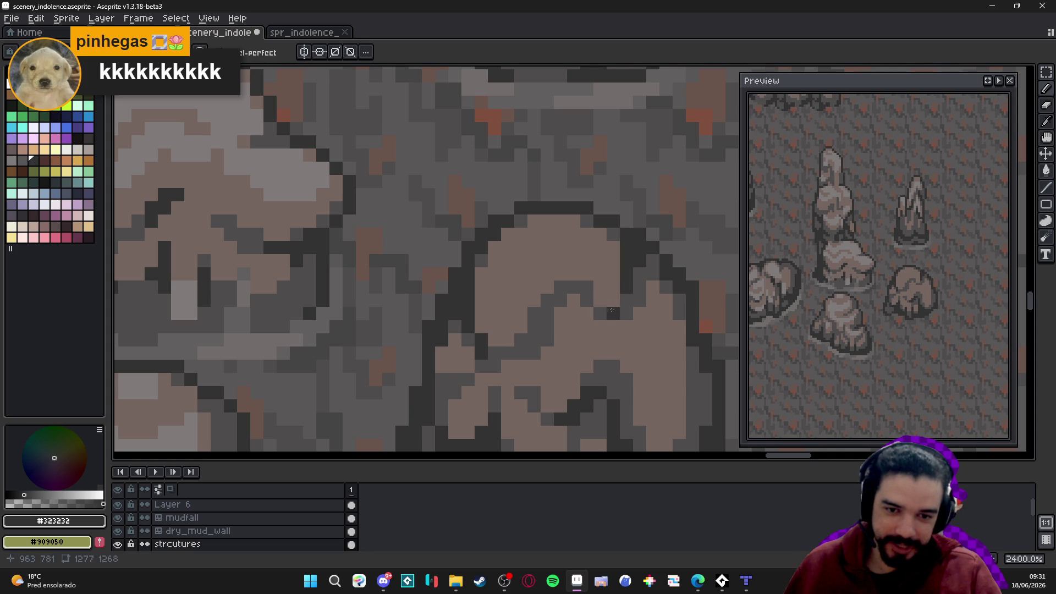
pyautogui.click(574, 287)
pyautogui.click(586, 300)
pyautogui.moveTo(561, 287); pyautogui.dragTo(543, 310)
pyautogui.scroll(-6, 562, 331)
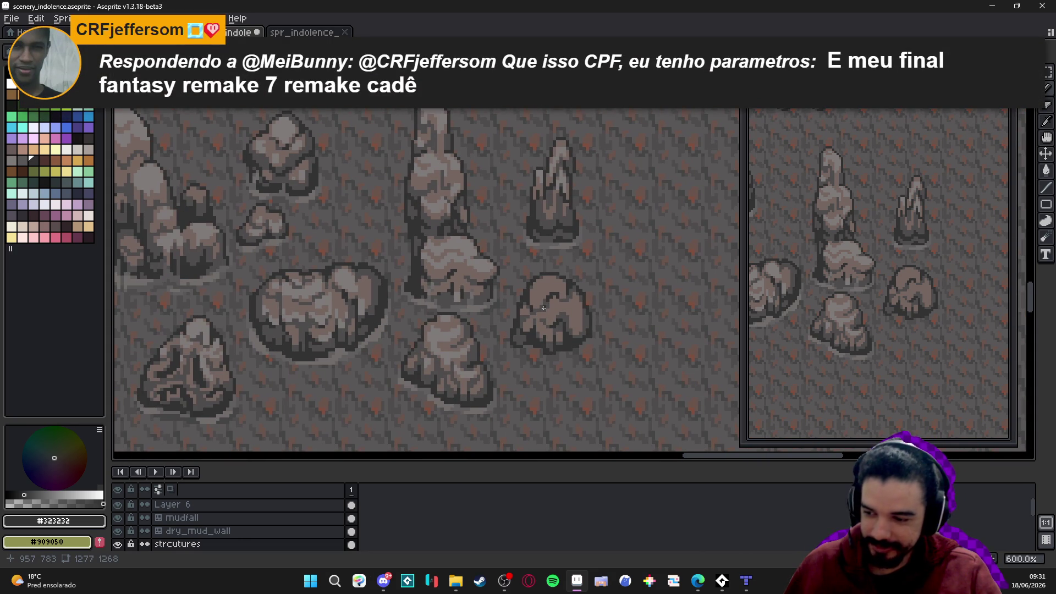
# Darken the boulder's bottom outline pixels in the dark outline colour
pyautogui.scroll(-2, 551, 317)
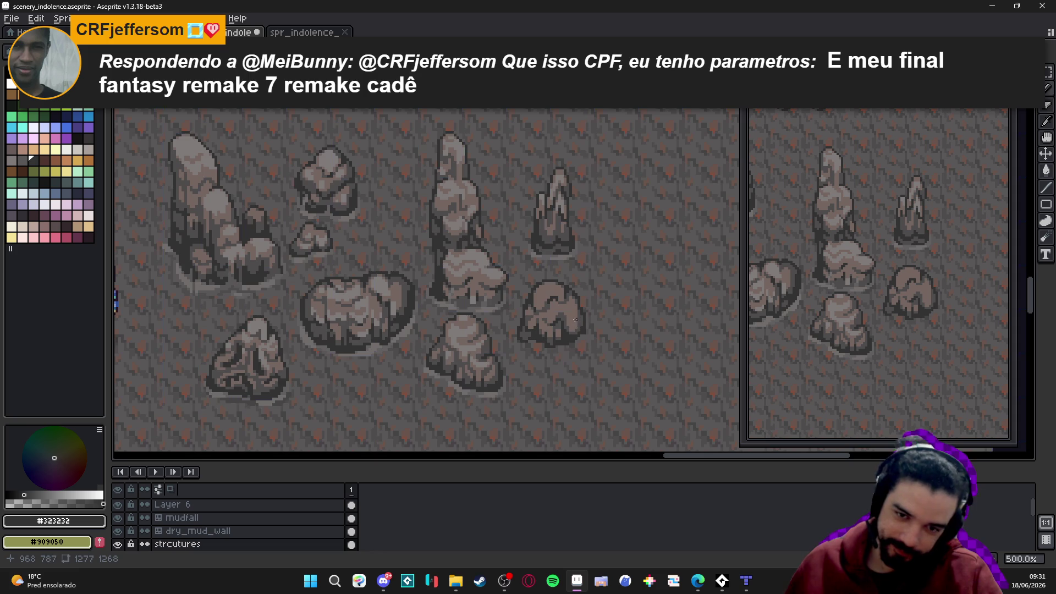
pyautogui.scroll(5, 570, 292)
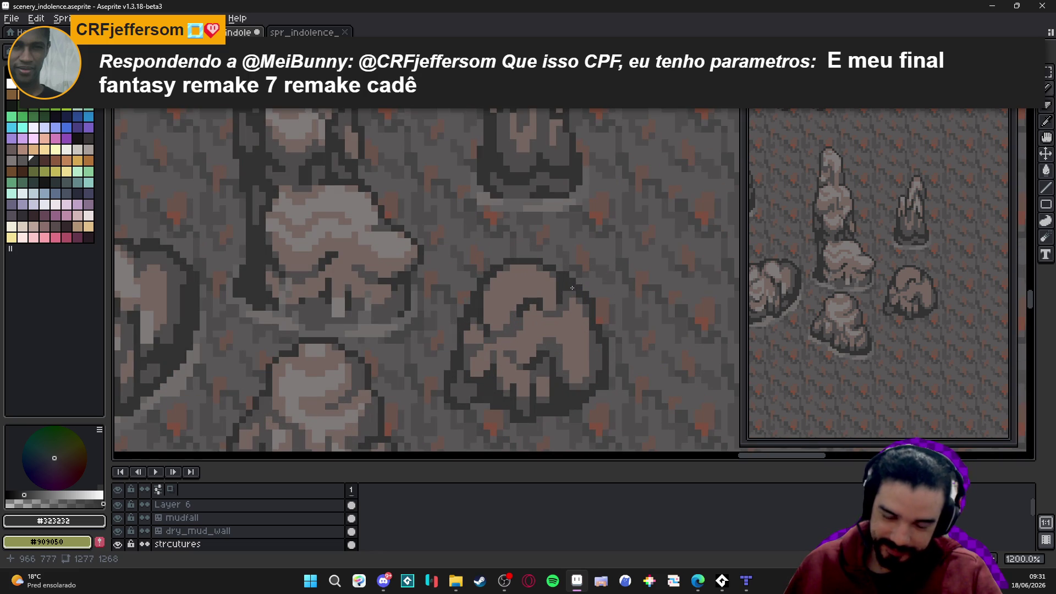
pyautogui.press('b')
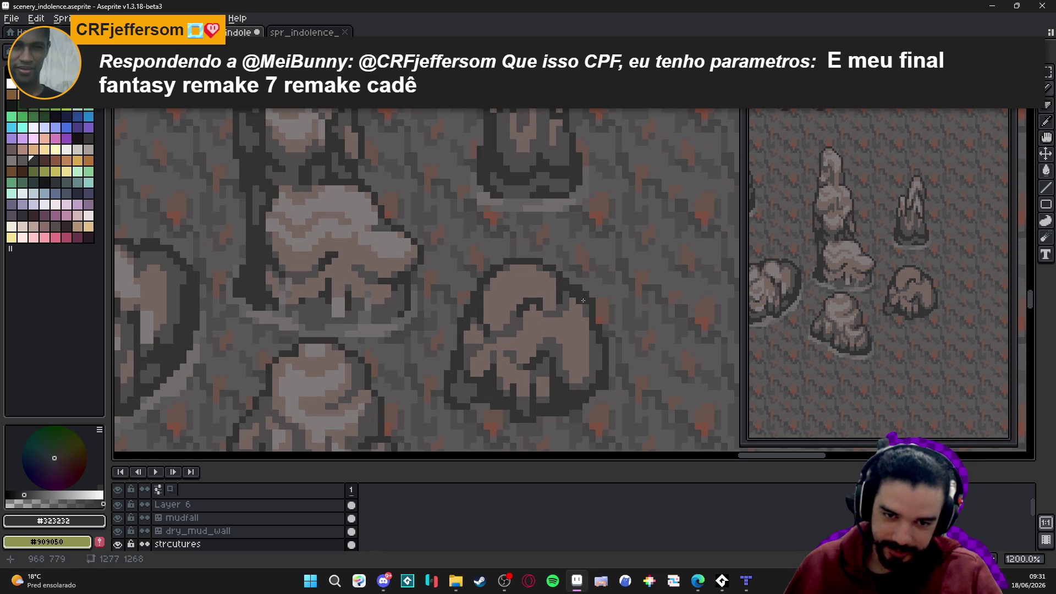
pyautogui.press('e')
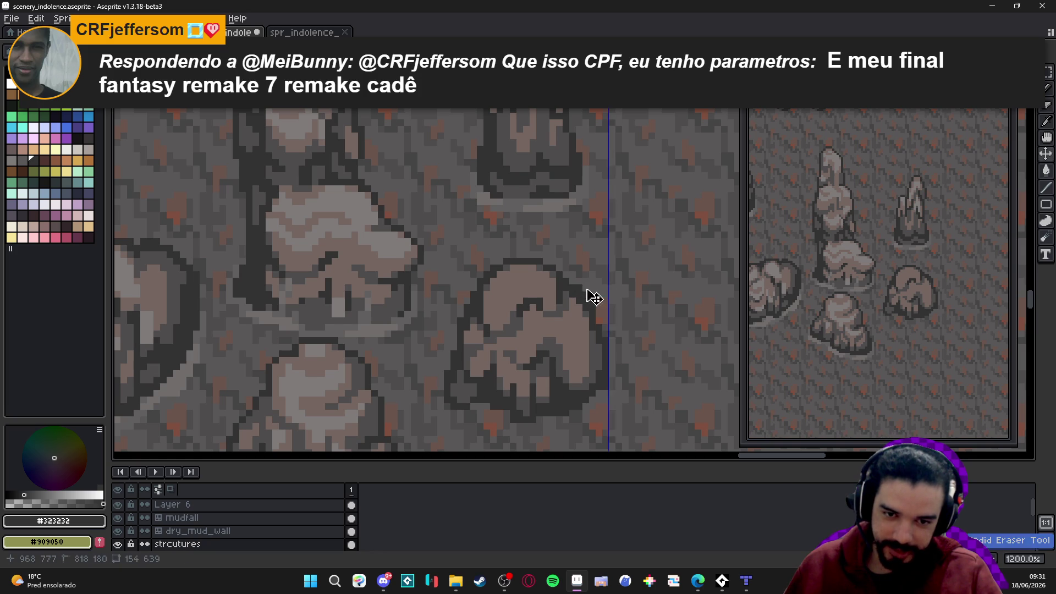
pyautogui.press('b')
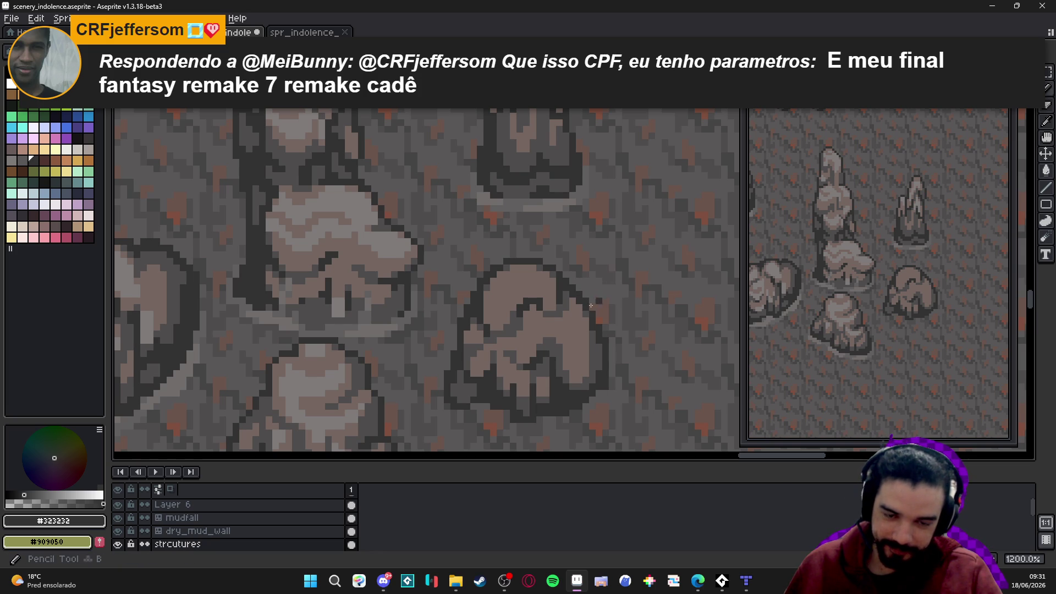
pyautogui.scroll(-4, 583, 316)
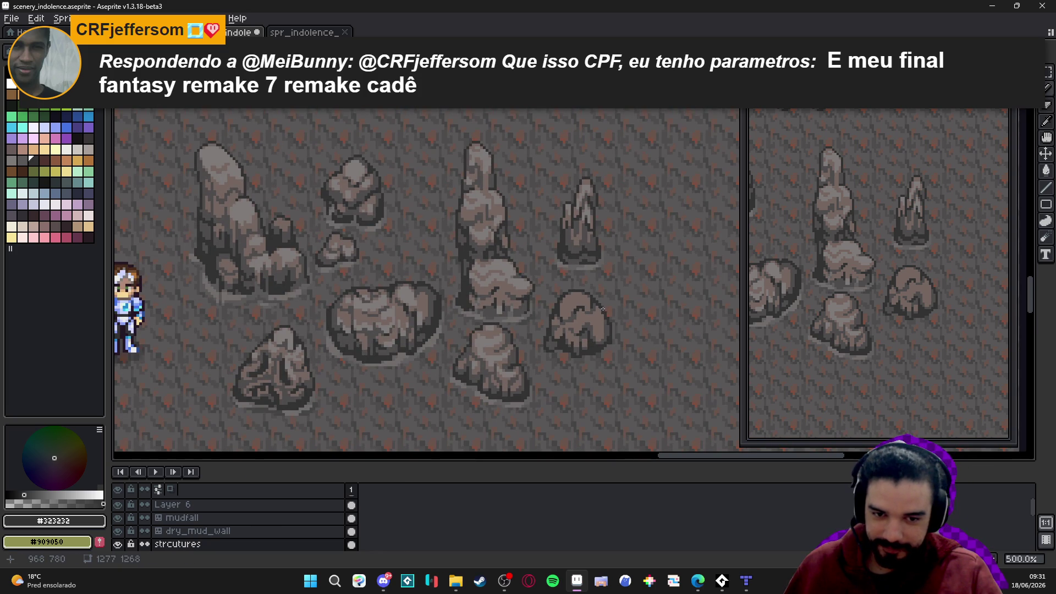
pyautogui.scroll(2, 606, 348)
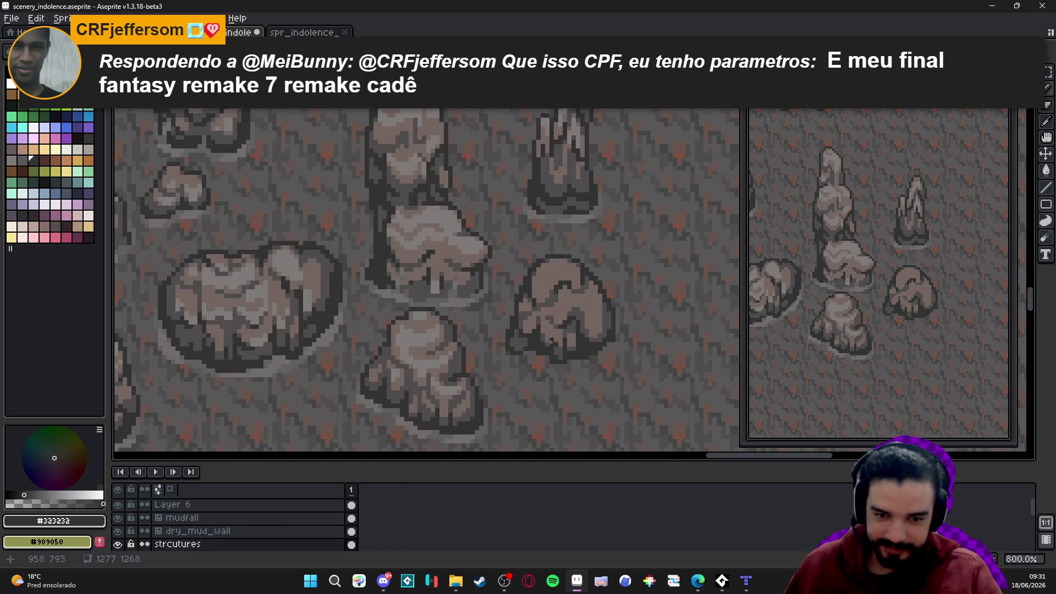
pyautogui.keyDown('alt'); pyautogui.click(520, 338); pyautogui.keyUp('alt')
pyautogui.scroll(3, 612, 349)
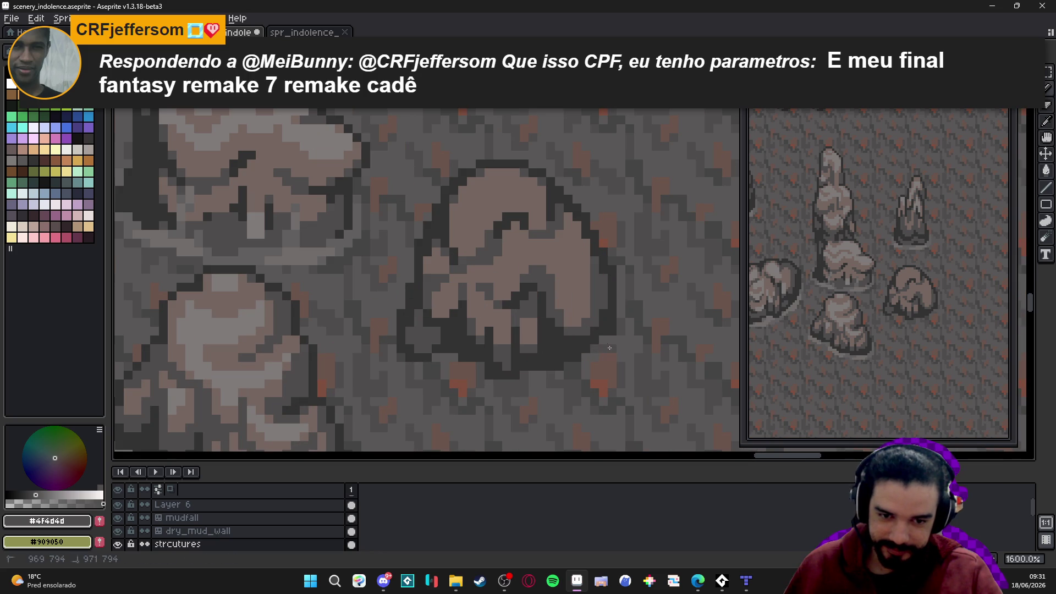
pyautogui.keyDown('alt'); pyautogui.click(611, 340); pyautogui.keyUp('alt')
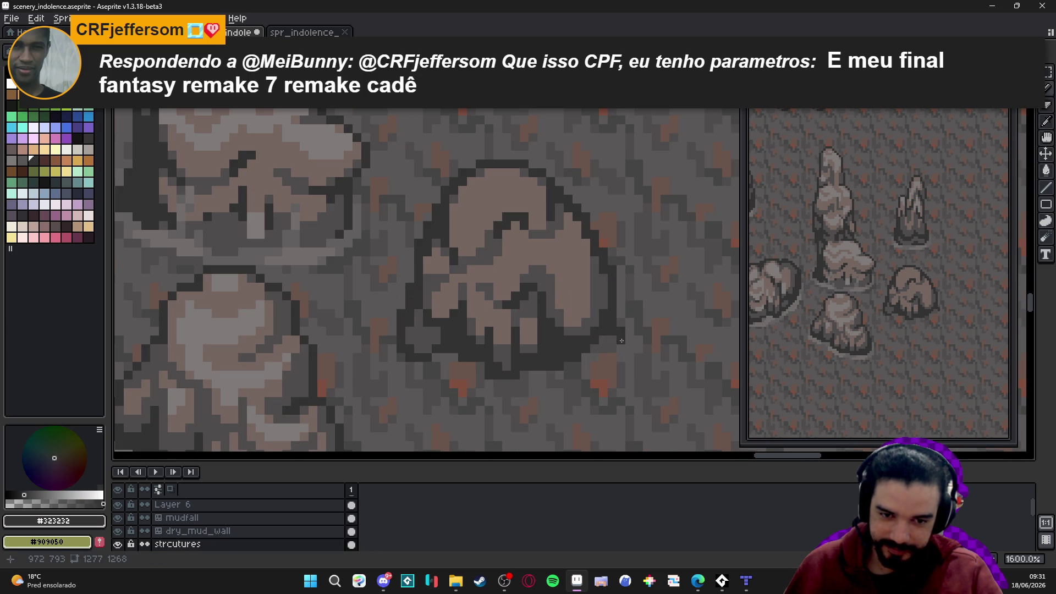
pyautogui.click(590, 358)
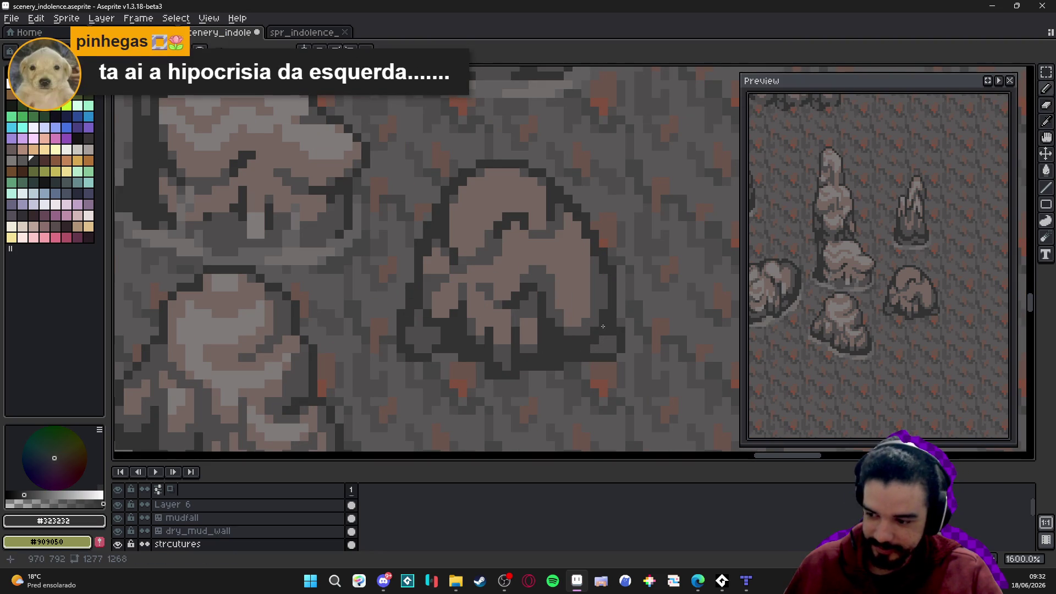
# Extend the dark outline up the boulder's right edge toward its top
pyautogui.moveTo(620, 332); pyautogui.dragTo(620, 312)
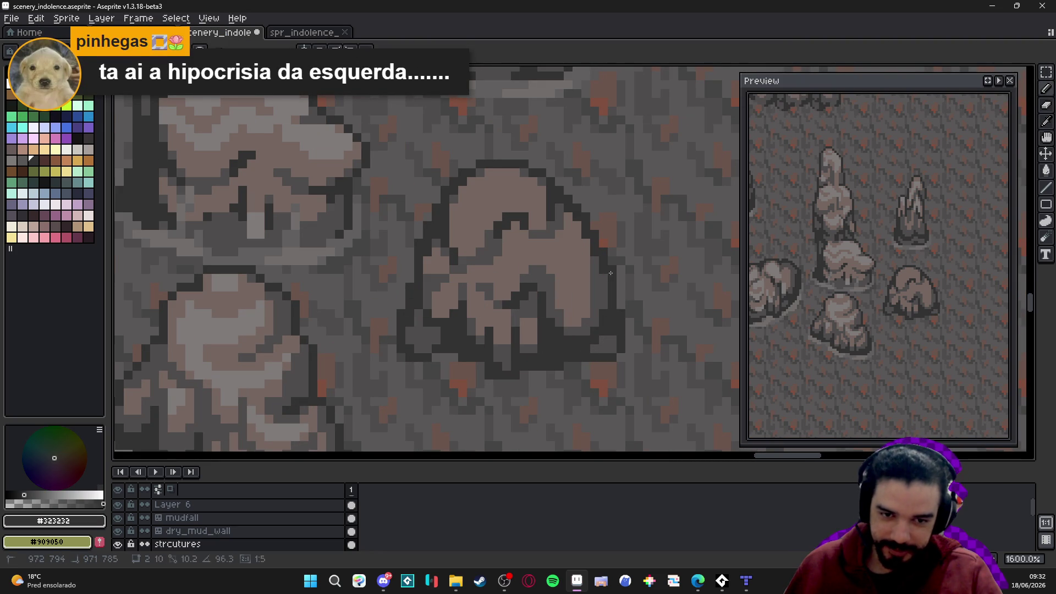
pyautogui.keyDown('alt'); pyautogui.click(608, 332); pyautogui.keyUp('alt')
pyautogui.keyDown('alt'); pyautogui.click(605, 336); pyautogui.keyUp('alt')
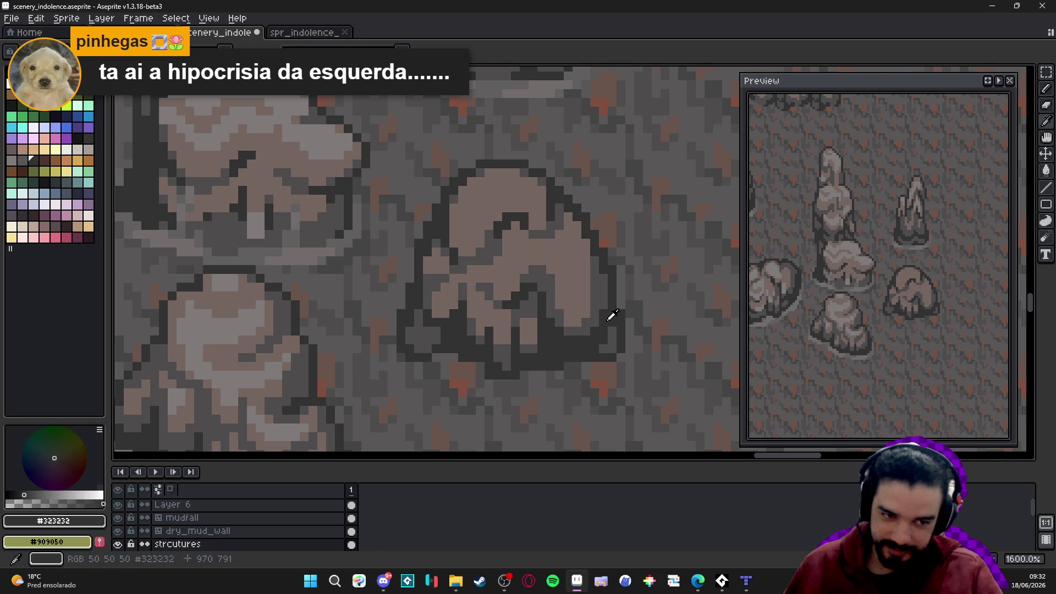
pyautogui.hscroll(-1, 572, 347)
pyautogui.scroll(-3, 572, 347)
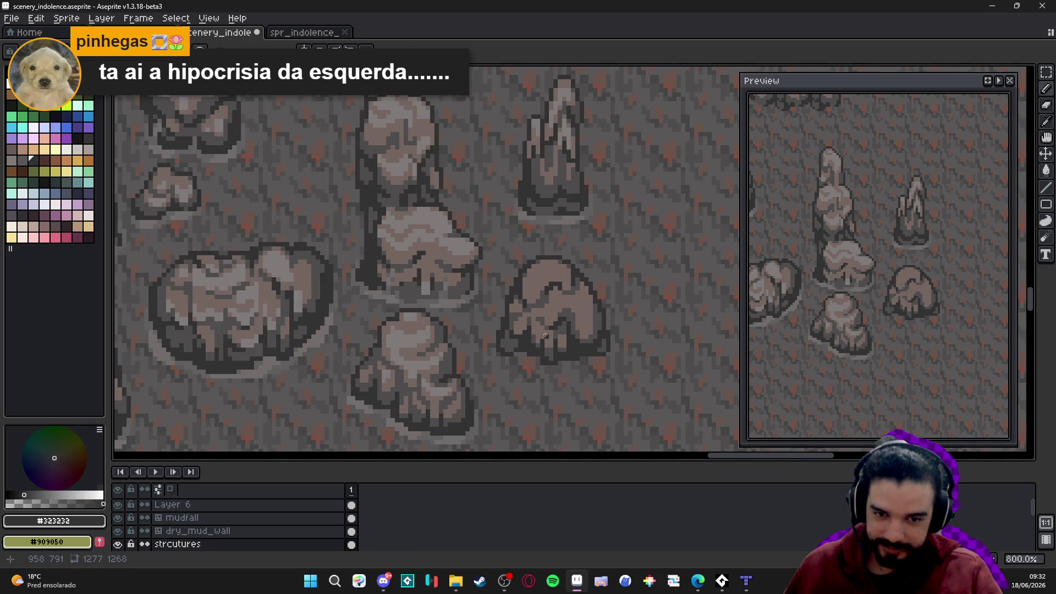
pyautogui.scroll(3, 570, 302)
pyautogui.keyDown('alt'); pyautogui.click(569, 302); pyautogui.keyUp('alt')
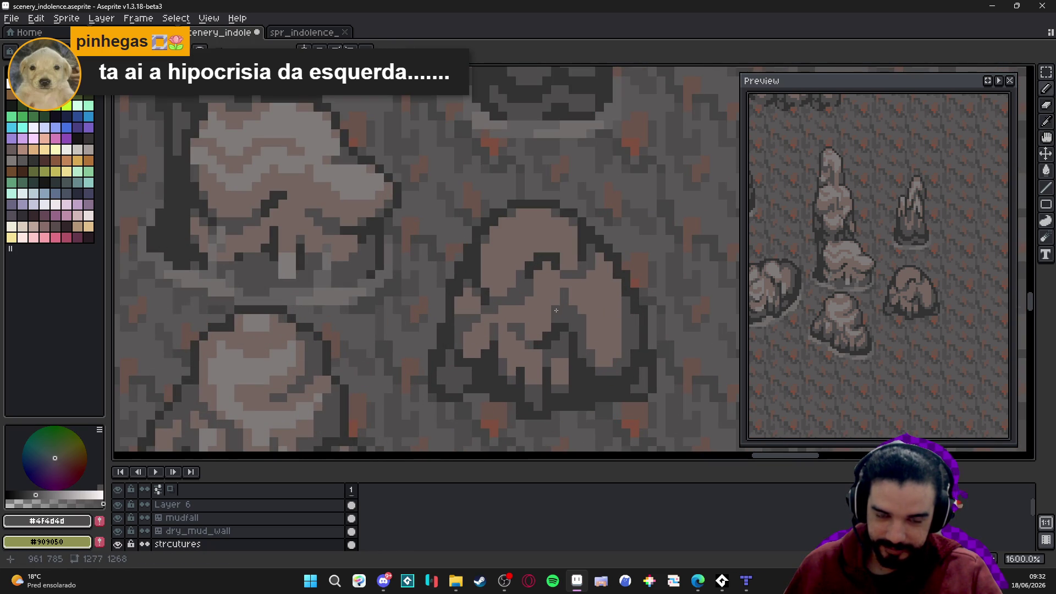
pyautogui.scroll(-3, 550, 330)
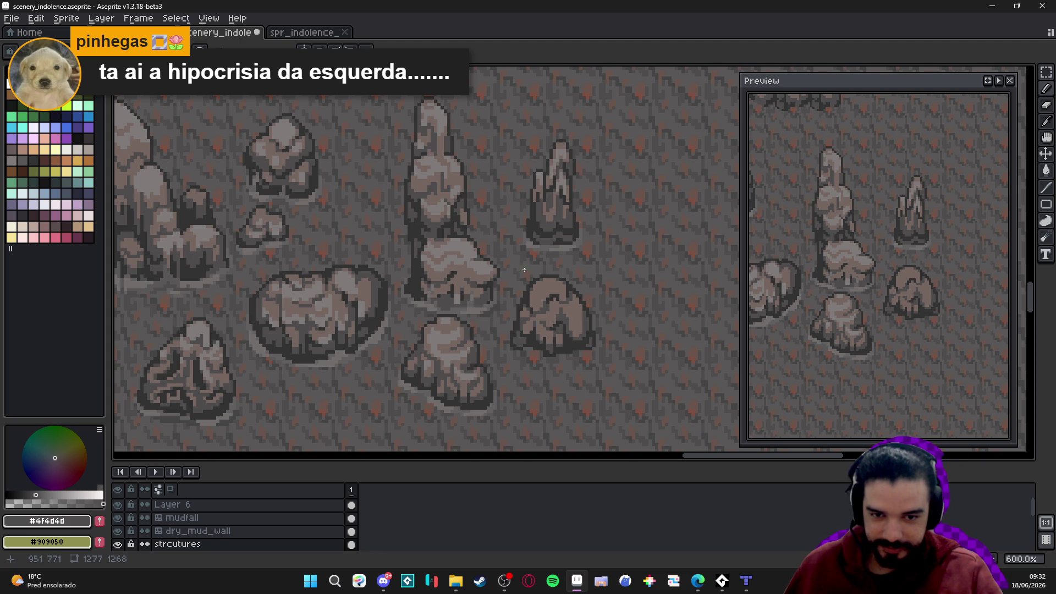
pyautogui.scroll(5, 524, 269)
pyautogui.moveTo(596, 330); pyautogui.dragTo(594, 314)
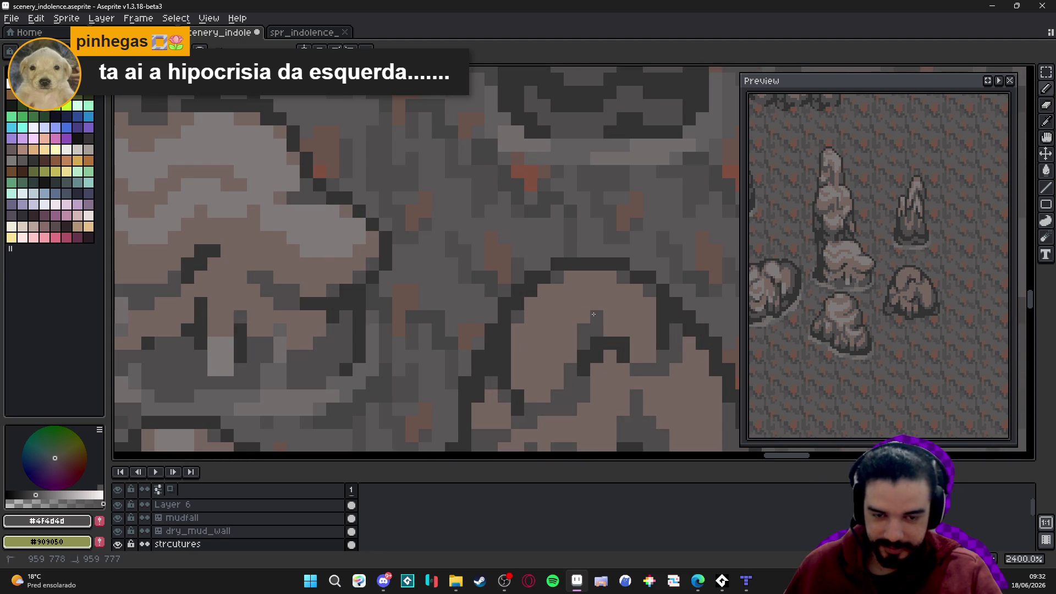
# Paint a light grey highlight up the small lobed boulder, plus a few lighter pixels
pyautogui.scroll(-1, 588, 305)
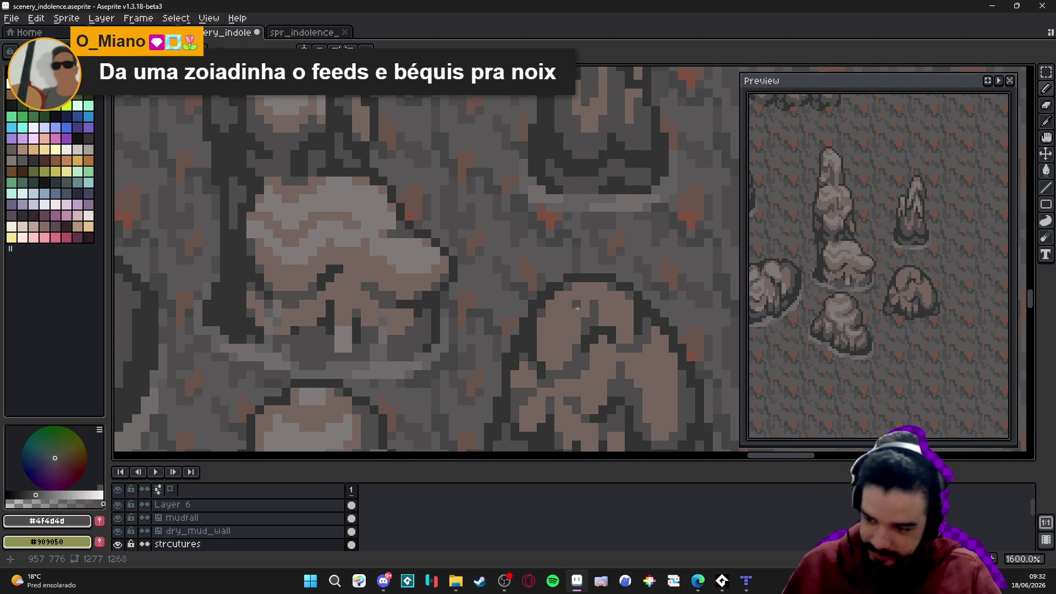
pyautogui.moveTo(588, 306); pyautogui.dragTo(578, 323)
pyautogui.scroll(-3, 578, 308)
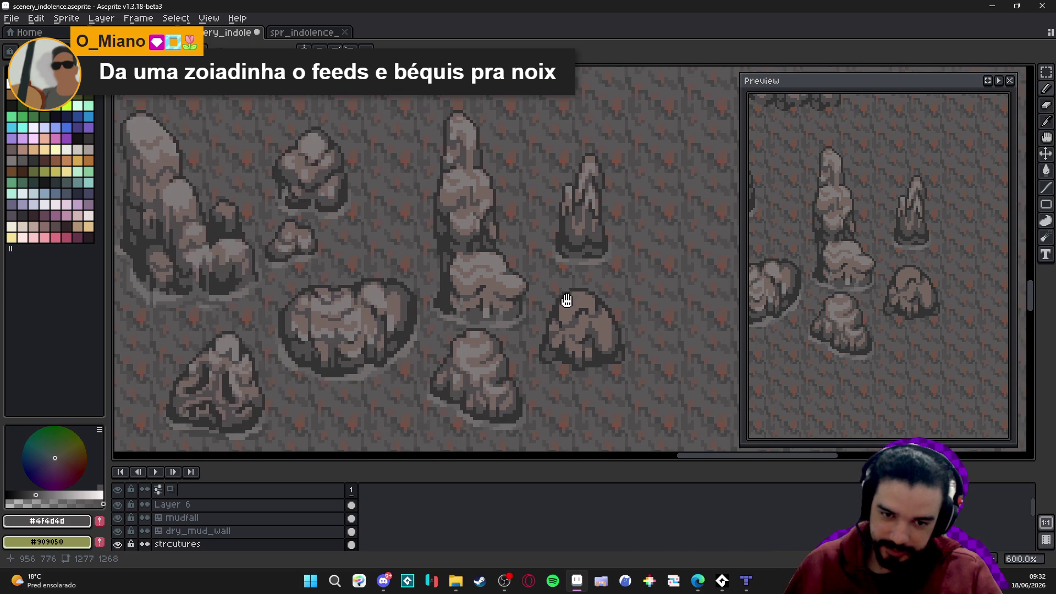
pyautogui.scroll(3, 495, 252)
pyautogui.keyDown('alt'); pyautogui.click(495, 252); pyautogui.keyUp('alt')
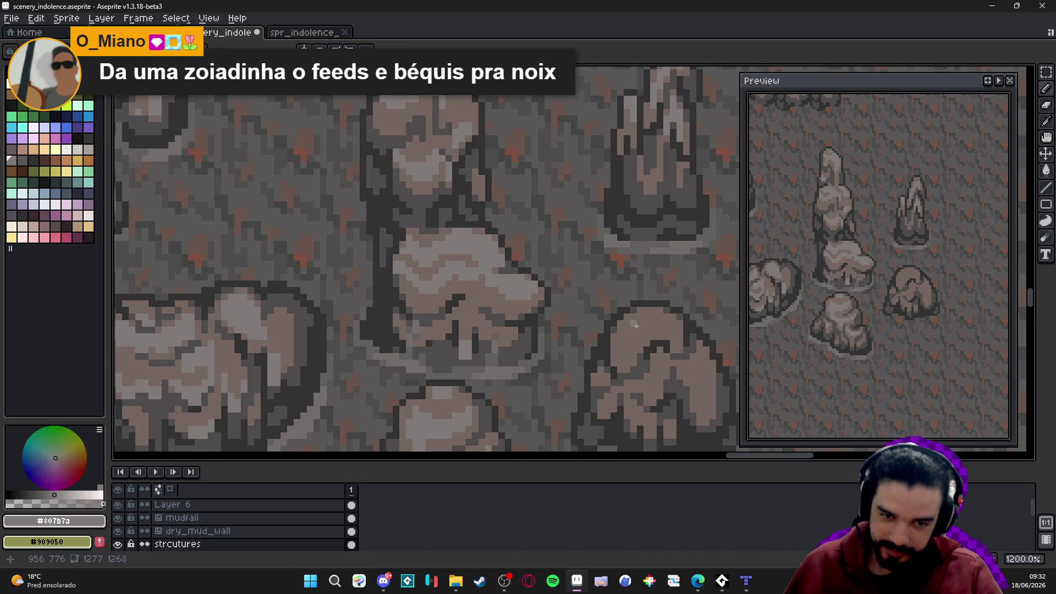
pyautogui.scroll(1, 637, 342)
pyautogui.click(623, 365)
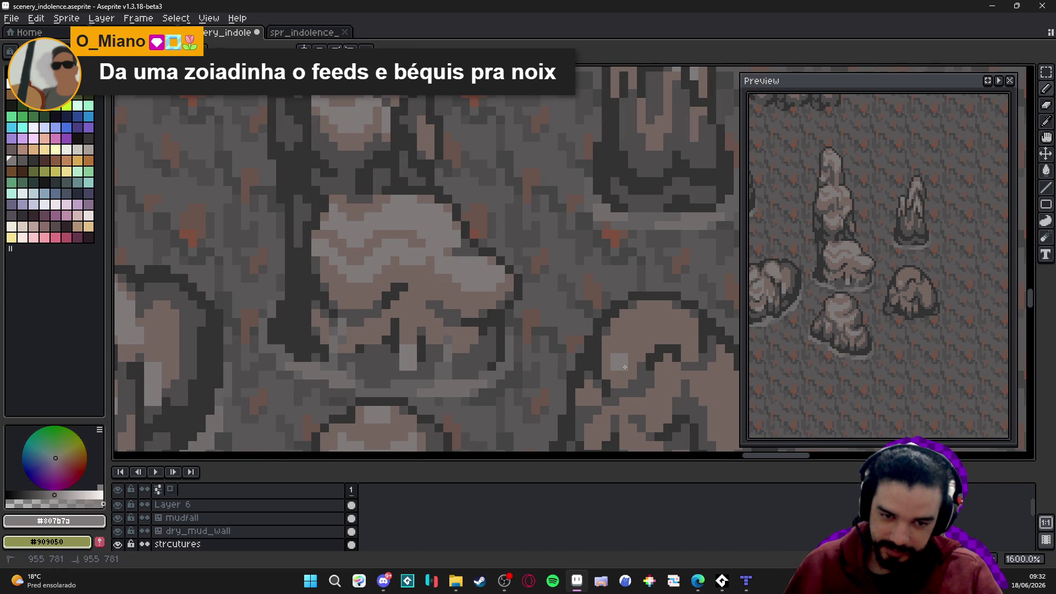
pyautogui.click(629, 356)
pyautogui.click(633, 341)
pyautogui.click(633, 332)
pyautogui.moveTo(668, 339); pyautogui.dragTo(679, 347)
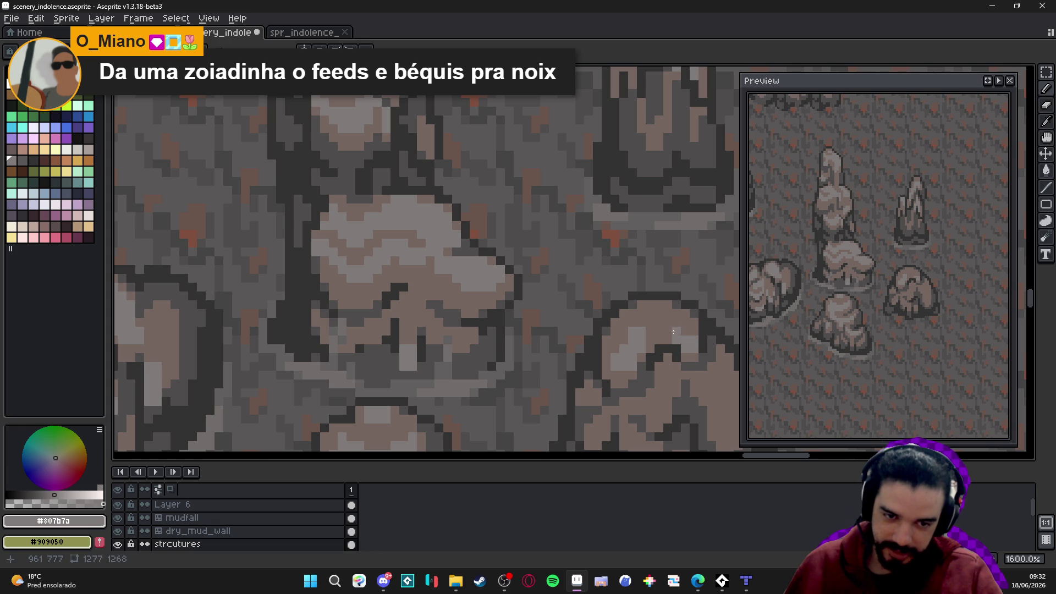
# Resample the brownish and light rock greys and show the tile grid
pyautogui.keyDown('alt'); pyautogui.click(642, 330); pyautogui.keyUp('alt')
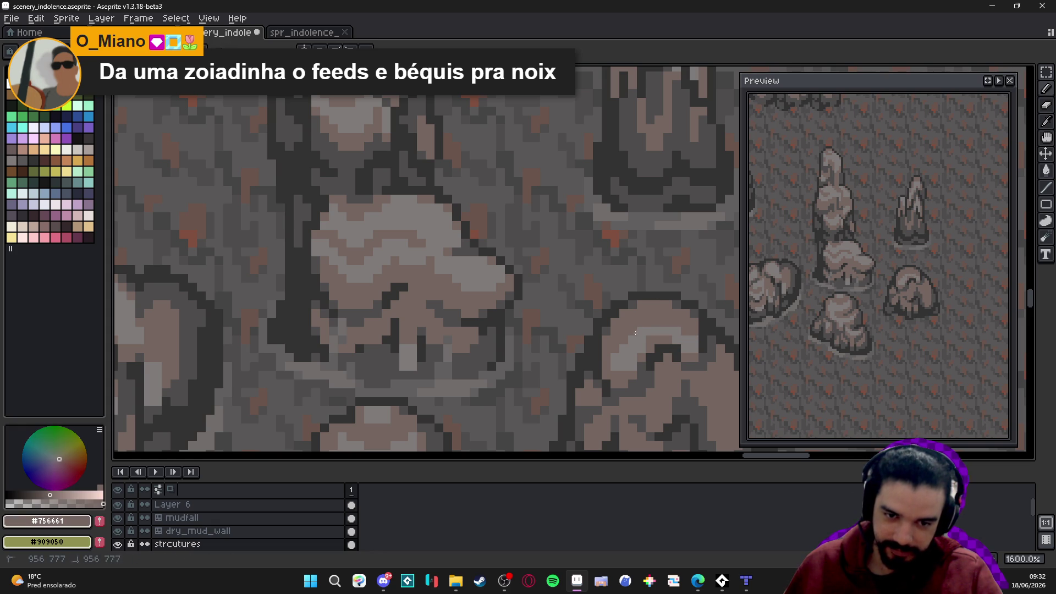
pyautogui.keyDown('alt'); pyautogui.click(610, 358); pyautogui.keyUp('alt')
pyautogui.scroll(-3, 608, 357)
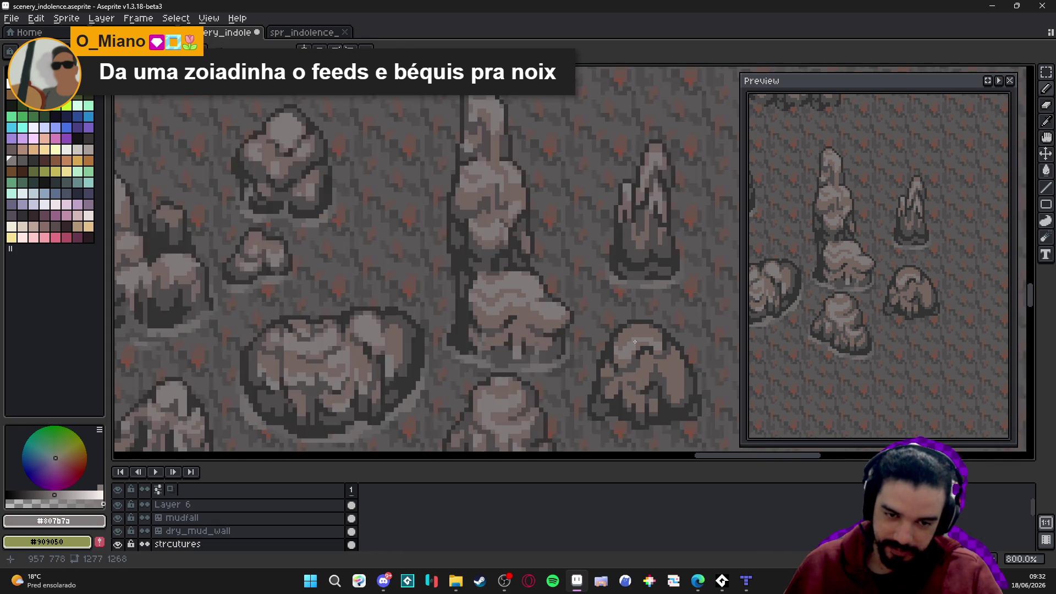
pyautogui.scroll(3, 624, 333)
pyautogui.keyDown('alt'); pyautogui.click(632, 341); pyautogui.keyUp('alt')
pyautogui.scroll(-3, 632, 340)
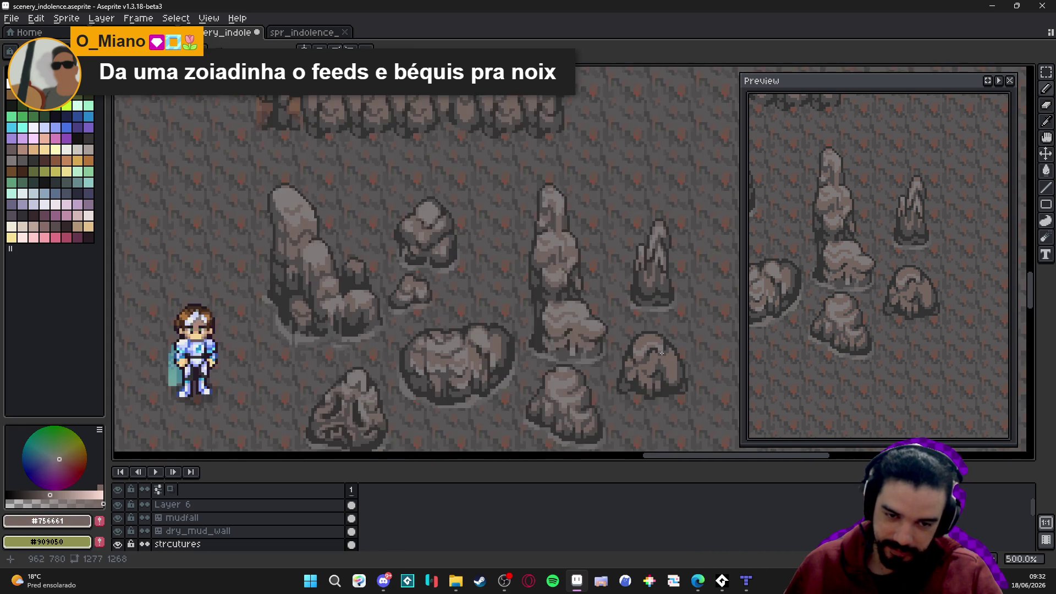
pyautogui.scroll(2, 641, 330)
pyautogui.keyDown('alt'); pyautogui.click(644, 326); pyautogui.keyUp('alt')
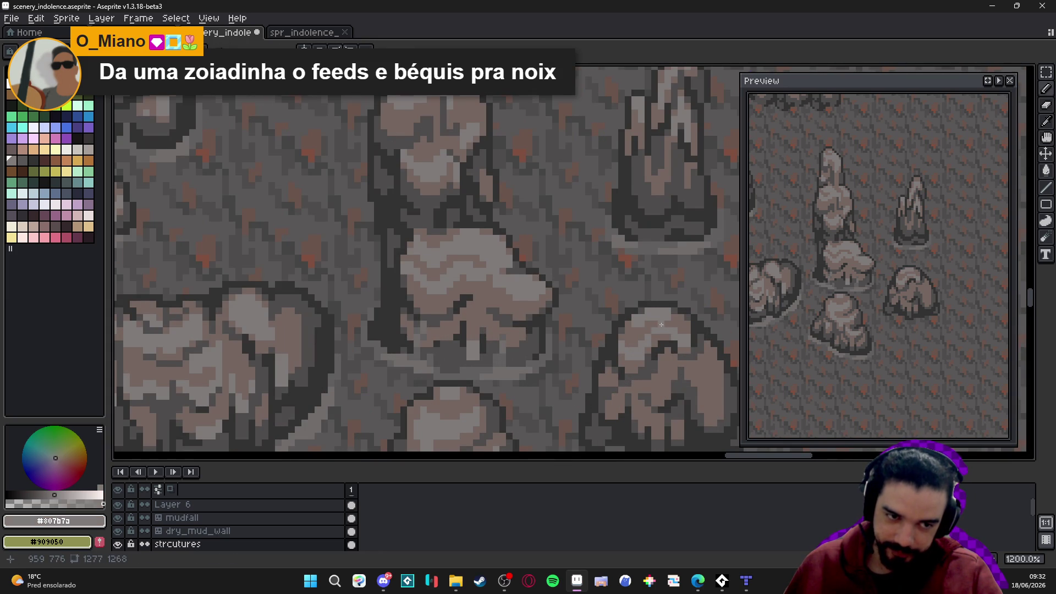
pyautogui.scroll(-3, 668, 316)
pyautogui.scroll(-3, 659, 306)
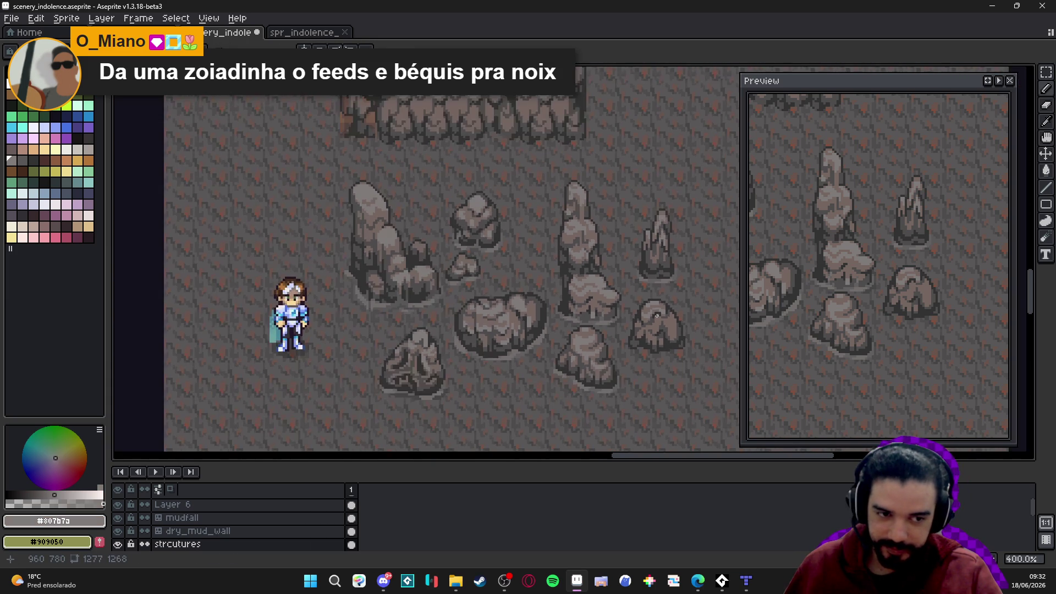
pyautogui.scroll(4, 671, 348)
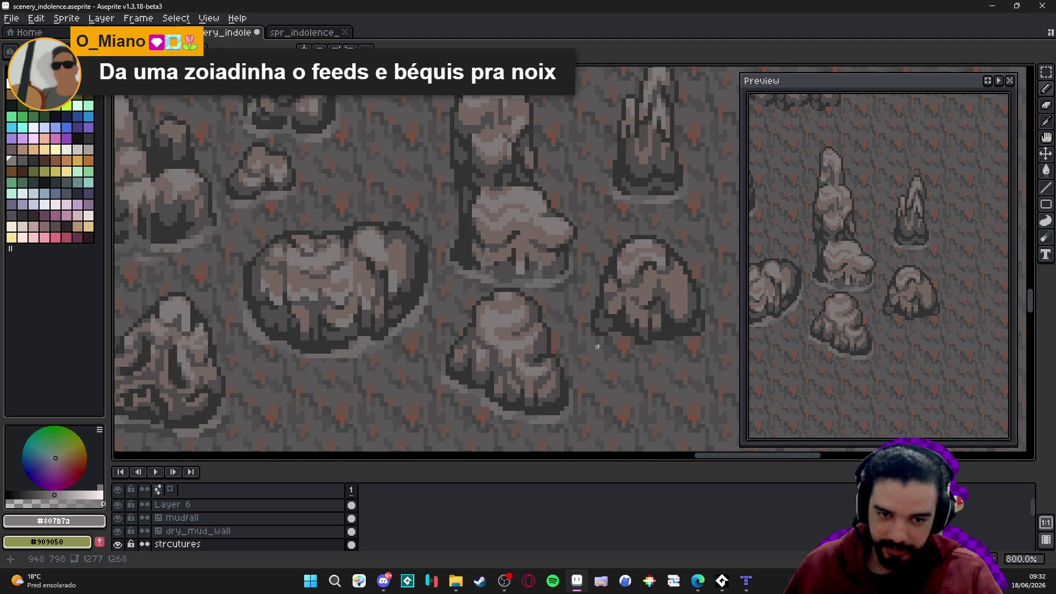
pyautogui.scroll(4, 601, 346)
pyautogui.hotkey('ctrl', "'")
pyautogui.scroll(-4, 495, 424)
pyautogui.scroll(-1, 478, 432)
pyautogui.scroll(3, 495, 391)
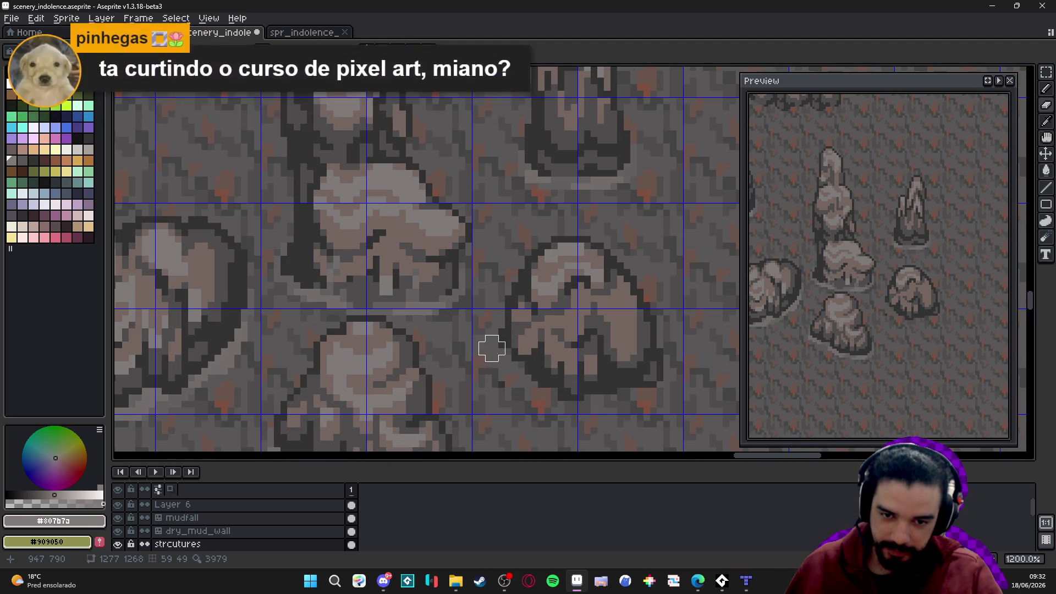
# Draw a row of dark #323232 outline pixels on the lobed boulder and save the scene
pyautogui.press('b')
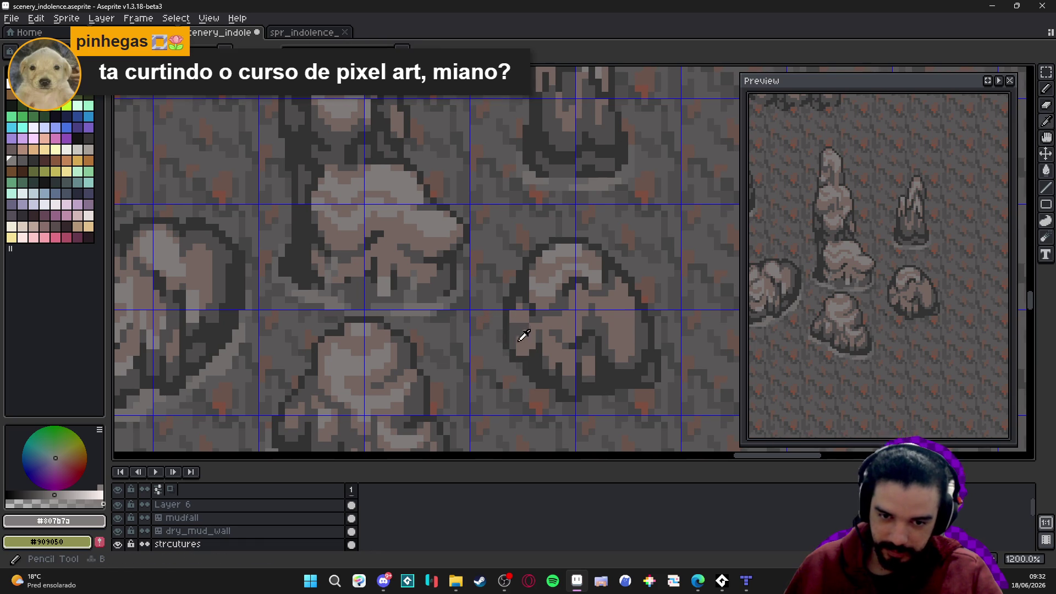
pyautogui.keyDown('alt'); pyautogui.click(515, 382); pyautogui.keyUp('alt')
pyautogui.keyDown('alt'); pyautogui.click(531, 352); pyautogui.keyUp('alt')
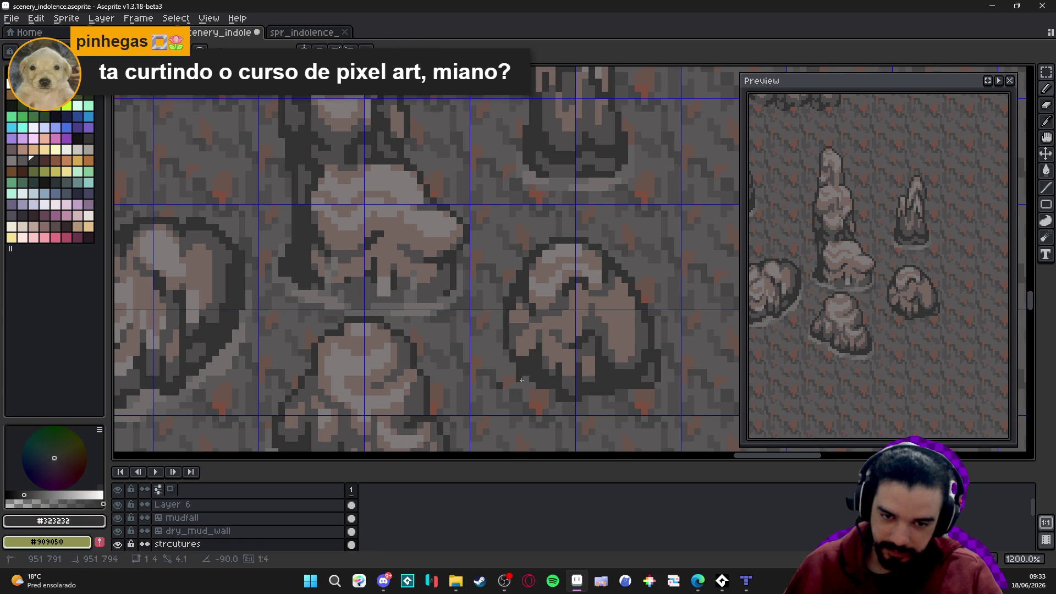
pyautogui.moveTo(525, 390); pyautogui.dragTo(546, 390)
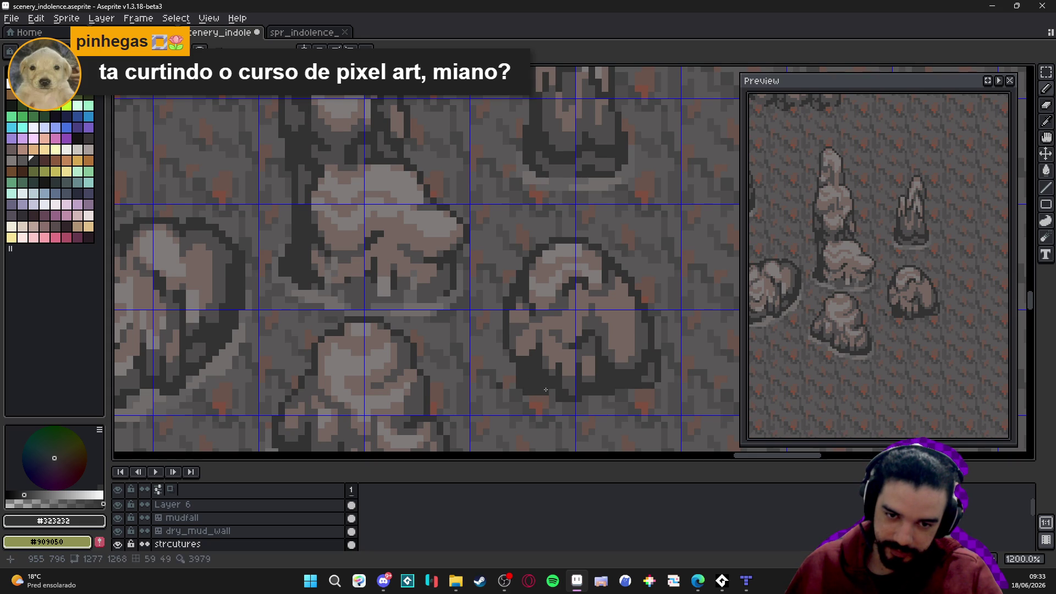
pyautogui.scroll(-4, 506, 387)
pyautogui.scroll(2, 507, 386)
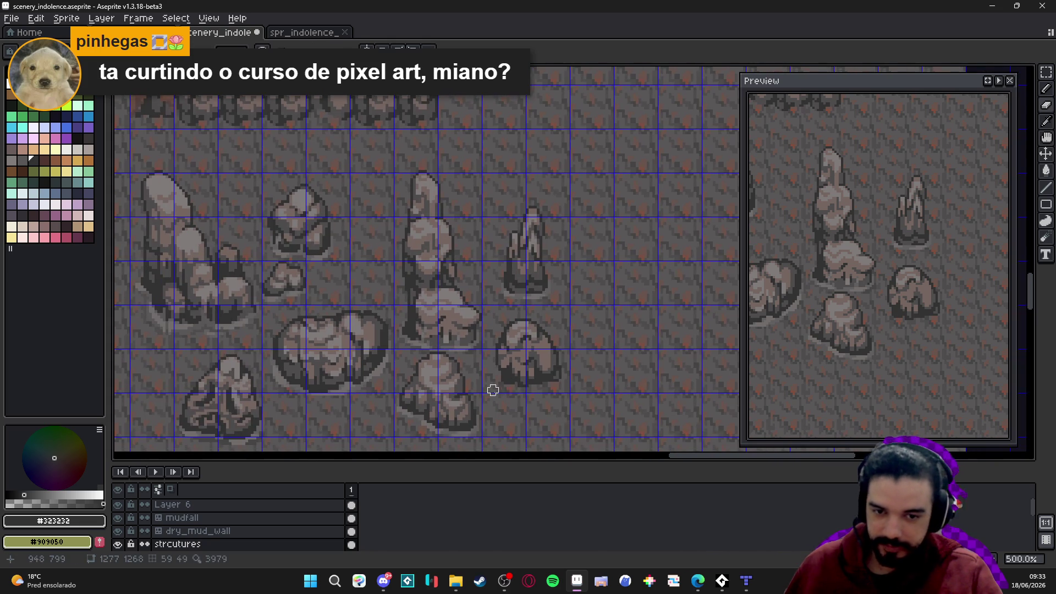
pyautogui.scroll(3, 508, 387)
pyautogui.keyDown('alt'); pyautogui.click(504, 379); pyautogui.keyUp('alt')
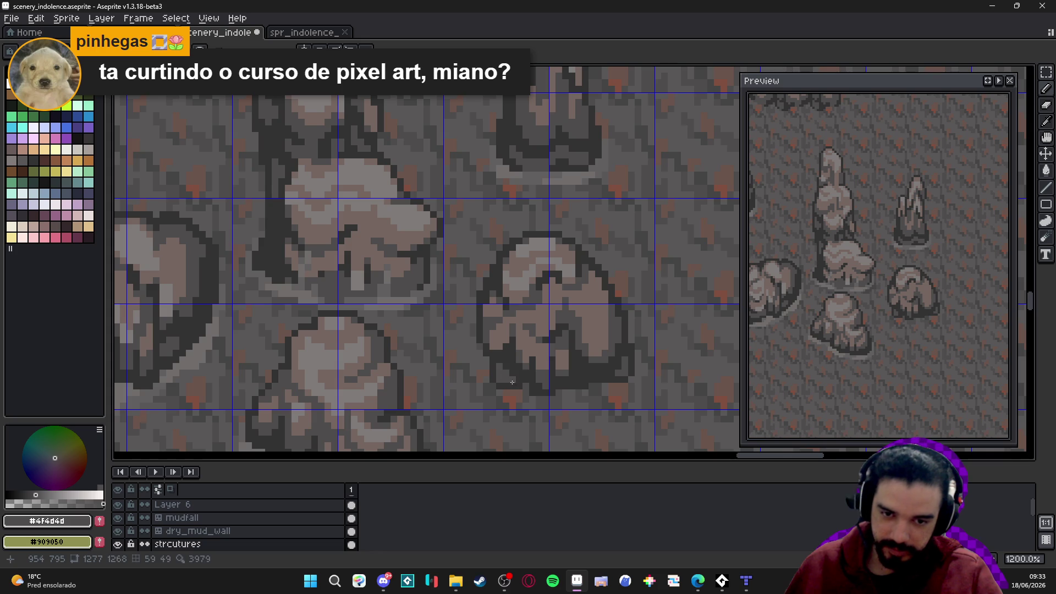
pyautogui.scroll(-3, 512, 382)
pyautogui.scroll(3, 524, 381)
pyautogui.keyDown('alt'); pyautogui.click(500, 379); pyautogui.keyUp('alt')
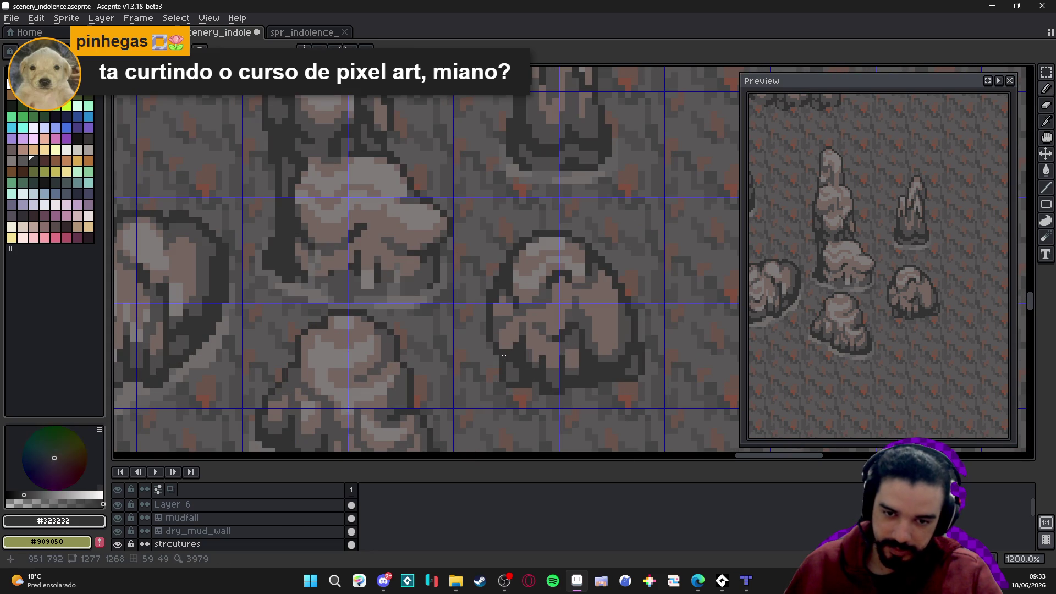
pyautogui.scroll(-3, 499, 379)
pyautogui.scroll(3, 507, 373)
pyautogui.keyDown('alt'); pyautogui.click(506, 374); pyautogui.keyUp('alt')
pyautogui.scroll(-4, 521, 377)
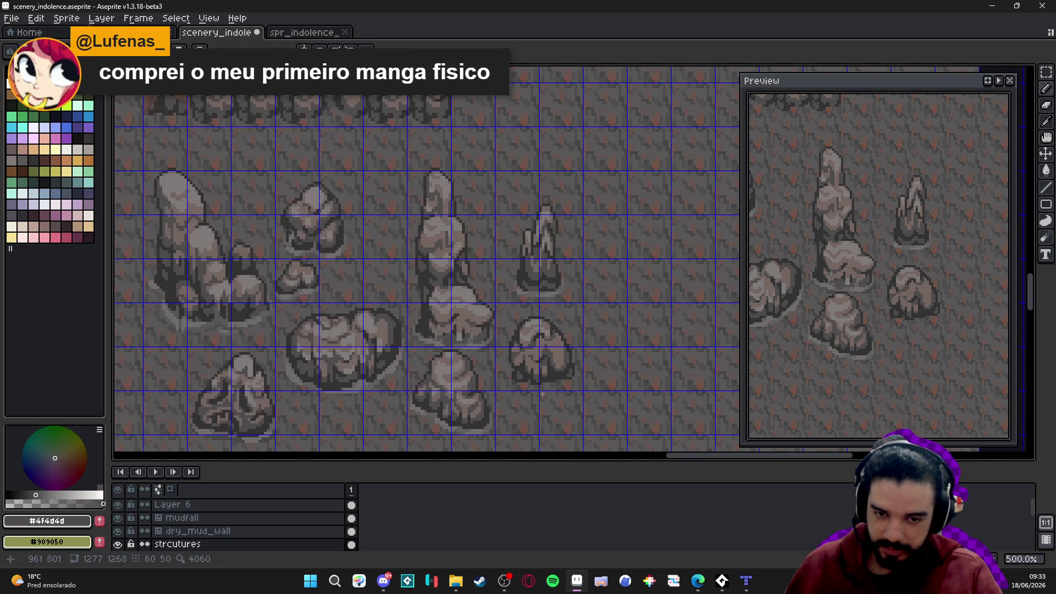
pyautogui.hotkey('ctrl', 's')
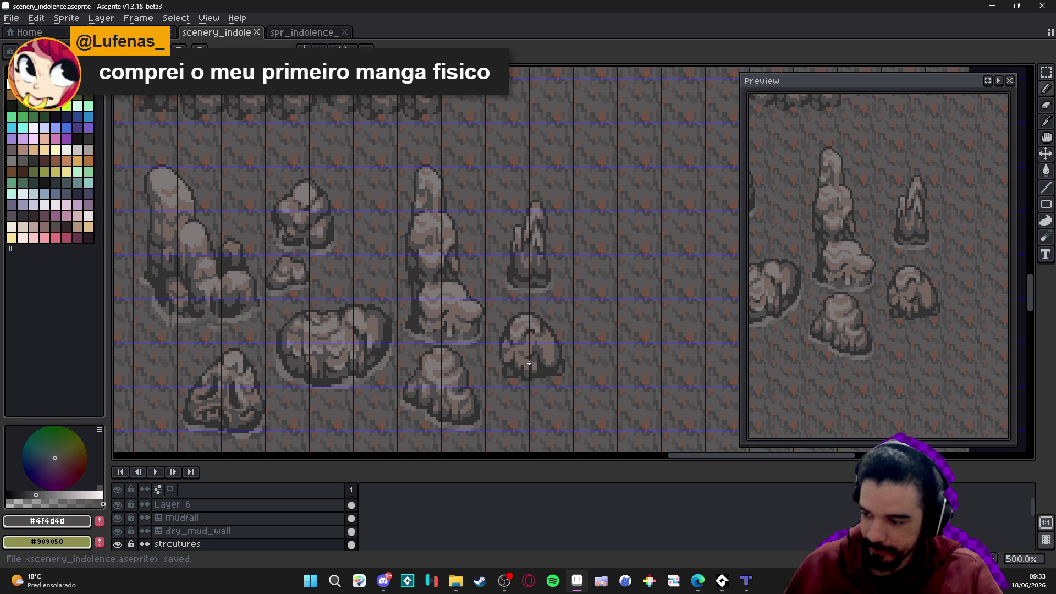
# Clear the selection and paint a short run of lighter grey pixels along the boulder
pyautogui.scroll(4, 507, 348)
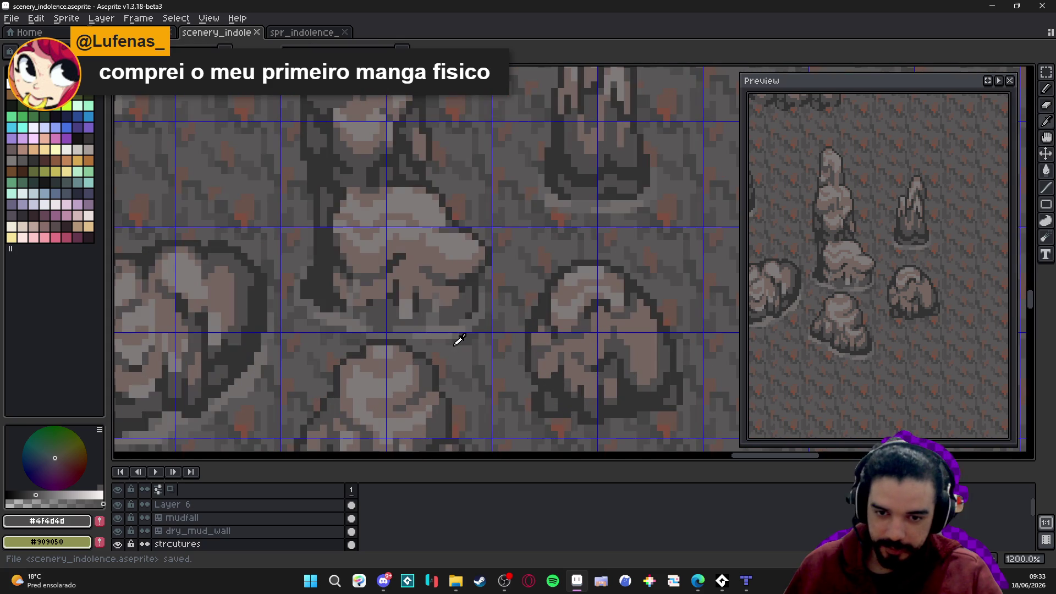
pyautogui.keyDown('alt'); pyautogui.click(475, 314); pyautogui.keyUp('alt')
pyautogui.scroll(1, 542, 398)
pyautogui.hotkey('ctrl', 'd')
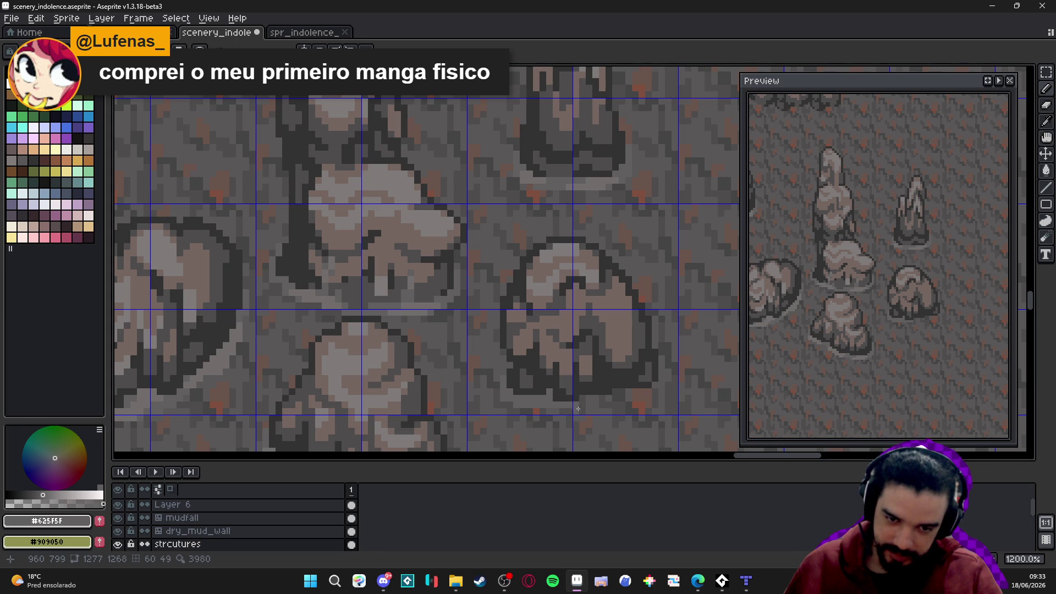
pyautogui.moveTo(626, 400); pyautogui.dragTo(640, 399)
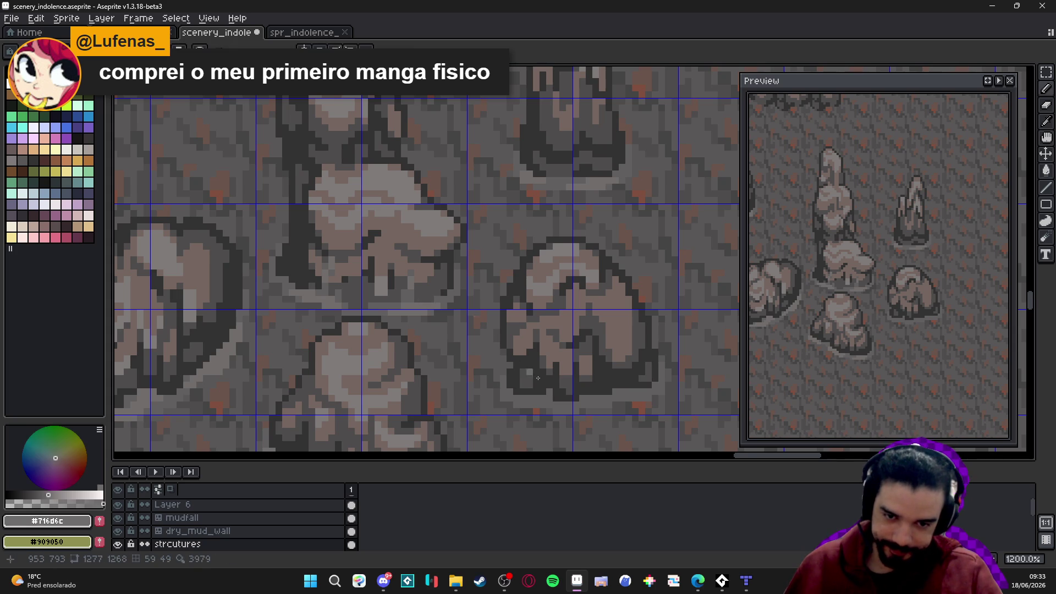
pyautogui.scroll(1, 511, 364)
pyautogui.moveTo(515, 405)
pyautogui.mouseDown()
pyautogui.moveTo(530, 404)
pyautogui.moveTo(489, 398)
pyautogui.moveTo(623, 399)
pyautogui.mouseUp()
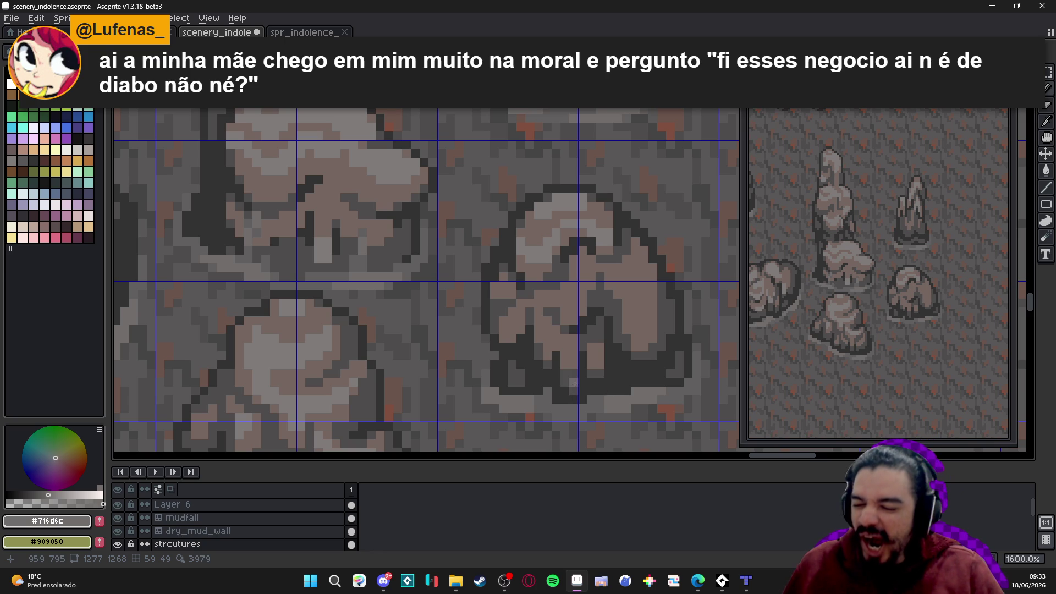
pyautogui.scroll(-4, 583, 381)
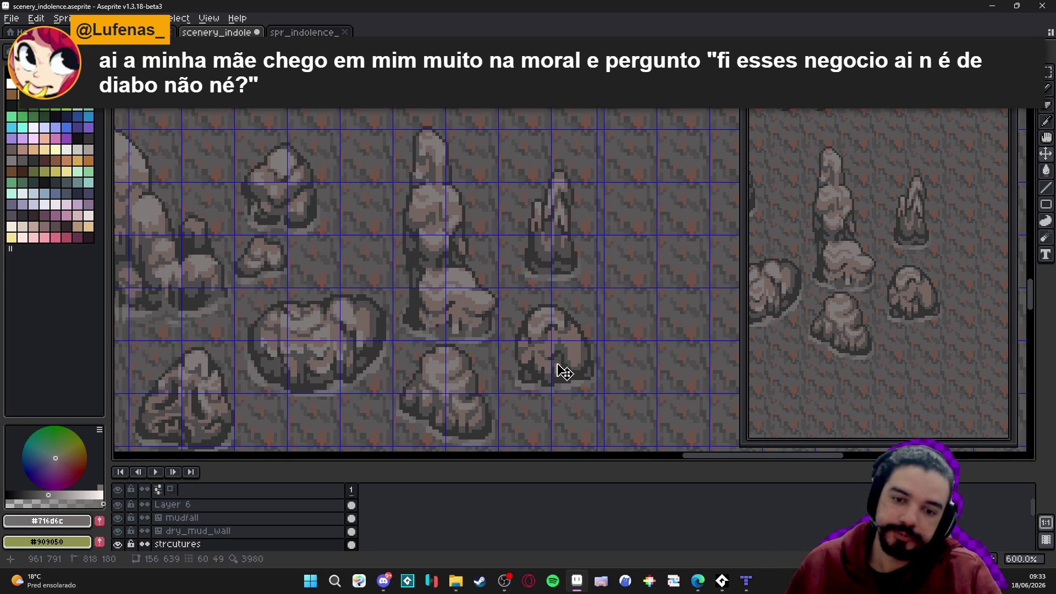
# Add light grey #807b7a highlight pixels across the small lobed boulder
pyautogui.scroll(3, 561, 370)
pyautogui.keyDown('alt'); pyautogui.click(549, 351); pyautogui.keyUp('alt')
pyautogui.scroll(1, 549, 351)
pyautogui.click(550, 352)
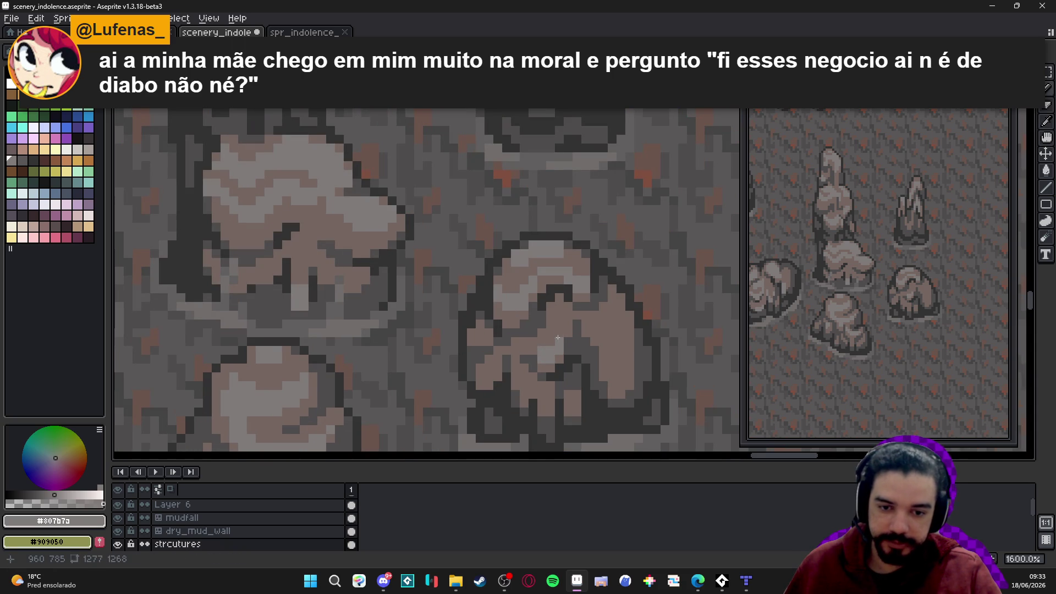
pyautogui.click(609, 357)
pyautogui.moveTo(610, 361); pyautogui.dragTo(624, 366)
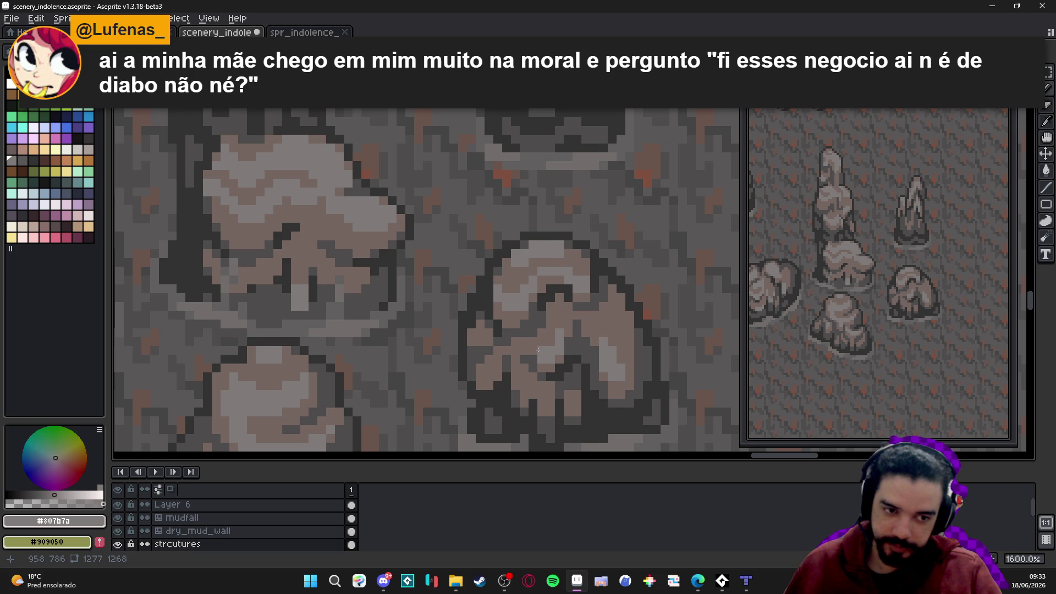
# Paint a darker #4f4d4d shadow strip along the boulder and toggle the tile grid
pyautogui.scroll(1, 539, 350)
pyautogui.scroll(1, 486, 355)
pyautogui.keyDown('alt'); pyautogui.click(497, 359); pyautogui.keyUp('alt')
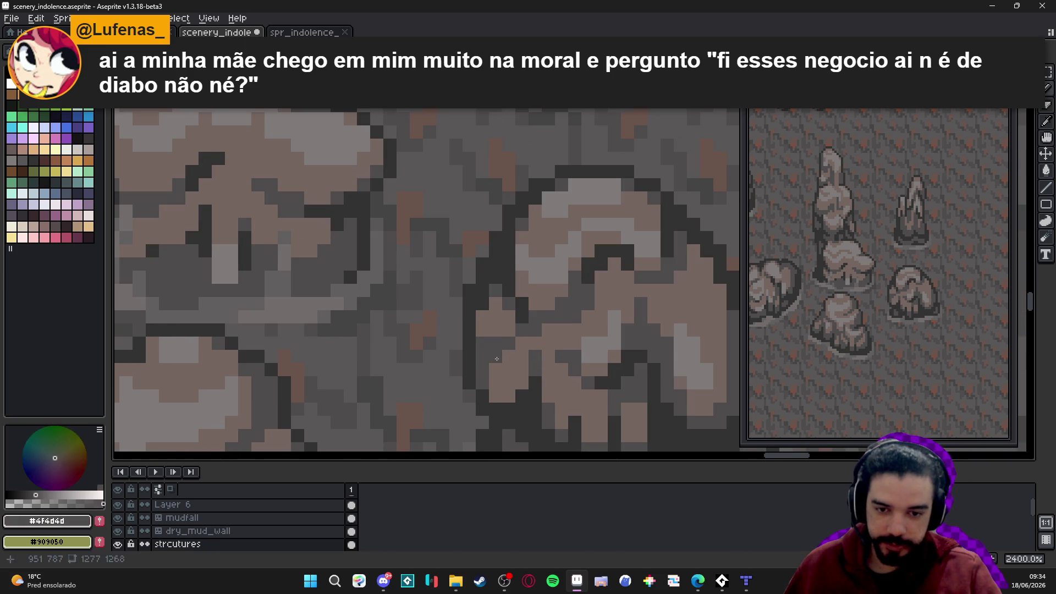
pyautogui.moveTo(495, 389)
pyautogui.mouseDown()
pyautogui.moveTo(496, 315)
pyautogui.moveTo(483, 318)
pyautogui.moveTo(490, 338)
pyautogui.mouseUp()
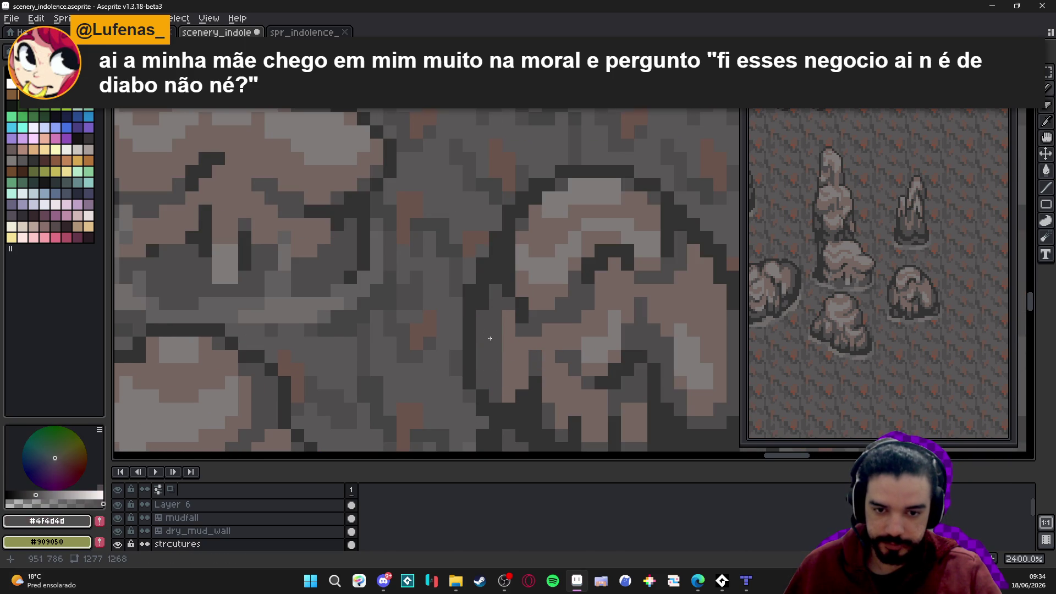
pyautogui.scroll(-7, 493, 322)
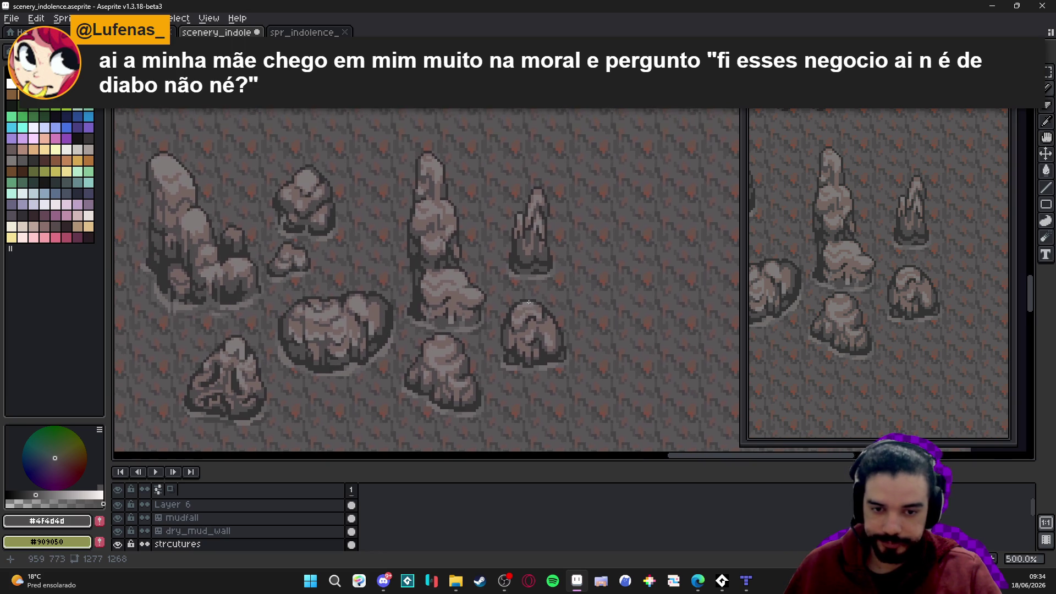
pyautogui.hotkey('ctrl', "'")
pyautogui.hotkey('ctrl', "'")
pyautogui.hotkey('ctrl', "'")
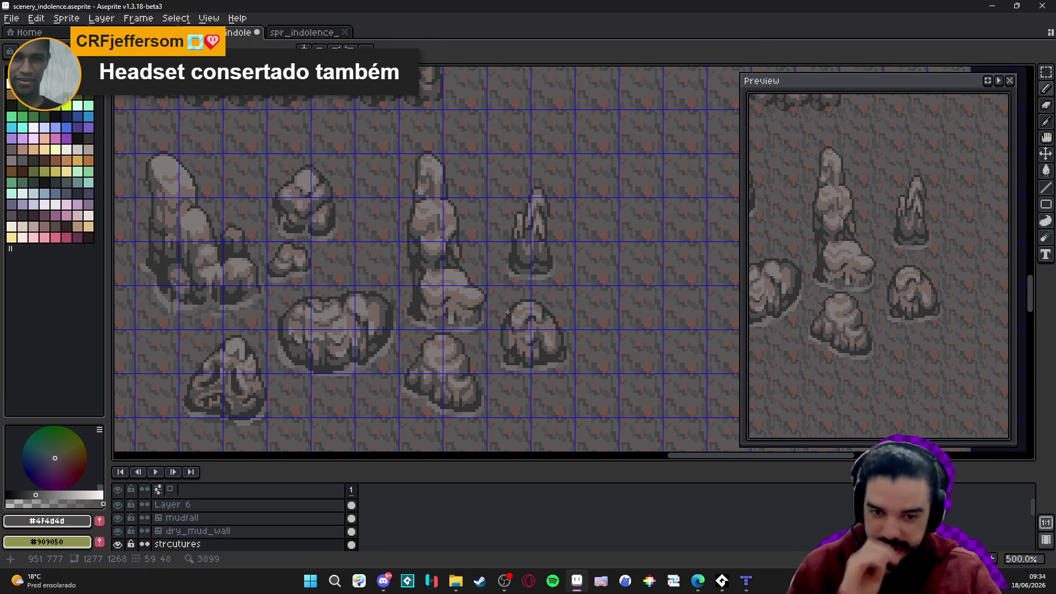
# Add a dark #323232 outline pixel at the small boulder's top-left edge
pyautogui.scroll(5, 505, 313)
pyautogui.press('e')
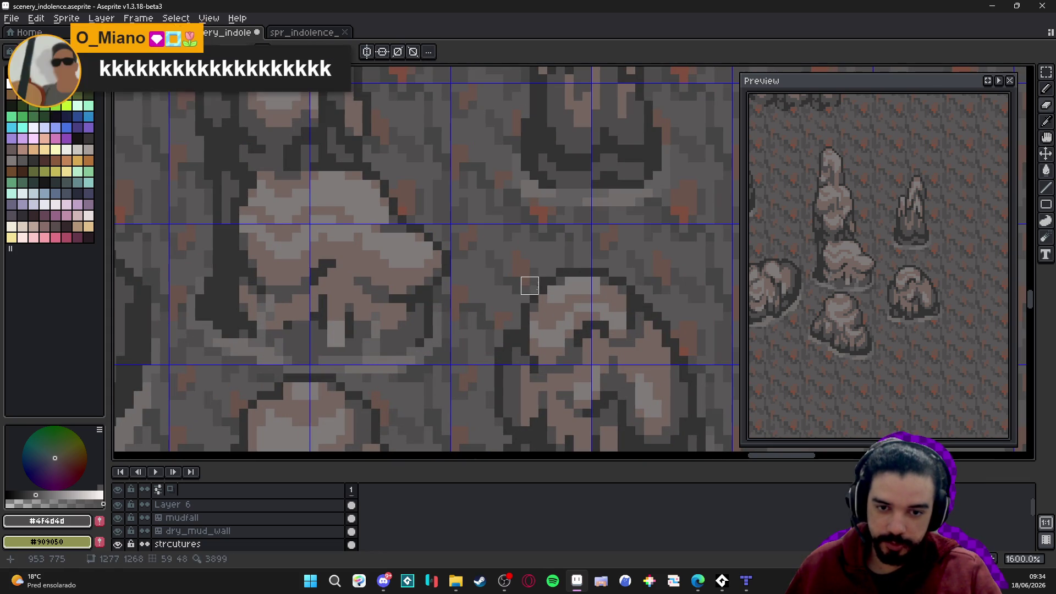
pyautogui.keyDown('alt'); pyautogui.click(534, 305); pyautogui.keyUp('alt')
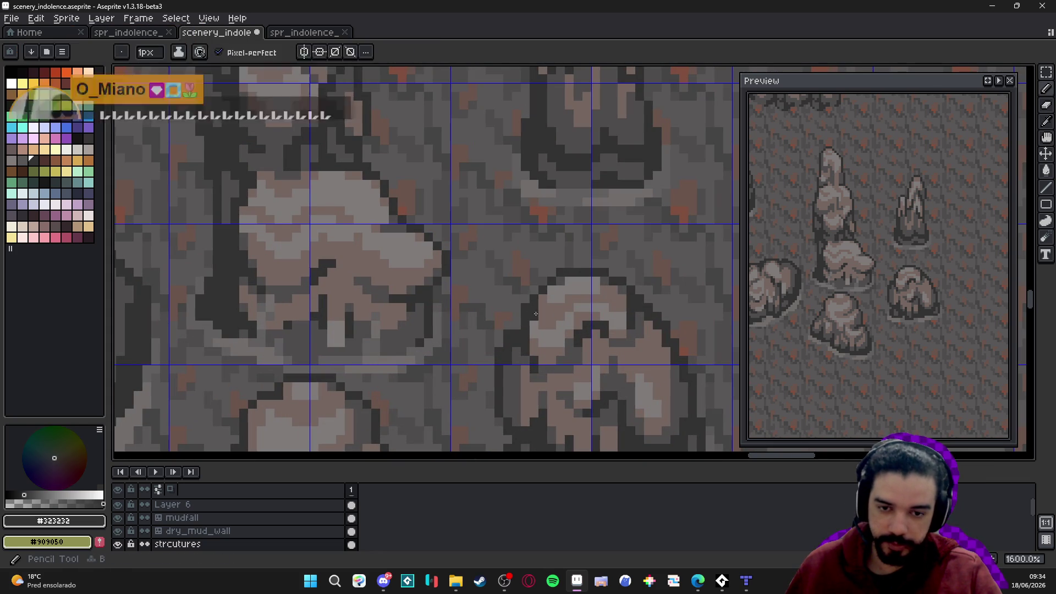
pyautogui.click(543, 297)
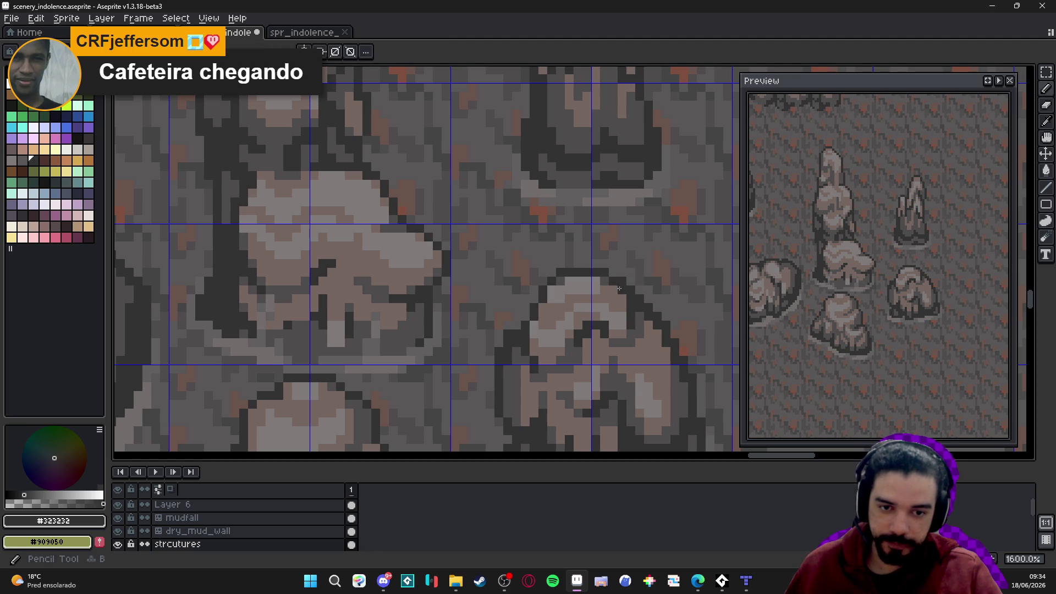
pyautogui.press('b')
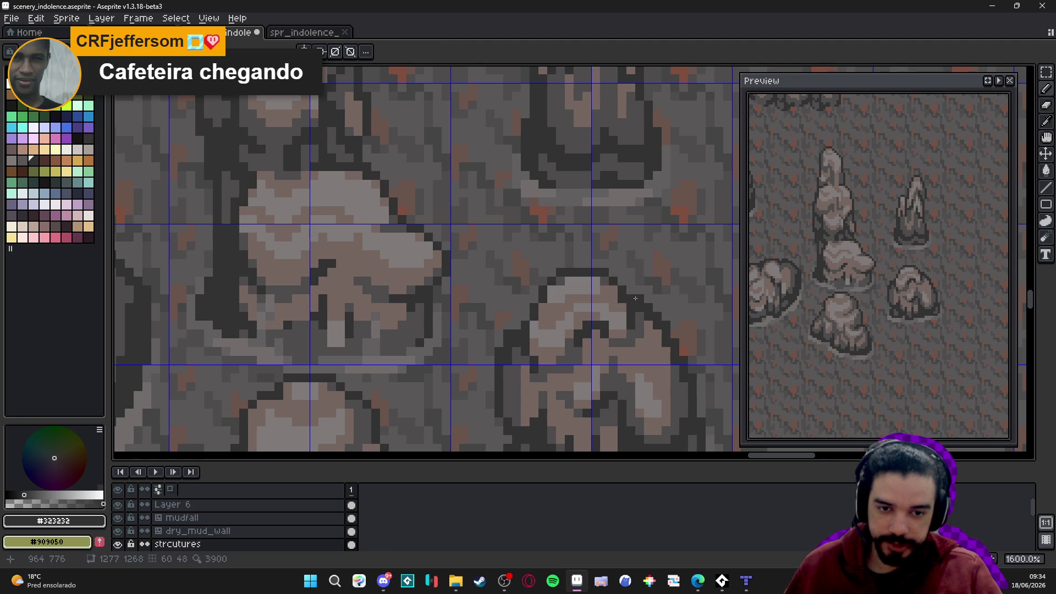
pyautogui.scroll(-2, 545, 302)
pyautogui.hscroll(-2, 544, 302)
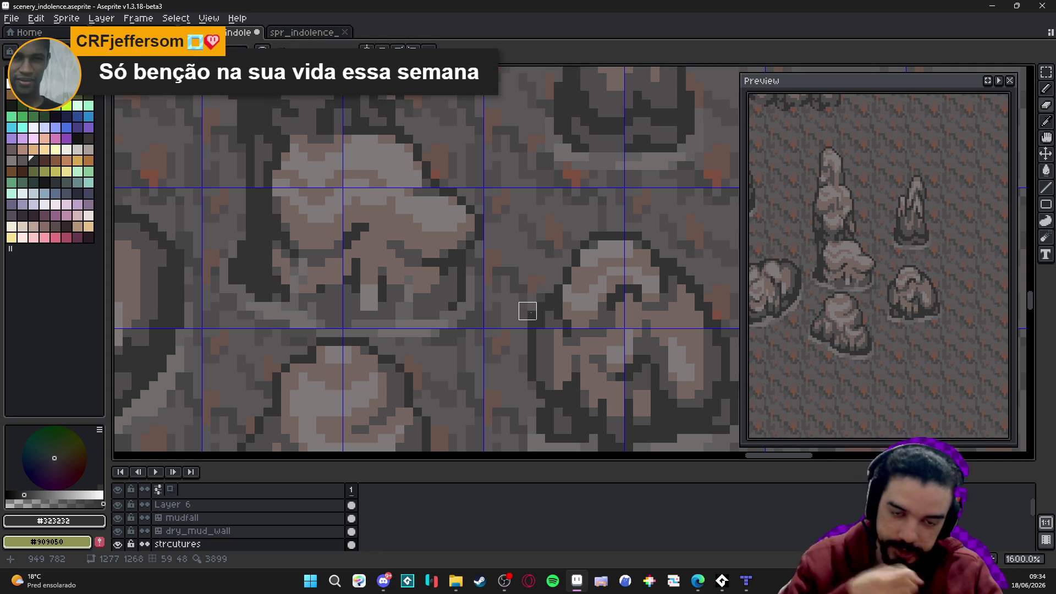
pyautogui.scroll(-3, 526, 312)
pyautogui.scroll(-3, 582, 325)
pyautogui.scroll(5, 568, 355)
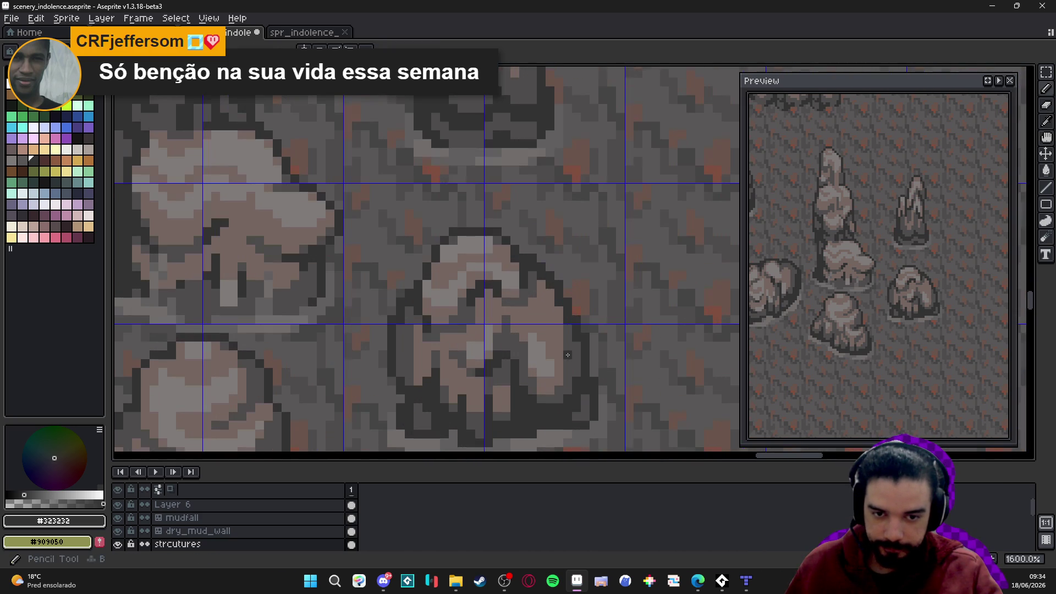
pyautogui.keyDown('alt'); pyautogui.click(568, 355); pyautogui.keyUp('alt')
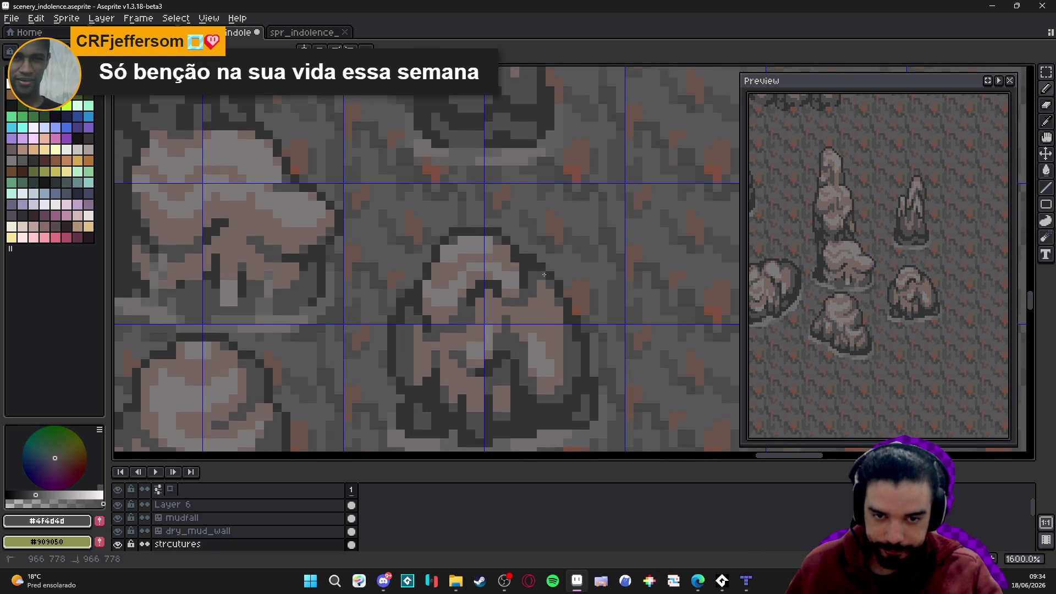
pyautogui.scroll(-3, 544, 275)
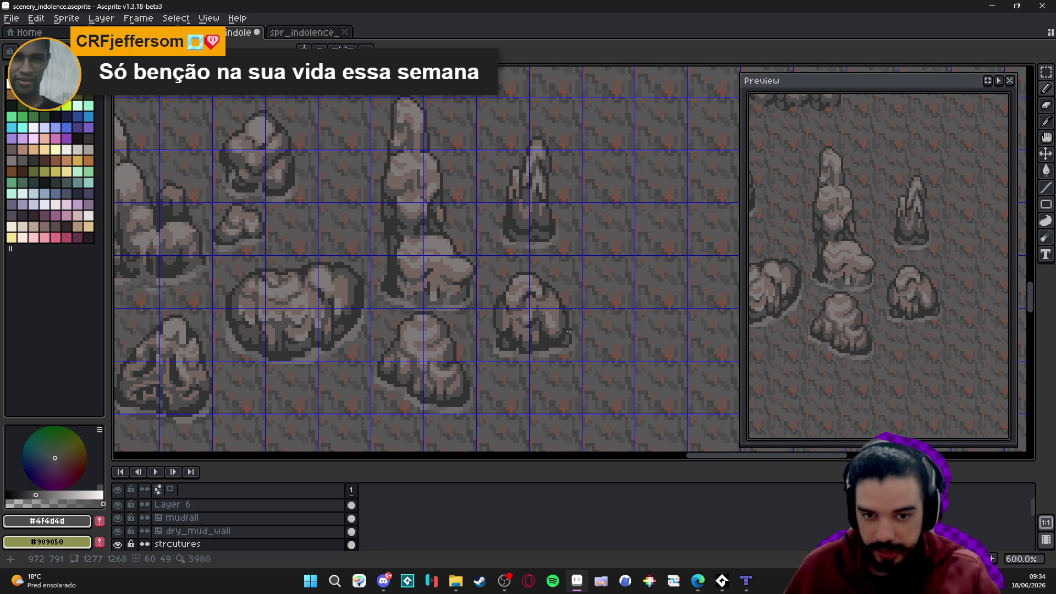
# Draw a vertical dark #323232 outline stroke down the small lobed boulder
pyautogui.scroll(5, 528, 300)
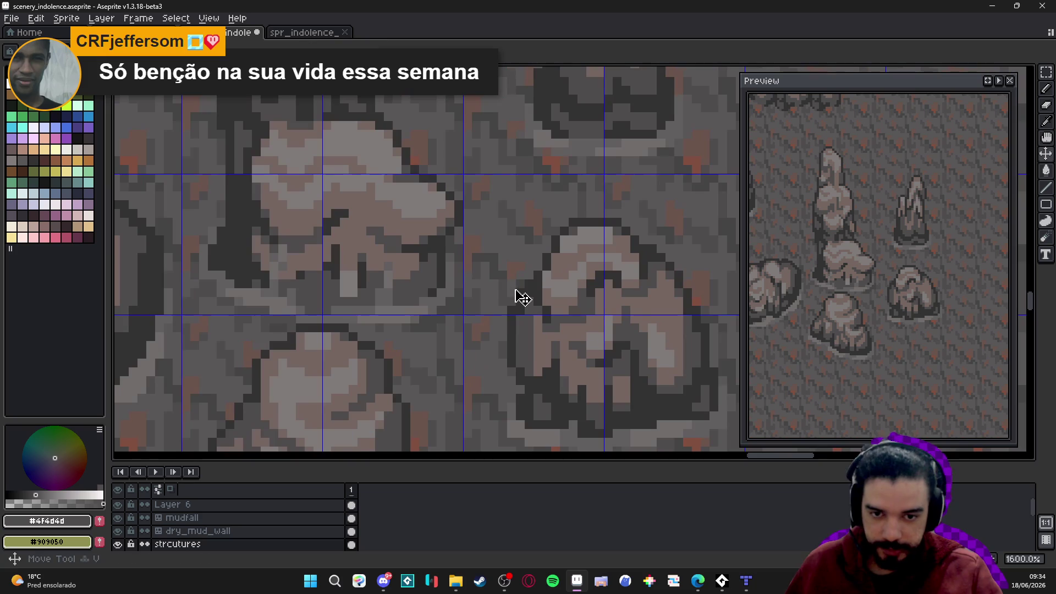
pyautogui.press('b')
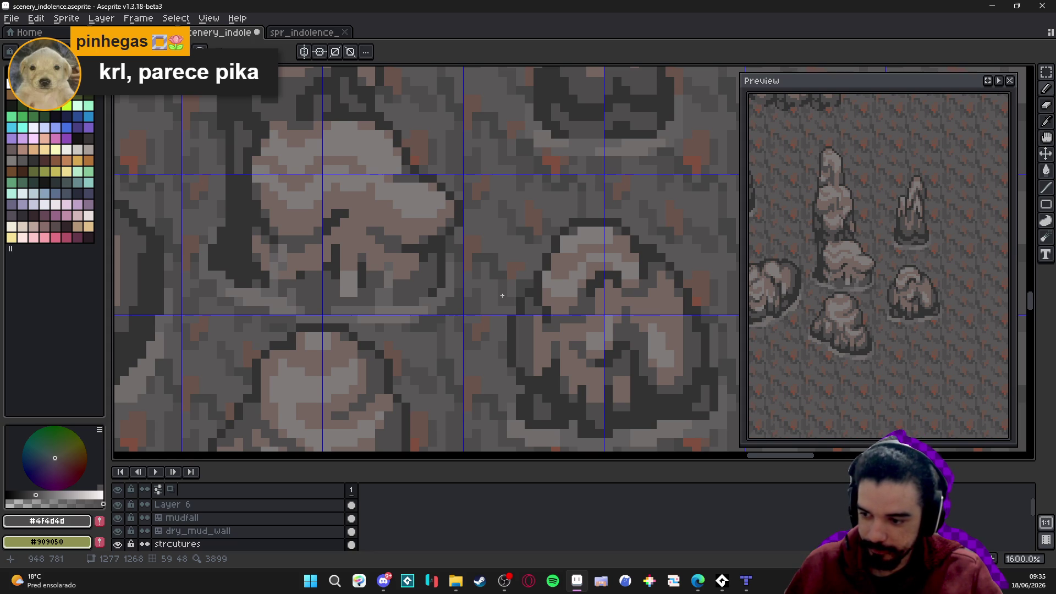
pyautogui.keyDown('alt'); pyautogui.click(534, 289); pyautogui.keyUp('alt')
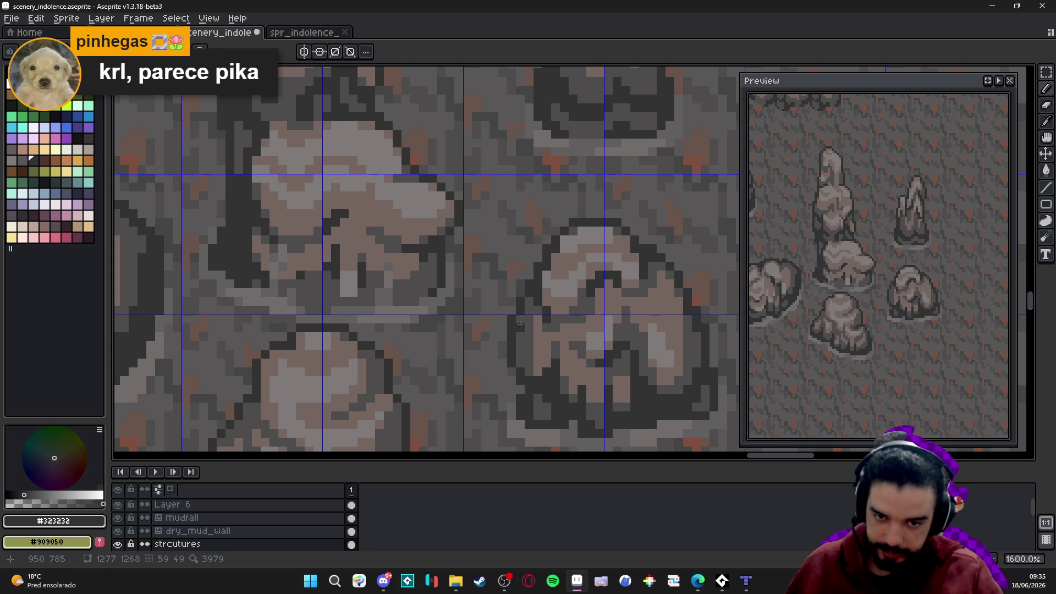
pyautogui.moveTo(522, 328); pyautogui.dragTo(517, 373)
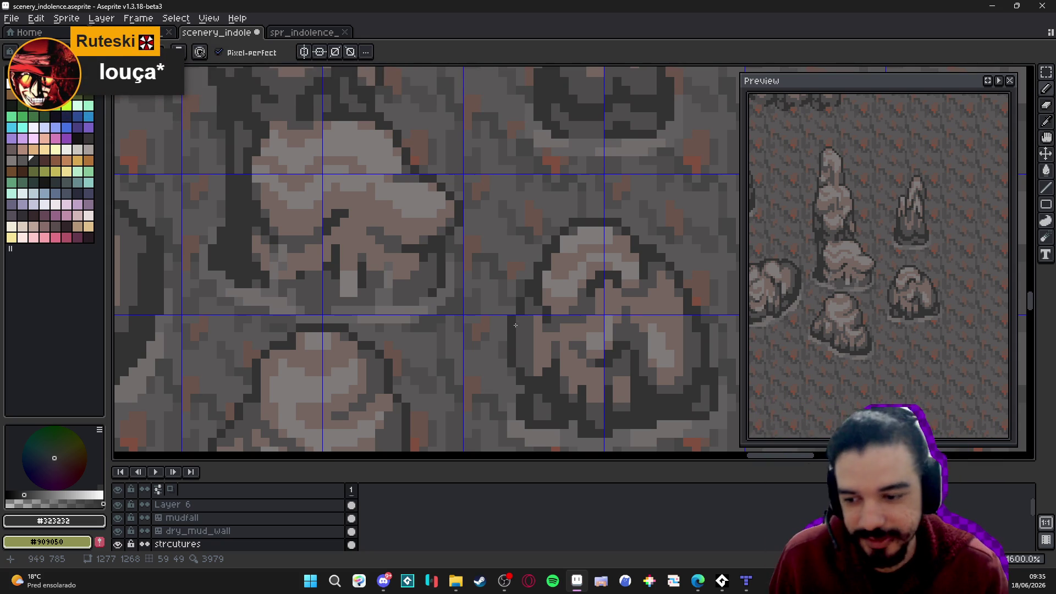
pyautogui.scroll(-3, 519, 313)
# Save the scene file with Ctrl+S, keeping the Pencil active
pyautogui.hotkey('ctrl', 's')
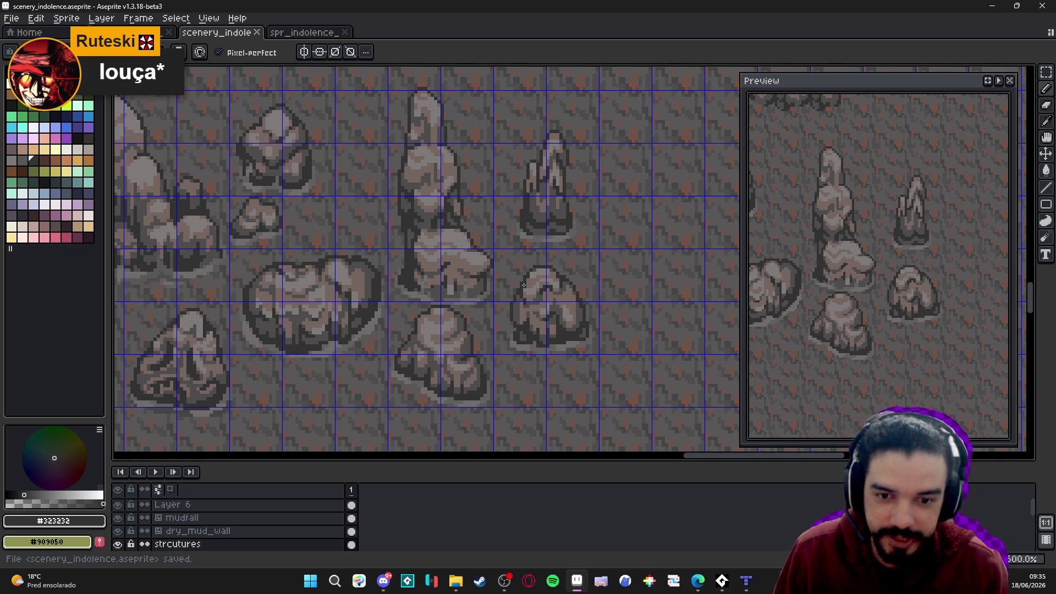
pyautogui.scroll(4, 528, 287)
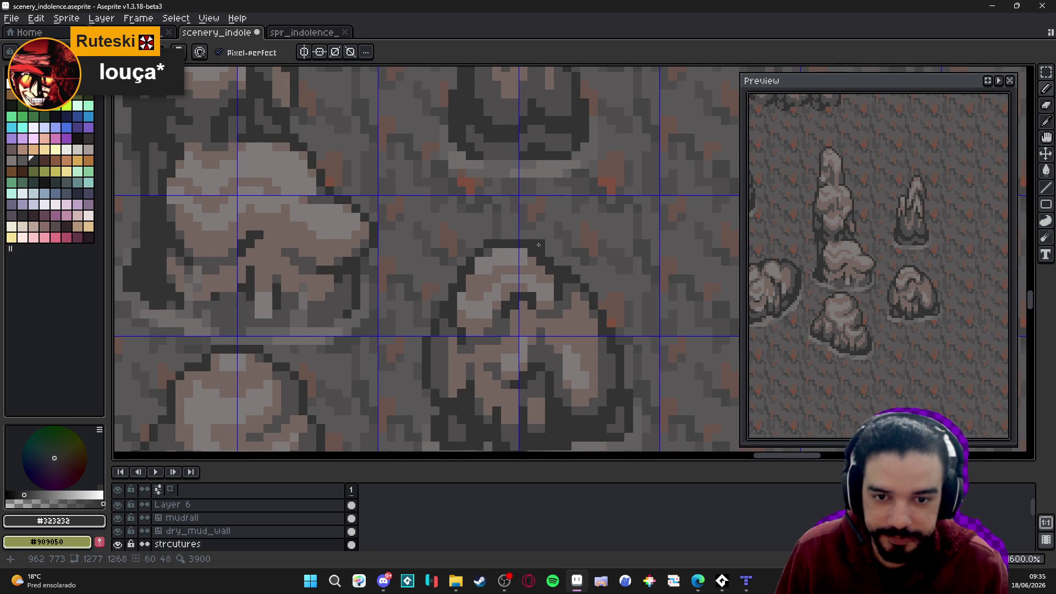
pyautogui.press('e')
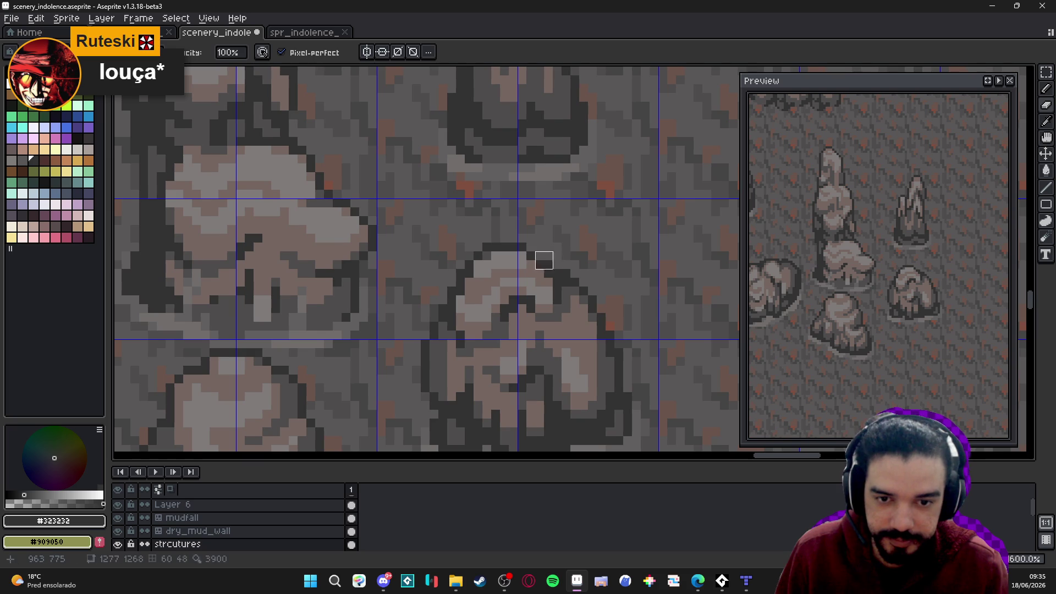
pyautogui.press('b')
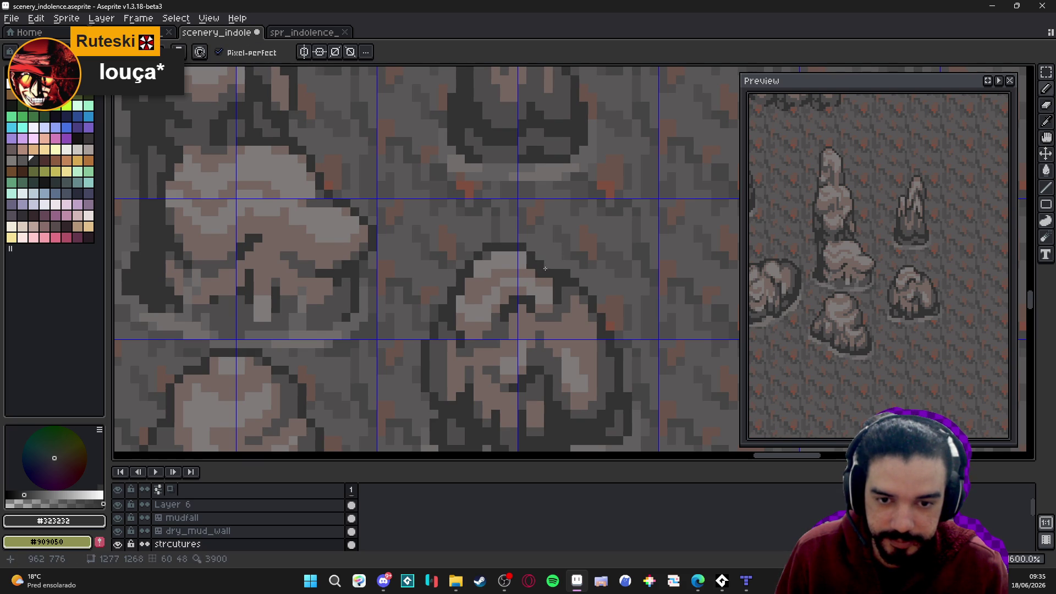
pyautogui.scroll(-3, 553, 259)
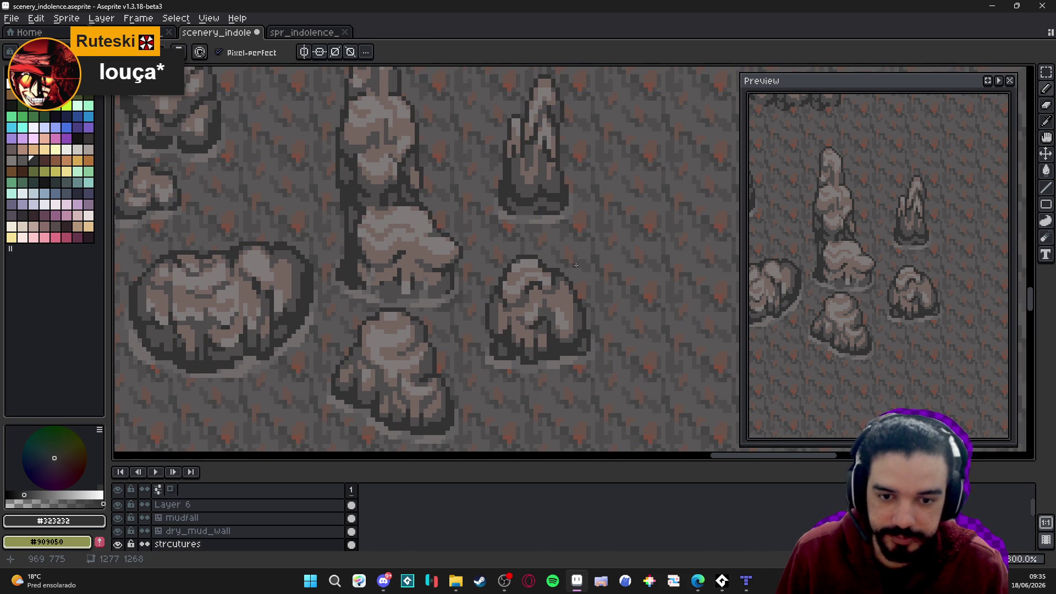
# Recolour the boulder's top-left light pixel to the #323232 outline and save the scene
pyautogui.scroll(-3, 564, 269)
pyautogui.hotkey('ctrl', 's')
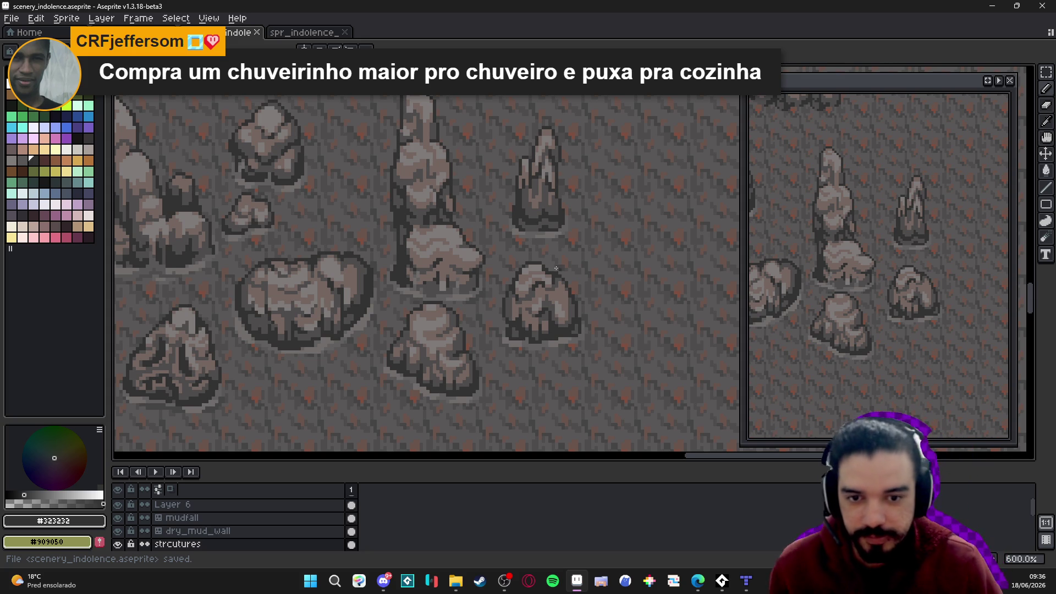
pyautogui.scroll(4, 558, 268)
pyautogui.click(528, 256)
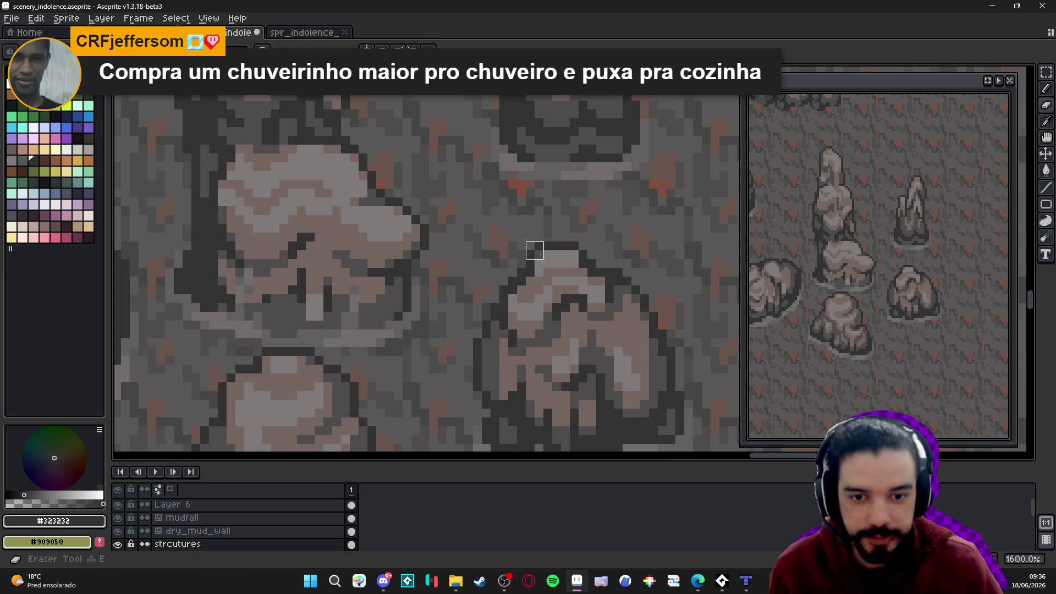
pyautogui.keyDown('alt'); pyautogui.click(541, 252); pyautogui.keyUp('alt')
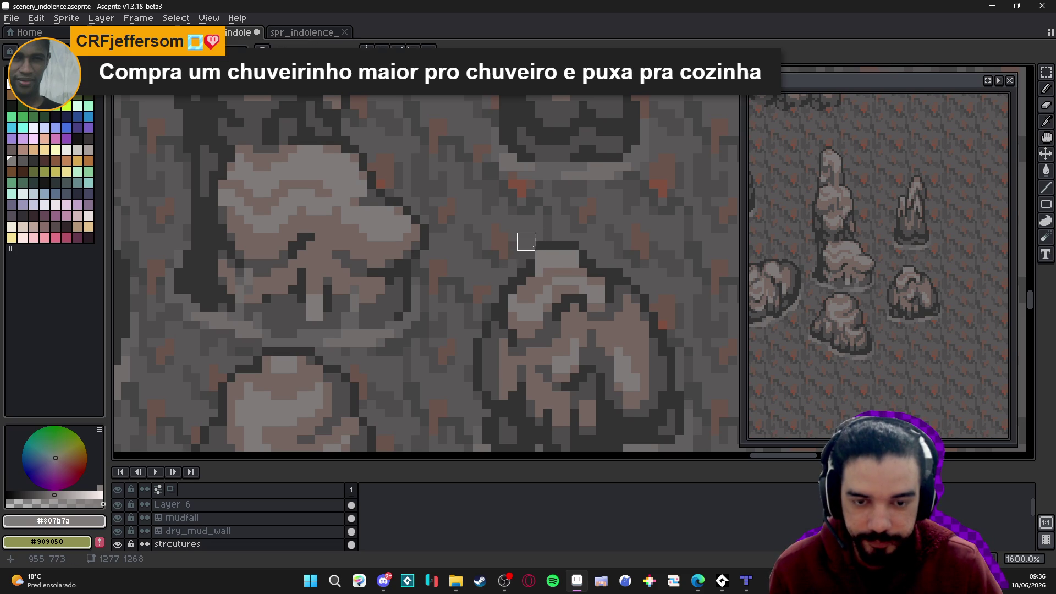
pyautogui.keyDown('alt'); pyautogui.click(546, 248); pyautogui.keyUp('alt')
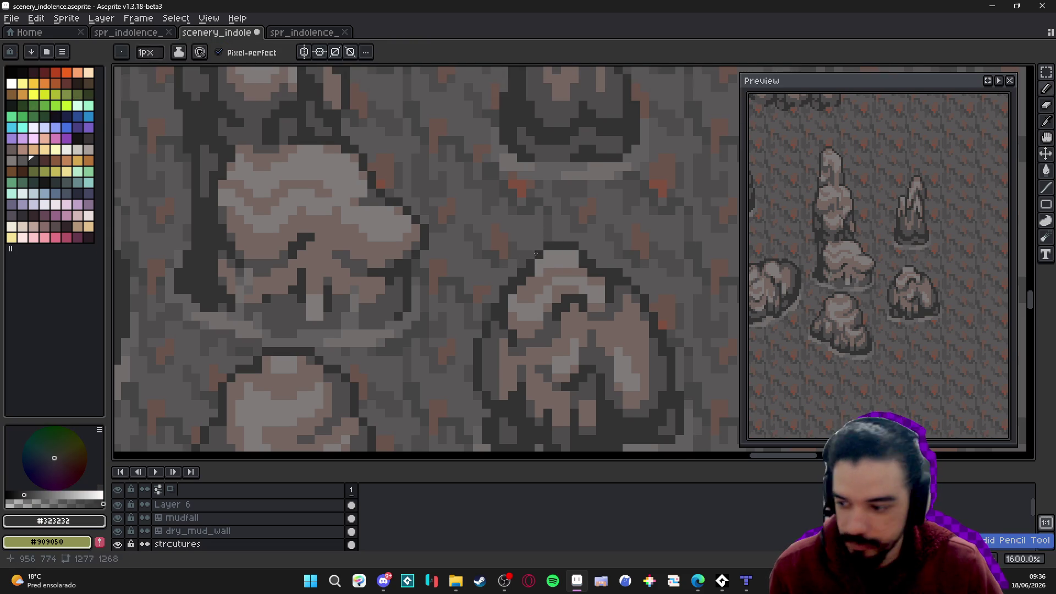
pyautogui.click(535, 249)
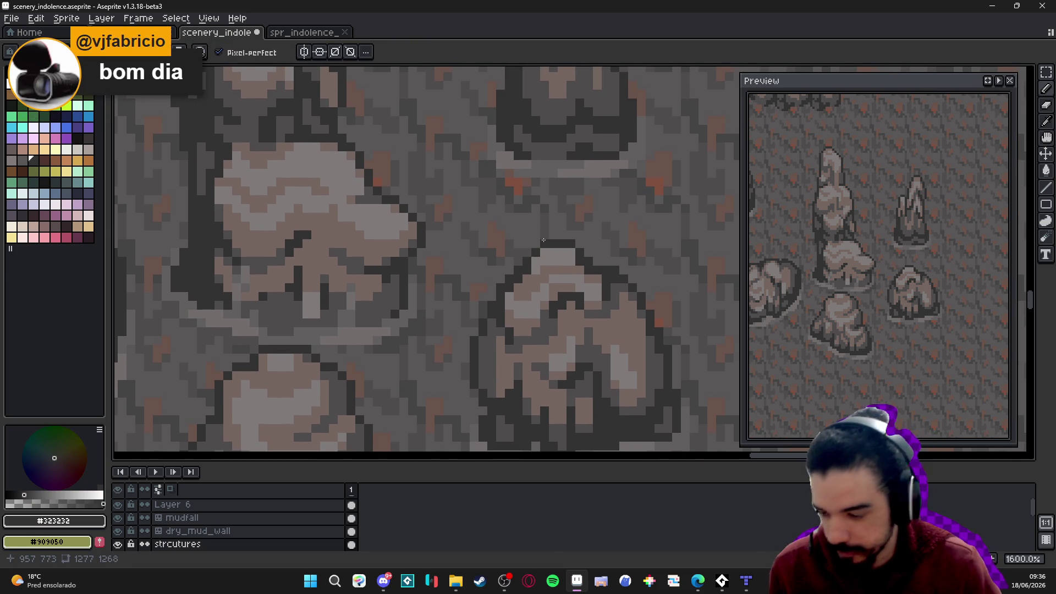
pyautogui.scroll(-4, 543, 240)
pyautogui.hotkey('ctrl', 's')
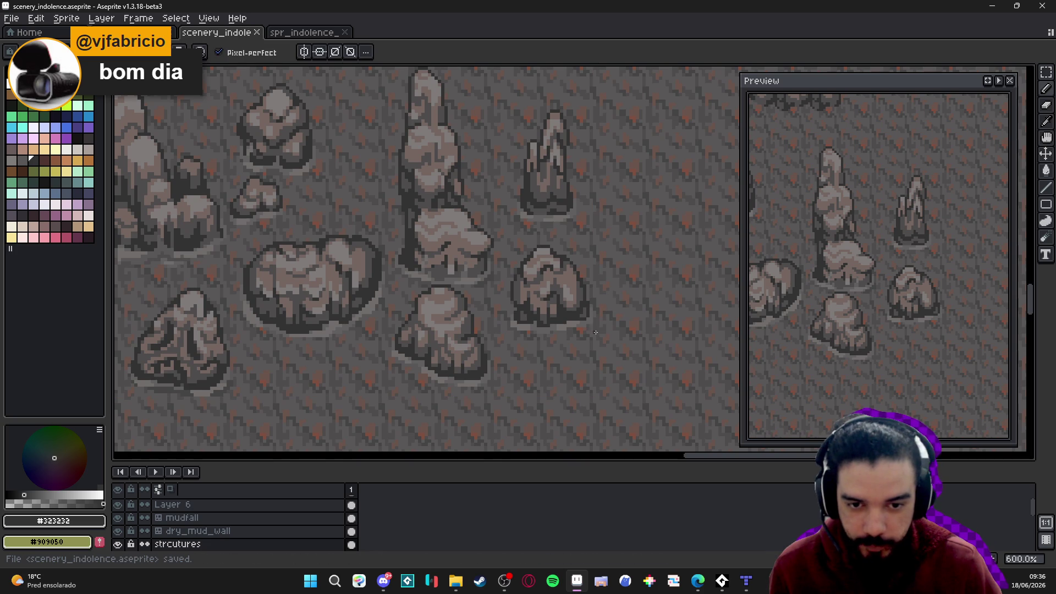
pyautogui.scroll(-2, 580, 331)
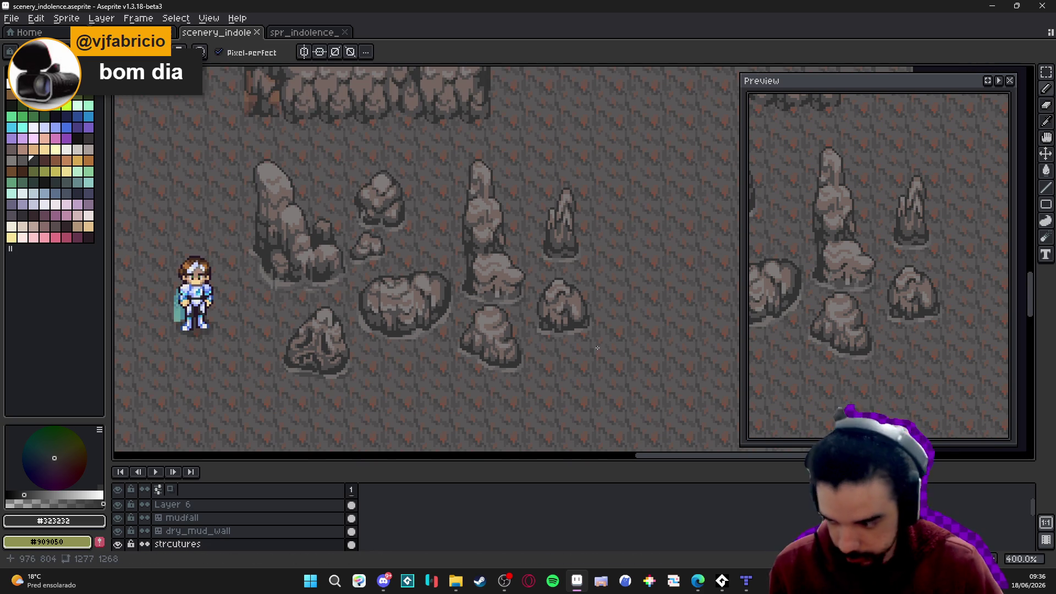
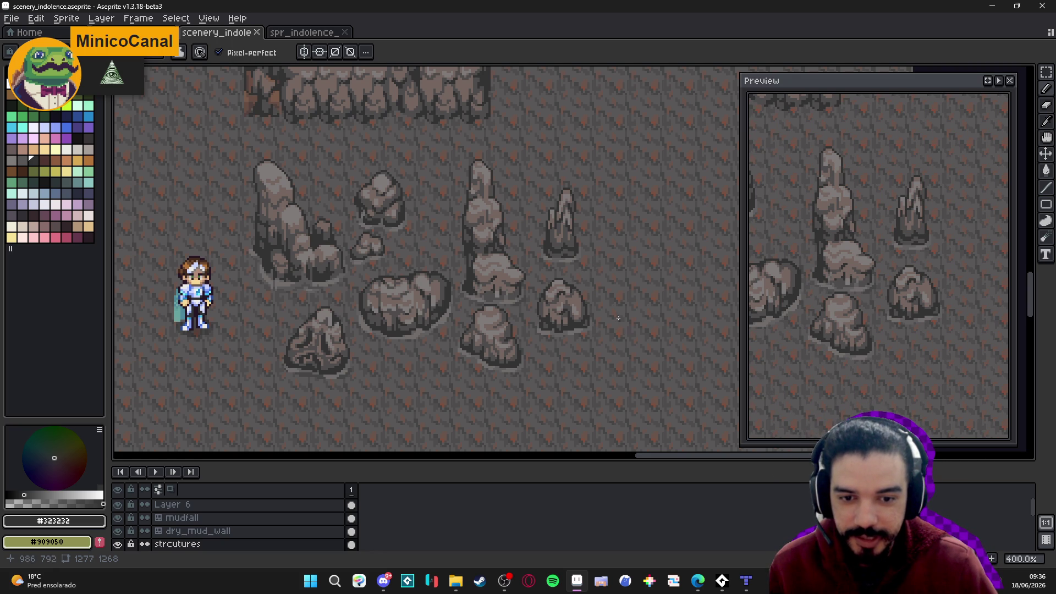
# Save scenery_indolence.aseprite and pan across the cave scenery
pyautogui.hotkey('ctrl', 's')
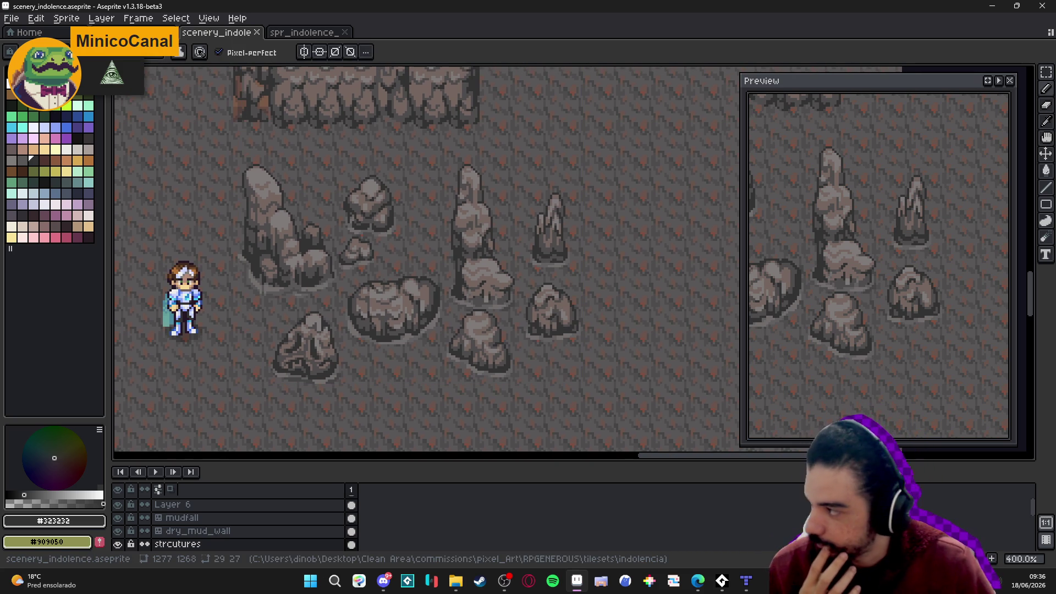
pyautogui.hotkey('alt', 'Tab')
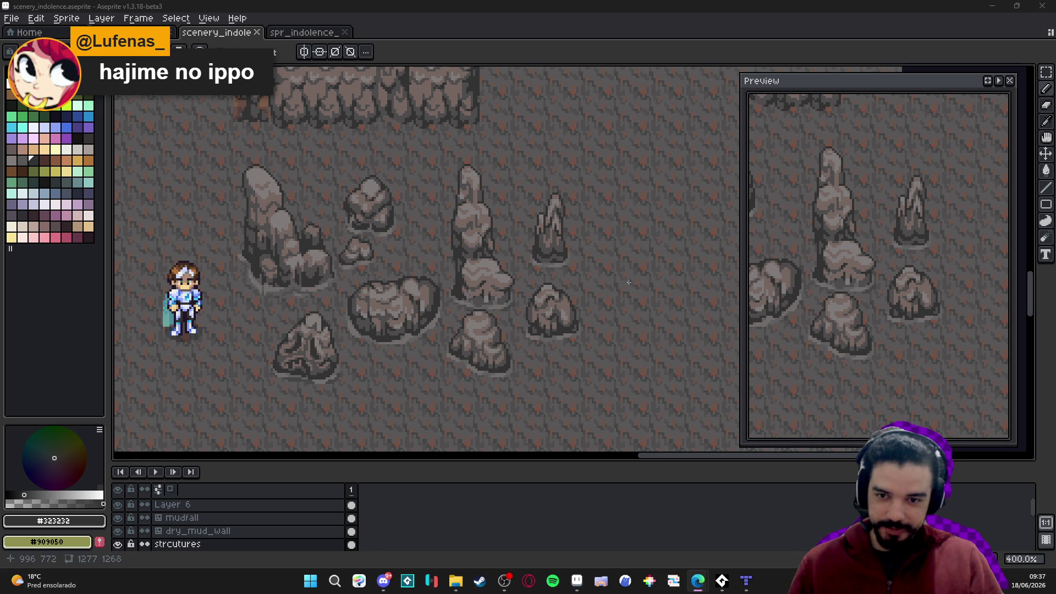
pyautogui.moveTo(631, 288); pyautogui.dragTo(615, 292)
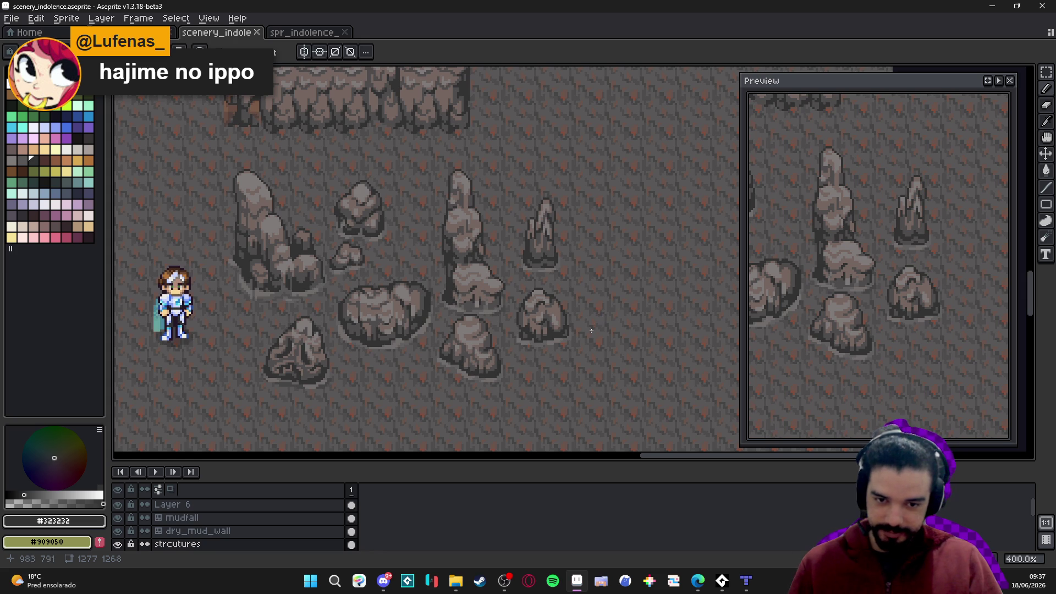
pyautogui.scroll(2, 594, 327)
# Repaint pixels on the rock's lower edge with the Pencil and save the file
pyautogui.press('b')
pyautogui.scroll(6, 570, 324)
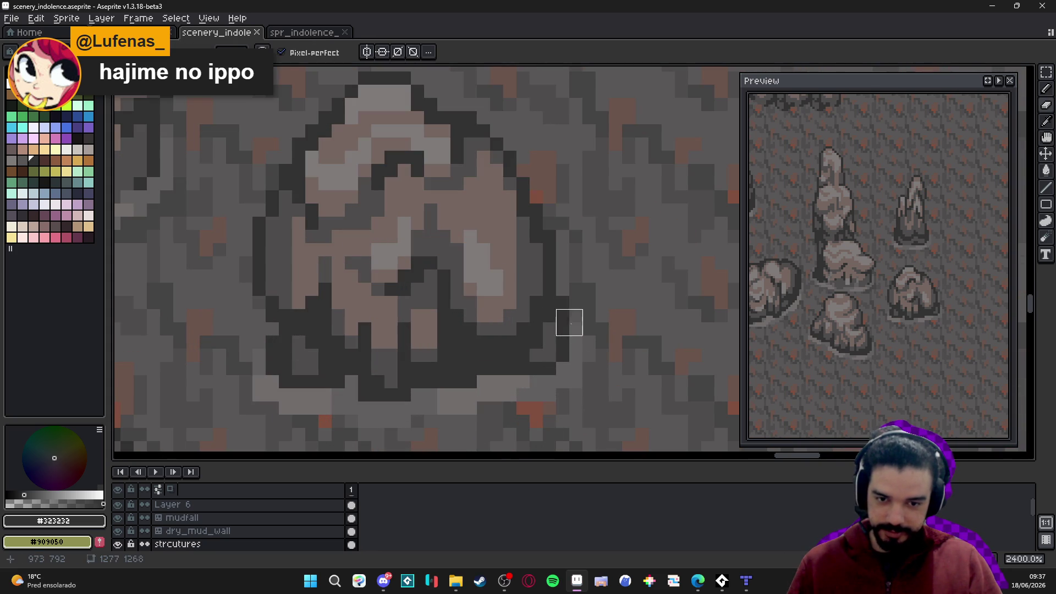
pyautogui.click(556, 337)
pyautogui.click(542, 335)
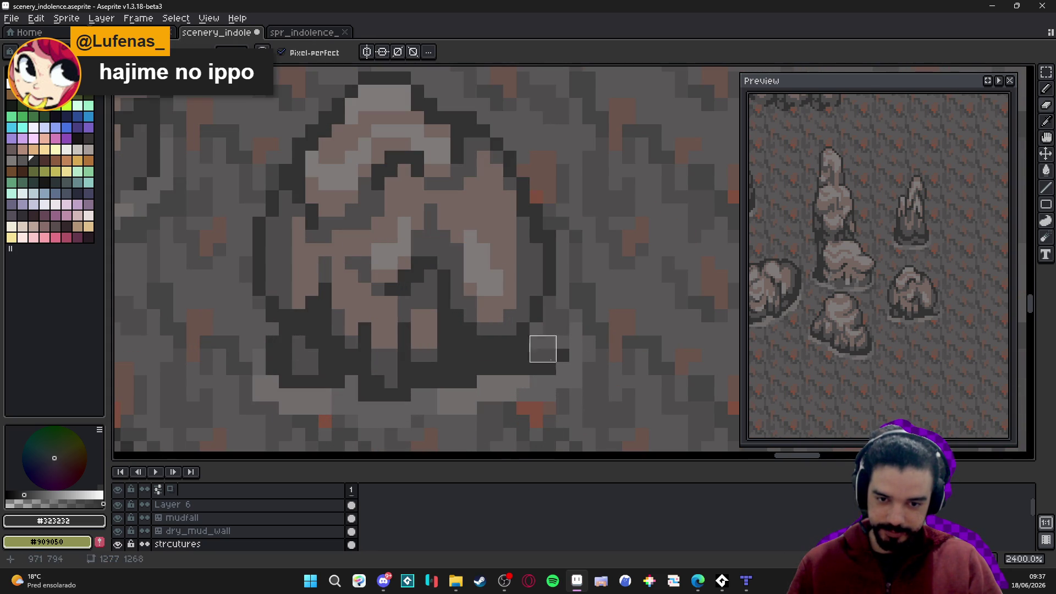
pyautogui.scroll(-3, 533, 384)
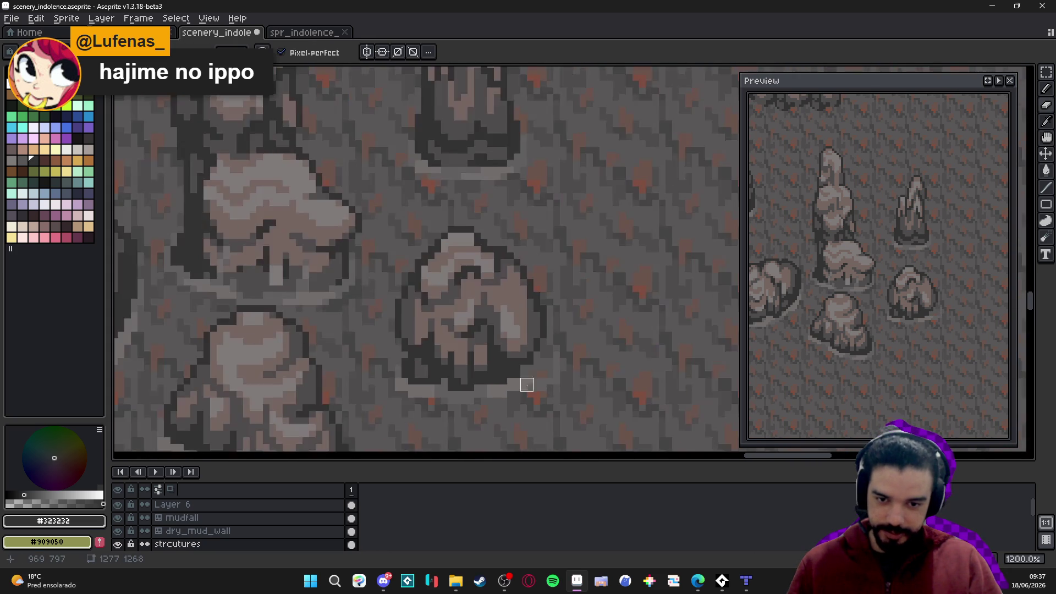
pyautogui.scroll(-3, 534, 384)
pyautogui.scroll(1, 554, 352)
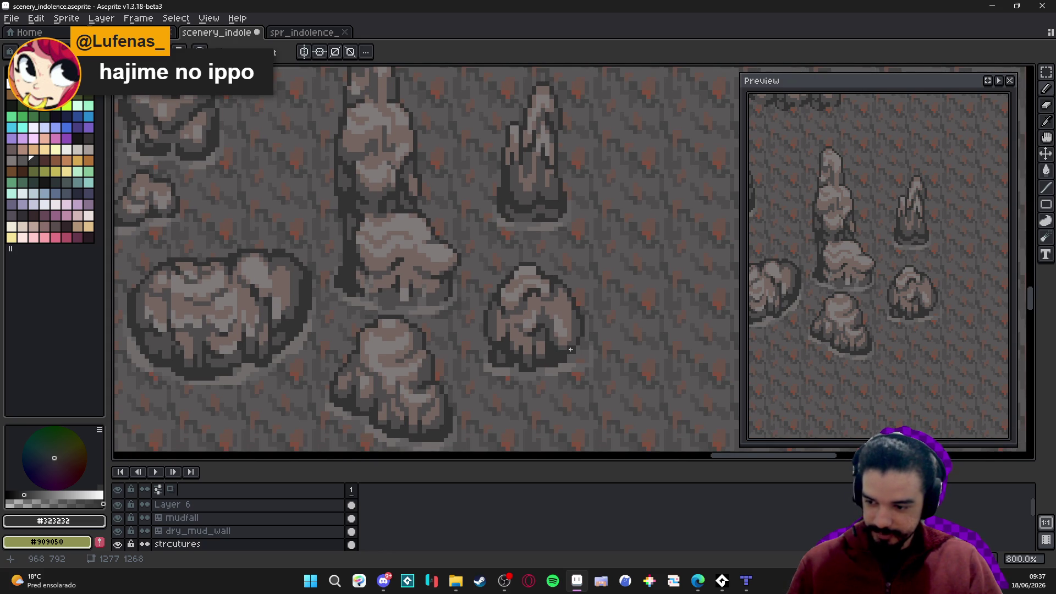
pyautogui.scroll(-1, 569, 355)
pyautogui.hotkey('ctrl', 's')
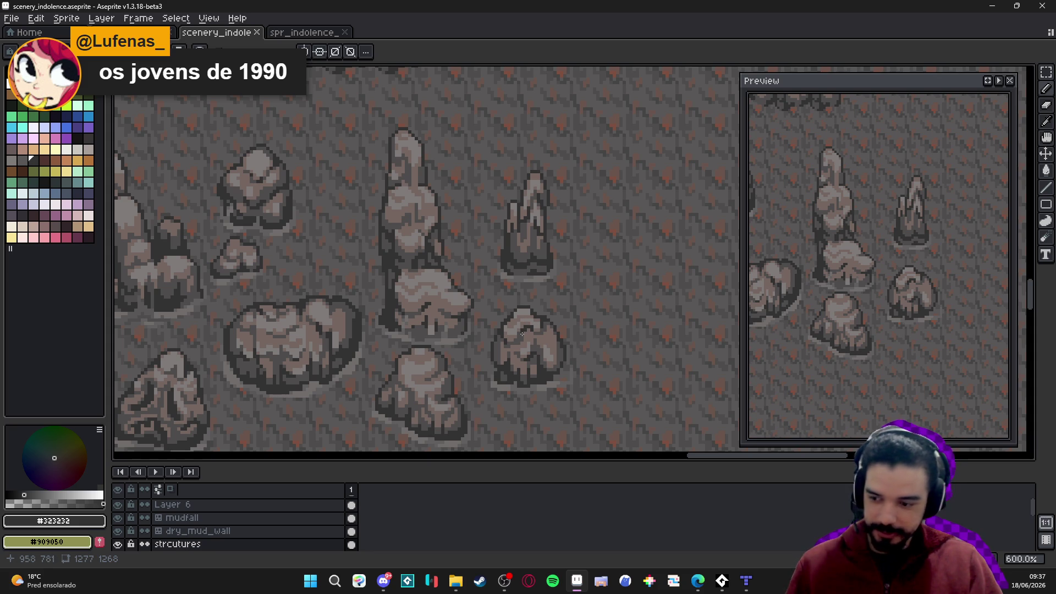
# Sample the dark grey #4f4d4d from the rock and save again
pyautogui.scroll(3, 548, 375)
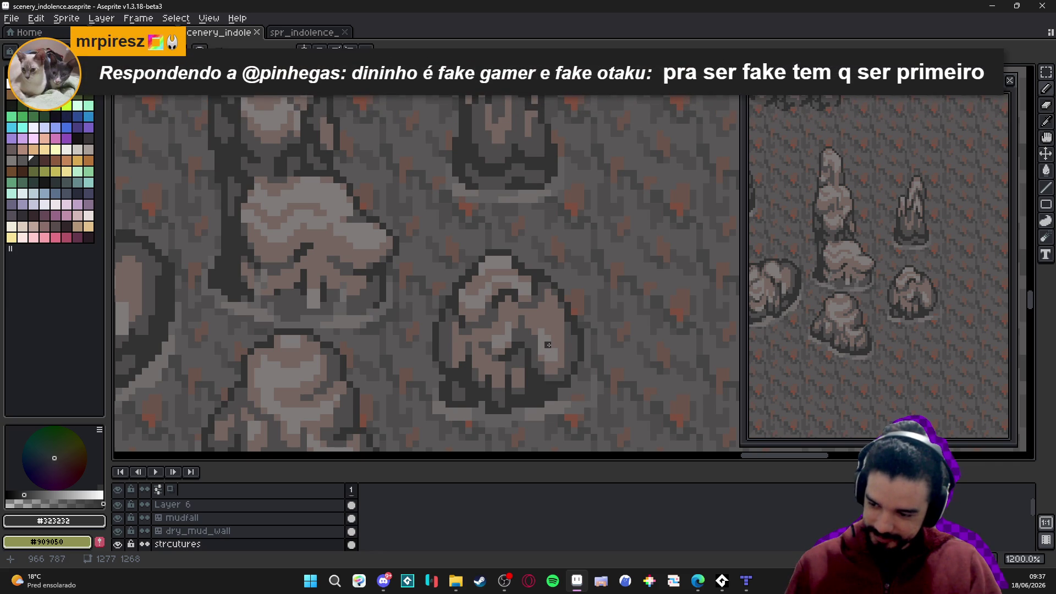
pyautogui.scroll(-3, 549, 344)
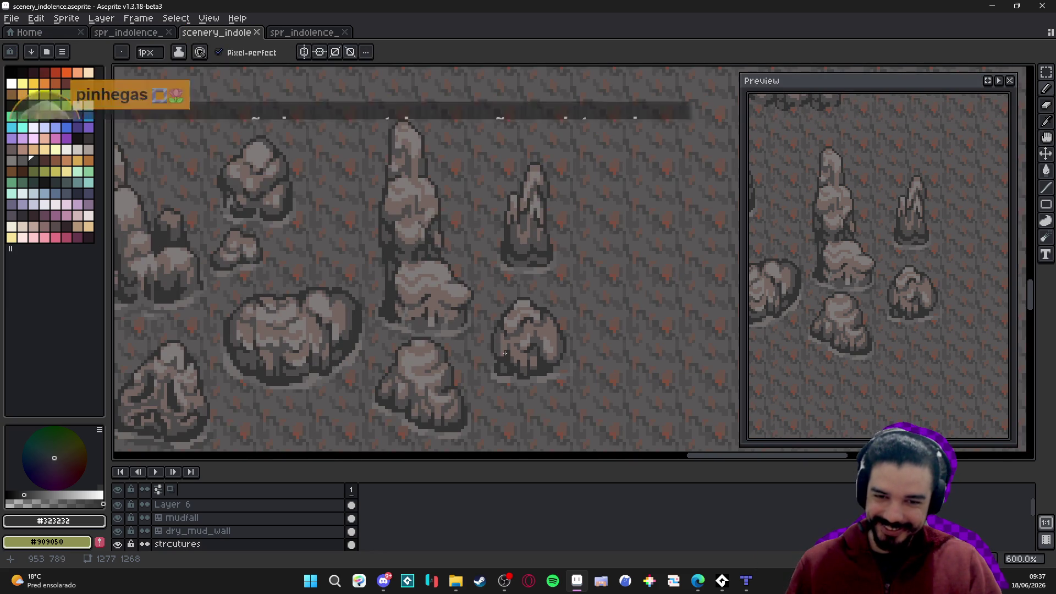
pyautogui.scroll(4, 505, 350)
pyautogui.keyDown('alt'); pyautogui.click(498, 350); pyautogui.keyUp('alt')
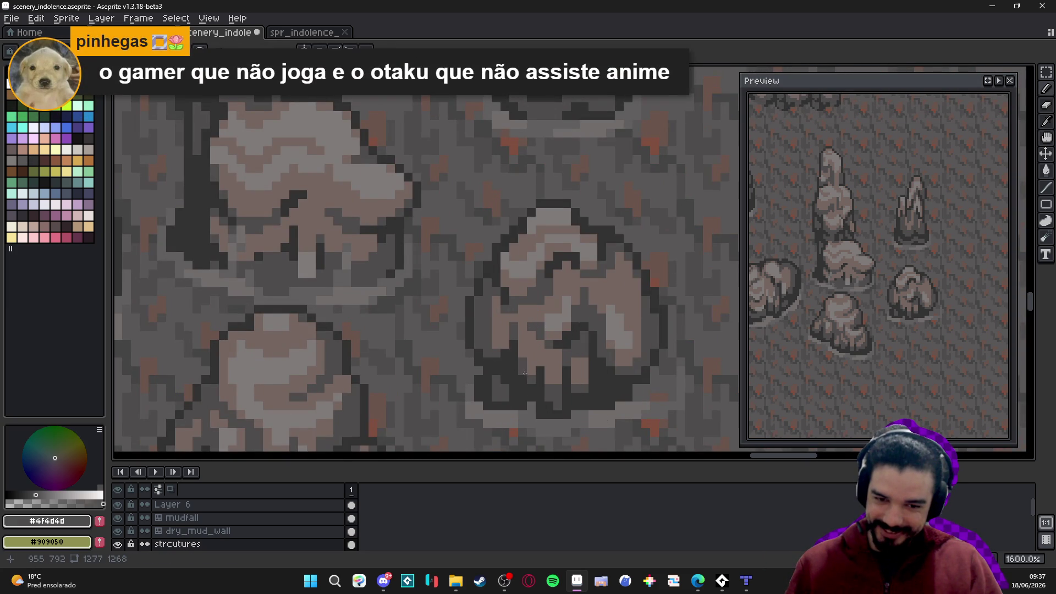
pyautogui.scroll(-4, 521, 369)
pyautogui.hotkey('ctrl', 's')
# Darken the boulder's outline pixels, then undo the last pencil stroke
pyautogui.scroll(7, 541, 284)
pyautogui.click(540, 285)
pyautogui.click(544, 290)
pyautogui.click(547, 279)
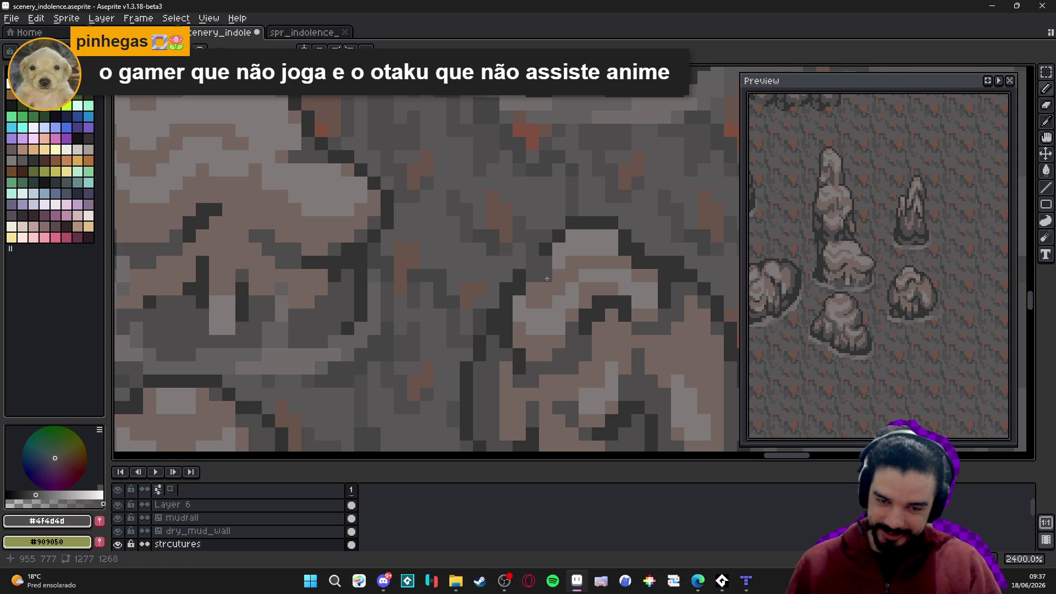
pyautogui.click(539, 270)
pyautogui.click(546, 289)
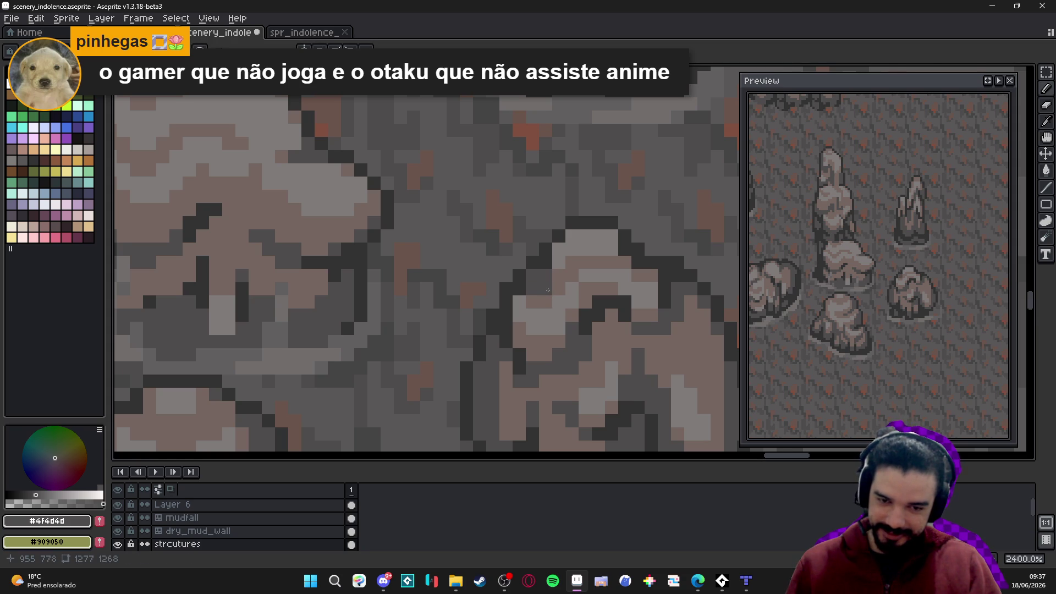
pyautogui.scroll(-6, 548, 290)
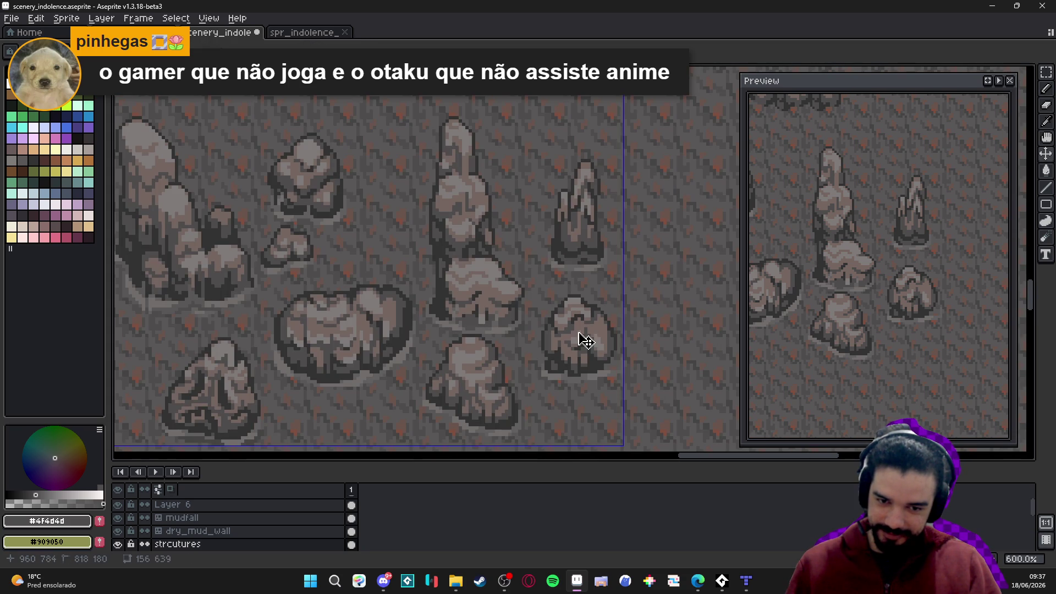
pyautogui.hotkey('ctrl', 'z')
pyautogui.scroll(-2, 557, 388)
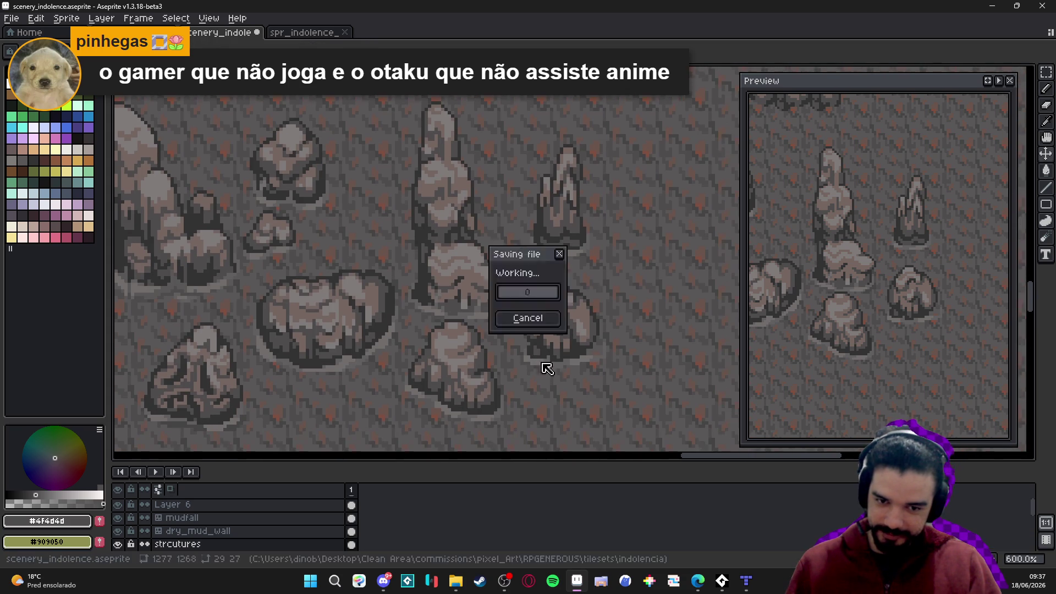
# Paint the boulder's inner pixels brownish #756661, then restore some to dark grey #4f4d4d
pyautogui.hotkey('ctrl', 's')
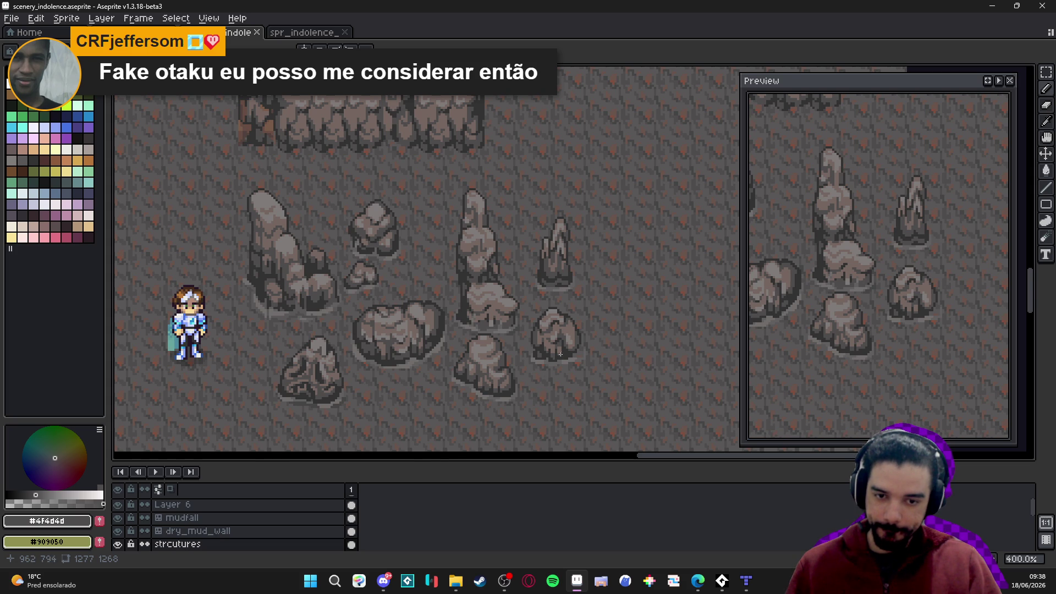
pyautogui.scroll(8, 560, 356)
pyautogui.keyDown('alt'); pyautogui.click(544, 334); pyautogui.keyUp('alt')
pyautogui.moveTo(543, 334)
pyautogui.mouseDown()
pyautogui.moveTo(542, 363)
pyautogui.moveTo(527, 367)
pyautogui.mouseUp()
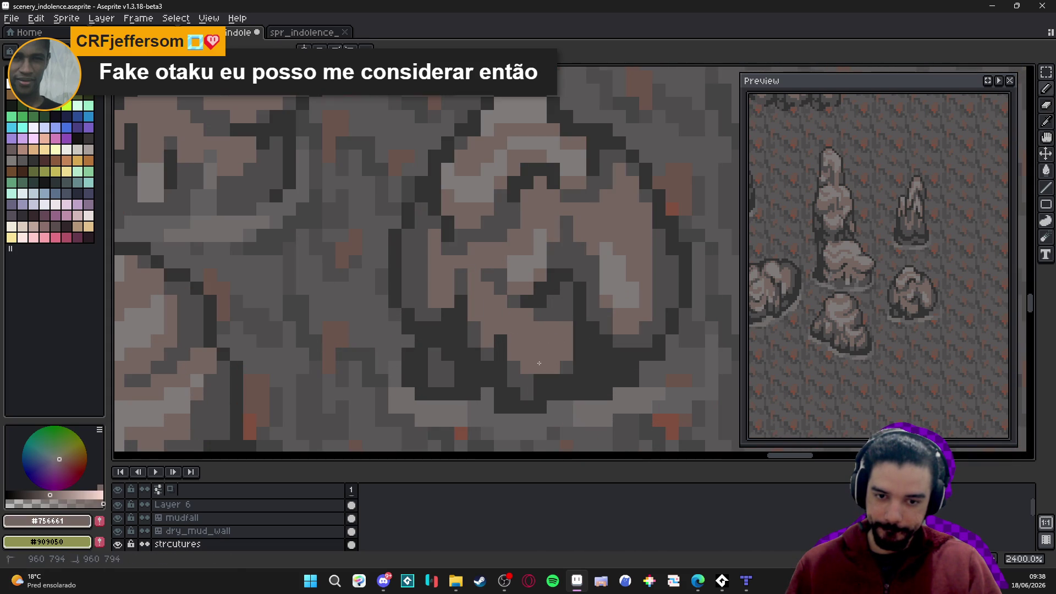
pyautogui.keyDown('alt'); pyautogui.click(549, 321); pyautogui.keyUp('alt')
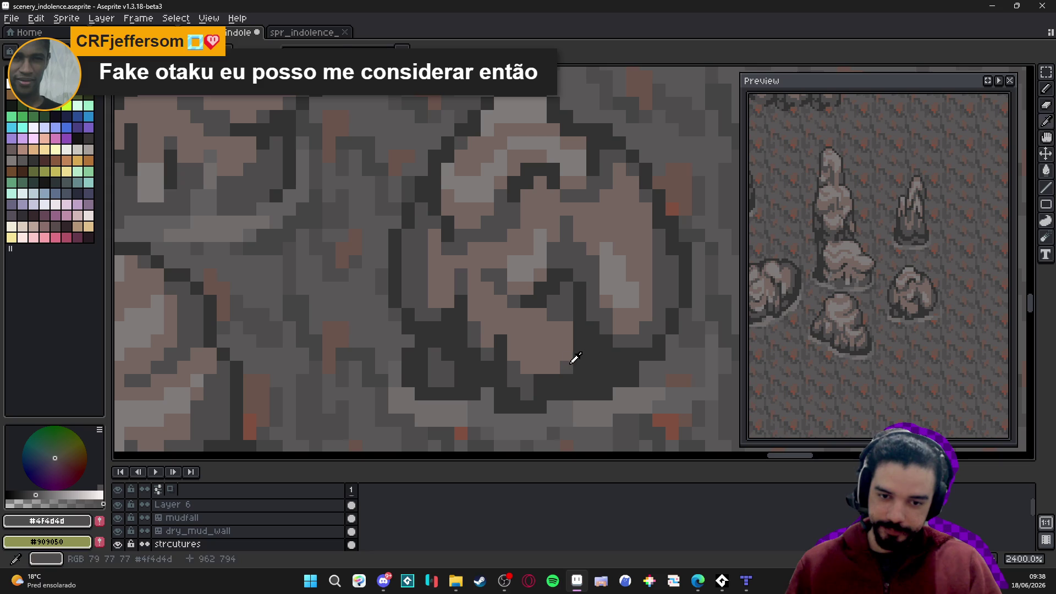
pyautogui.moveTo(555, 355)
pyautogui.mouseDown()
pyautogui.moveTo(553, 368)
pyautogui.moveTo(527, 367)
pyautogui.moveTo(507, 330)
pyautogui.mouseUp()
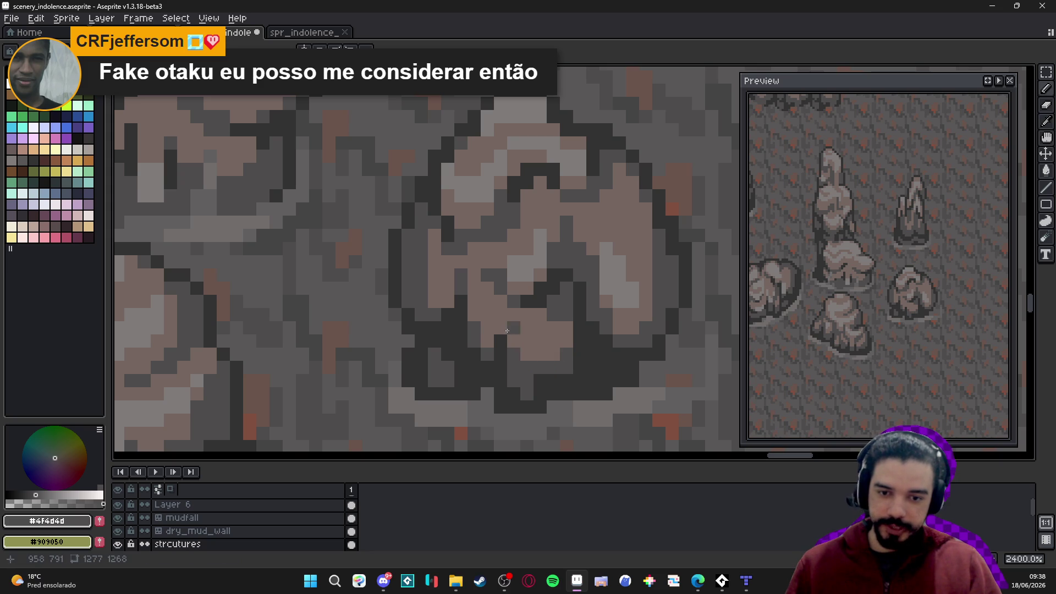
# Sample the #756661, #4f4d4d and #323232 rock shades, then move to the Build a Jetpack page
pyautogui.keyDown('alt'); pyautogui.click(486, 319); pyautogui.keyUp('alt')
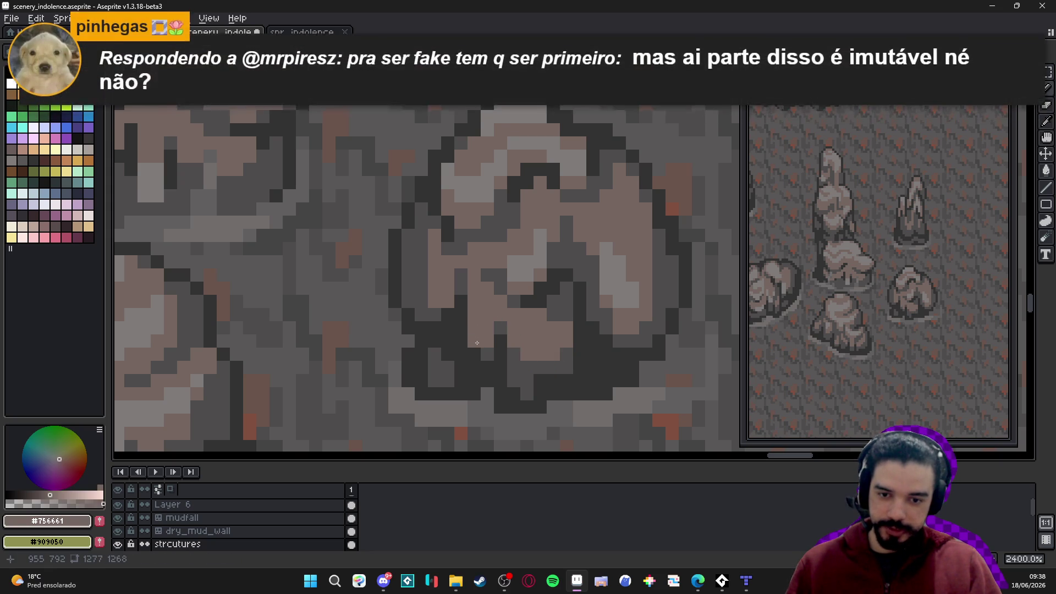
pyautogui.keyDown('alt'); pyautogui.click(474, 348); pyautogui.keyUp('alt')
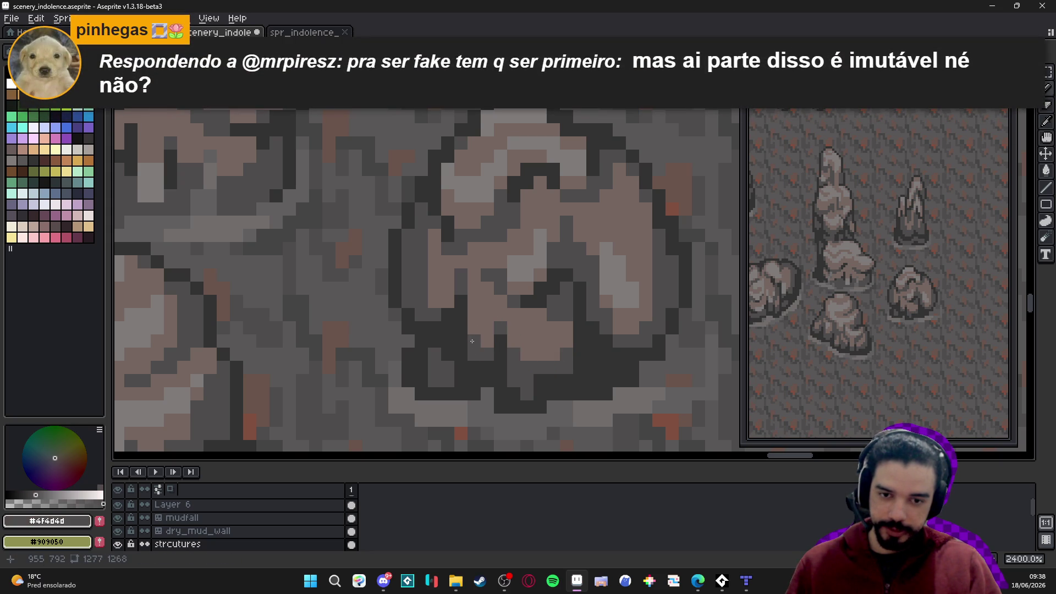
pyautogui.keyDown('alt'); pyautogui.click(514, 394); pyautogui.keyUp('alt')
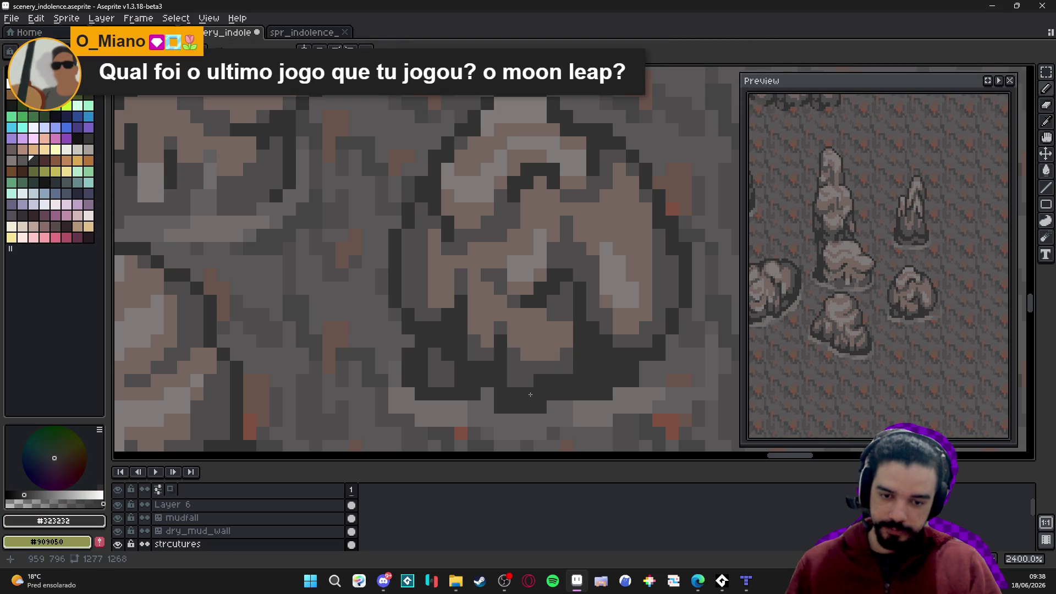
pyautogui.keyDown('alt'); pyautogui.click(524, 365); pyautogui.keyUp('alt')
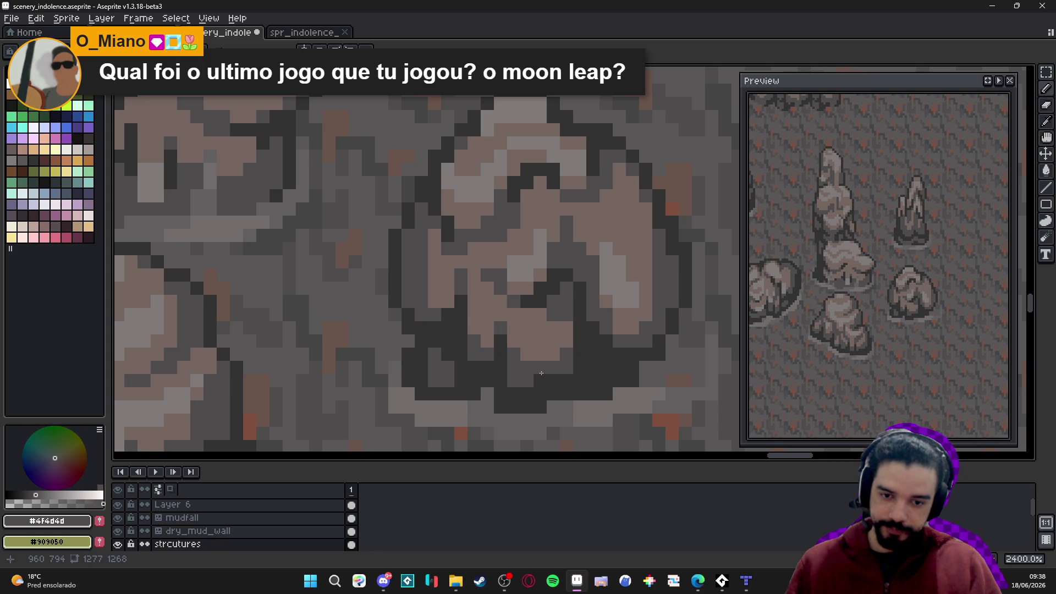
pyautogui.keyDown('alt'); pyautogui.click(523, 397); pyautogui.keyUp('alt')
pyautogui.press('e')
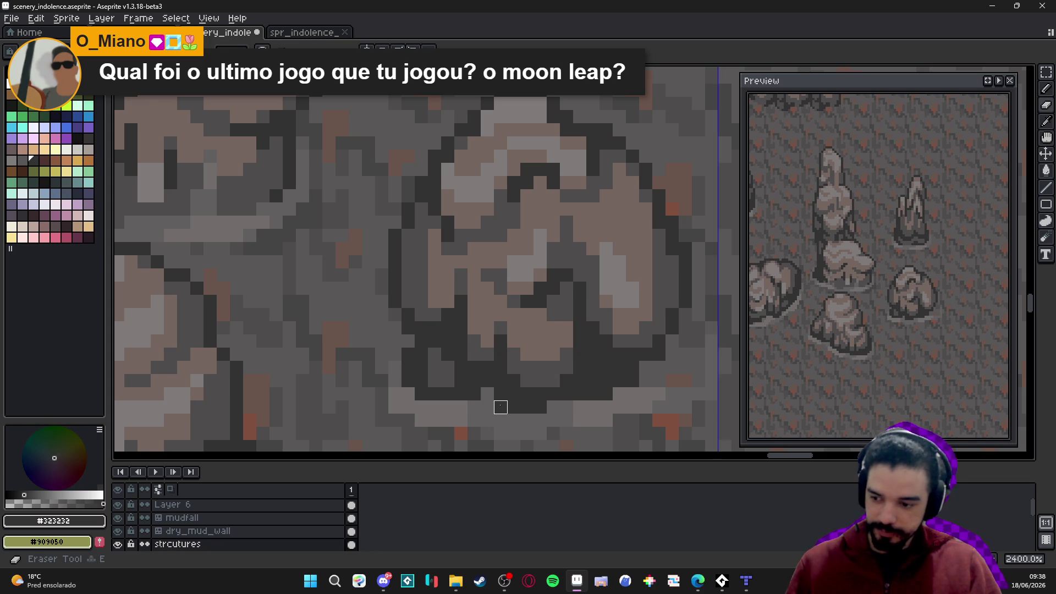
pyautogui.scroll(-3, 501, 407)
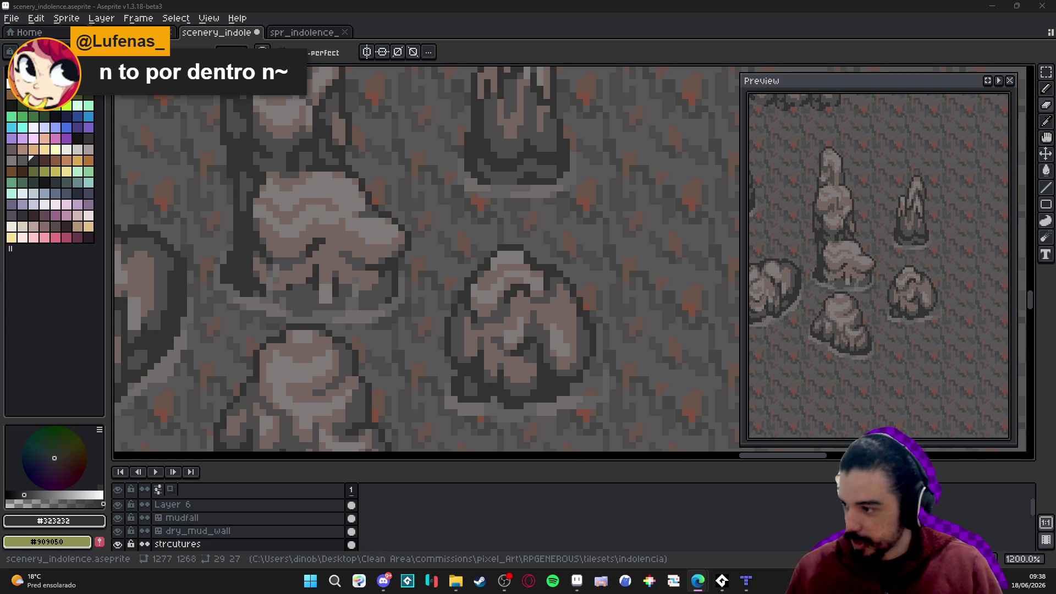
pyautogui.hotkey('alt', 'Tab')
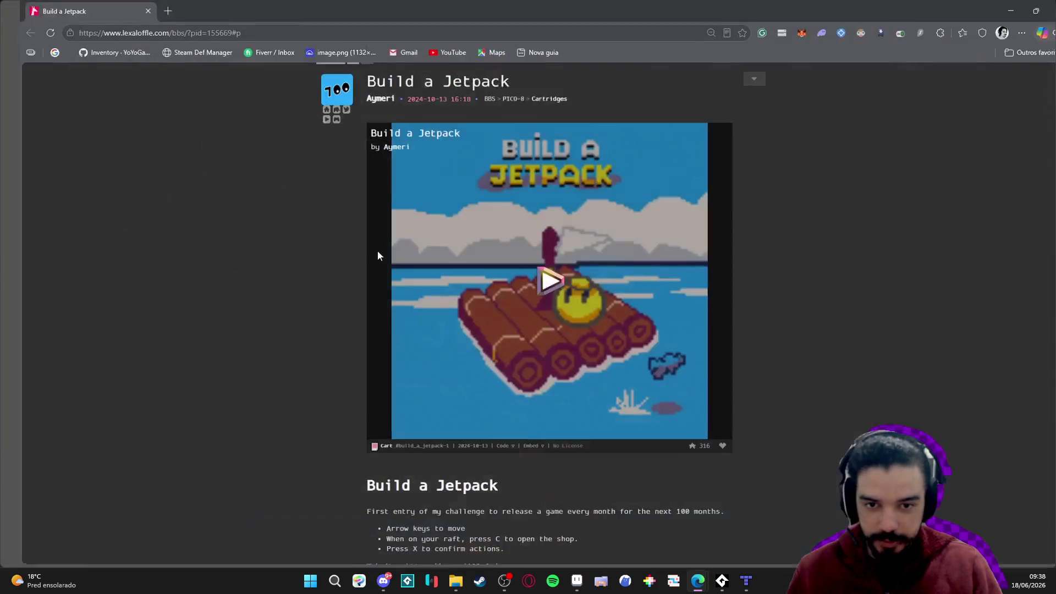
# Start Build a Jetpack, dive to catch fish, and swim back to the raft
pyautogui.click(511, 286)
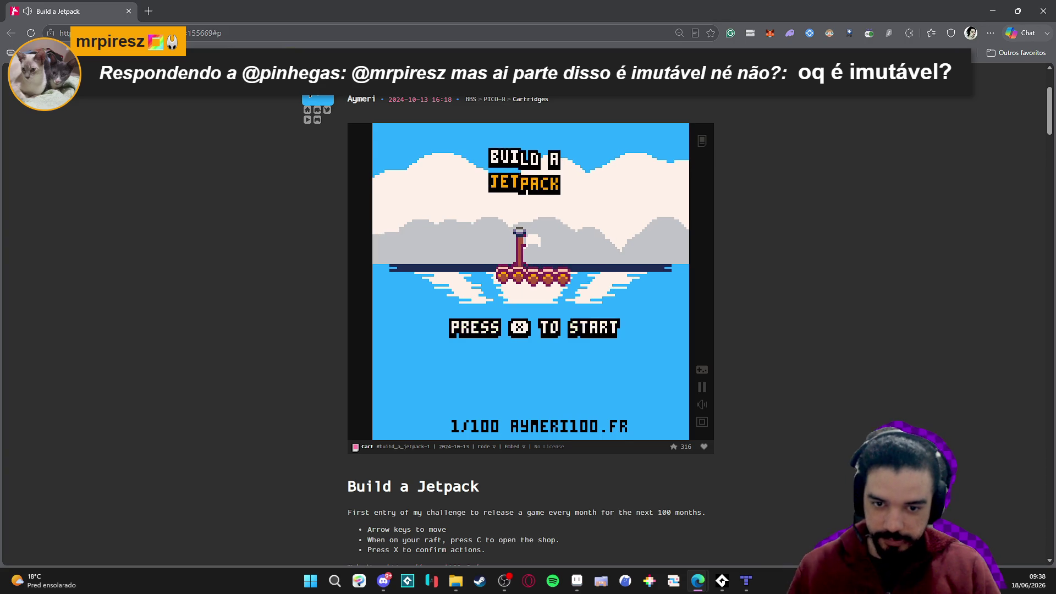
pyautogui.press('z')
pyautogui.press('Left')
pyautogui.press('Down')
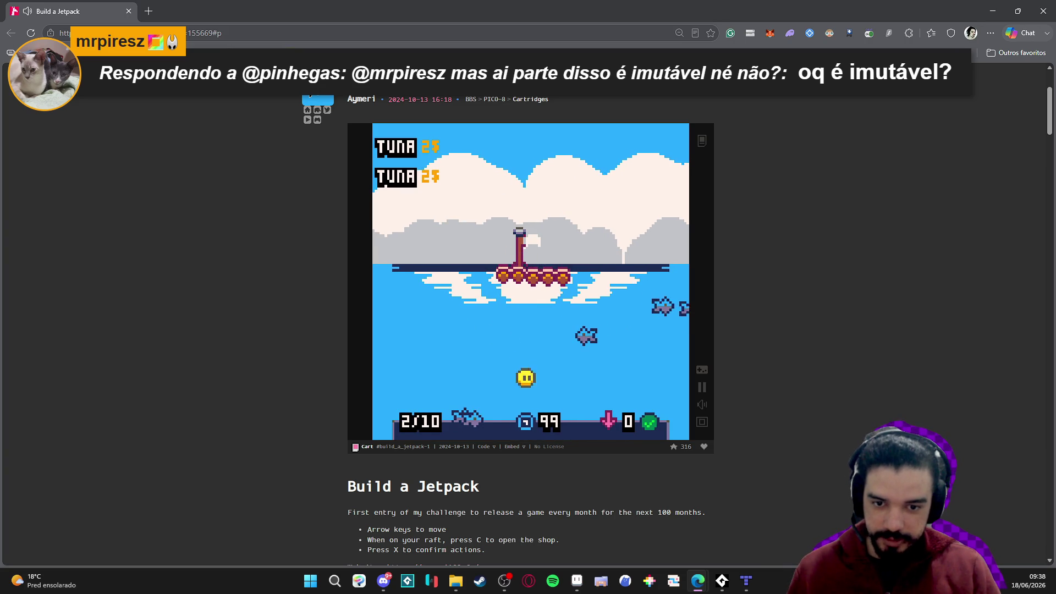
pyautogui.press('Left')
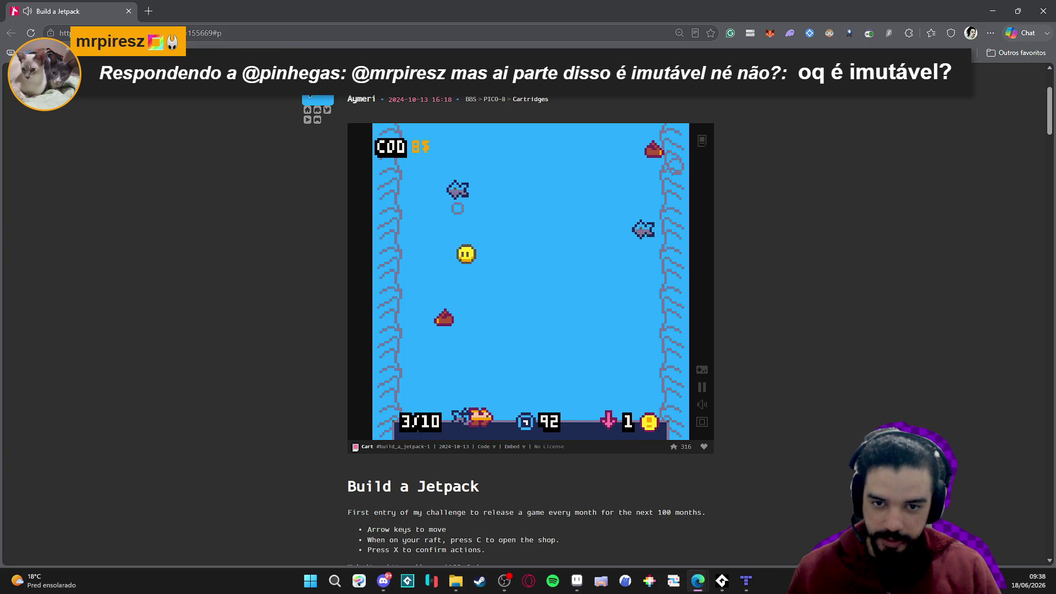
pyautogui.press('Right')
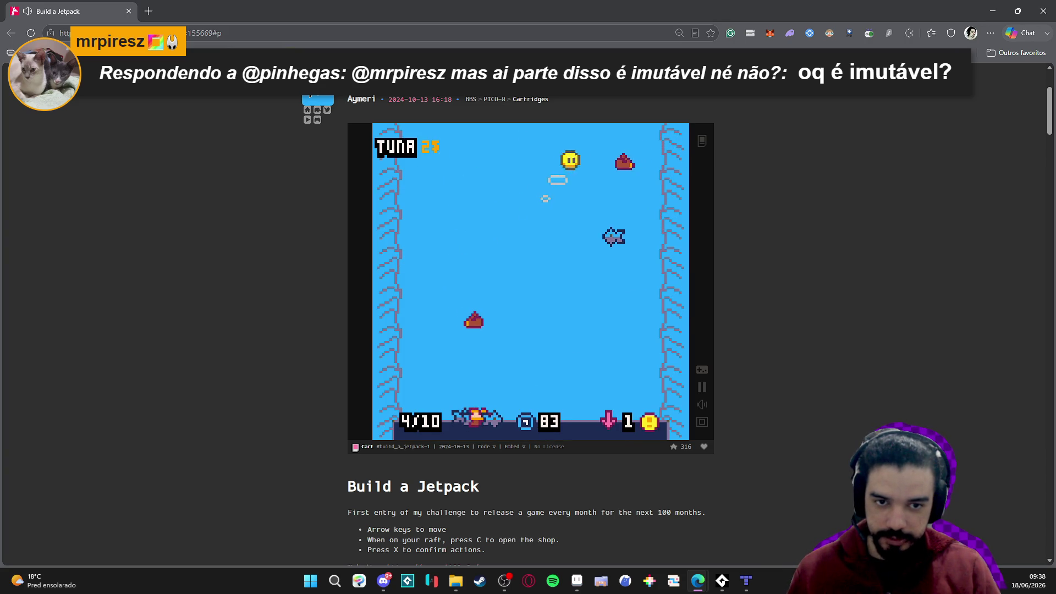
pyautogui.press('Left')
pyautogui.press('Down')
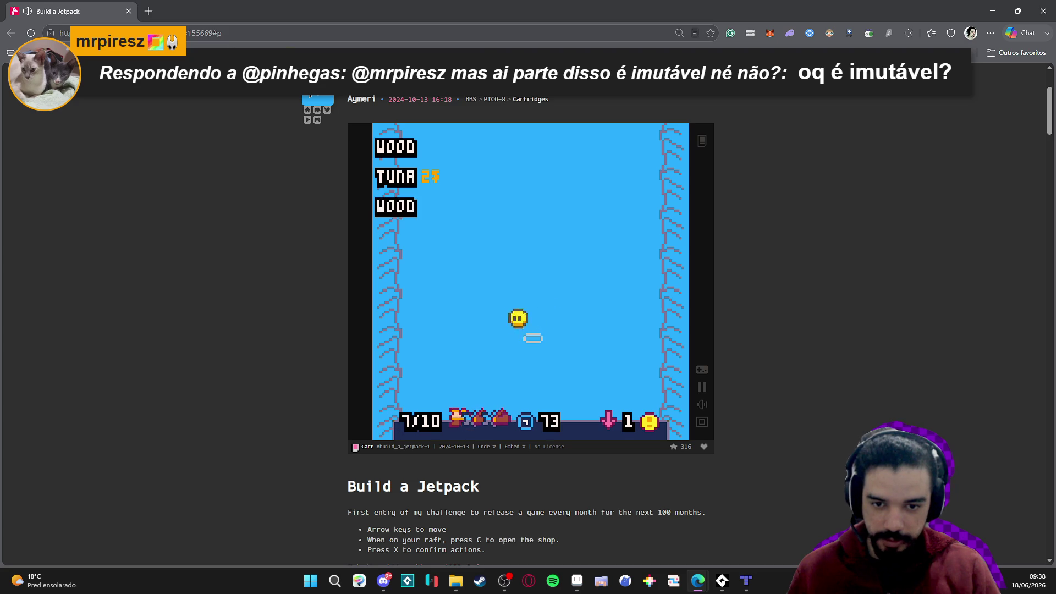
pyautogui.press('Up')
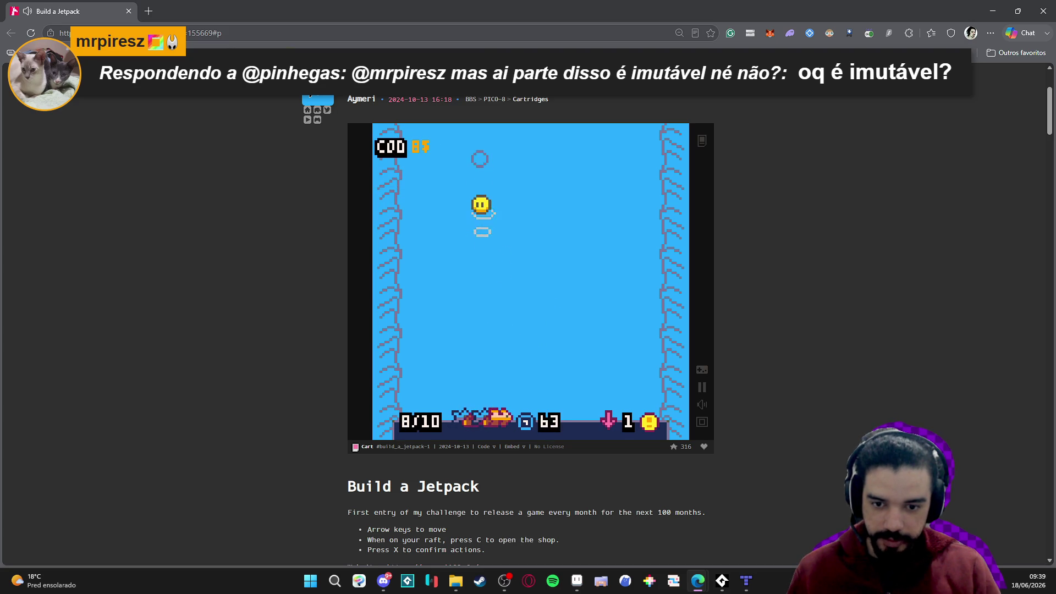
pyautogui.press('Up')
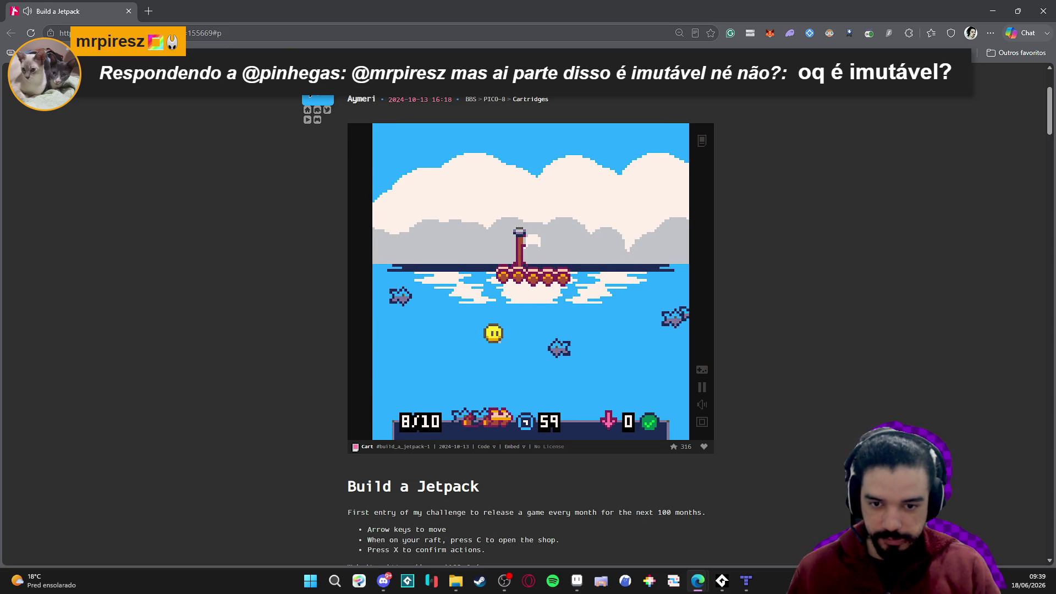
pyautogui.press('Up')
# In the raft shop, sell the fish and buy the Diving Suit and O2 Mask
pyautogui.press('c')
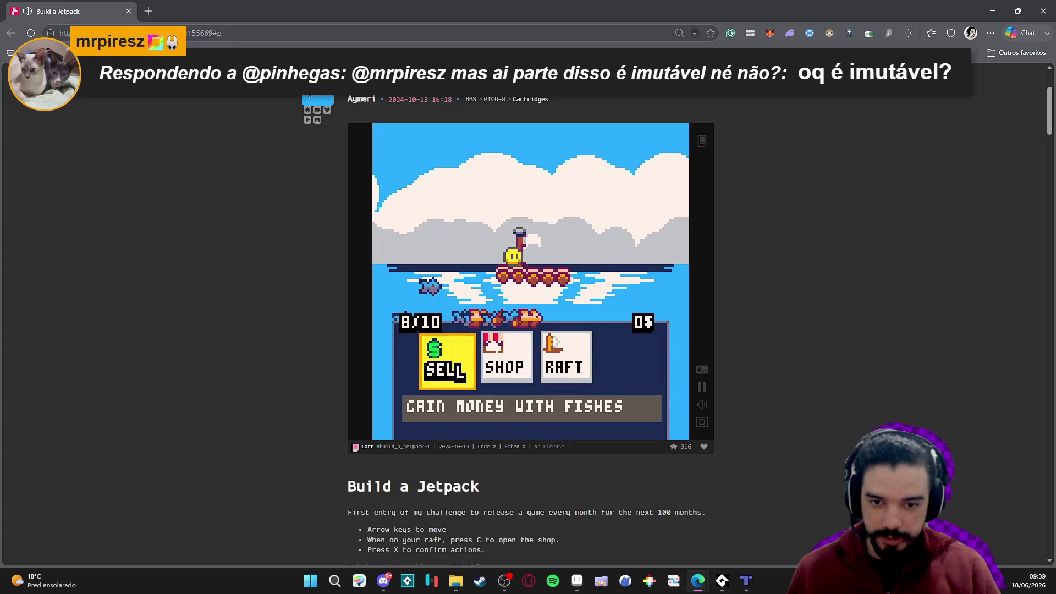
pyautogui.press('c')
pyautogui.press('Right')
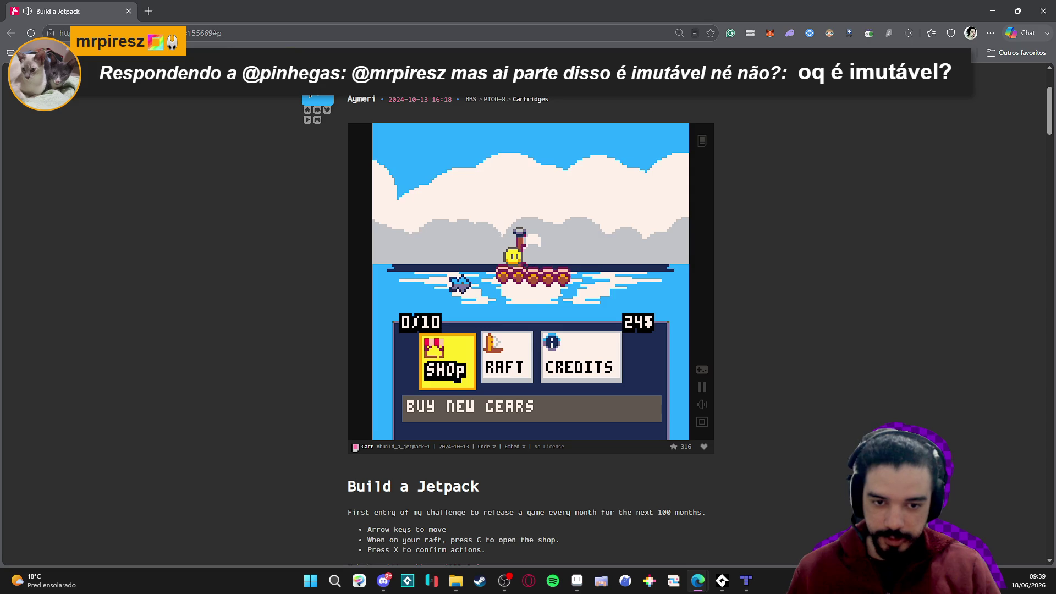
pyautogui.press('Right')
pyautogui.press('Left')
pyautogui.press('x')
pyautogui.press('Right')
pyautogui.press('Left')
pyautogui.press('x')
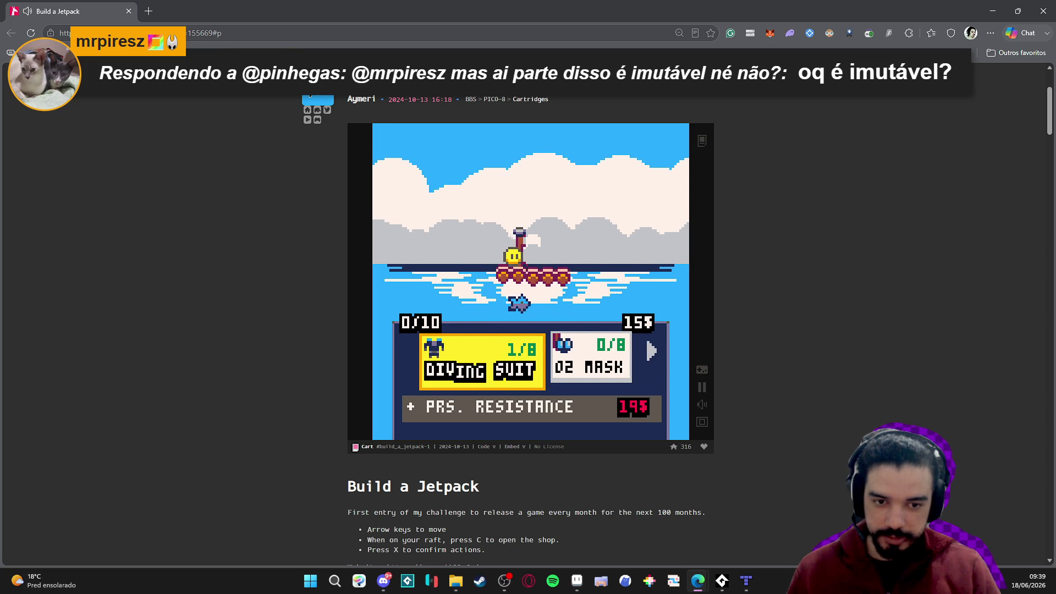
pyautogui.press('Right')
pyautogui.press('x')
# Leave the shop, return the diver to the raft, and minimize the browser
pyautogui.press('c')
pyautogui.press('c')
pyautogui.press('Left')
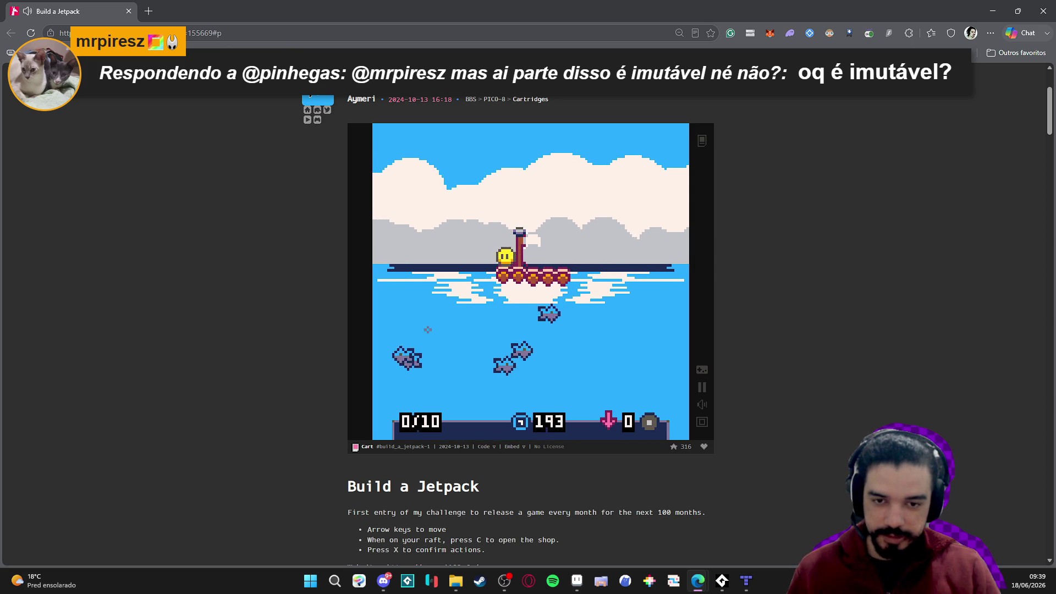
pyautogui.press('Right')
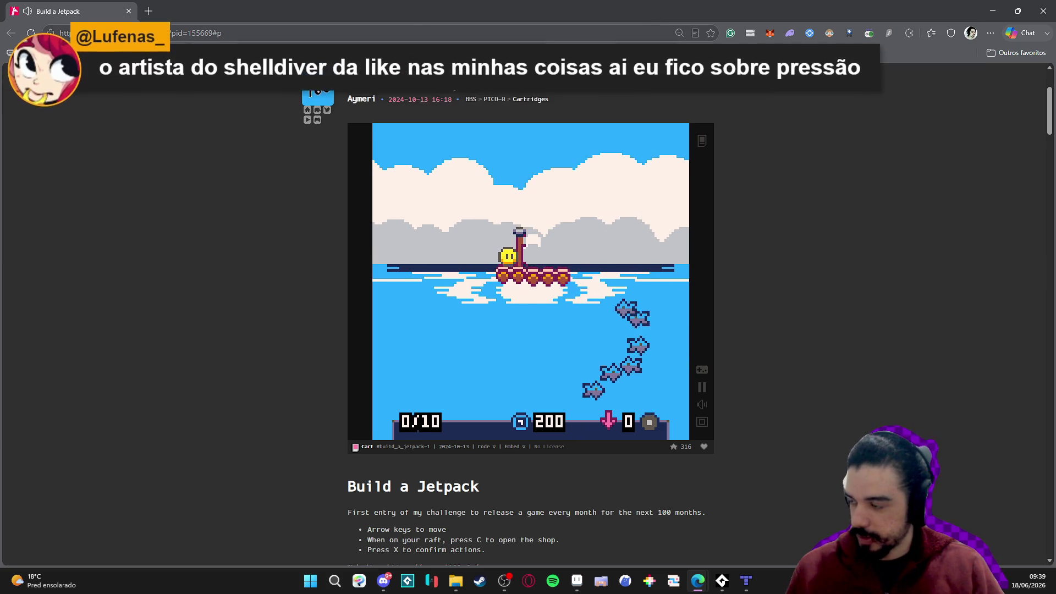
pyautogui.click(992, 5)
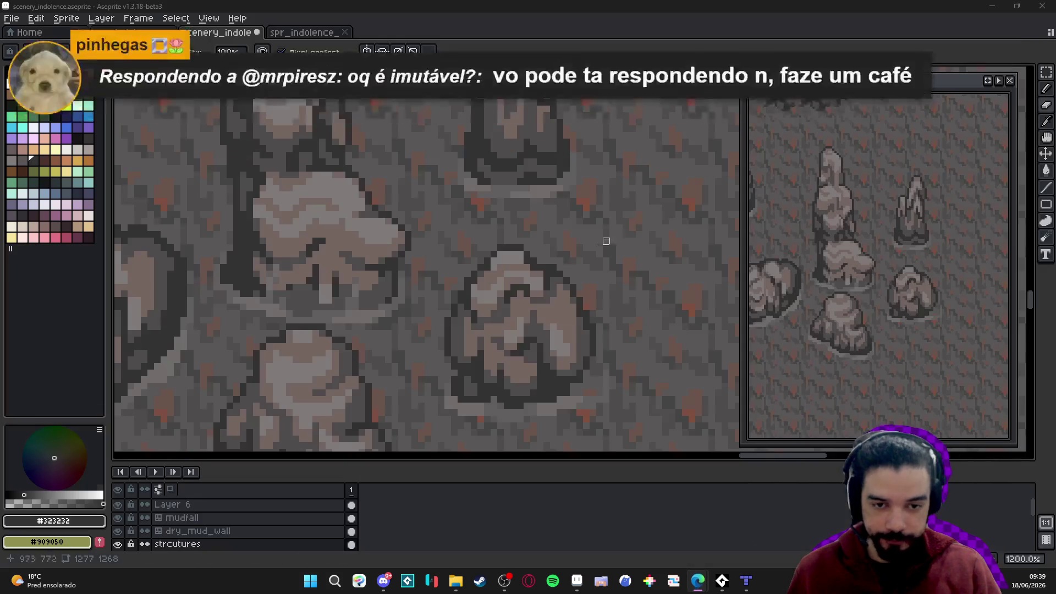
# Sample the rock's brown-grey #756661, save scenery_indolence.aseprite, and show the pixel grid
pyautogui.scroll(-4, 540, 273)
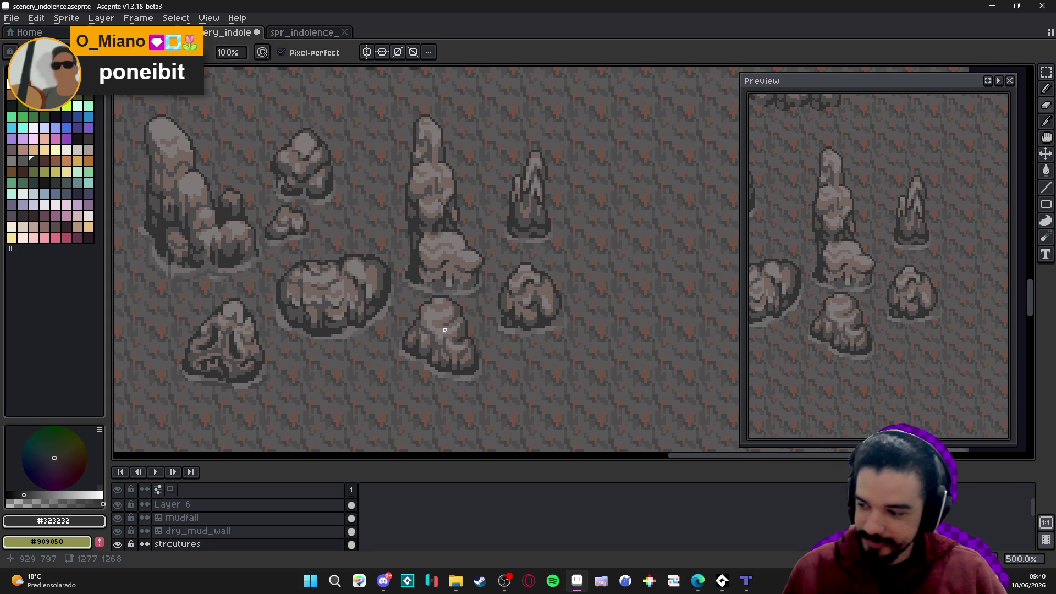
pyautogui.press('e')
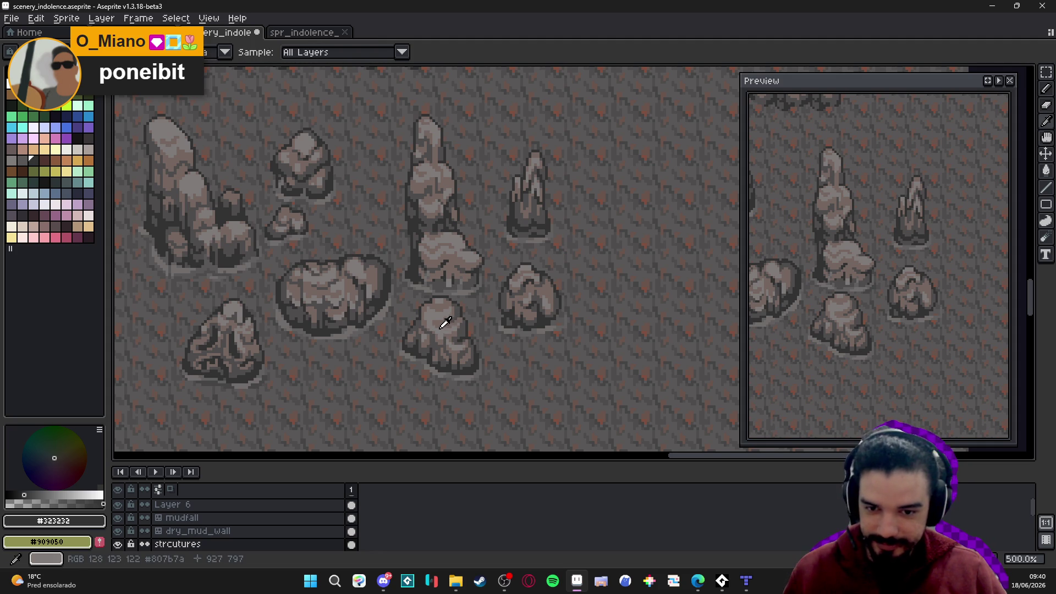
pyautogui.keyDown('alt'); pyautogui.click(435, 326); pyautogui.keyUp('alt')
pyautogui.moveTo(435, 325); pyautogui.dragTo(461, 312)
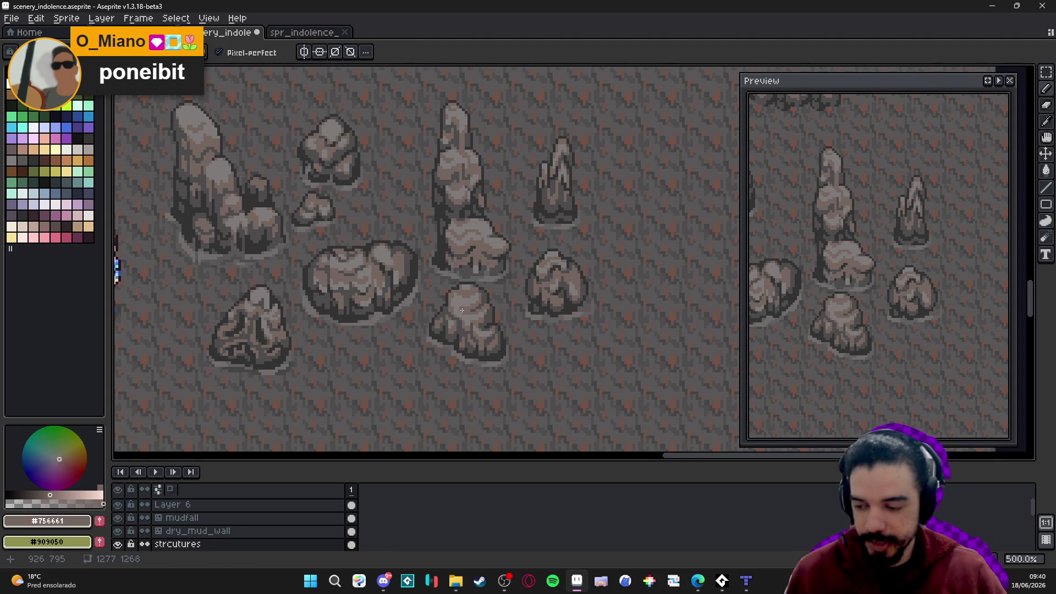
pyautogui.scroll(-2, 462, 310)
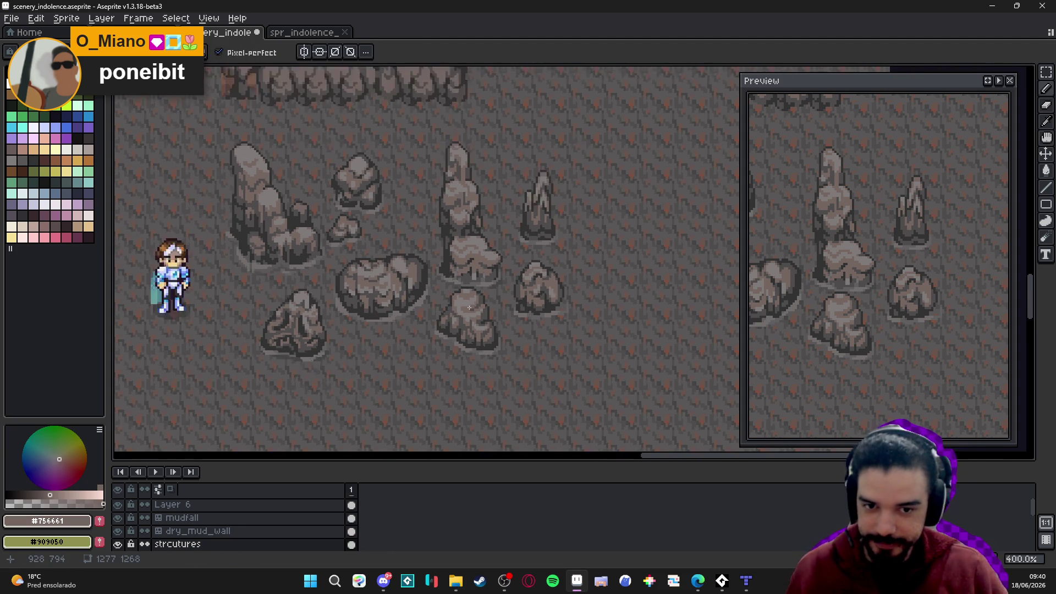
pyautogui.hotkey('ctrl', 's')
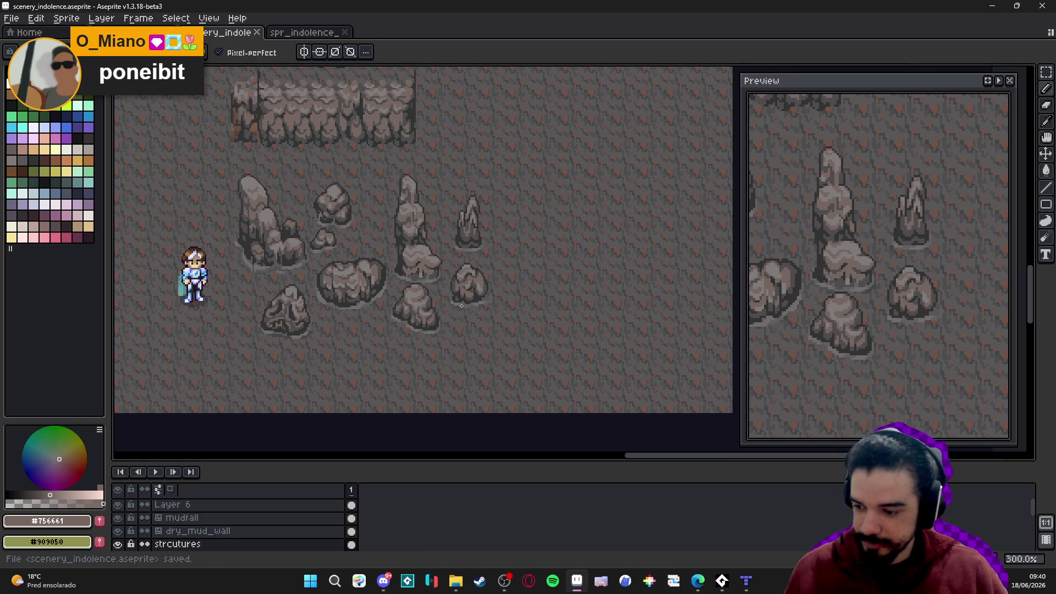
pyautogui.moveTo(481, 295); pyautogui.dragTo(472, 297)
pyautogui.moveTo(404, 282); pyautogui.dragTo(409, 284)
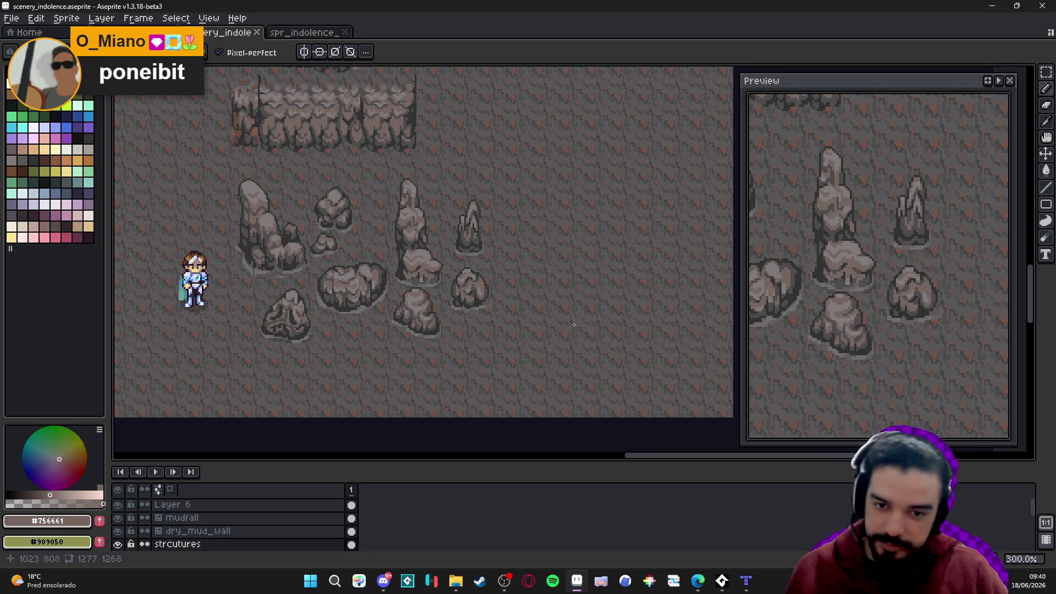
pyautogui.hotkey('ctrl', "'")
# Draw dark outline pixels down the small rock's middle and erase the strays
pyautogui.scroll(6, 489, 281)
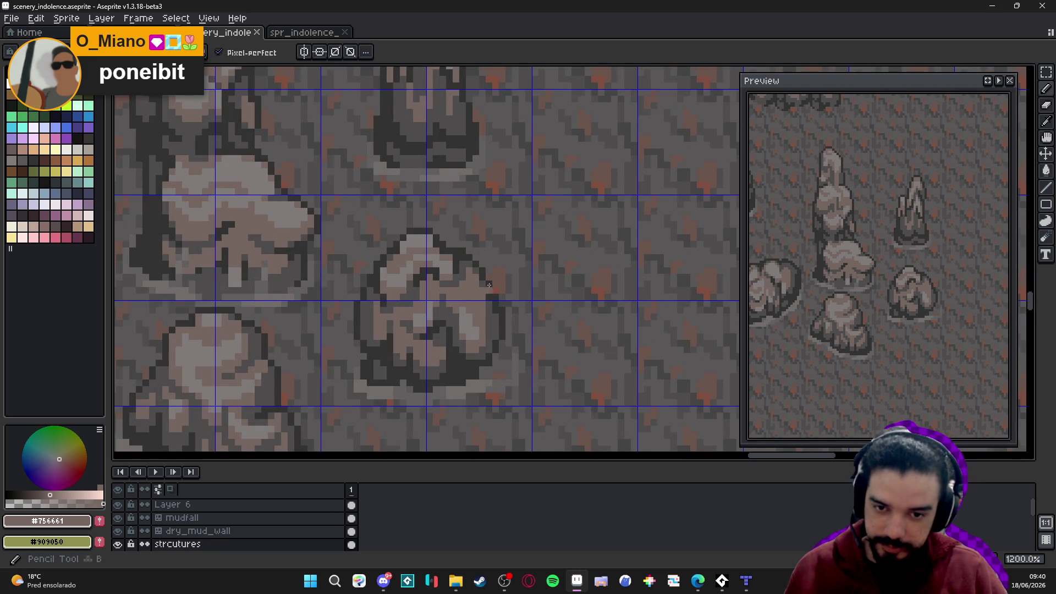
pyautogui.scroll(1, 484, 270)
pyautogui.keyDown('alt'); pyautogui.click(477, 276); pyautogui.keyUp('alt')
pyautogui.moveTo(477, 276); pyautogui.dragTo(477, 339)
pyautogui.click(504, 284)
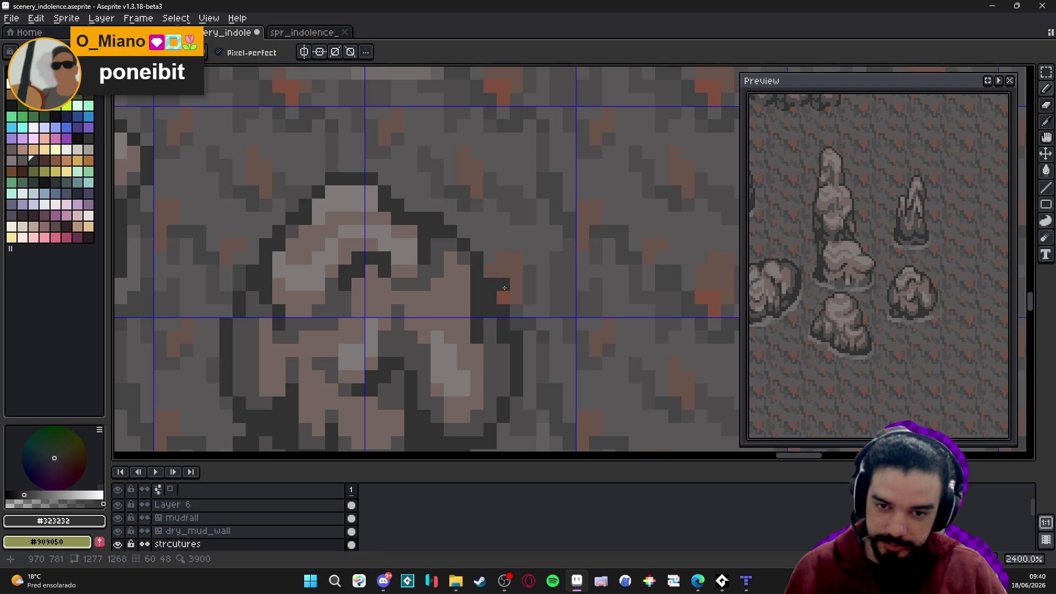
pyautogui.press('e')
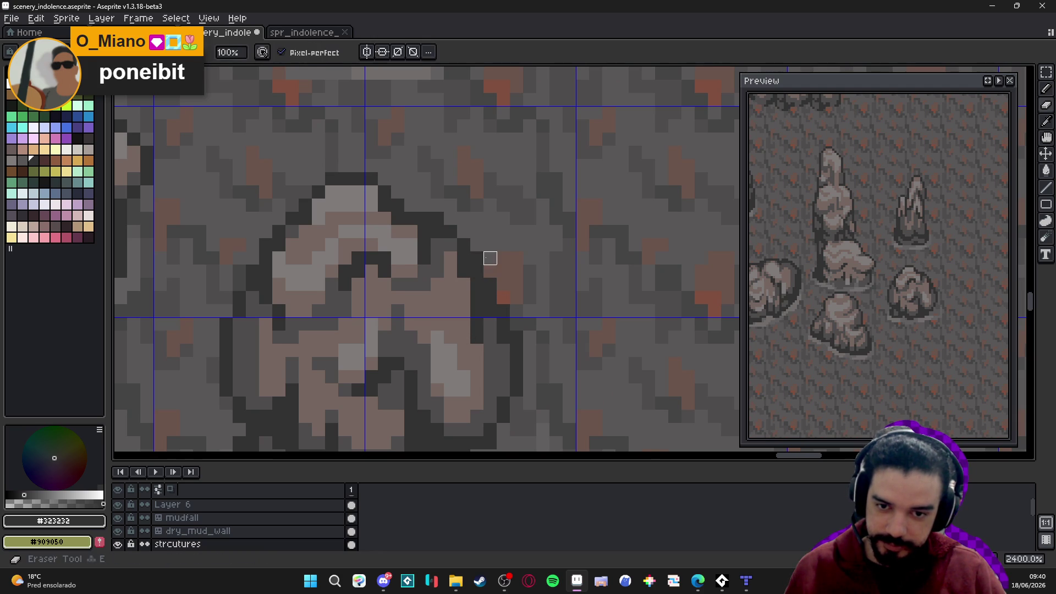
pyautogui.moveTo(490, 284)
pyautogui.mouseDown()
pyautogui.moveTo(506, 344)
pyautogui.moveTo(495, 381)
pyautogui.moveTo(510, 397)
pyautogui.moveTo(504, 331)
pyautogui.mouseUp()
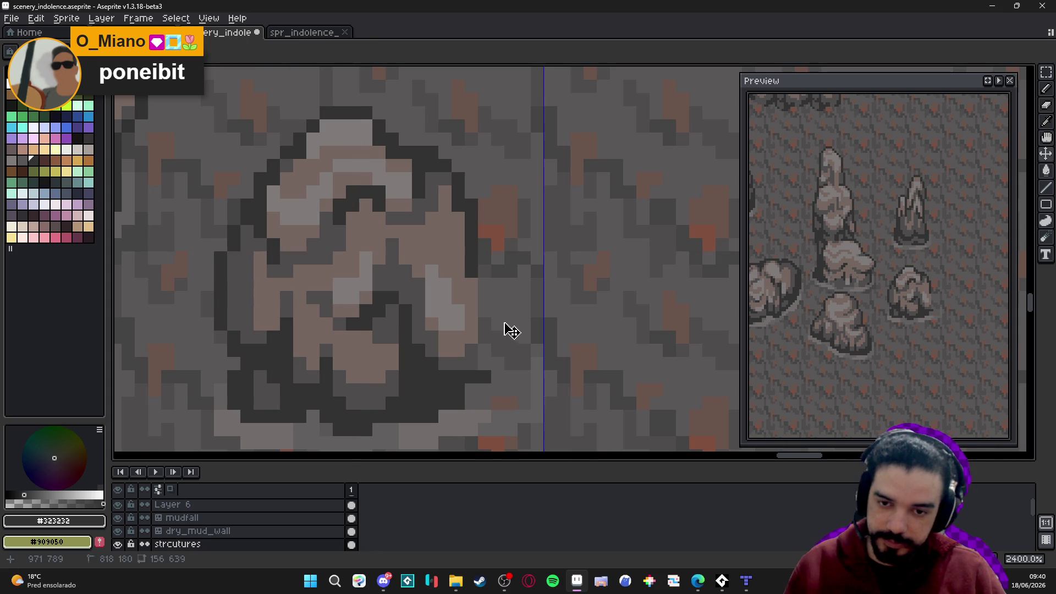
# Redraw a dark line down the rock's centre with the Pencil
pyautogui.press('b')
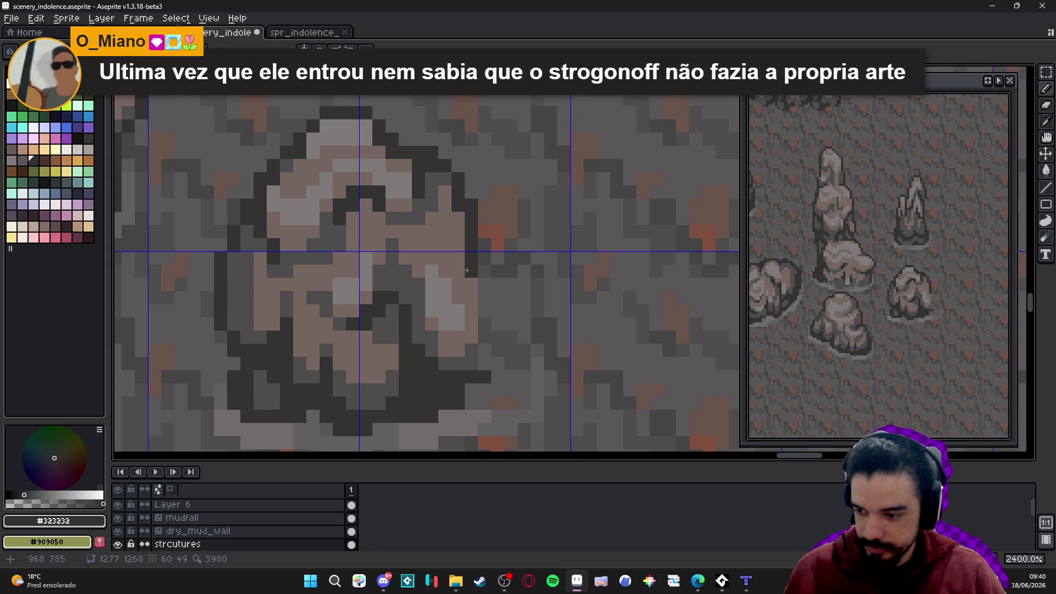
pyautogui.moveTo(467, 270); pyautogui.dragTo(472, 366)
pyautogui.press('e')
pyautogui.press('b')
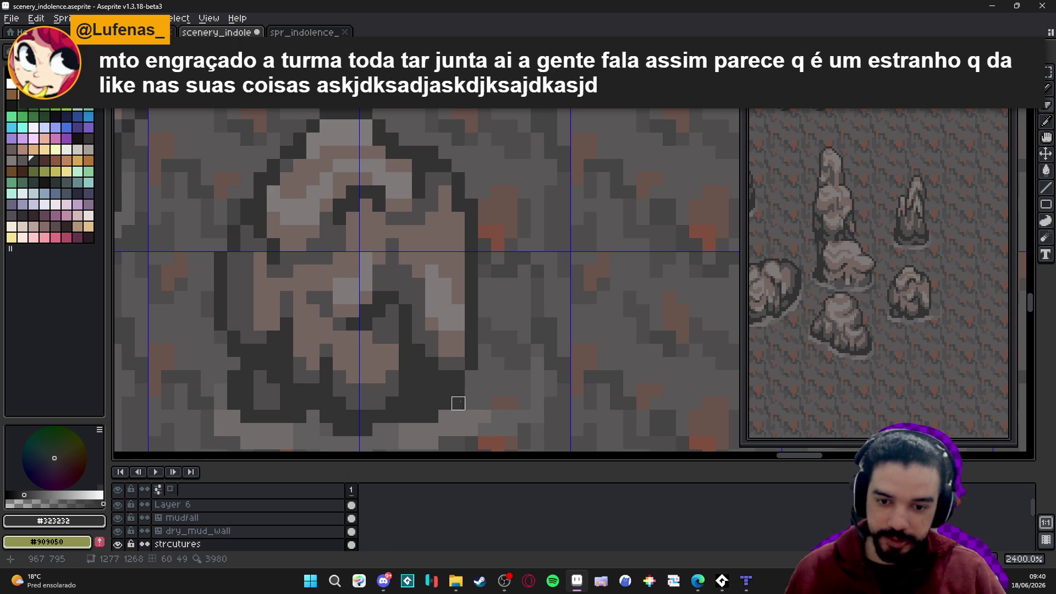
pyautogui.scroll(-5, 456, 427)
pyautogui.scroll(-1, 461, 428)
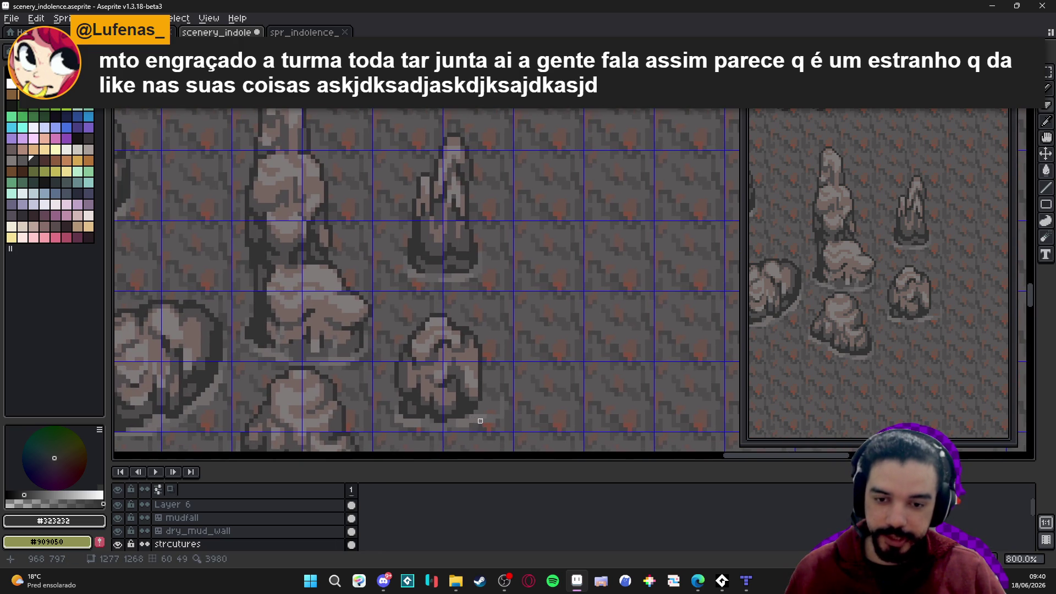
pyautogui.scroll(4, 486, 355)
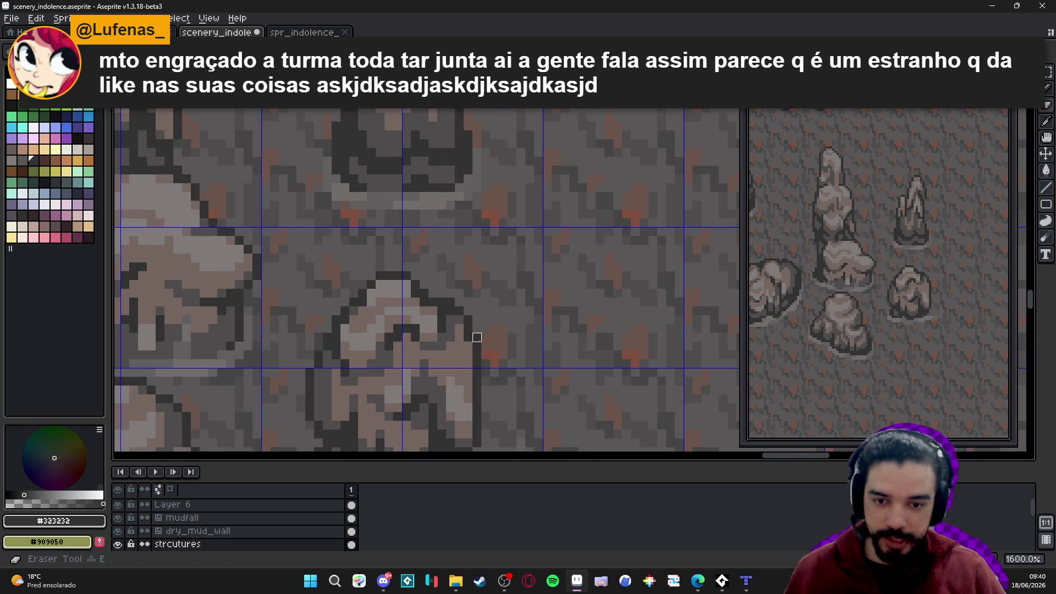
pyautogui.scroll(-1, 473, 337)
# Sample the mid-grey #4f4d4d and pan the view over the rock
pyautogui.keyDown('alt'); pyautogui.click(468, 316); pyautogui.keyUp('alt')
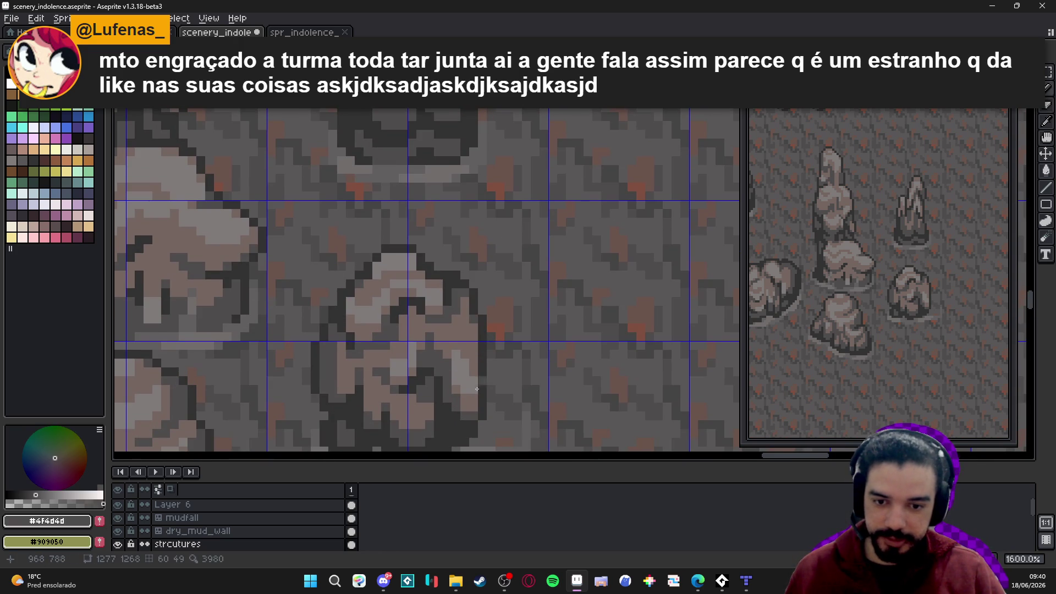
pyautogui.scroll(-1, 484, 403)
pyautogui.moveTo(484, 404); pyautogui.dragTo(508, 388)
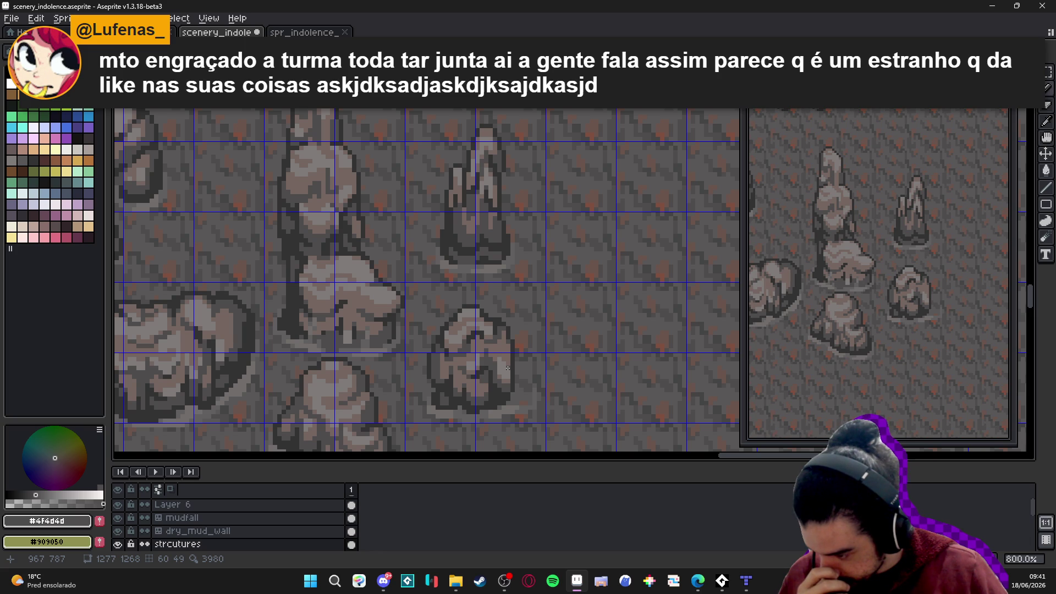
pyautogui.scroll(-2, 508, 368)
pyautogui.scroll(4, 485, 352)
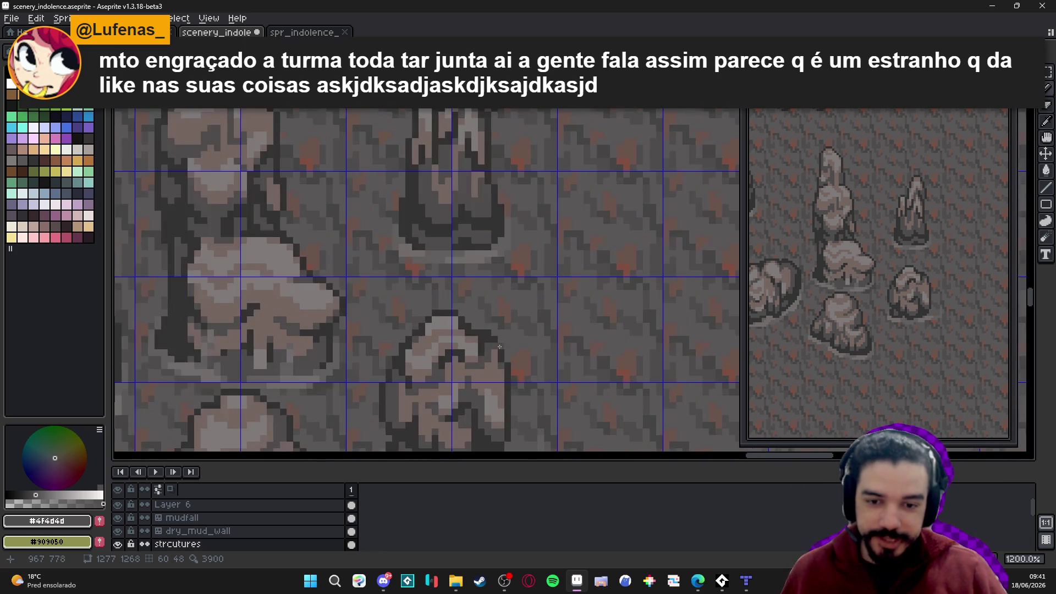
pyautogui.scroll(1, 485, 351)
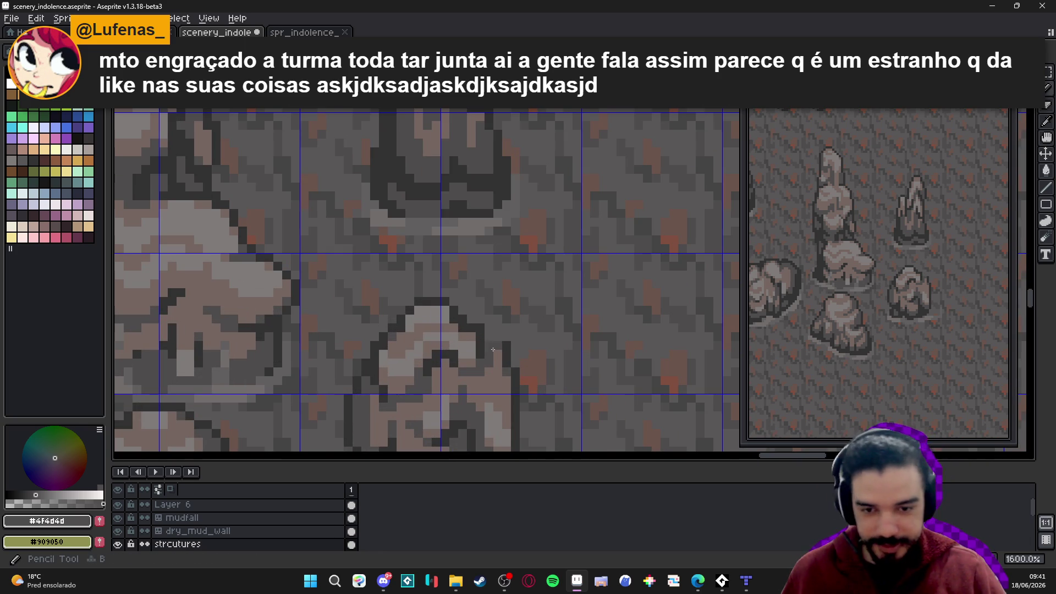
# Paint #323232 outline pixels along the rock's lower right edge
pyautogui.keyDown('alt'); pyautogui.click(480, 348); pyautogui.keyUp('alt')
pyautogui.moveTo(488, 345); pyautogui.dragTo(498, 364)
pyautogui.press('e')
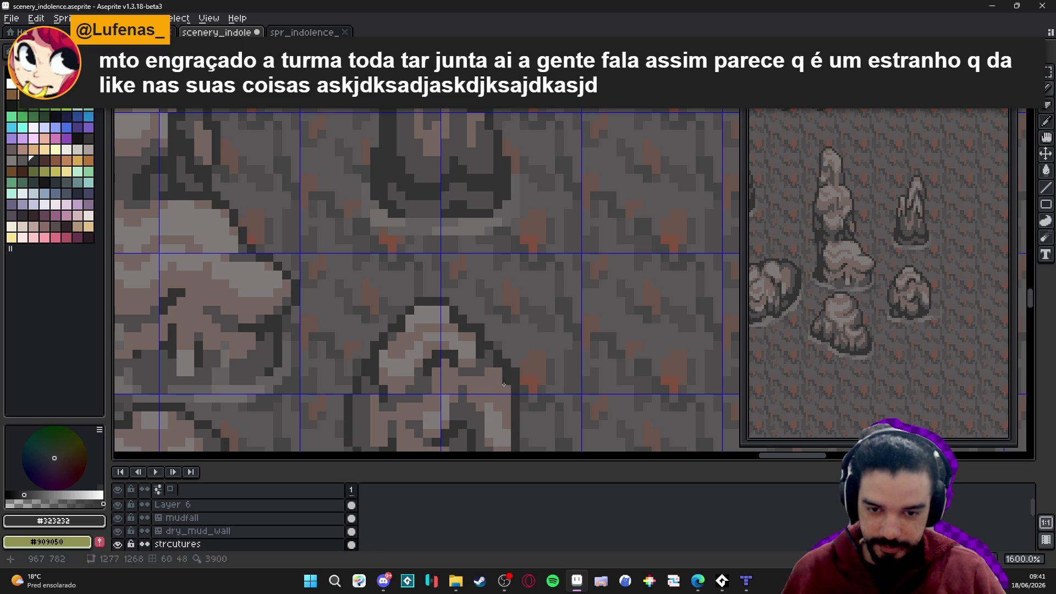
pyautogui.scroll(-4, 519, 369)
pyautogui.press('b')
pyautogui.scroll(4, 514, 330)
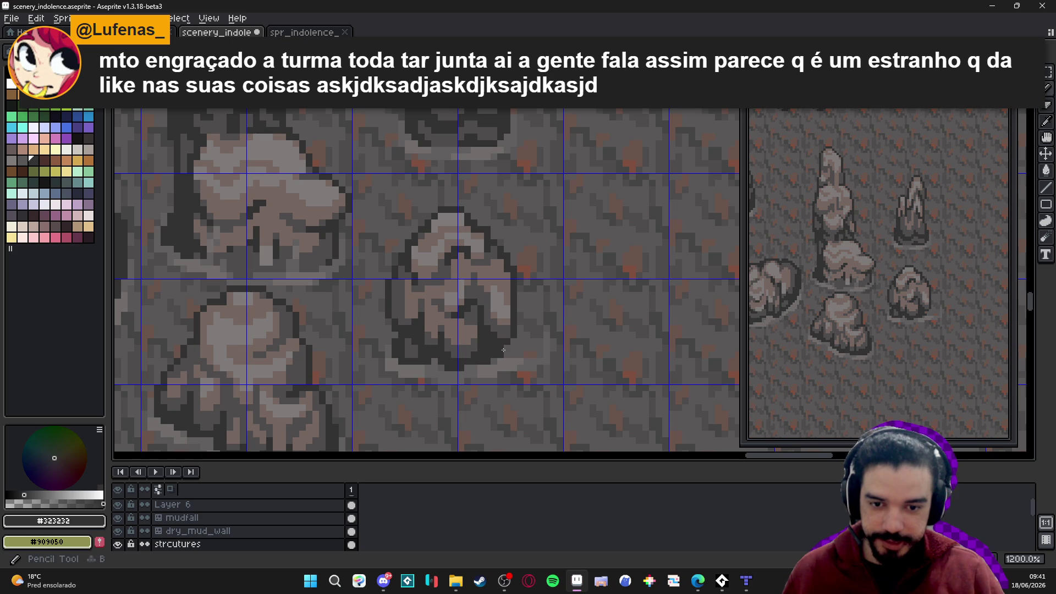
pyautogui.scroll(-3, 516, 348)
pyautogui.press('e')
pyautogui.scroll(4, 523, 358)
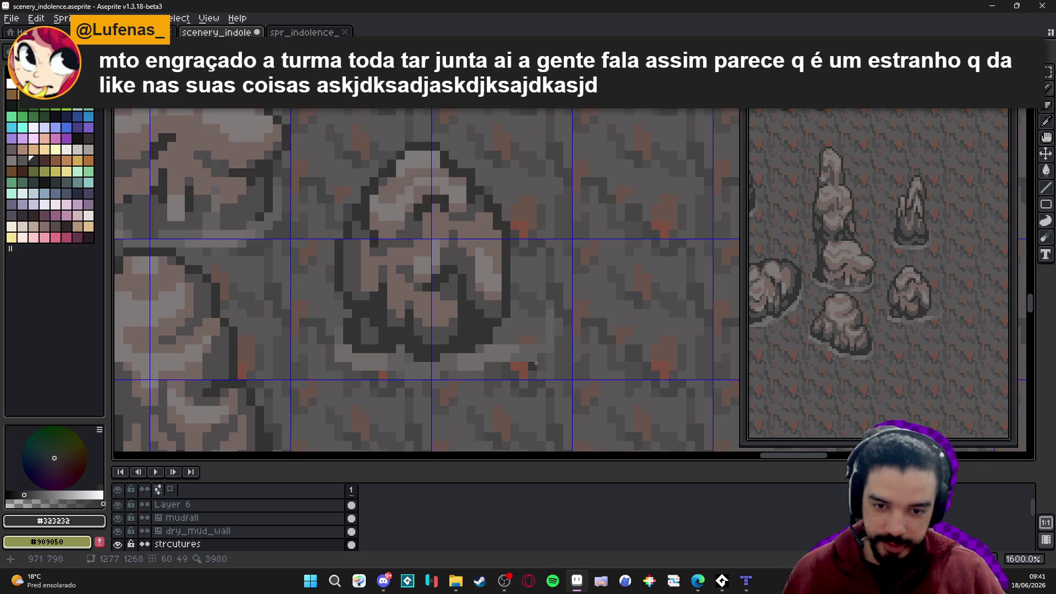
pyautogui.press('b')
pyautogui.moveTo(537, 354); pyautogui.dragTo(492, 366)
# Sample the grey #625F5F, pan right, and save scenery_indolence.aseprite
pyautogui.keyDown('alt'); pyautogui.click(454, 358); pyautogui.keyUp('alt')
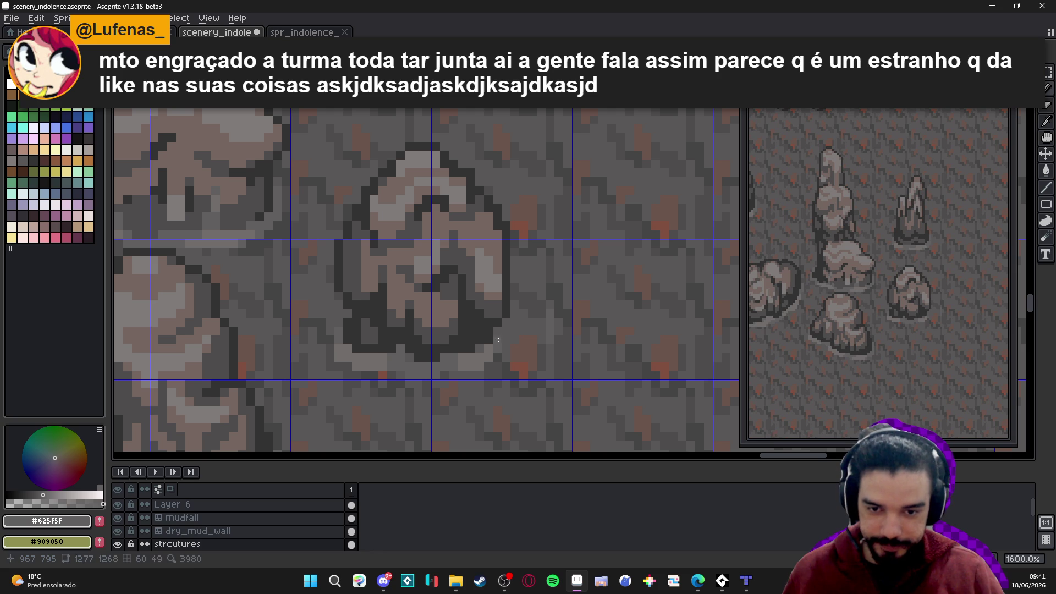
pyautogui.scroll(-1, 447, 337)
pyautogui.scroll(-2, 448, 337)
pyautogui.scroll(4, 448, 337)
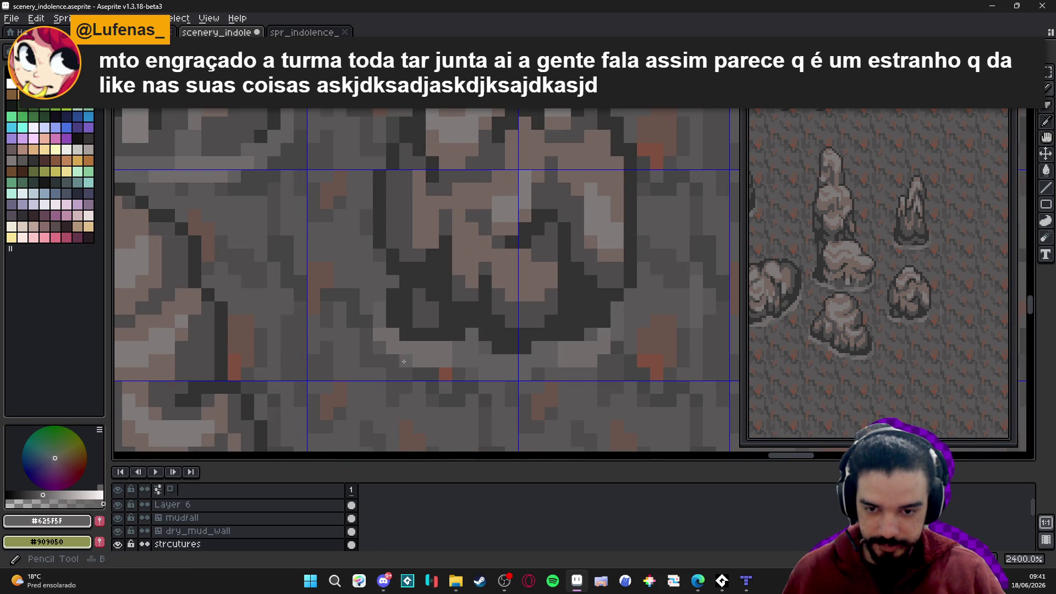
pyautogui.scroll(-4, 475, 373)
pyautogui.moveTo(474, 374); pyautogui.dragTo(499, 378)
pyautogui.hotkey('ctrl', 's')
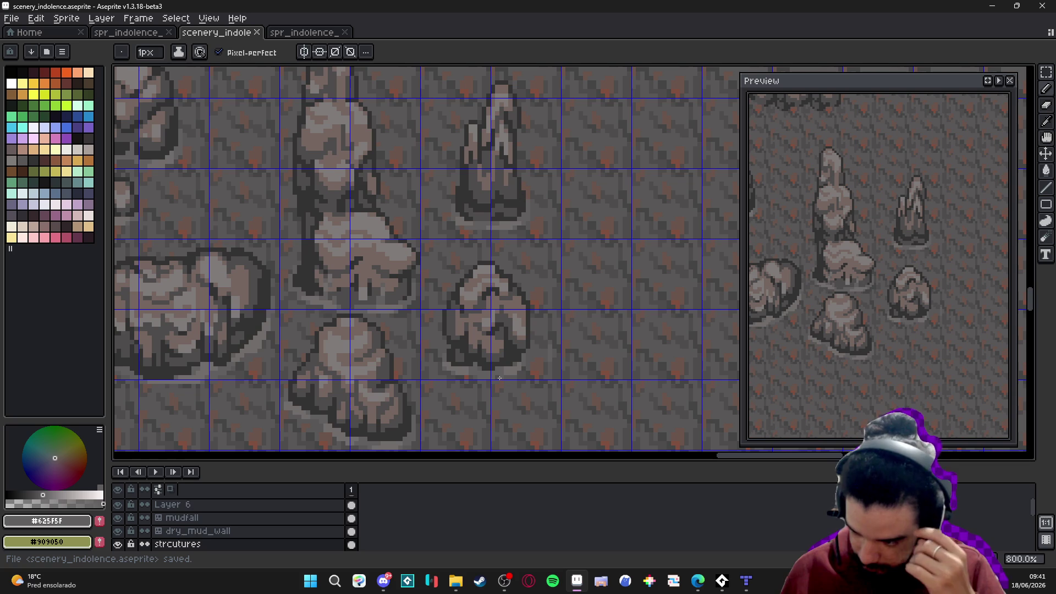
pyautogui.scroll(-3, 499, 378)
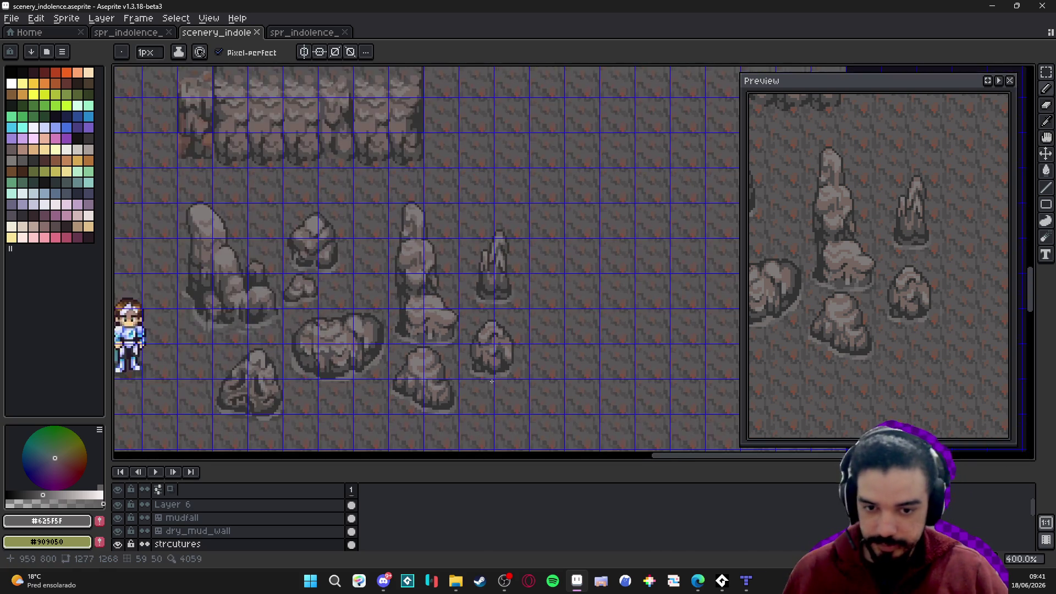
# Save the scenery file and toggle the pixel grid on
pyautogui.press('v')
pyautogui.scroll(-1, 479, 378)
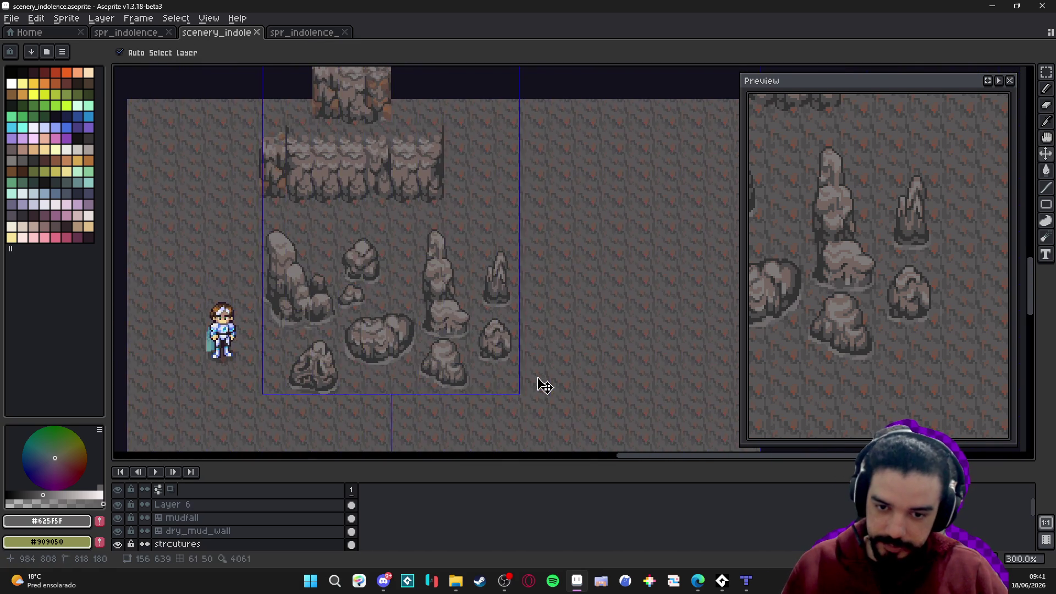
pyautogui.hotkey('ctrl', 's')
pyautogui.hotkey('ctrl', "'")
pyautogui.press('b')
pyautogui.scroll(1, 492, 337)
pyautogui.scroll(1, 492, 337)
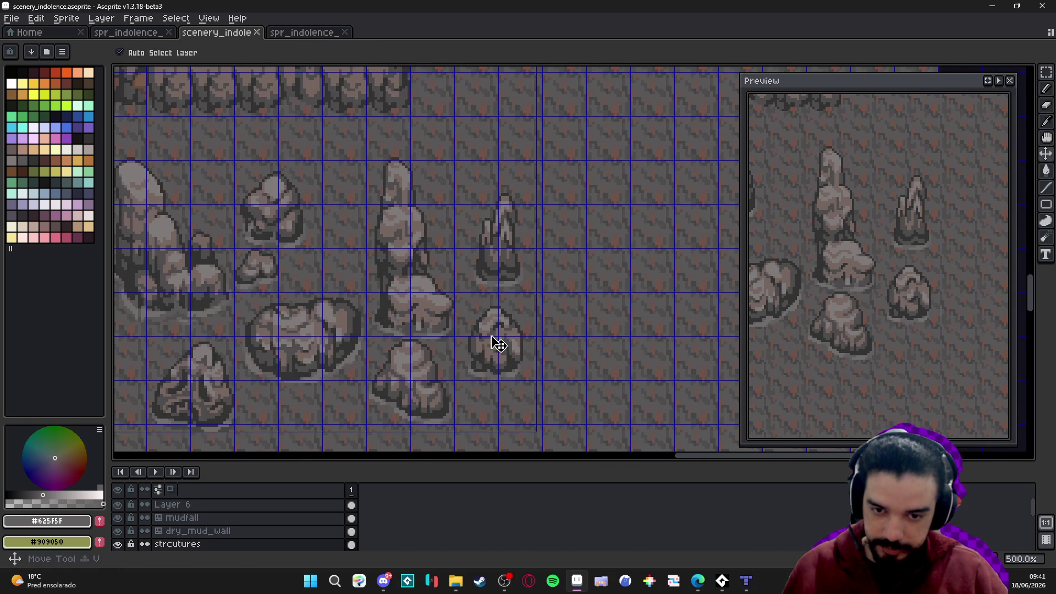
# Select the small rock at the cluster's right, nudge it up, deselect, save, and hide the grid
pyautogui.press('m')
pyautogui.moveTo(477, 322); pyautogui.dragTo(504, 354)
pyautogui.press('Up')
pyautogui.press('Up')
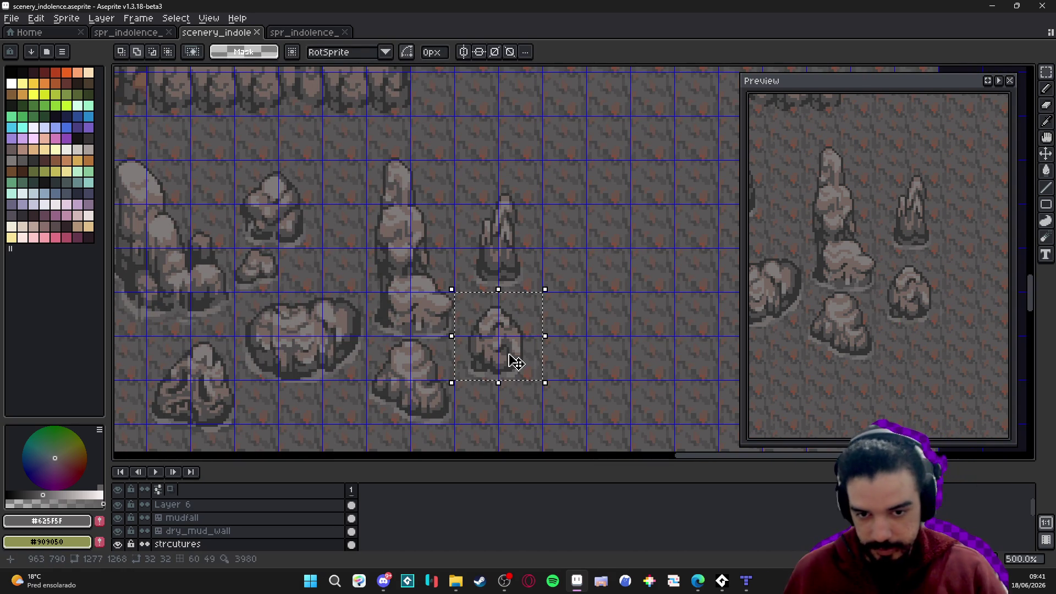
pyautogui.hotkey('ctrl', 'd')
pyautogui.hotkey('ctrl', 's')
pyautogui.hotkey('ctrl', "'")
pyautogui.scroll(-2, 508, 353)
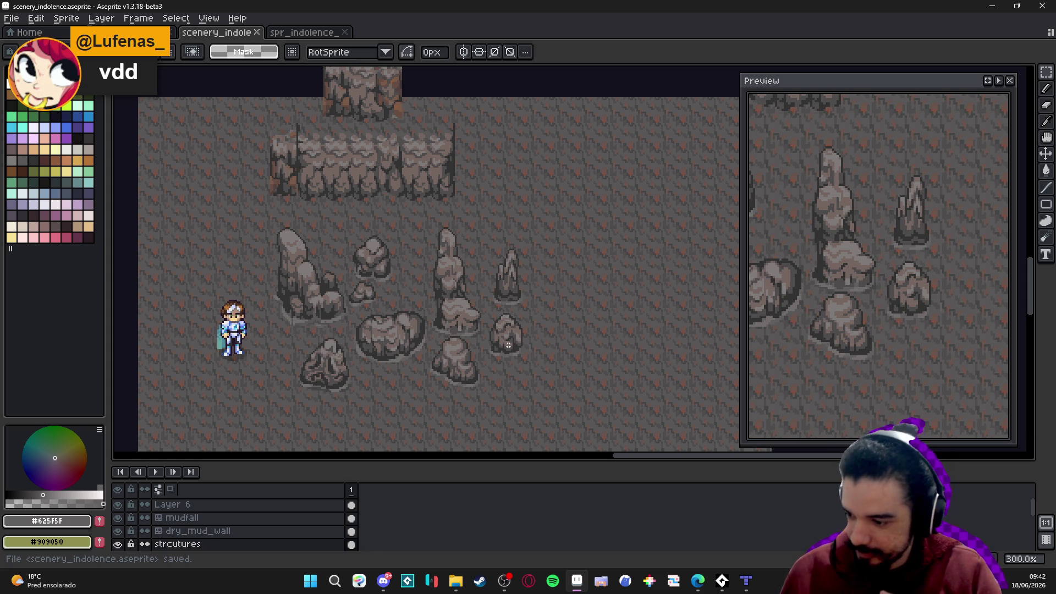
pyautogui.moveTo(508, 345)
pyautogui.mouseDown()
pyautogui.moveTo(513, 313)
pyautogui.moveTo(511, 349)
pyautogui.mouseUp()
pyautogui.scroll(-1, 358, 353)
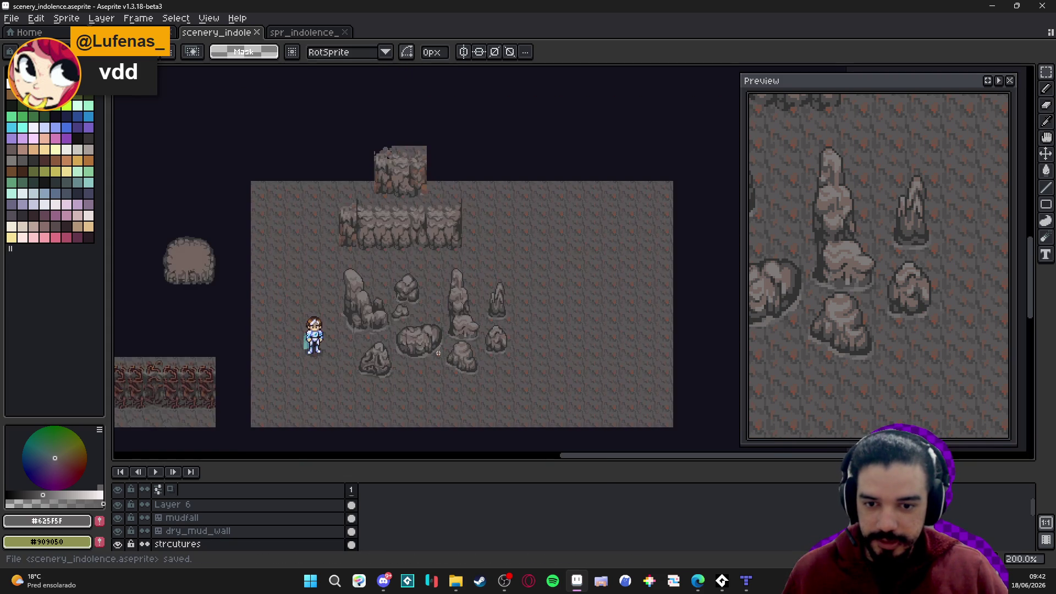
pyautogui.moveTo(353, 352); pyautogui.dragTo(372, 342)
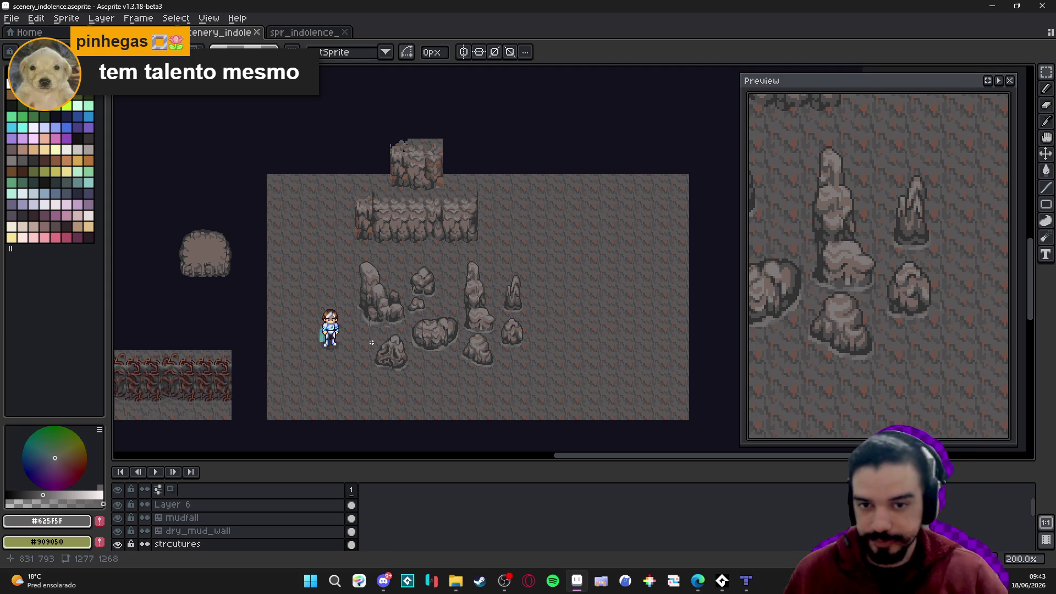
pyautogui.scroll(1, 550, 318)
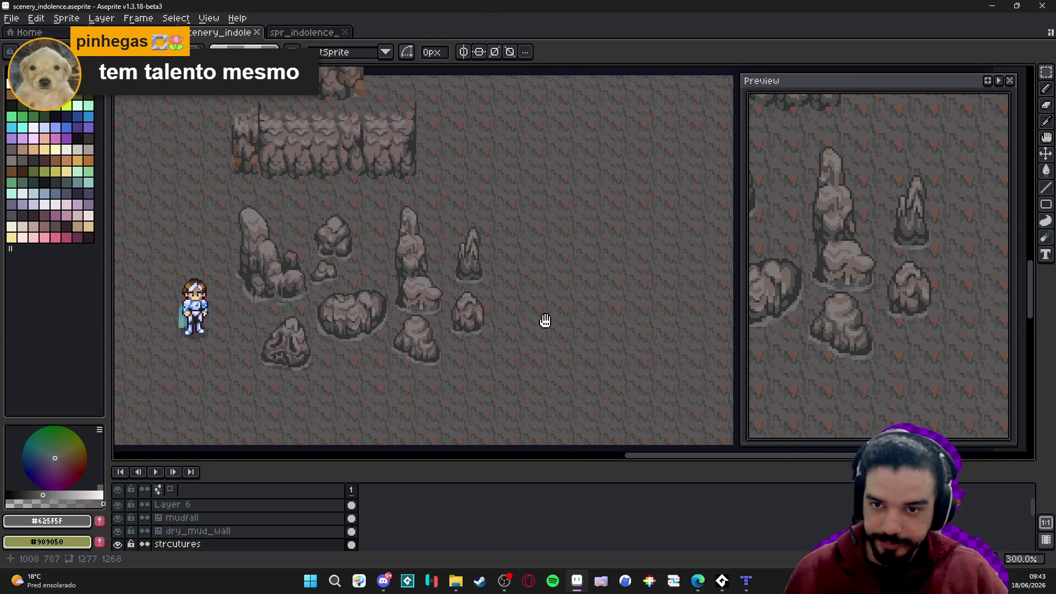
pyautogui.hscroll(3, 551, 319)
pyautogui.hotkey('ctrl', 's')
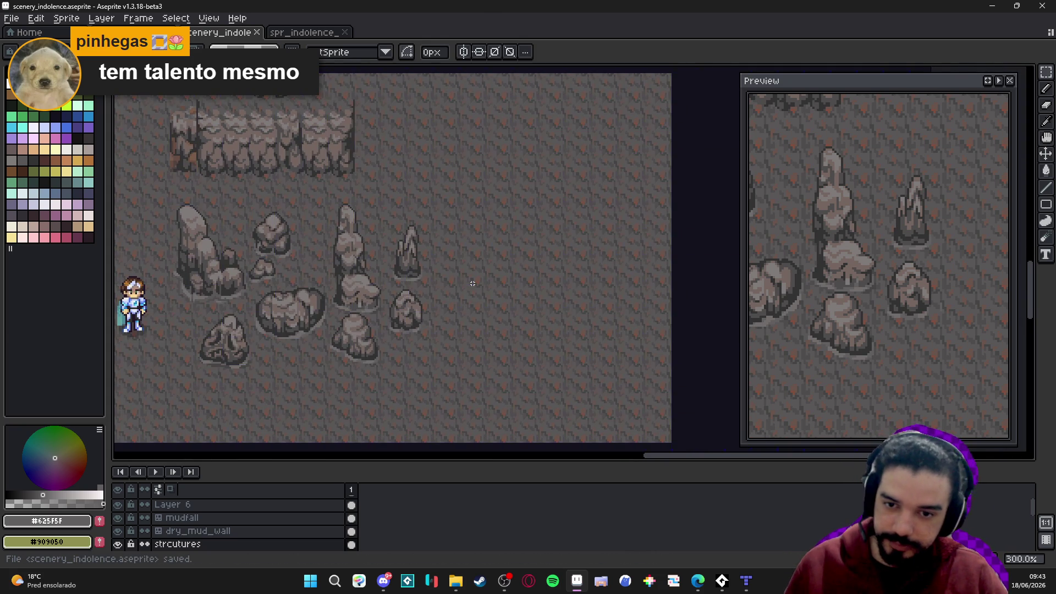
pyautogui.scroll(2, 370, 308)
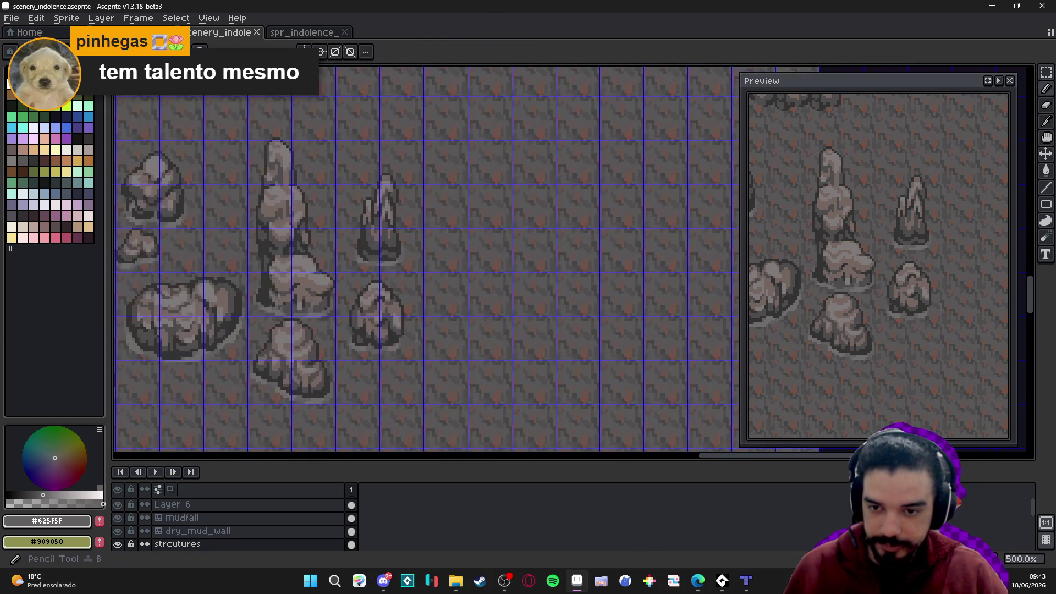
# Eyedrop #323232 from a rock, then draw and fill a closed rock outline right of the boulders
pyautogui.scroll(1, 371, 307)
pyautogui.keyDown('alt'); pyautogui.click(325, 302); pyautogui.keyUp('alt')
pyautogui.keyDown('alt'); pyautogui.click(247, 287); pyautogui.keyUp('alt')
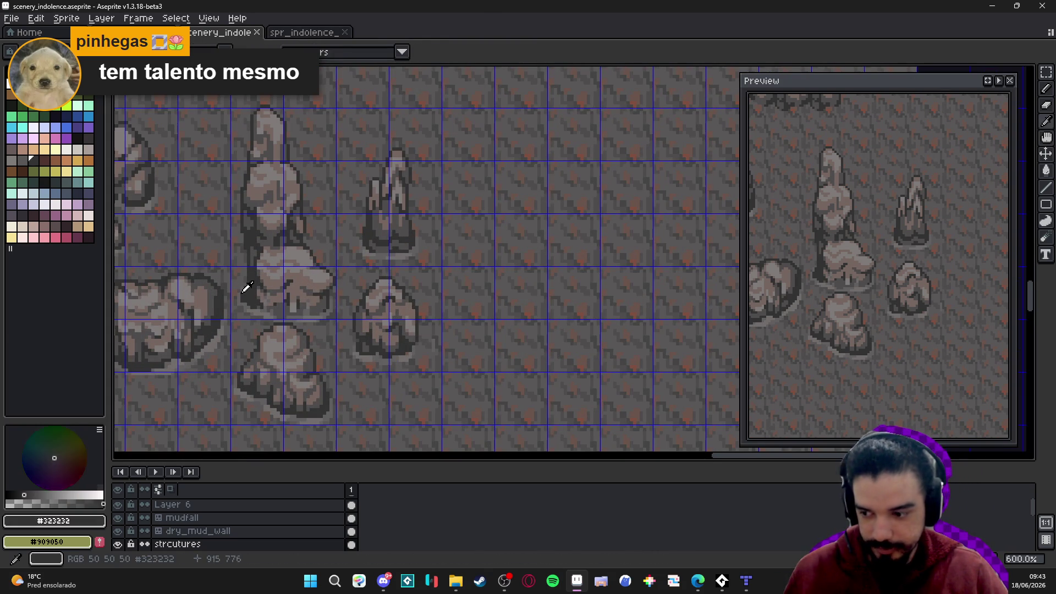
pyautogui.hscroll(1, 528, 299)
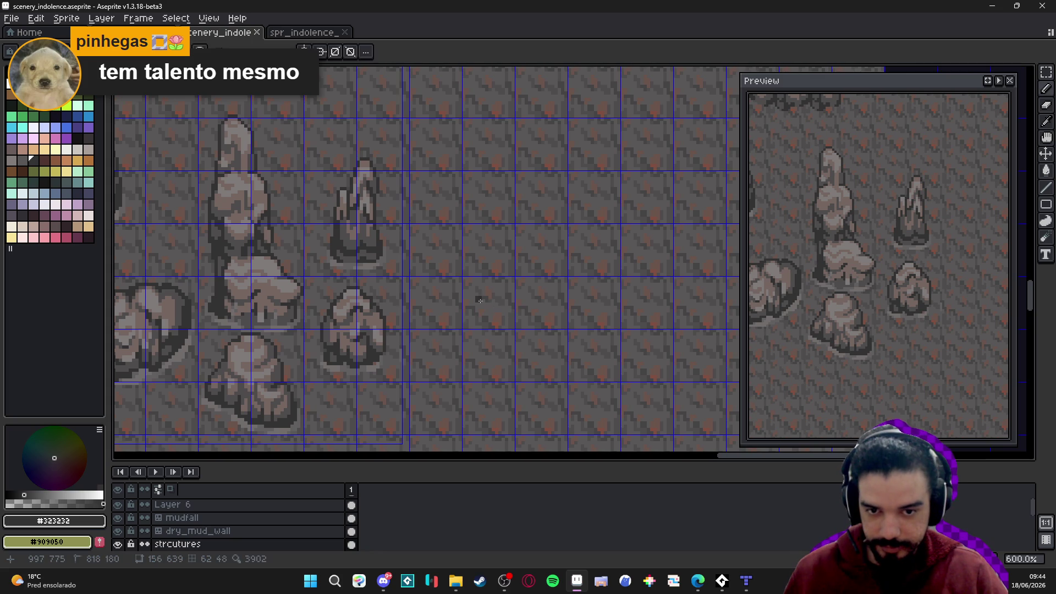
pyautogui.scroll(-3, 480, 302)
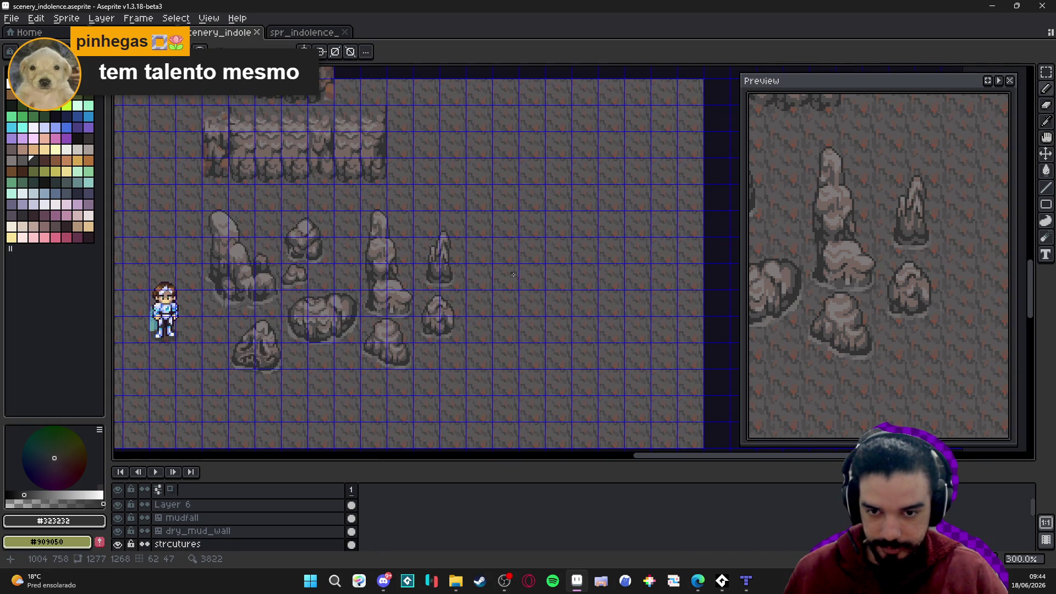
pyautogui.scroll(1, 507, 265)
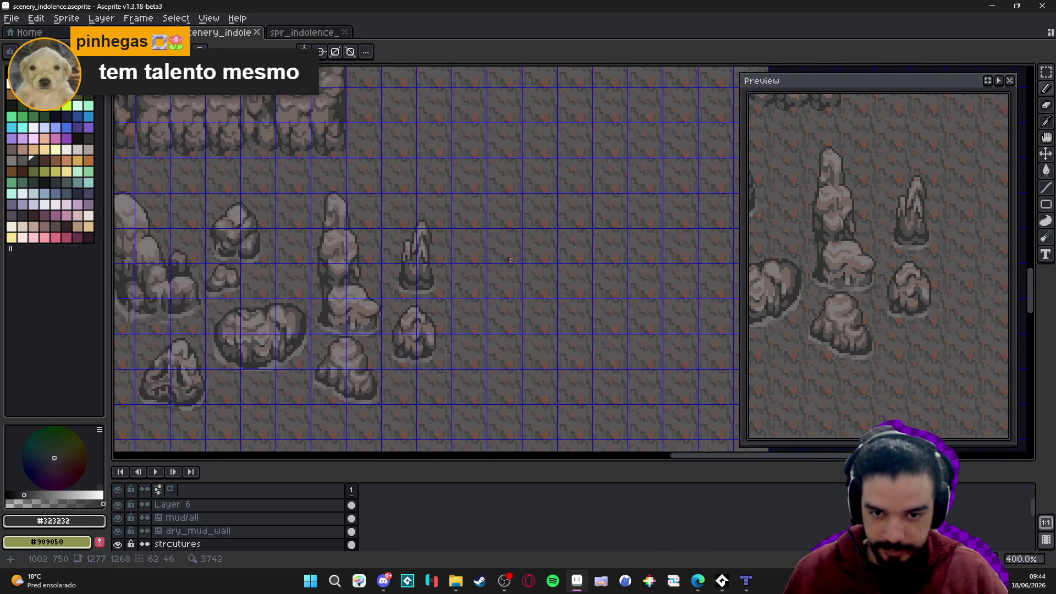
pyautogui.scroll(1, 511, 257)
pyautogui.moveTo(506, 246)
pyautogui.mouseDown()
pyautogui.moveTo(523, 244)
pyautogui.moveTo(583, 290)
pyautogui.moveTo(597, 338)
pyautogui.mouseUp()
pyautogui.moveTo(521, 243)
pyautogui.mouseDown()
pyautogui.moveTo(512, 242)
pyautogui.moveTo(495, 328)
pyautogui.moveTo(542, 350)
pyautogui.moveTo(592, 342)
pyautogui.mouseUp()
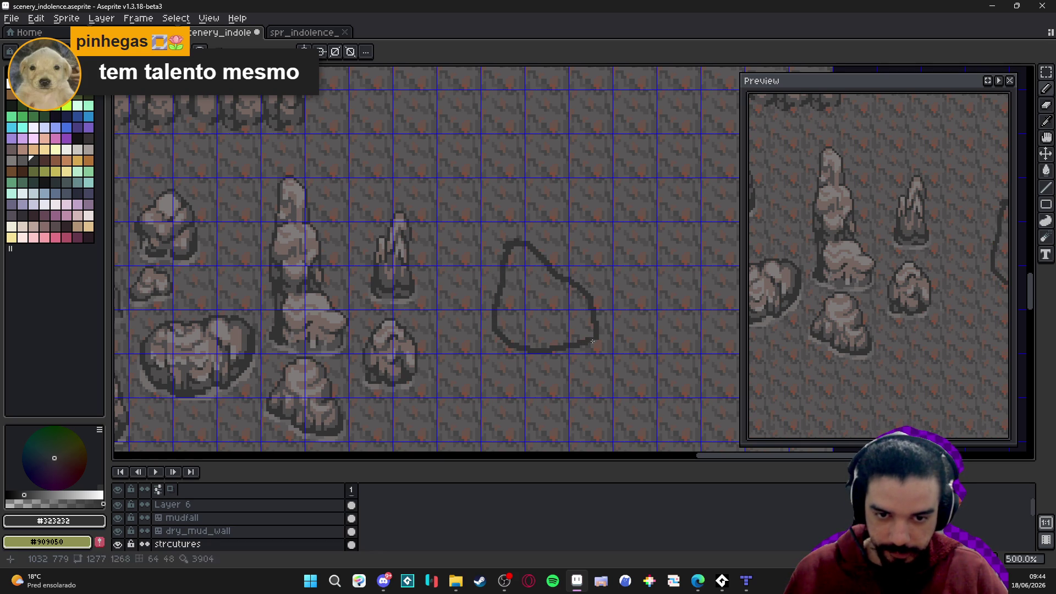
pyautogui.click(572, 333)
# Reshape the new rock's left edge with the Pencil, undoing a trial bottom-edge line
pyautogui.press('b')
pyautogui.scroll(2, 511, 266)
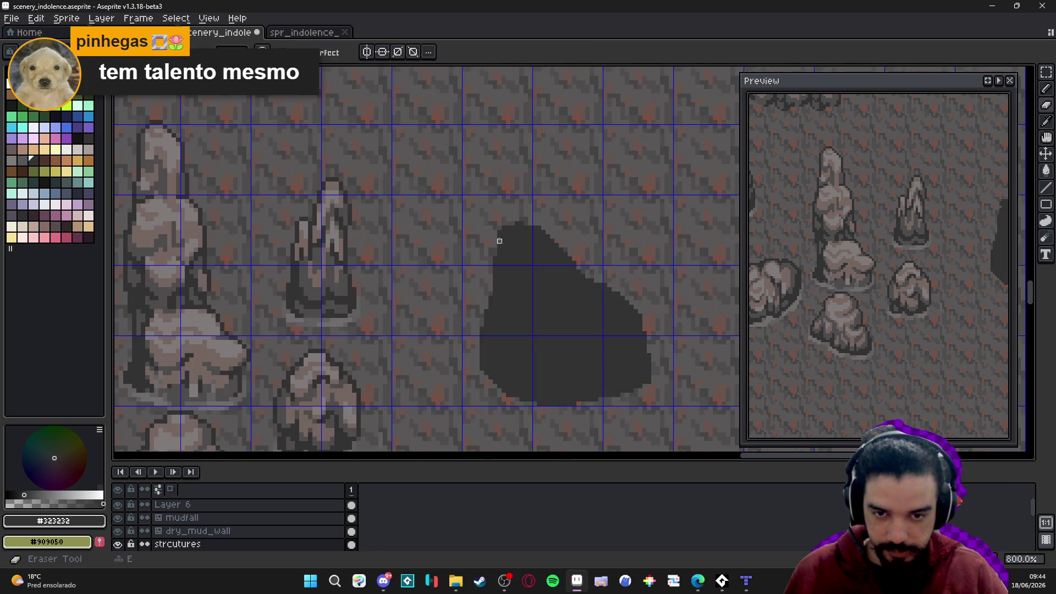
pyautogui.moveTo(497, 225)
pyautogui.mouseDown()
pyautogui.moveTo(475, 371)
pyautogui.moveTo(475, 353)
pyautogui.moveTo(464, 350)
pyautogui.moveTo(475, 357)
pyautogui.mouseUp()
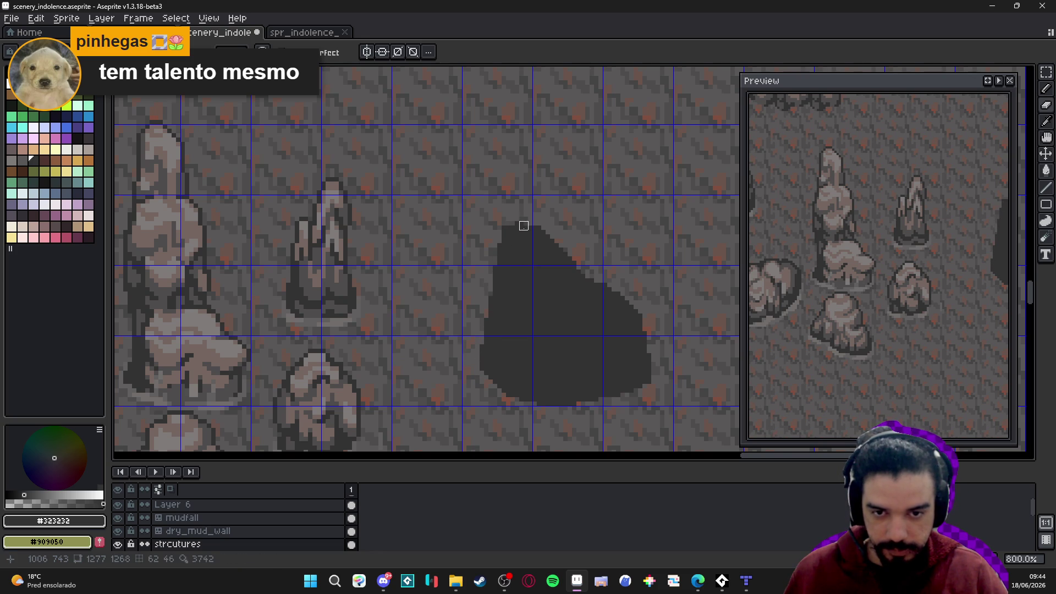
pyautogui.press('e')
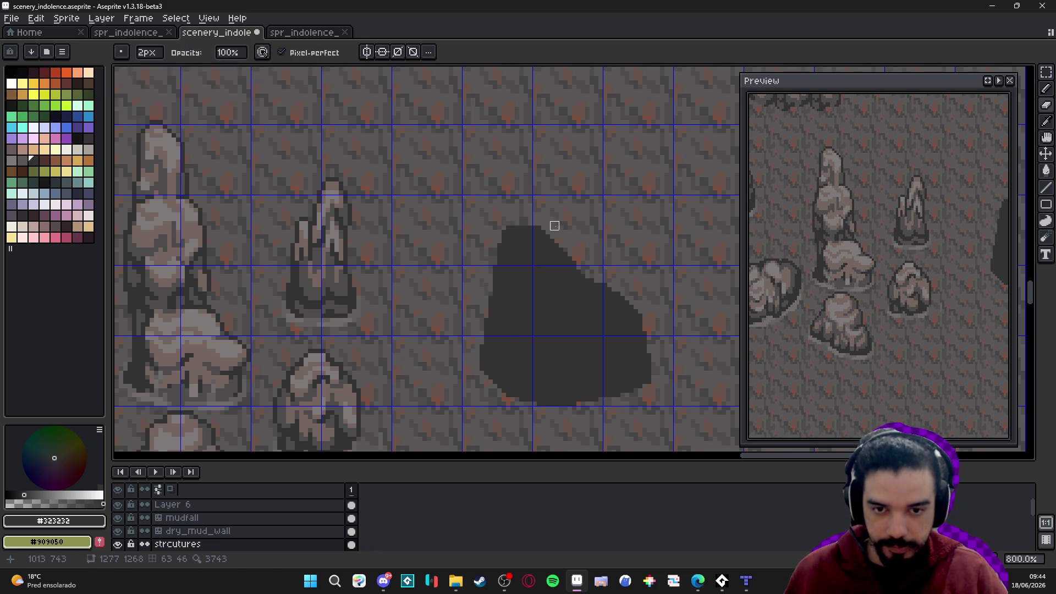
pyautogui.scroll(-2, 586, 258)
pyautogui.hscroll(2, 586, 258)
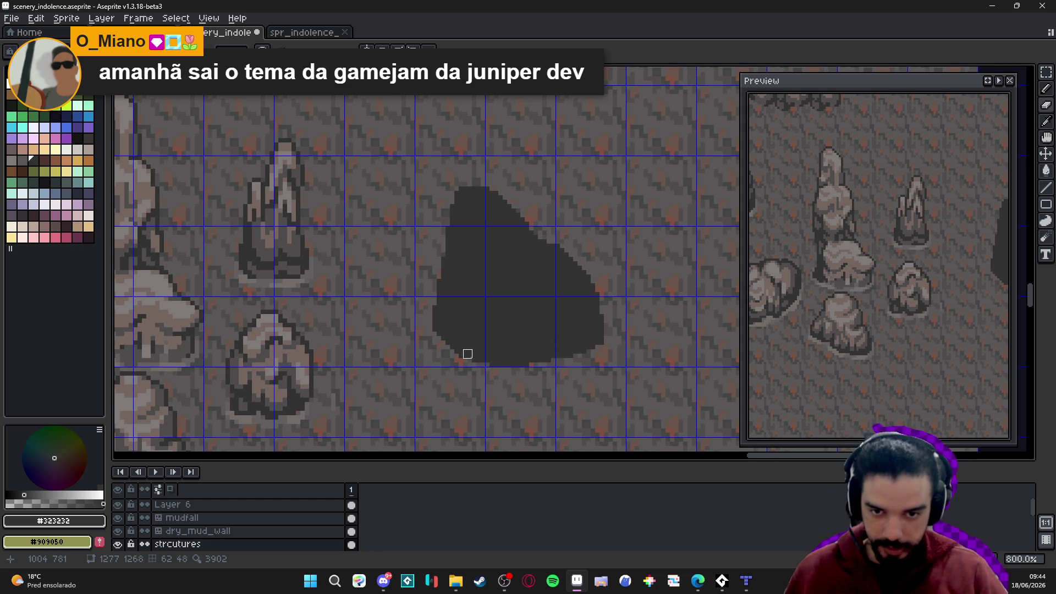
pyautogui.moveTo(472, 366); pyautogui.dragTo(500, 353)
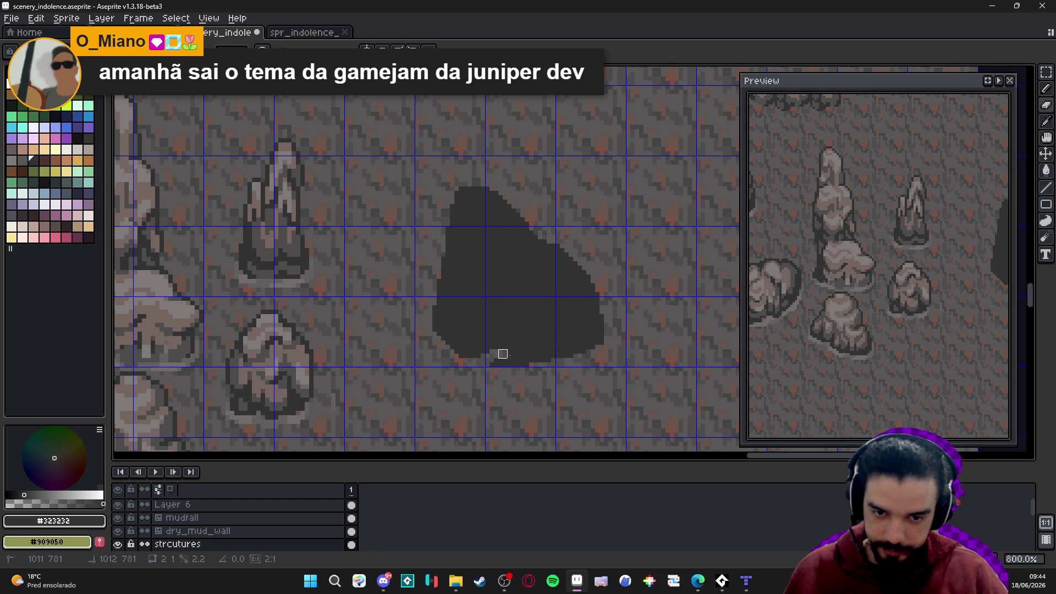
pyautogui.hotkey('ctrl', 'z')
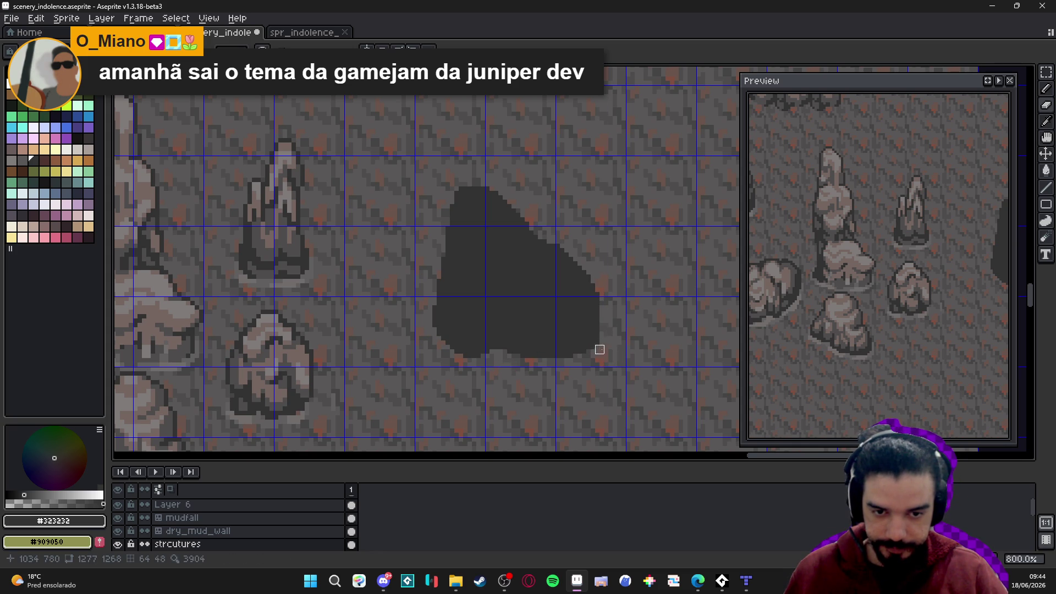
pyautogui.scroll(-2, 604, 284)
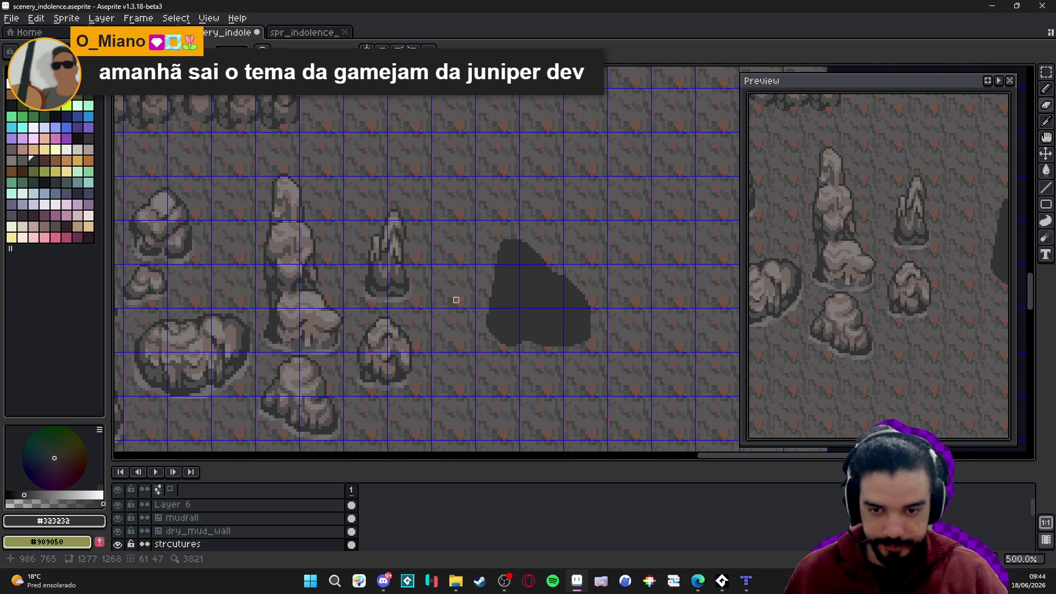
# Eyedrop grey #4f4d4d from the canvas and bucket-fill the dark blob with it
pyautogui.press('v')
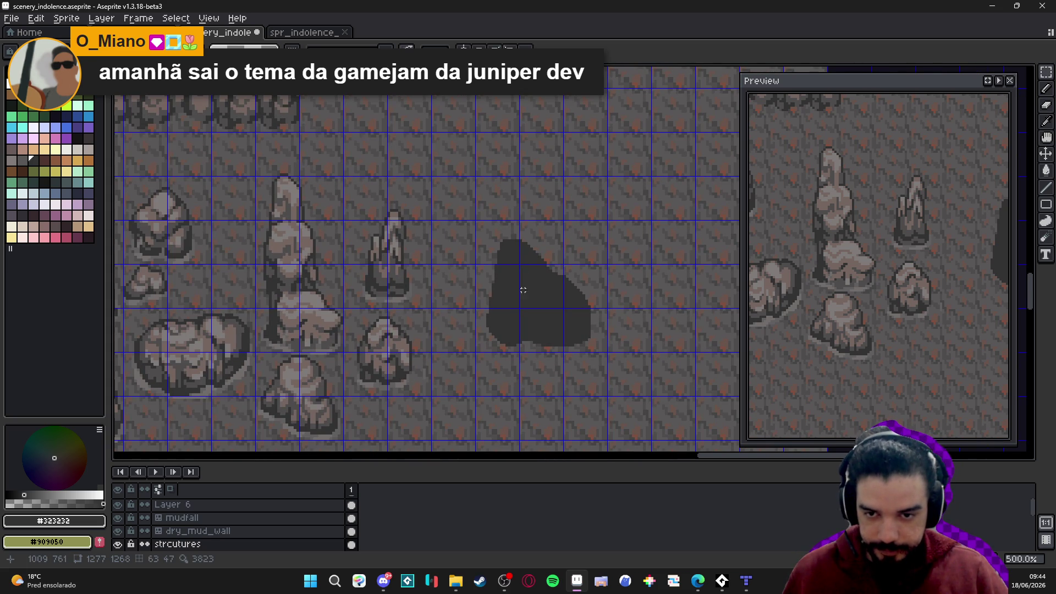
pyautogui.scroll(2, 395, 372)
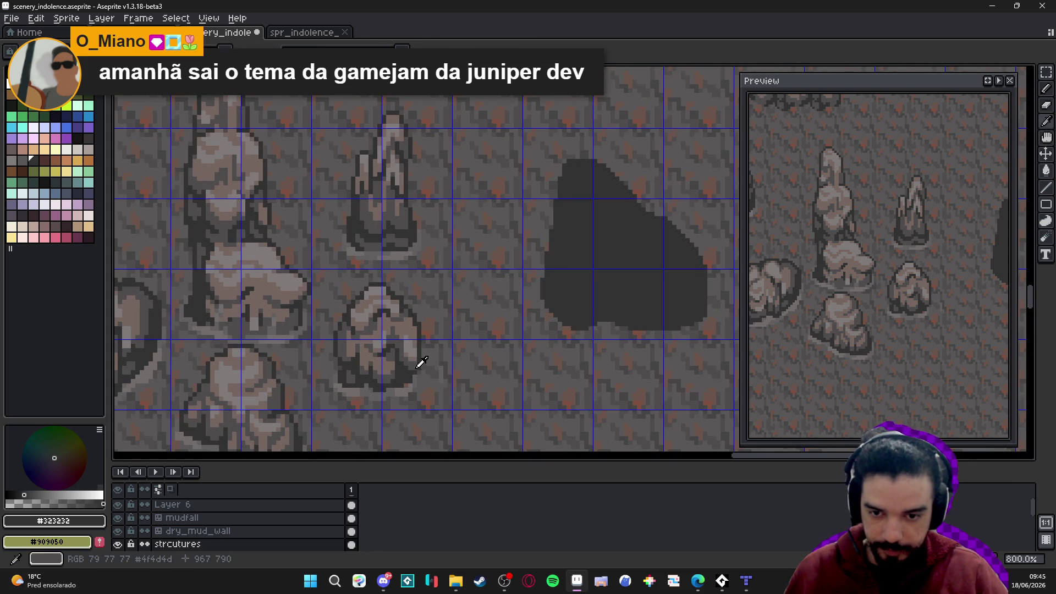
pyautogui.keyDown('alt'); pyautogui.click(420, 361); pyautogui.keyUp('alt')
pyautogui.click(601, 233)
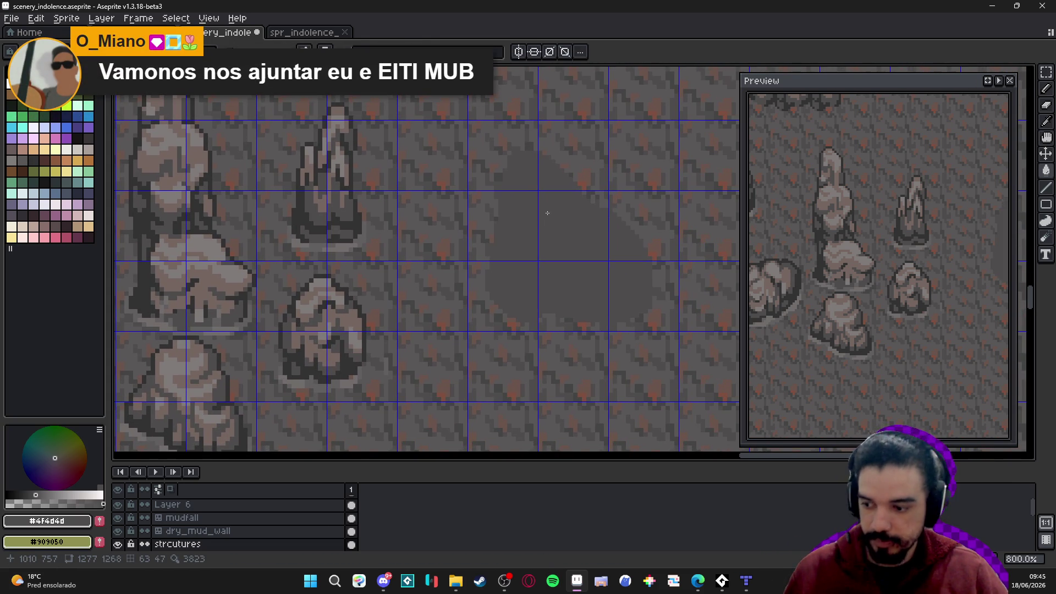
# Pick #323232 back and marquee-select the area around the grey blob
pyautogui.scroll(-1, 378, 319)
pyautogui.keyDown('alt'); pyautogui.click(365, 313); pyautogui.keyUp('alt')
pyautogui.scroll(-1, 448, 289)
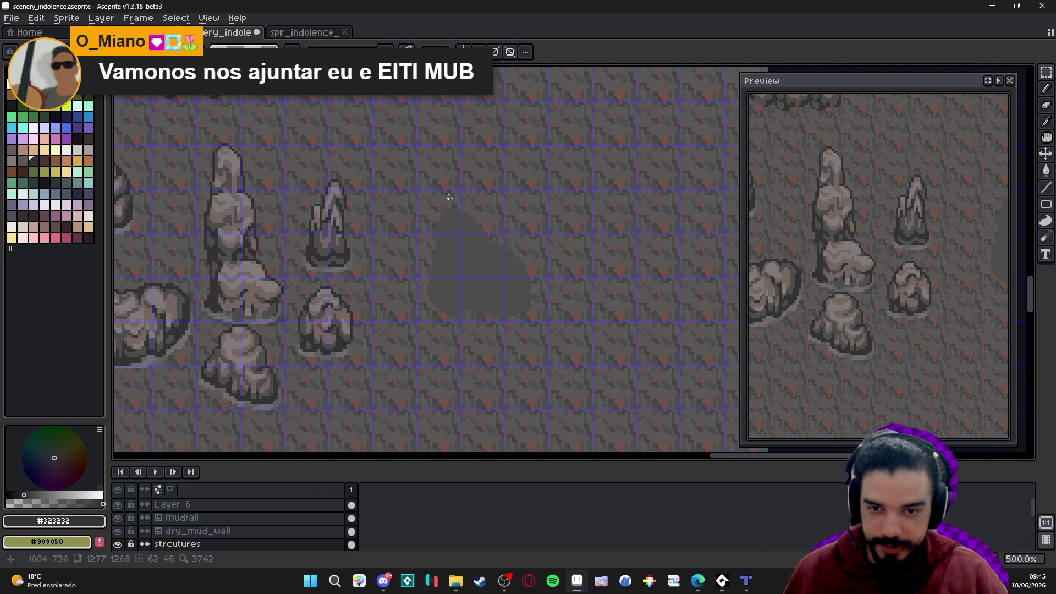
pyautogui.scroll(1, 420, 207)
pyautogui.press('m')
pyautogui.moveTo(420, 206); pyautogui.dragTo(557, 333)
# Apply a dark #323232 Outline effect around the selected blob and deselect
pyautogui.hotkey('shift', 'o')
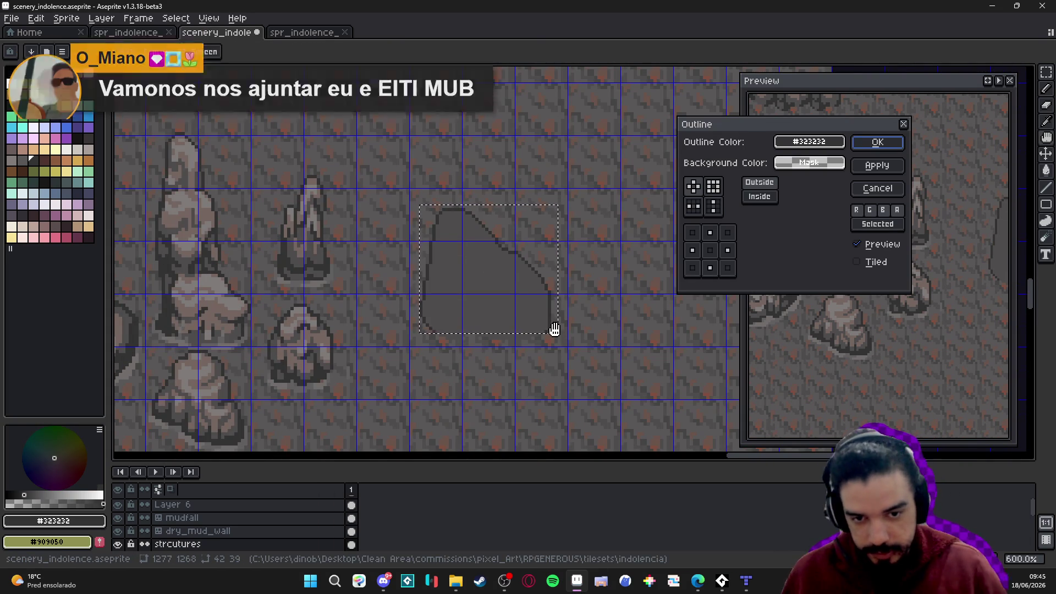
pyautogui.click(880, 141)
pyautogui.hotkey('ctrl', 'd')
# Add a dark pixel to the outline's lower-right edge and save the scenery file
pyautogui.press('b')
pyautogui.scroll(4, 550, 341)
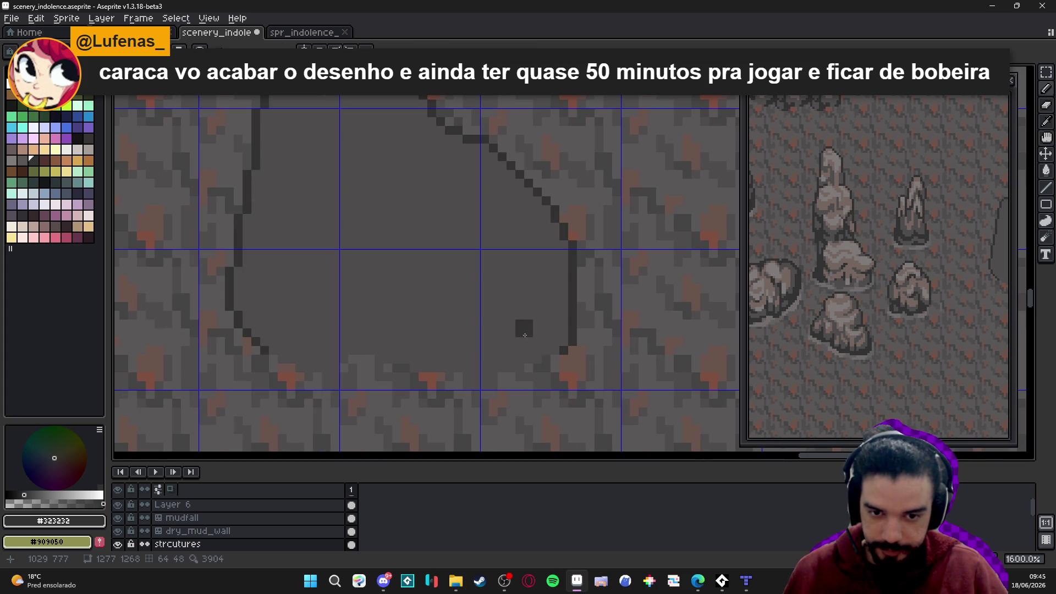
pyautogui.click(537, 369)
pyautogui.moveTo(464, 359); pyautogui.dragTo(487, 361)
pyautogui.hotkey('ctrl', 's')
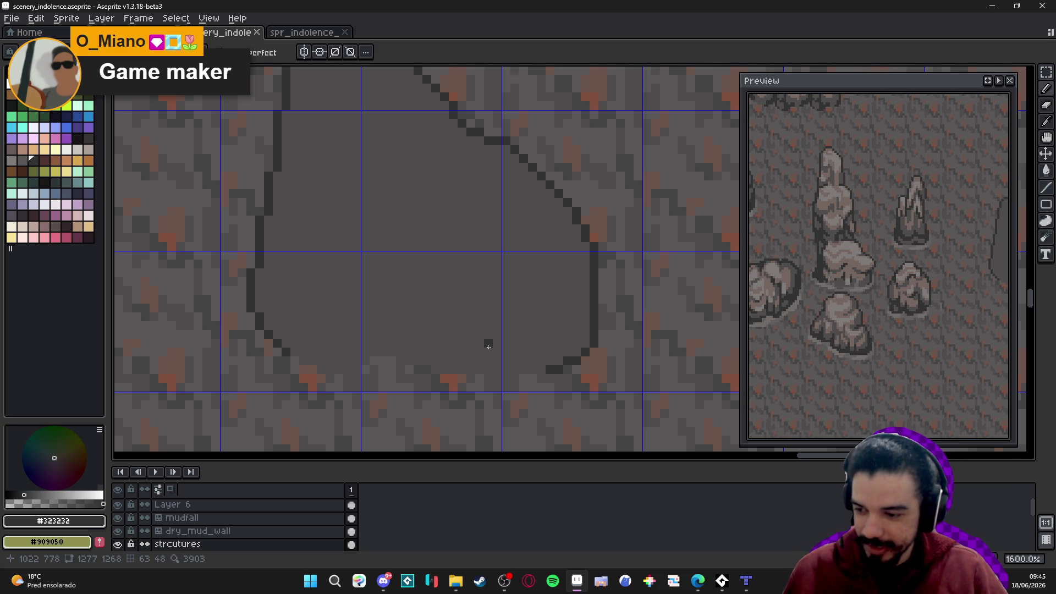
# Hide the pixel grid and select the grey blob by colour with the Magic Wand
pyautogui.scroll(-5, 488, 347)
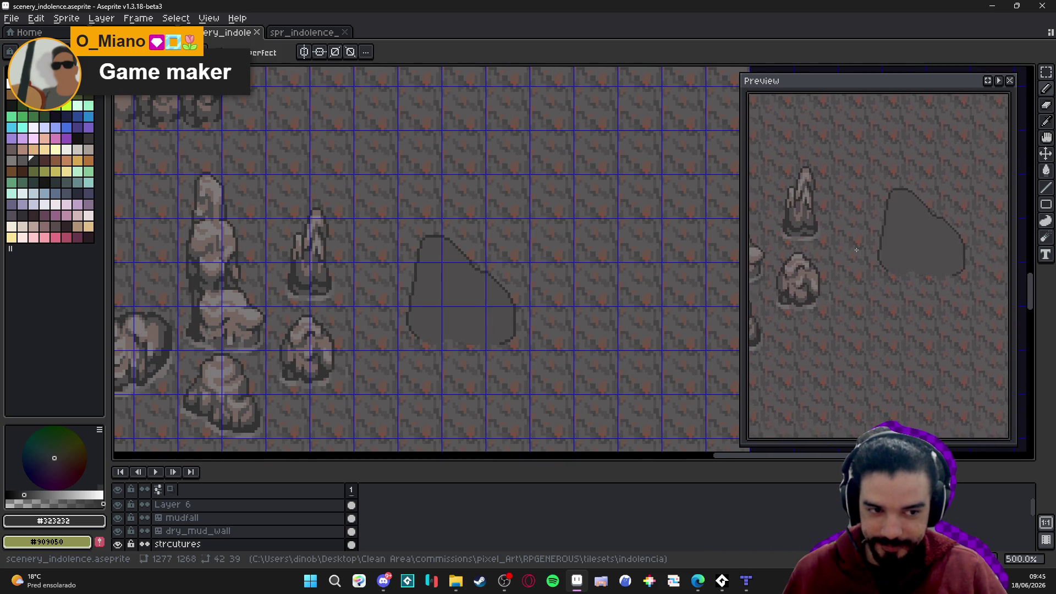
pyautogui.moveTo(446, 299); pyautogui.dragTo(451, 297)
pyautogui.hotkey('ctrl', "'")
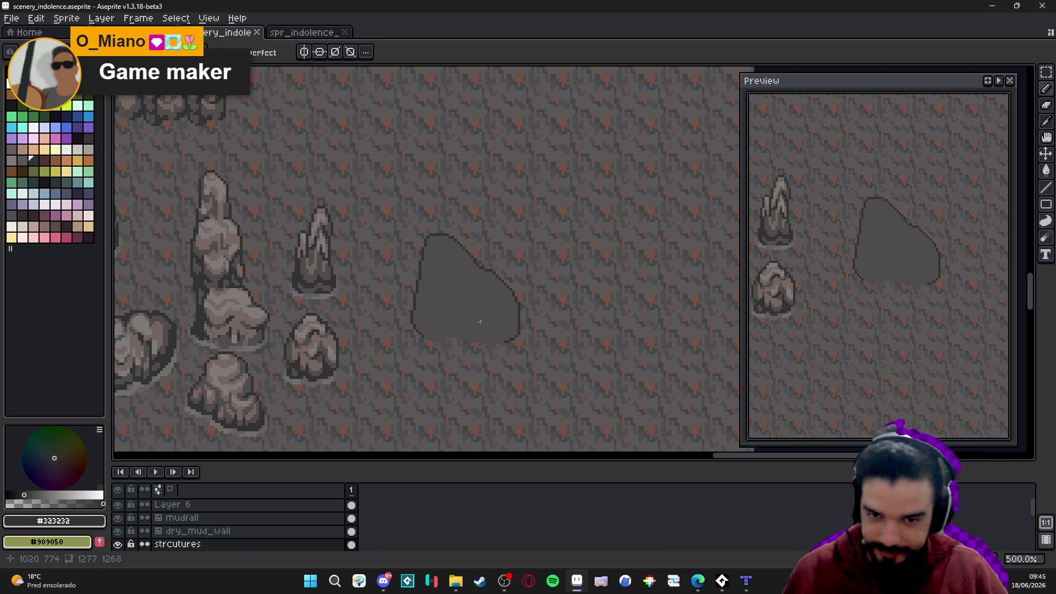
pyautogui.press('w')
pyautogui.click(463, 299)
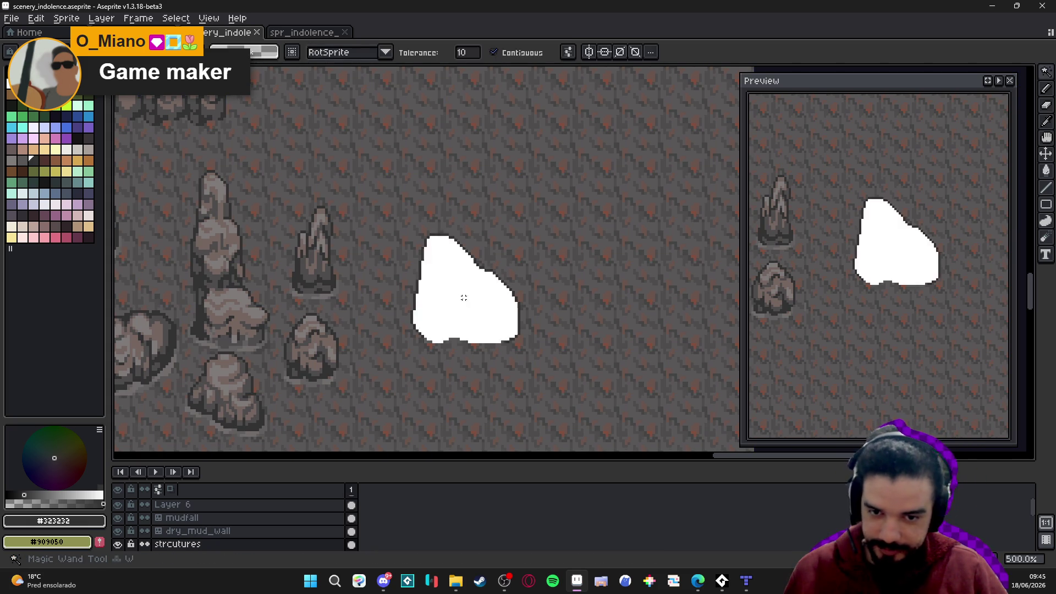
# Eyedrop the light #756661 rock colour and paint a highlight strip along the blob's top edge
pyautogui.press('b')
pyautogui.scroll(1, 295, 363)
pyautogui.keyDown('alt'); pyautogui.click(312, 342); pyautogui.keyUp('alt')
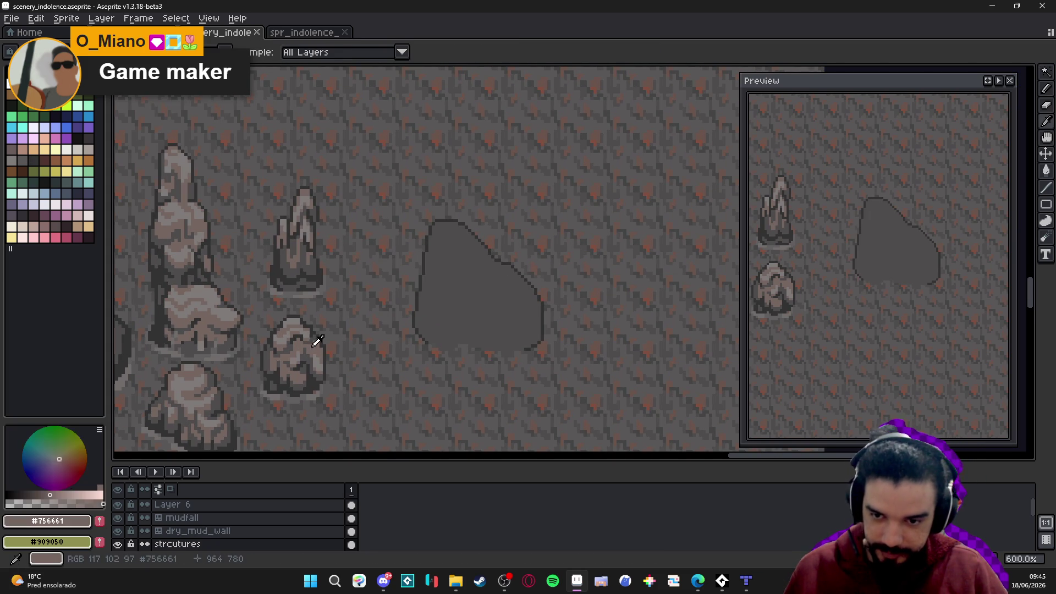
pyautogui.scroll(1, 472, 290)
pyautogui.scroll(-3, 431, 295)
pyautogui.moveTo(431, 295)
pyautogui.mouseDown()
pyautogui.moveTo(467, 311)
pyautogui.moveTo(511, 287)
pyautogui.moveTo(481, 292)
pyautogui.mouseUp()
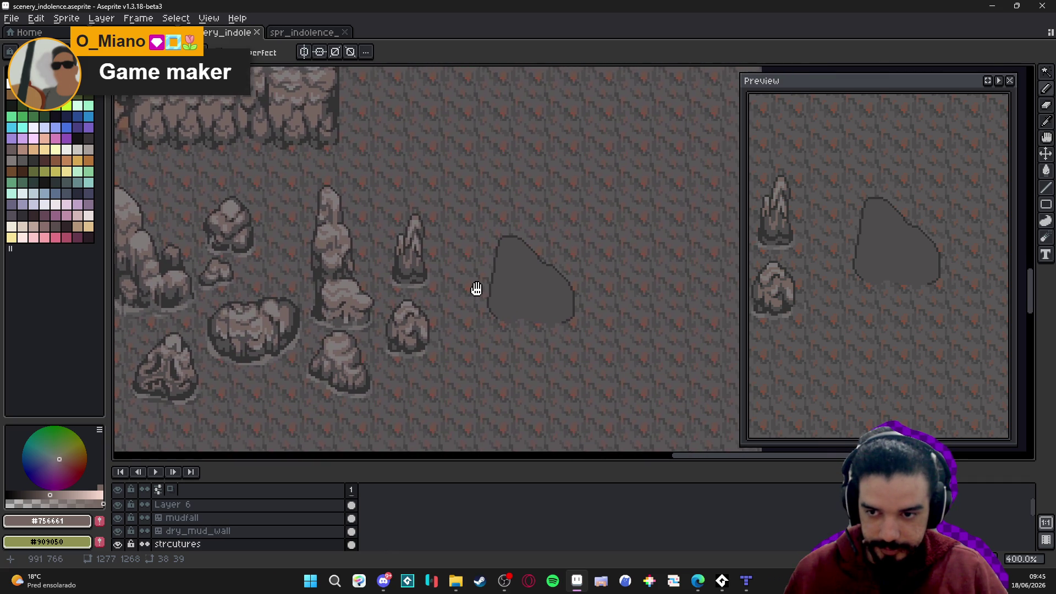
pyautogui.scroll(3, 513, 273)
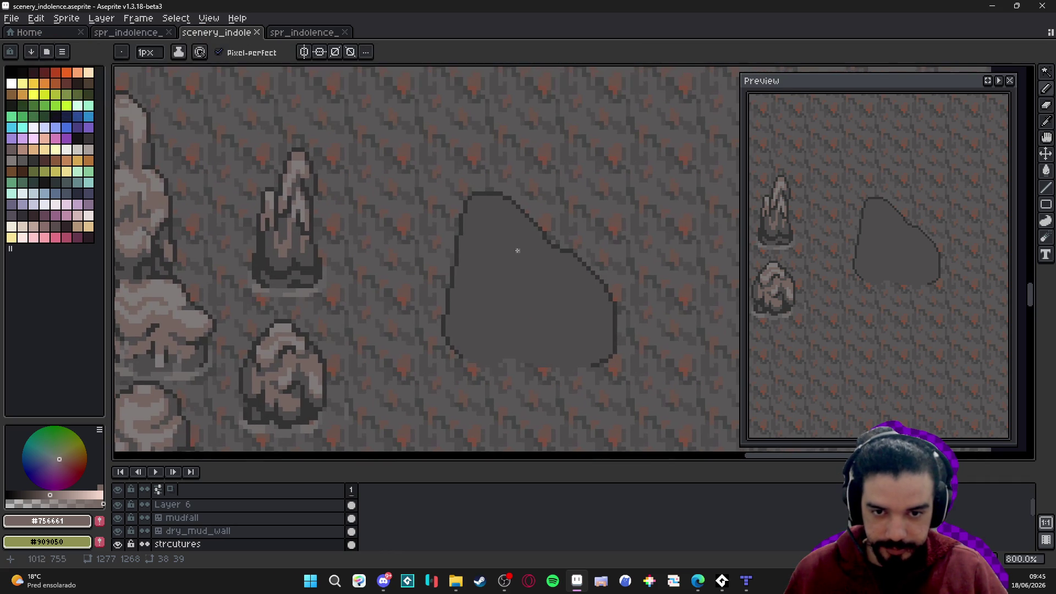
pyautogui.press('v')
pyautogui.press('m')
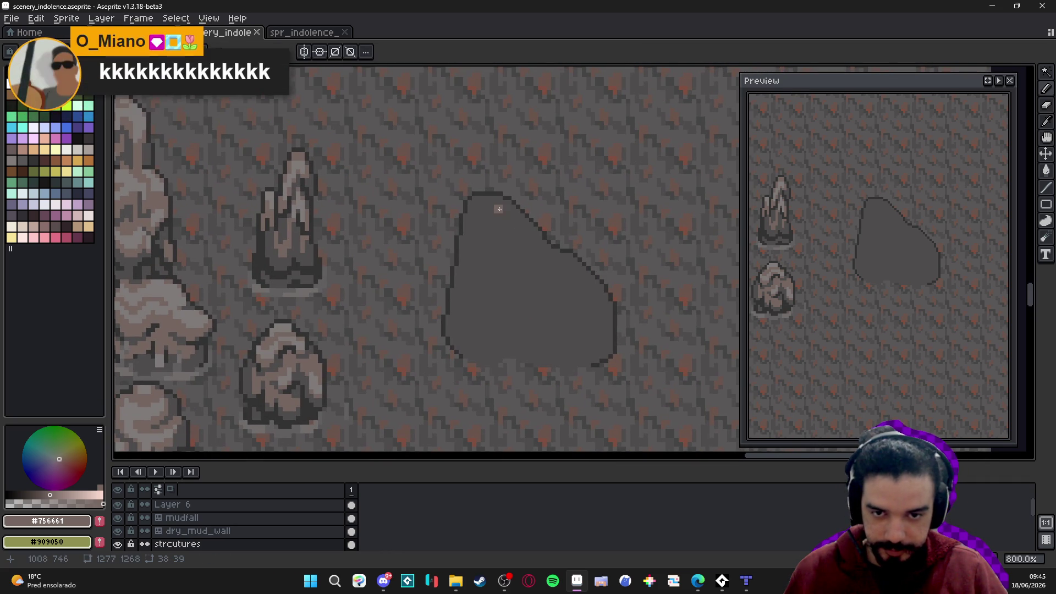
pyautogui.moveTo(473, 208)
pyautogui.mouseDown()
pyautogui.moveTo(519, 245)
pyautogui.moveTo(540, 237)
pyautogui.moveTo(502, 217)
pyautogui.mouseUp()
pyautogui.press('b')
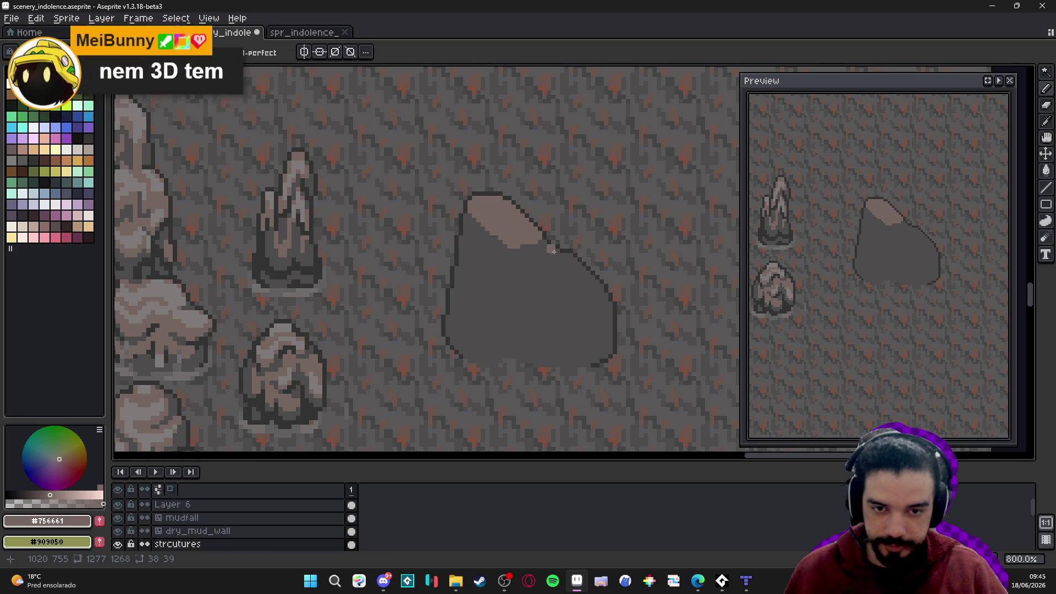
pyautogui.moveTo(543, 251); pyautogui.dragTo(510, 251)
# Outline a light patch on the rock's right side and bucket-fill it
pyautogui.press('g')
pyautogui.press('b')
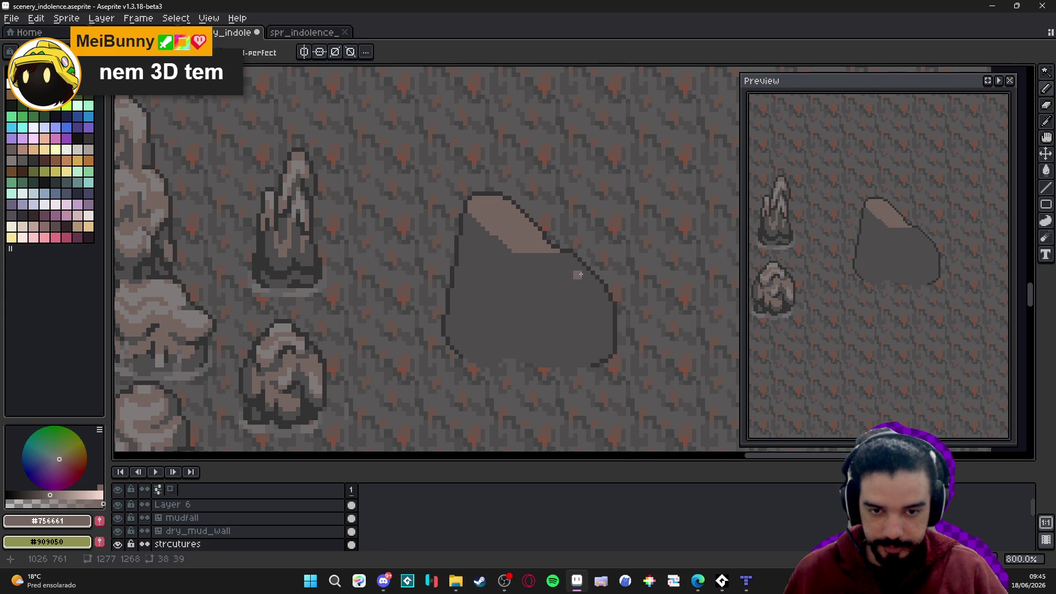
pyautogui.moveTo(570, 262)
pyautogui.mouseDown()
pyautogui.moveTo(534, 286)
pyautogui.moveTo(582, 315)
pyautogui.moveTo(597, 286)
pyautogui.moveTo(572, 263)
pyautogui.moveTo(564, 284)
pyautogui.mouseUp()
pyautogui.press('g')
pyautogui.click(593, 284)
pyautogui.press('b')
# Pick the dark grey body colour and paint over the light patch's left tip
pyautogui.scroll(1, 594, 283)
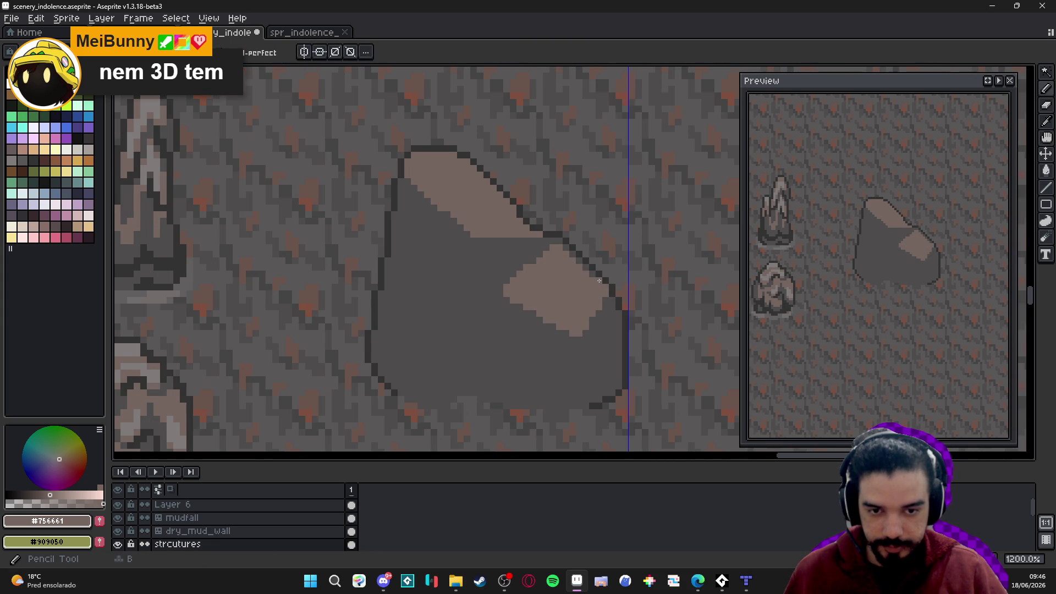
pyautogui.keyDown('alt'); pyautogui.click(491, 294); pyautogui.keyUp('alt')
pyautogui.moveTo(509, 303)
pyautogui.mouseDown()
pyautogui.moveTo(517, 273)
pyautogui.moveTo(521, 305)
pyautogui.mouseUp()
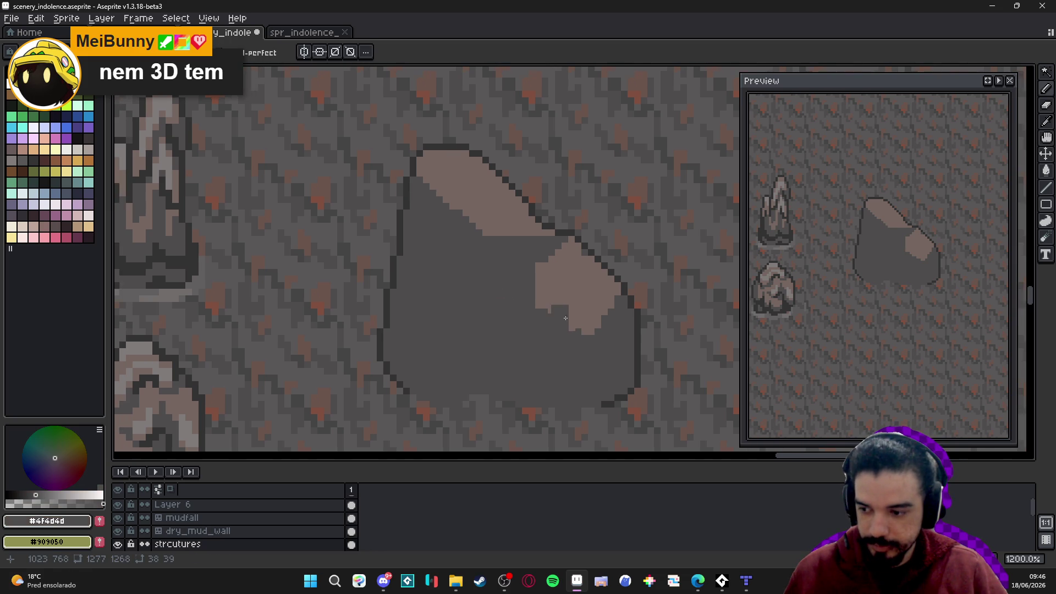
# Add a light triangle highlight on the rock's left side, outlined and bucket-filled
pyautogui.scroll(1, 572, 292)
pyautogui.keyDown('alt'); pyautogui.click(572, 292); pyautogui.keyUp('alt')
pyautogui.click(489, 287)
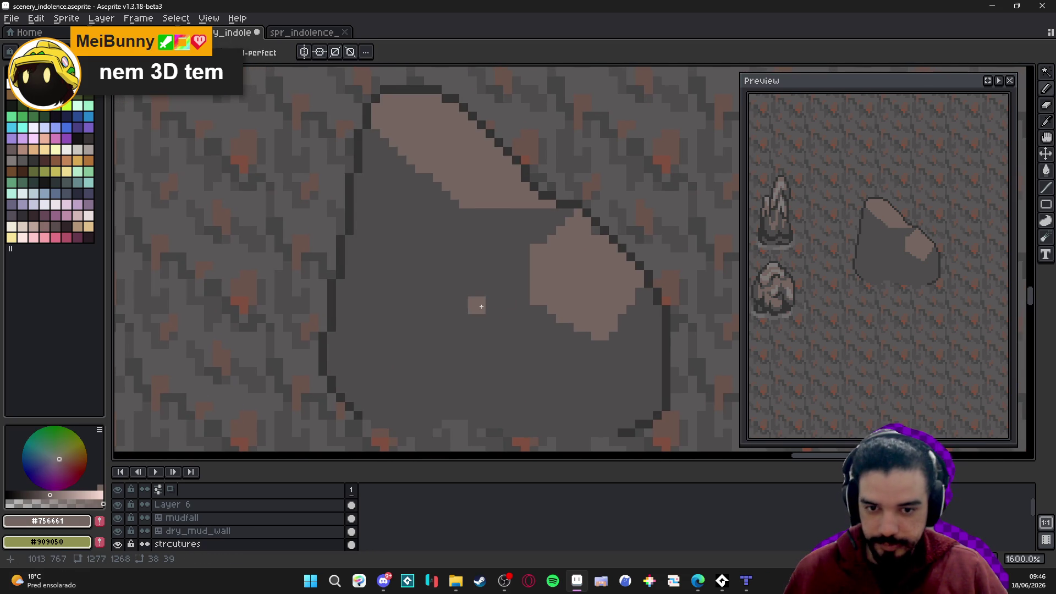
pyautogui.scroll(-4, 478, 304)
pyautogui.scroll(3, 459, 302)
pyautogui.moveTo(425, 288)
pyautogui.mouseDown()
pyautogui.moveTo(480, 278)
pyautogui.moveTo(510, 305)
pyautogui.moveTo(428, 342)
pyautogui.moveTo(432, 292)
pyautogui.mouseUp()
pyautogui.press('g')
pyautogui.click(440, 297)
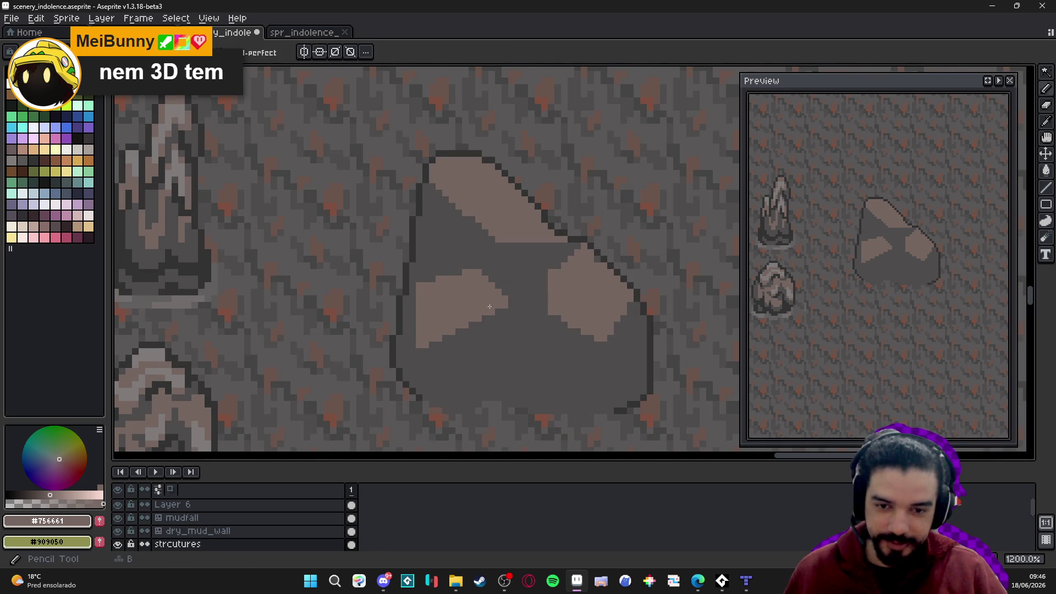
# Darken stray light pixels along the triangle's edges with the rock's dark grey
pyautogui.scroll(-5, 520, 299)
pyautogui.scroll(6, 520, 299)
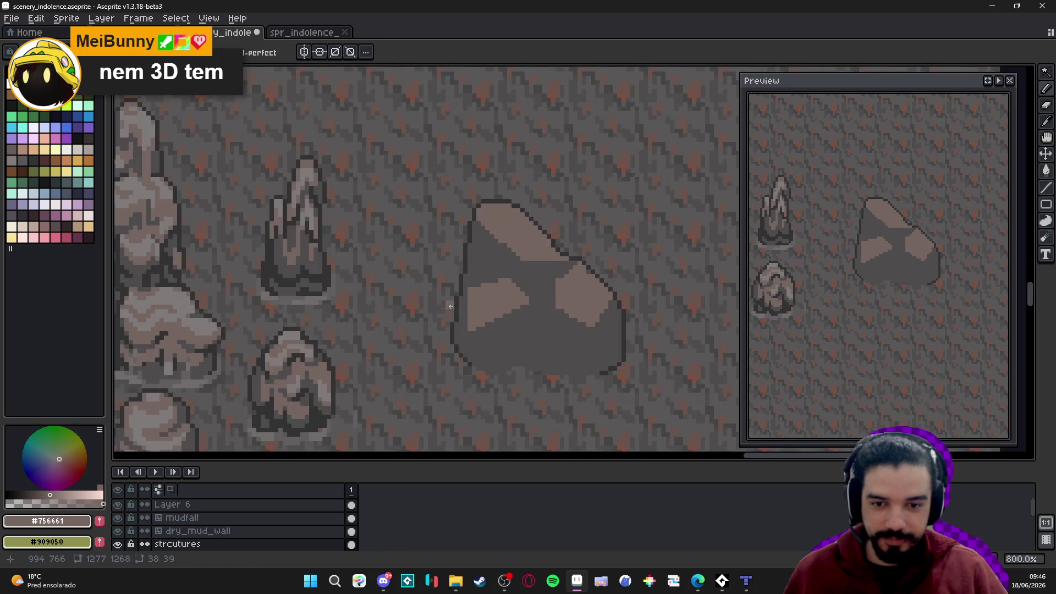
pyautogui.keyDown('alt'); pyautogui.click(475, 282); pyautogui.keyUp('alt')
pyautogui.click(462, 277)
pyautogui.click(480, 297)
pyautogui.click(488, 282)
pyautogui.click(541, 264)
pyautogui.moveTo(544, 264); pyautogui.dragTo(568, 270)
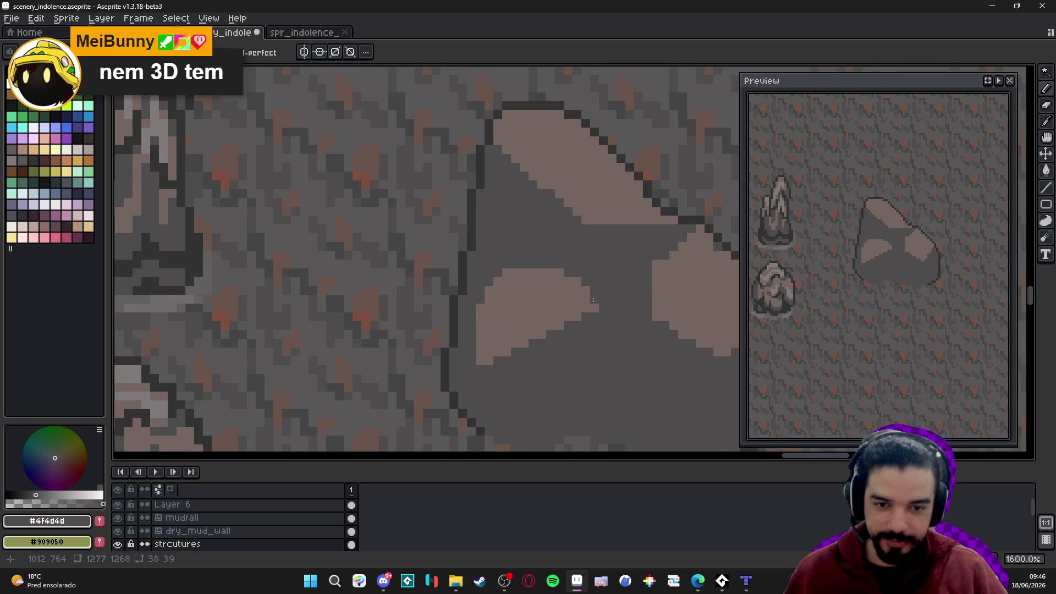
# Eyedrop the dark outline colour and repaint a row of outline pixels dark
pyautogui.scroll(-3, 476, 352)
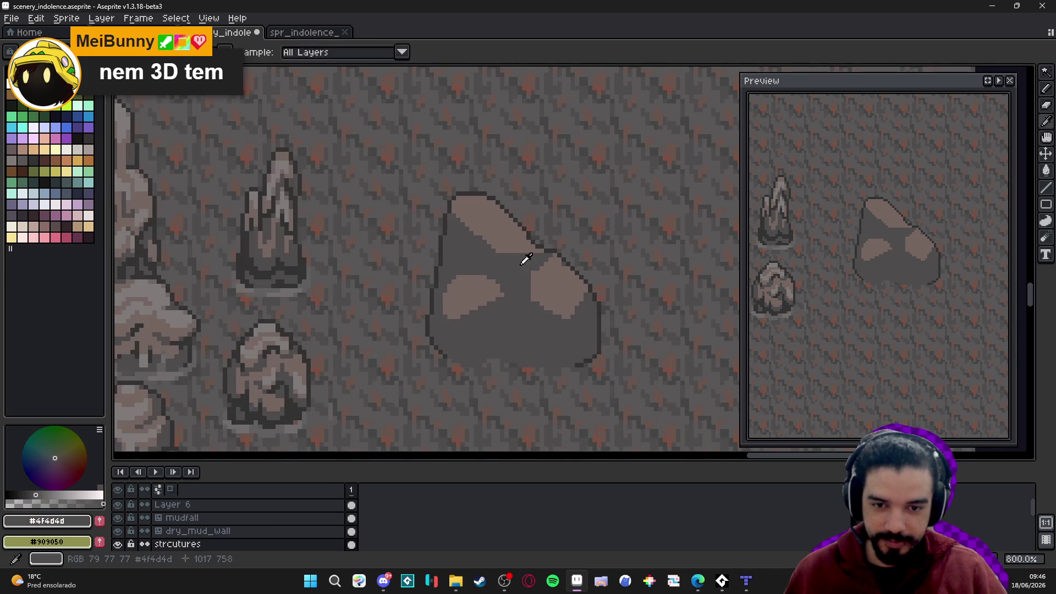
pyautogui.scroll(3, 532, 262)
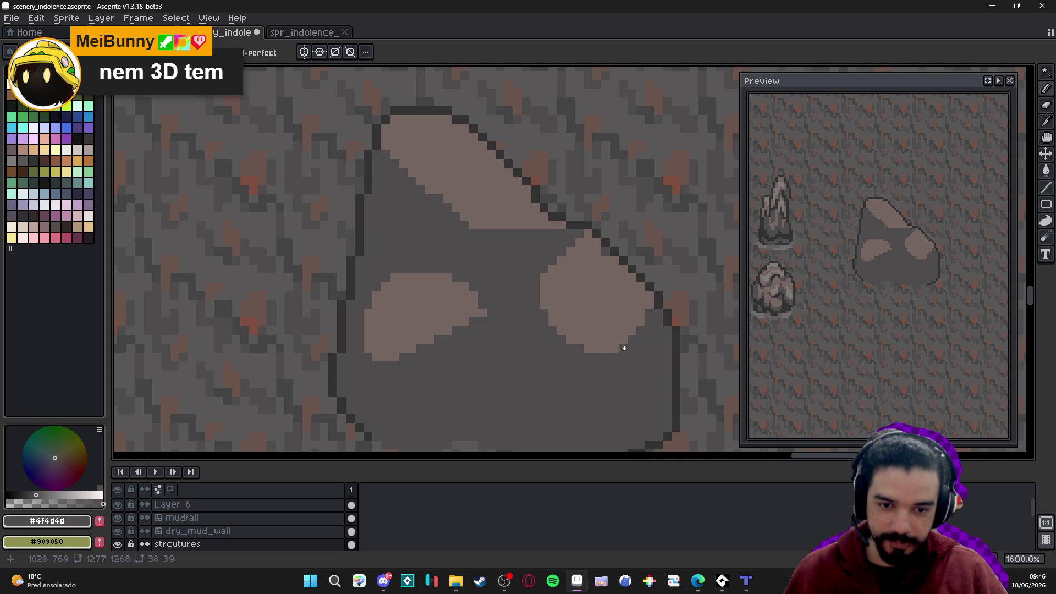
pyautogui.scroll(-3, 605, 308)
pyautogui.scroll(3, 586, 270)
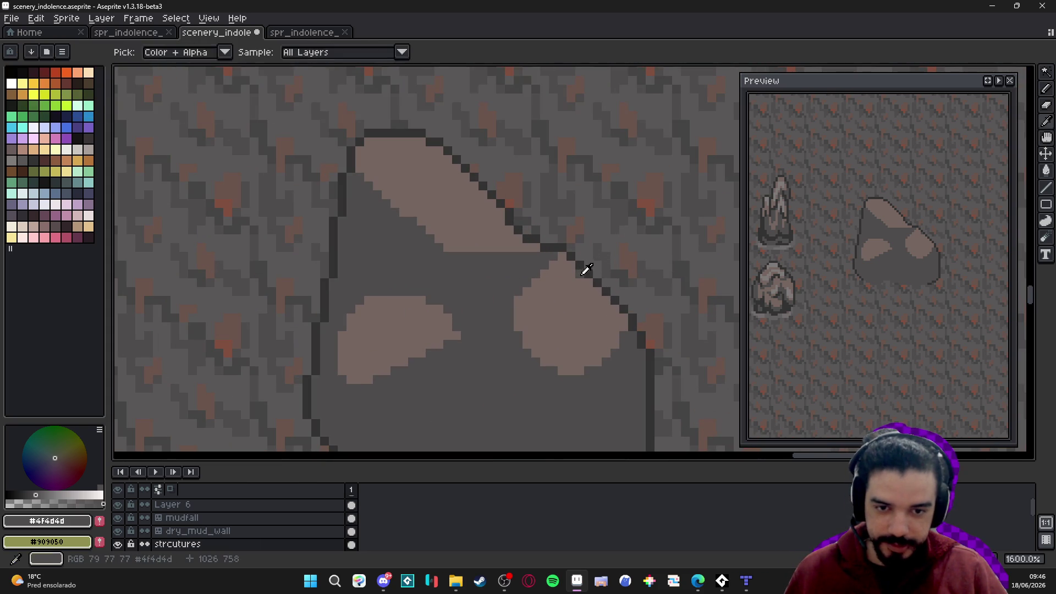
pyautogui.click(557, 264)
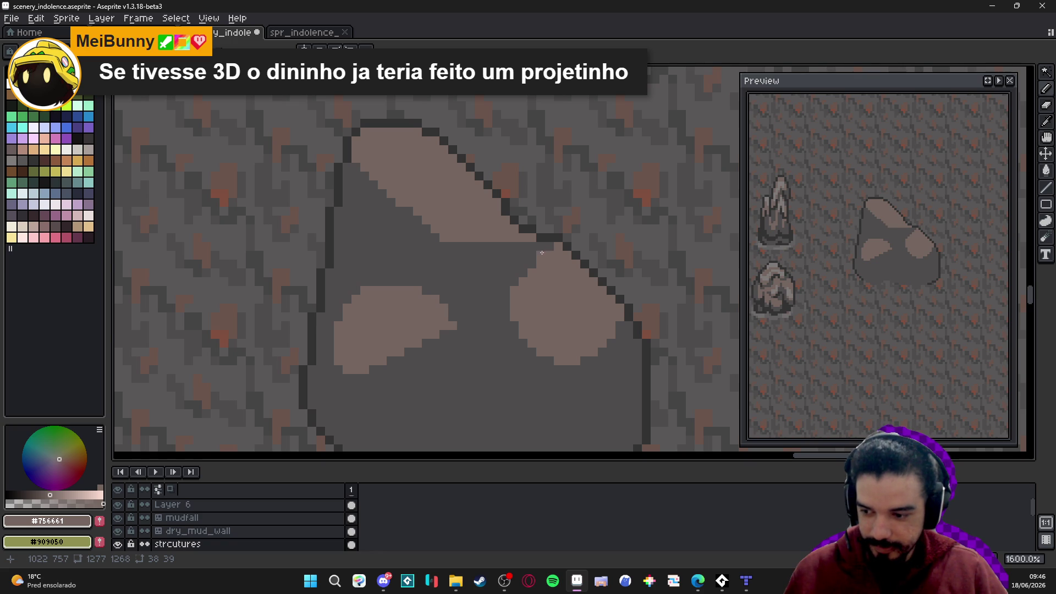
pyautogui.scroll(3, 535, 246)
pyautogui.keyDown('alt'); pyautogui.click(572, 242); pyautogui.keyUp('alt')
pyautogui.moveTo(575, 256)
pyautogui.mouseDown()
pyautogui.moveTo(535, 257)
pyautogui.moveTo(506, 275)
pyautogui.mouseUp()
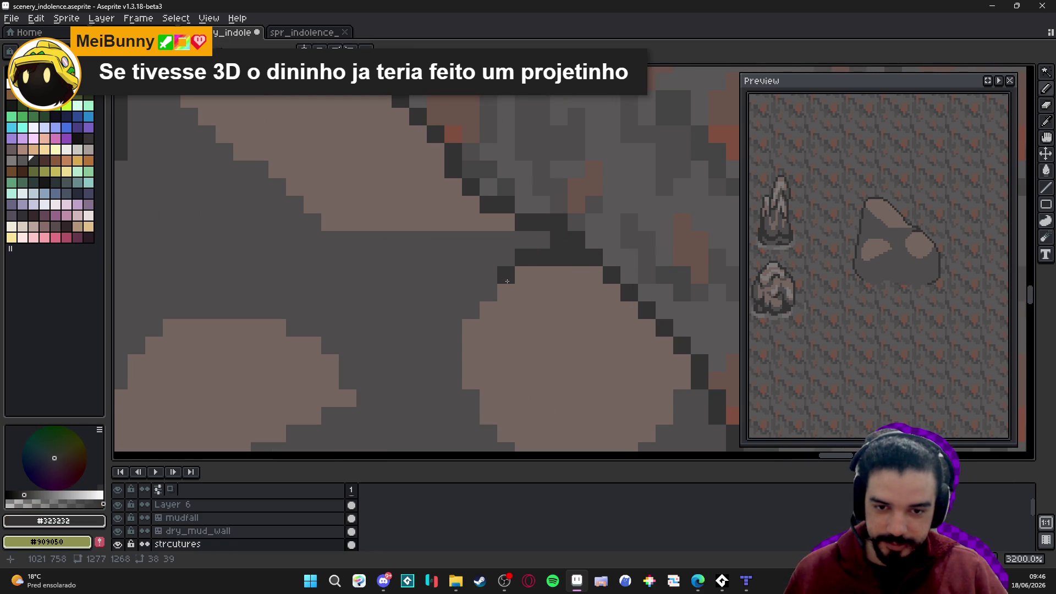
pyautogui.click(311, 580)
# Search 'game', launch GameMaker-LTS2026 from the desktop and open the GM3D-Samples recent project
pyautogui.write('gameMaker-LTS')
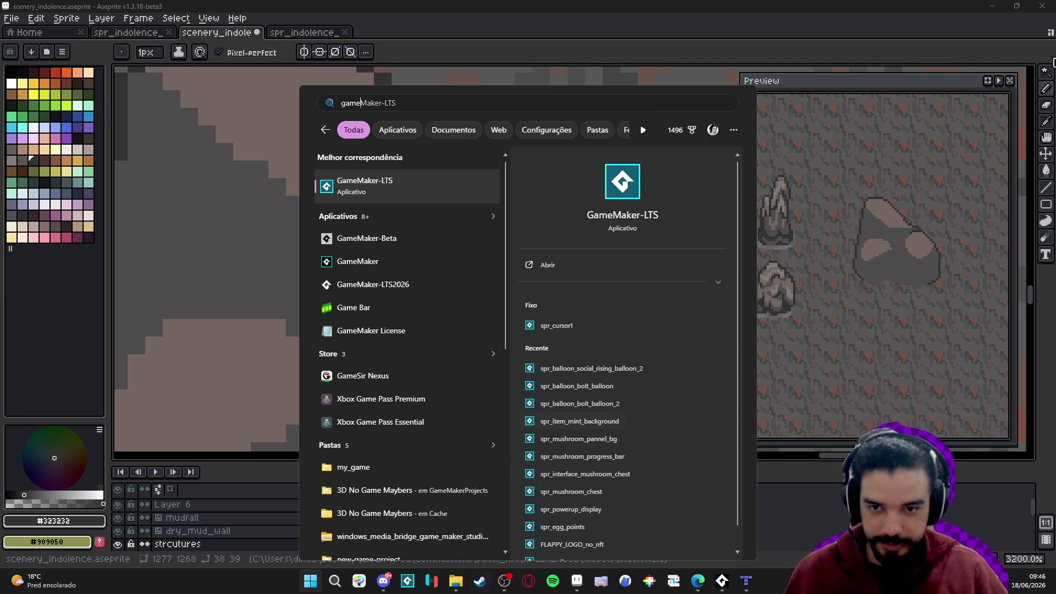
pyautogui.click(746, 580)
pyautogui.click(983, 7)
pyautogui.doubleClick(1024, 303)
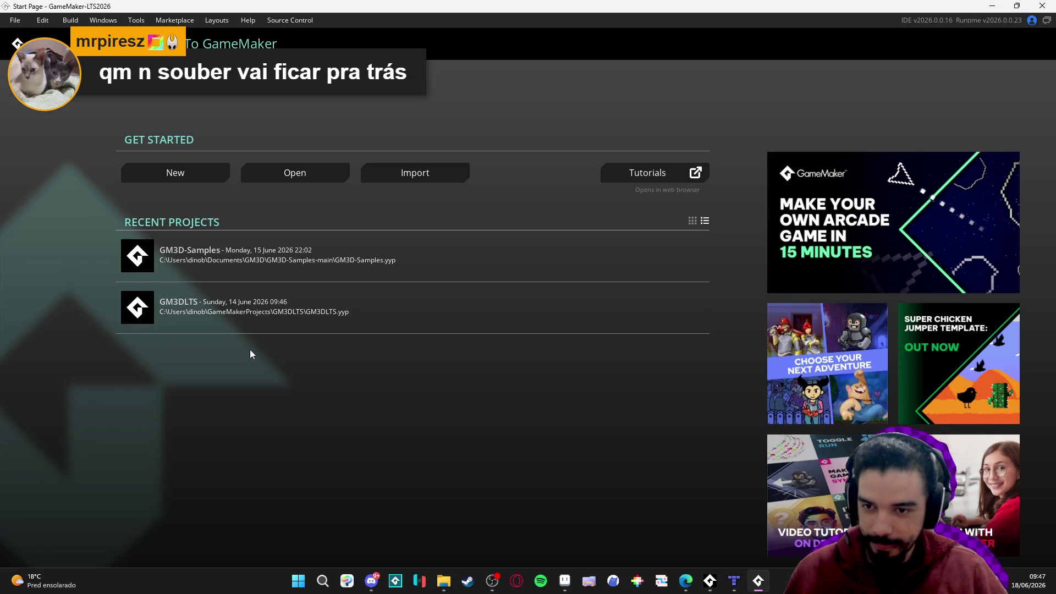
pyautogui.click(265, 268)
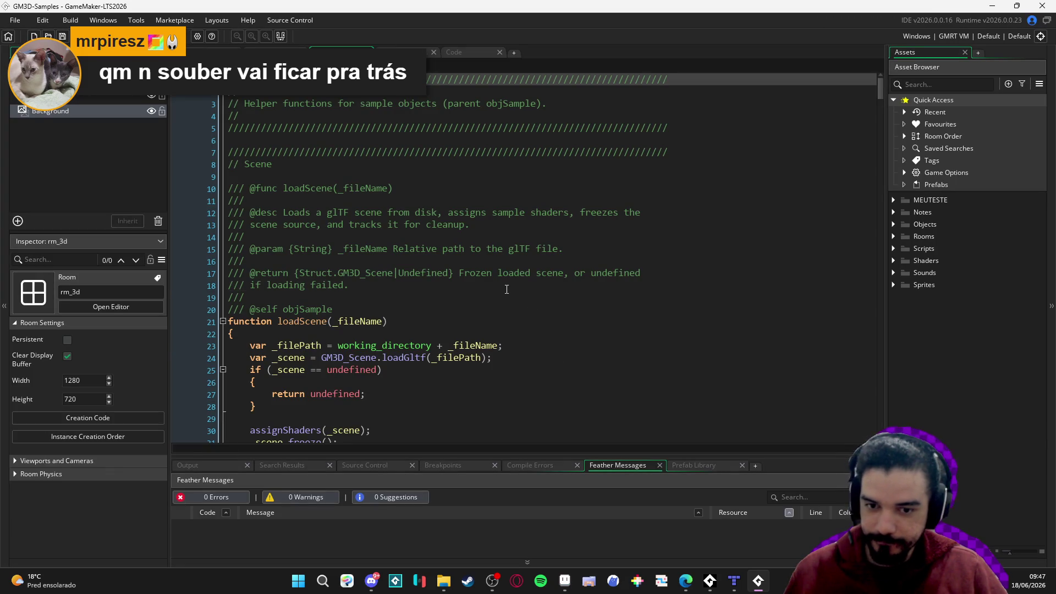
# Build and run GM3D-Samples with F5 to show the turning purple 3D model
pyautogui.click(507, 290)
pyautogui.press('F5')
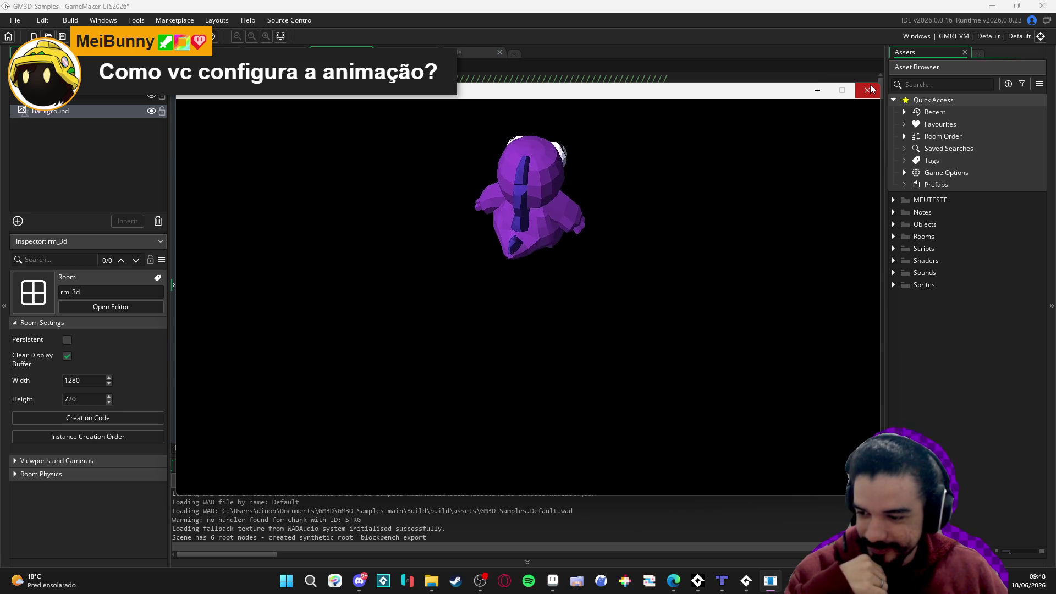
# Close the game, move rmMain ahead of rm_3d in the room order, and rerun the project
pyautogui.click(870, 89)
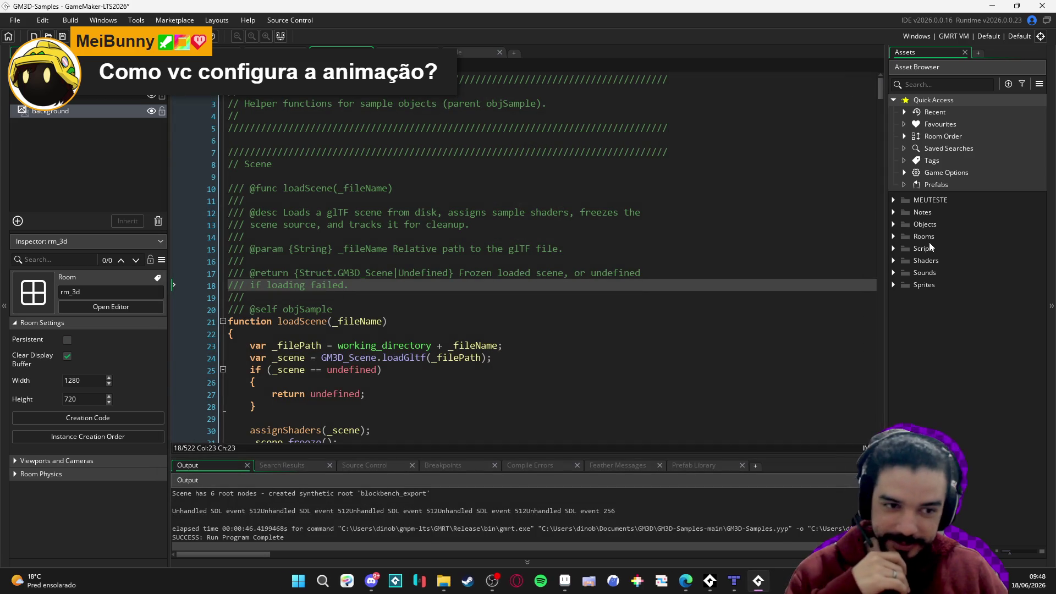
pyautogui.click(893, 240)
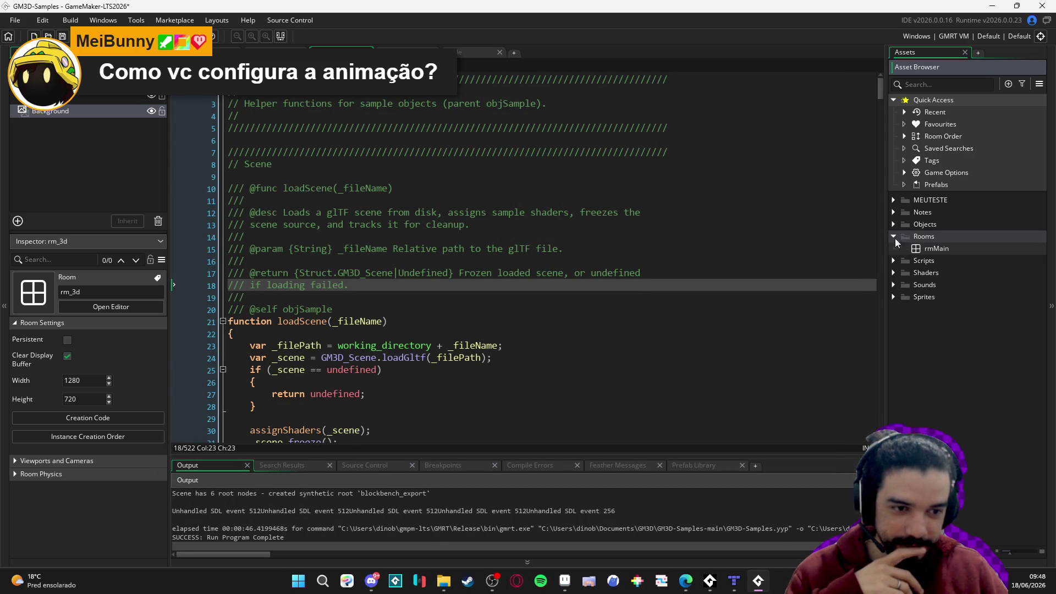
pyautogui.click(904, 248)
pyautogui.moveTo(773, 270); pyautogui.dragTo(788, 256)
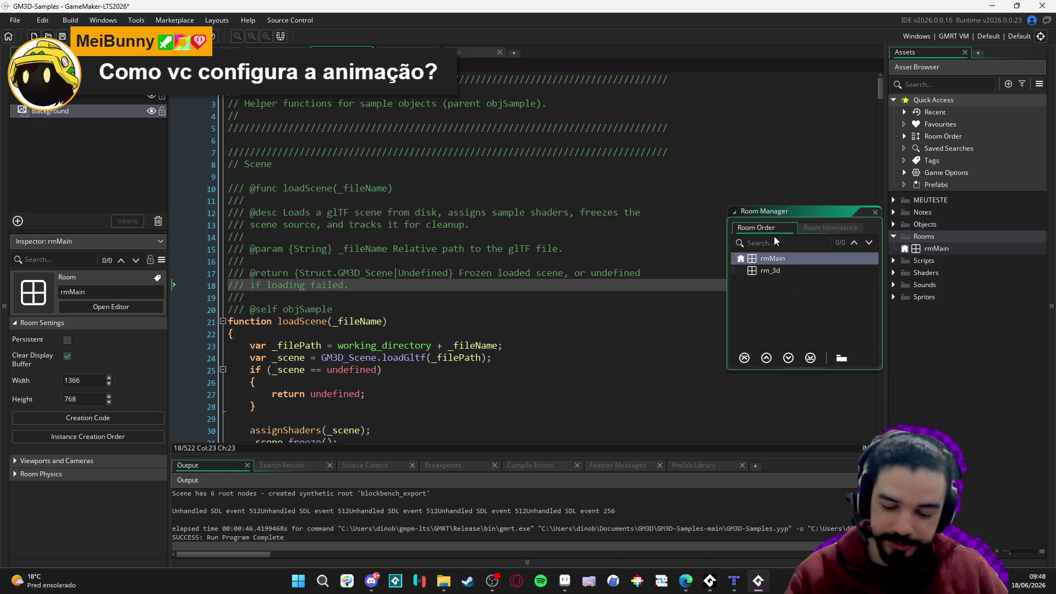
pyautogui.click(875, 212)
pyautogui.click(733, 237)
pyautogui.press('F5')
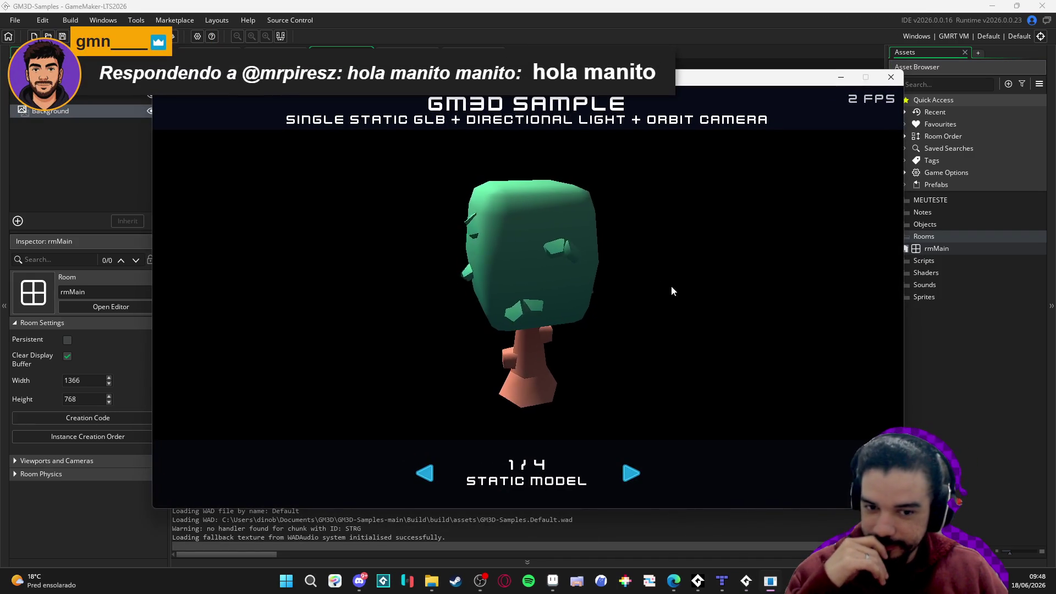
# Switch to the animated model sample and cycle through the character animations
pyautogui.click(631, 473)
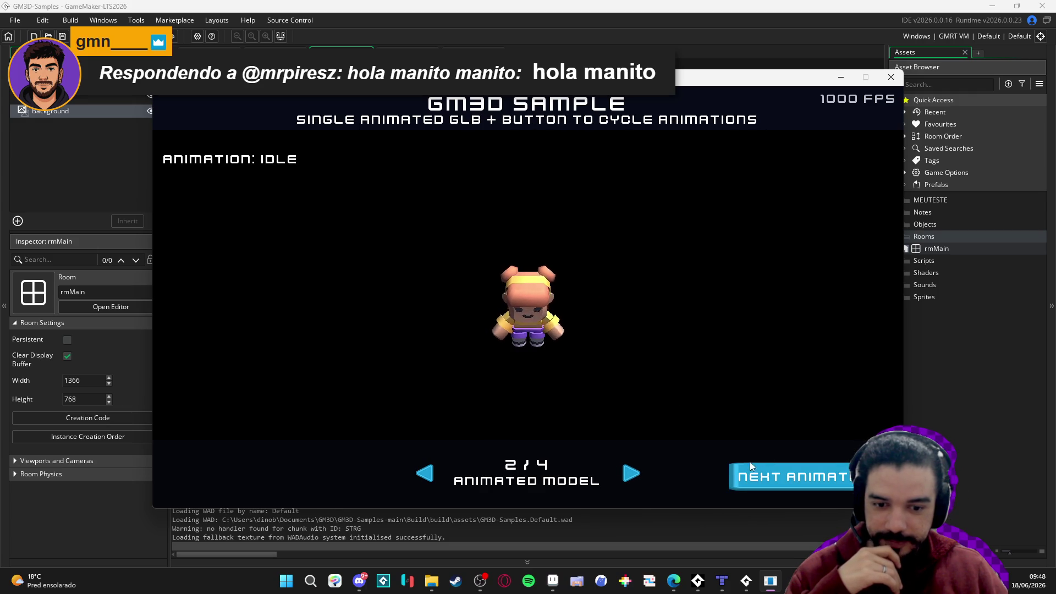
pyautogui.click(767, 481)
pyautogui.click(764, 489)
pyautogui.click(770, 476)
pyautogui.click(765, 472)
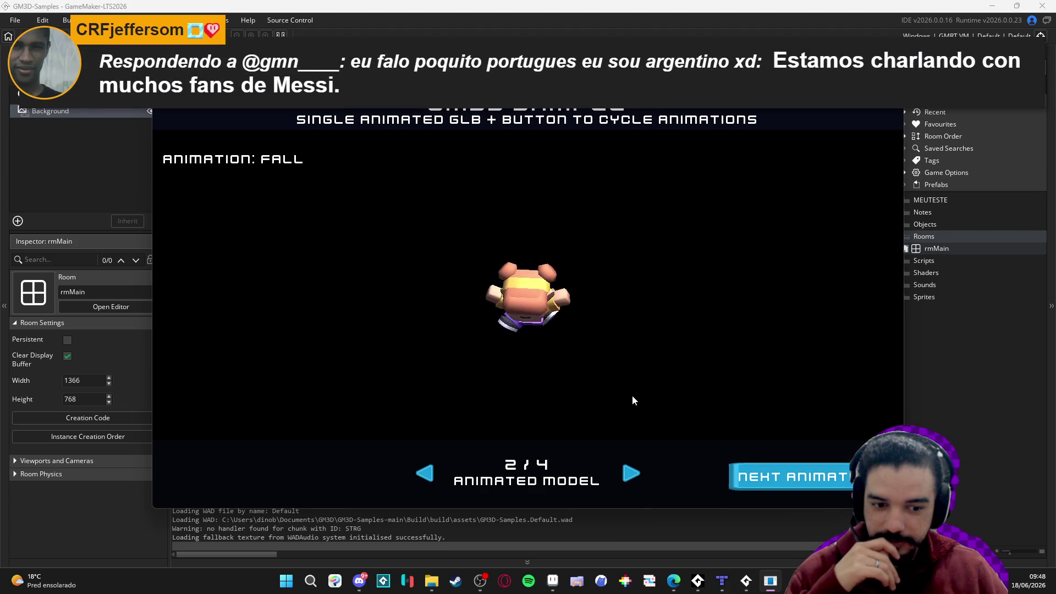
pyautogui.click(721, 472)
pyautogui.click(736, 488)
pyautogui.click(742, 490)
pyautogui.click(745, 488)
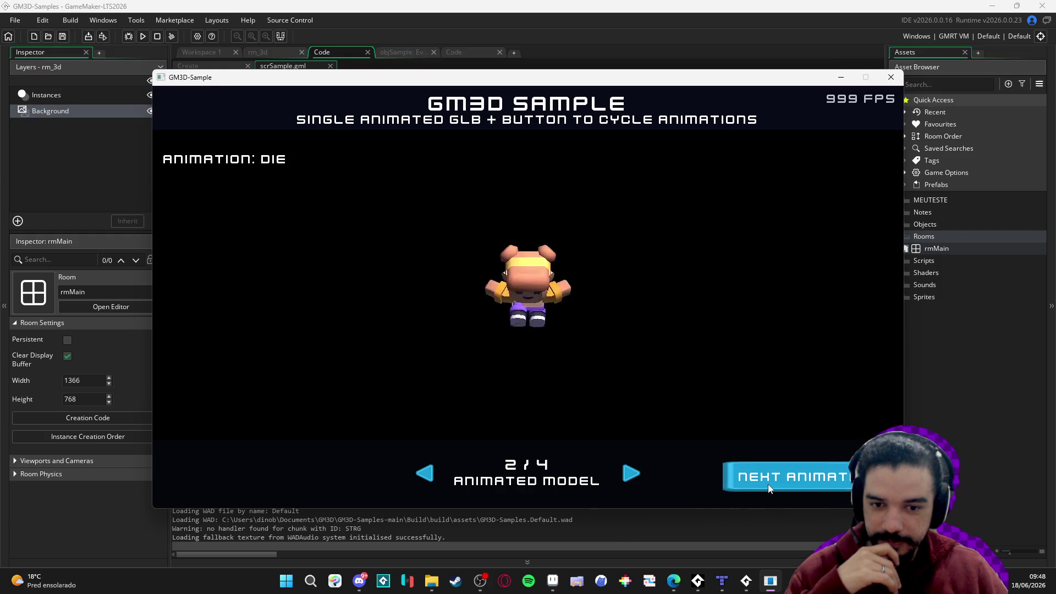
pyautogui.click(766, 487)
pyautogui.click(756, 488)
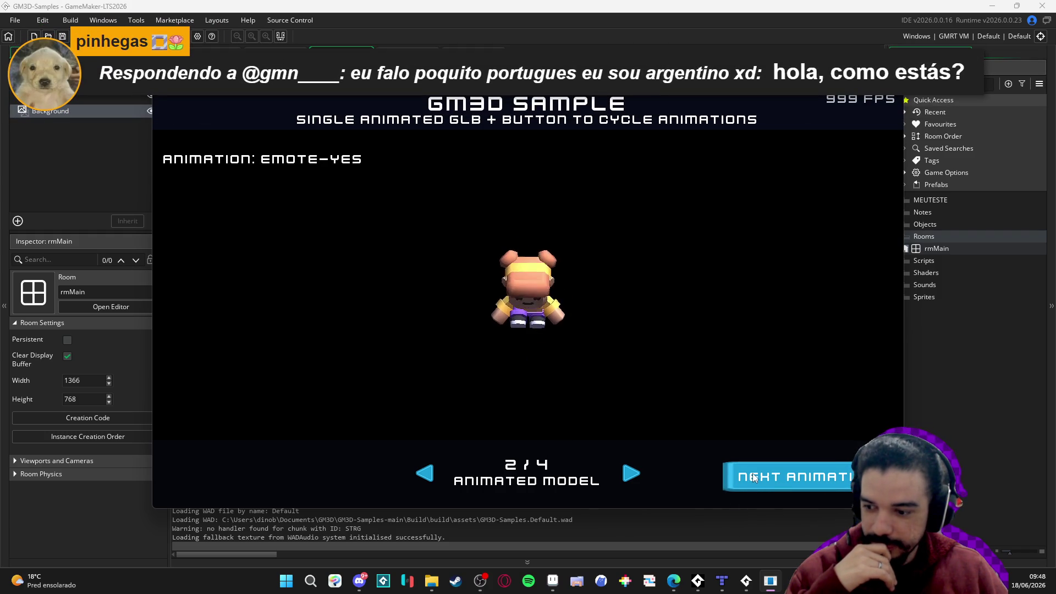
pyautogui.click(755, 476)
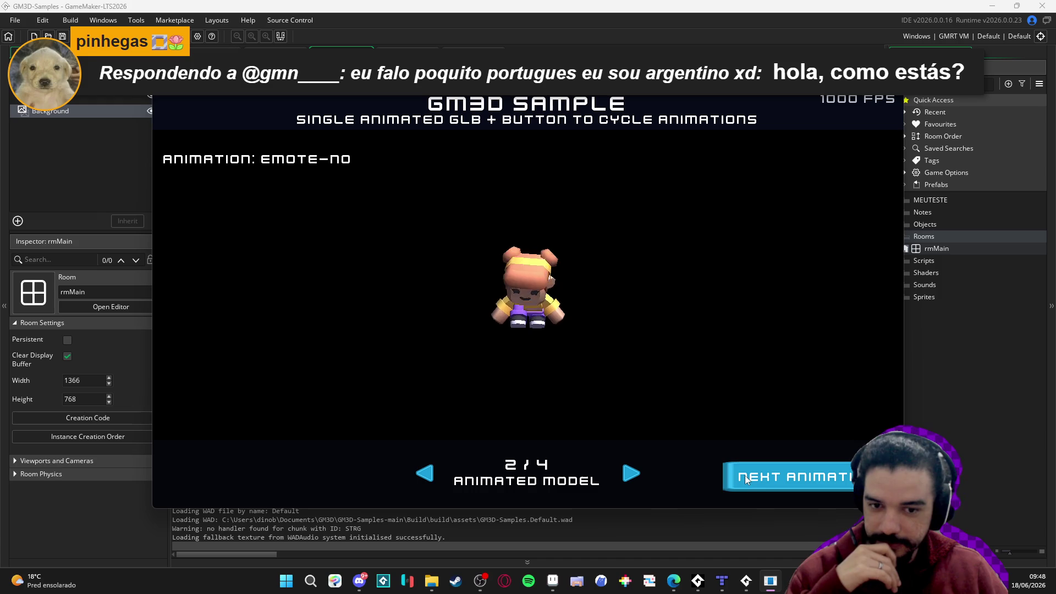
pyautogui.click(749, 475)
# Close the game, minimize GameMaker, check the cave map in Tiled, then return to Aseprite
pyautogui.click(883, 75)
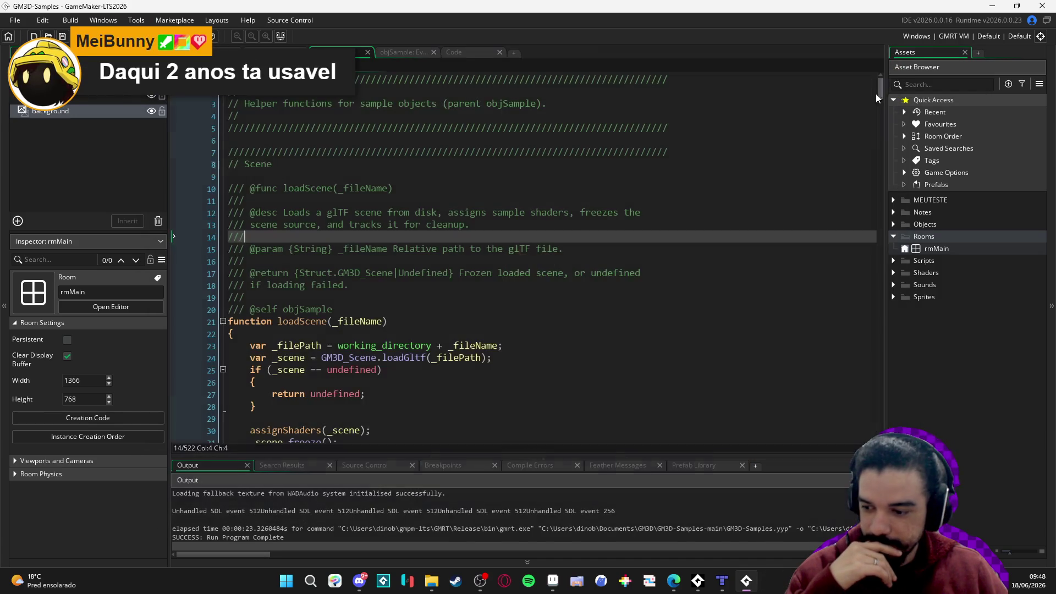
pyautogui.click(990, 5)
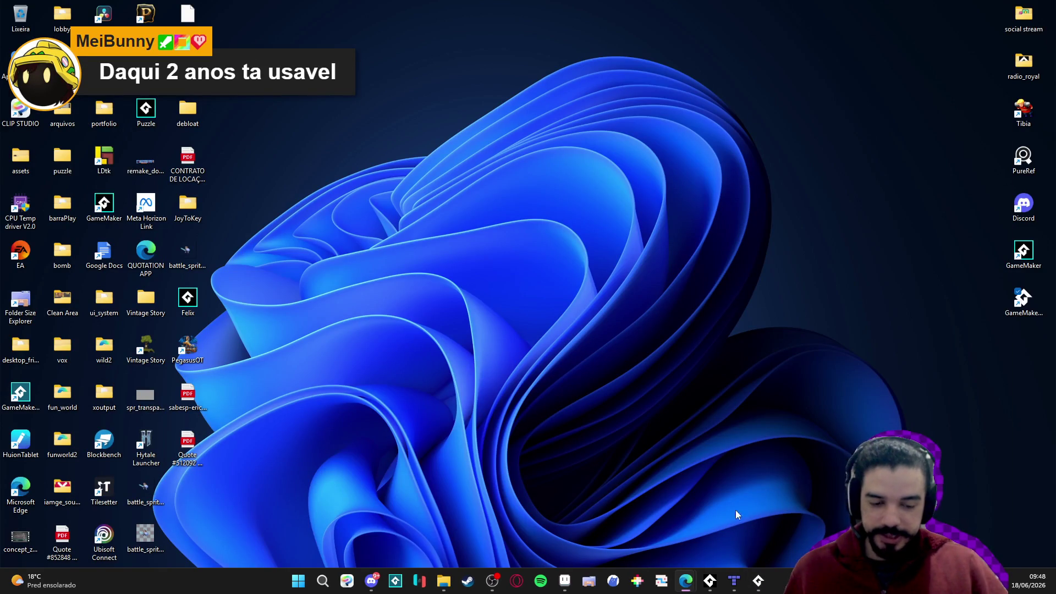
pyautogui.click(732, 582)
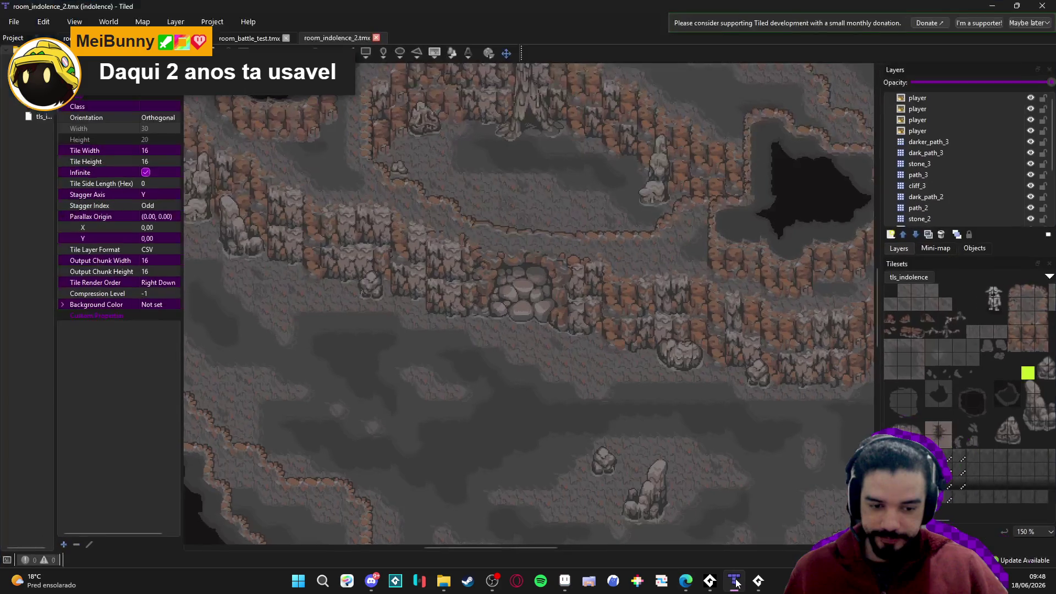
pyautogui.scroll(3, 552, 386)
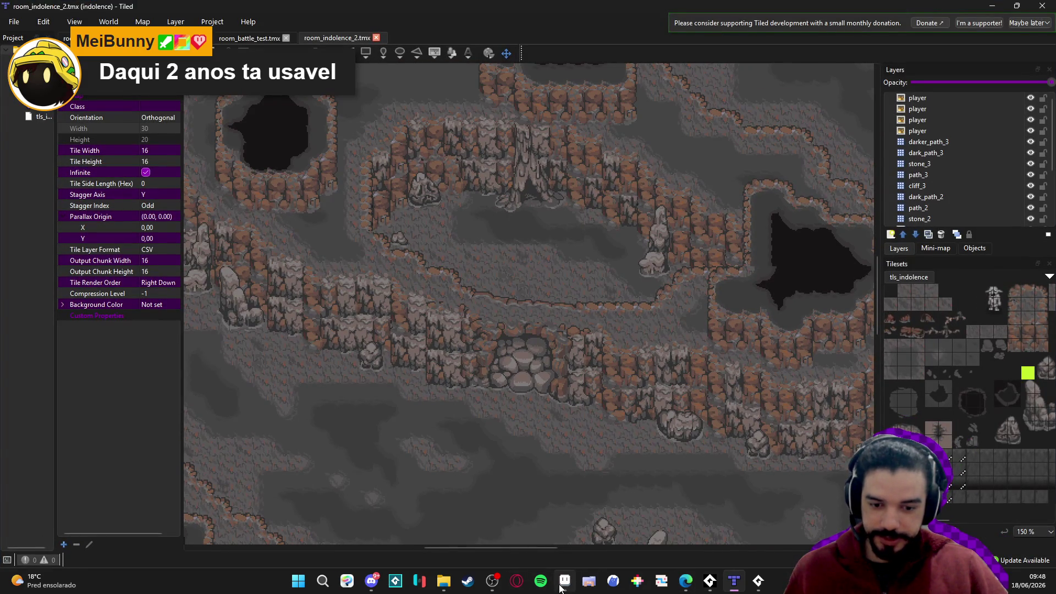
pyautogui.click(561, 586)
pyautogui.scroll(-3, 434, 360)
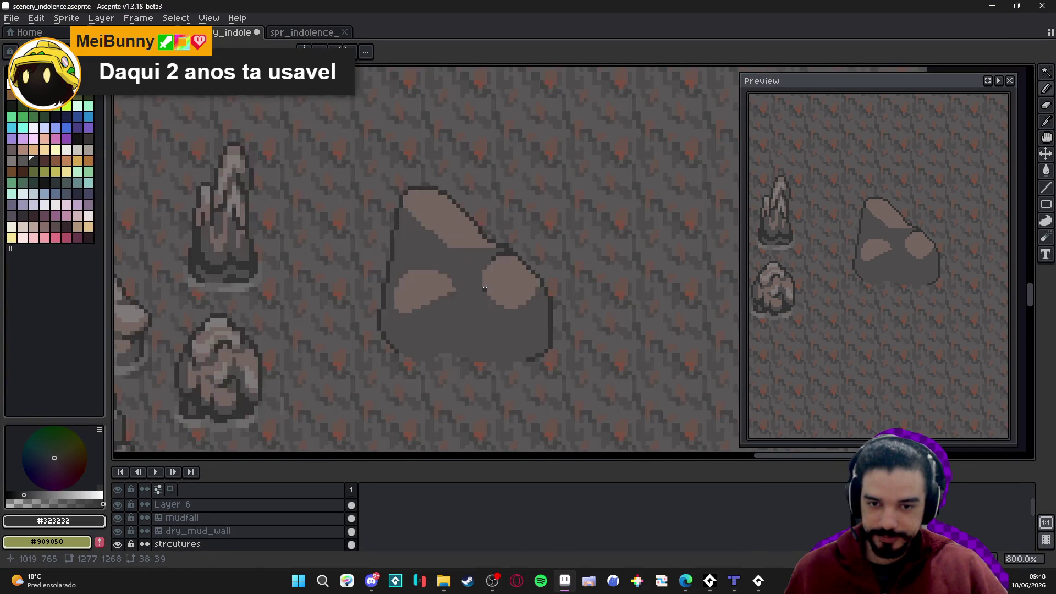
# Draw the #323232 outline down the rock's middle, stepping up-left and across above the left blob
pyautogui.scroll(-2, 485, 288)
pyautogui.scroll(5, 465, 291)
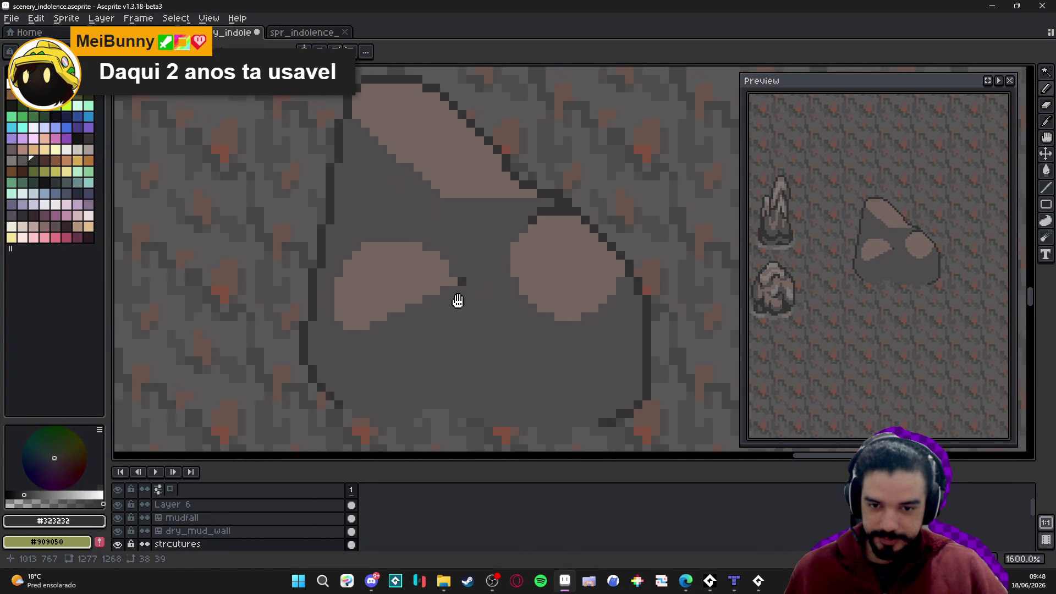
pyautogui.moveTo(459, 259); pyautogui.dragTo(457, 345)
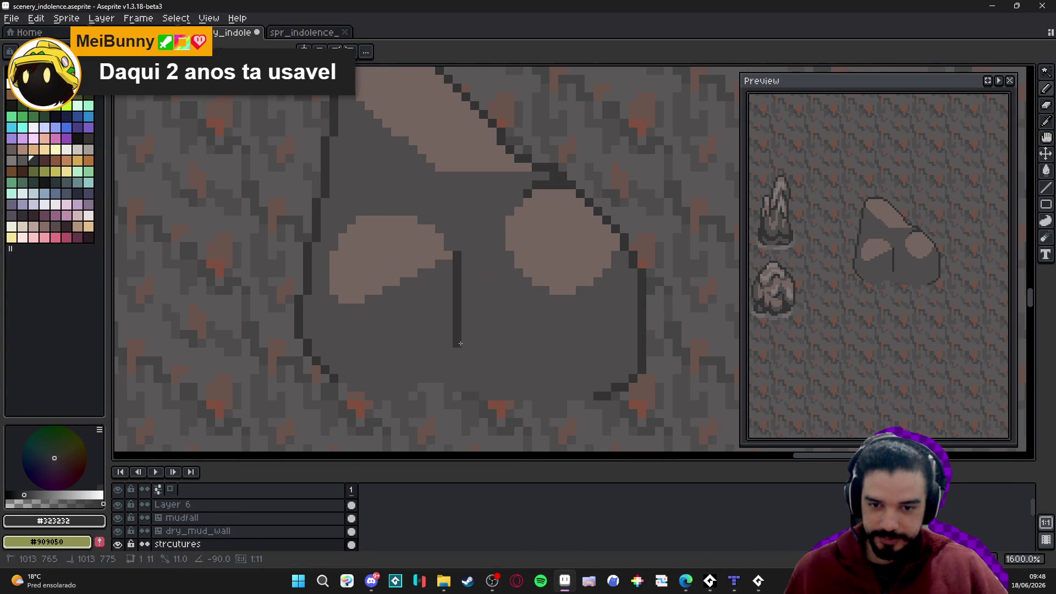
pyautogui.click(448, 242)
pyautogui.click(441, 228)
pyautogui.click(428, 220)
pyautogui.moveTo(413, 211); pyautogui.dragTo(356, 211)
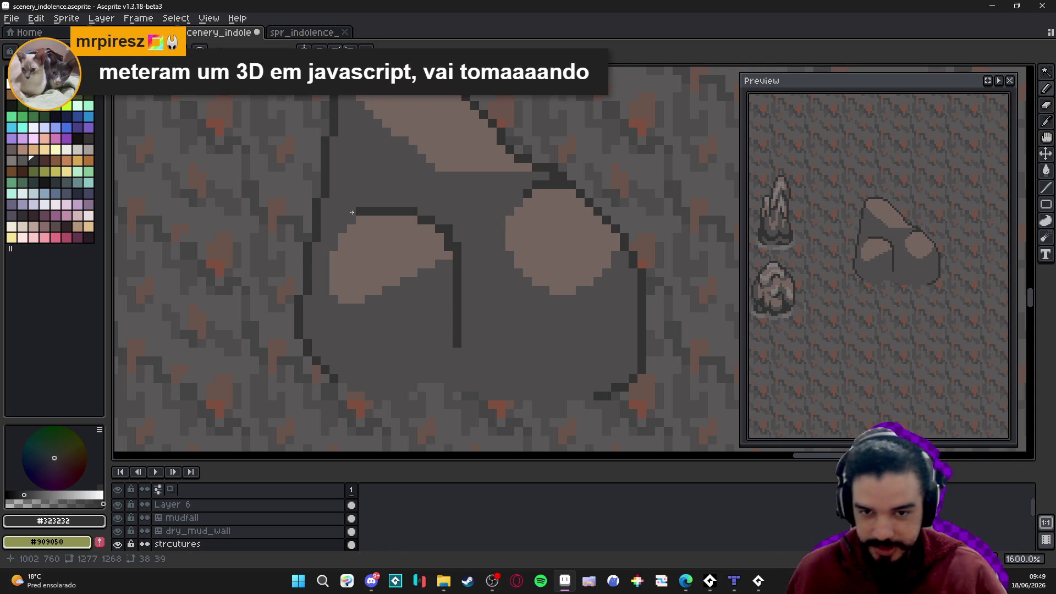
pyautogui.keyDown('shift'); pyautogui.click(323, 246); pyautogui.keyUp('shift')
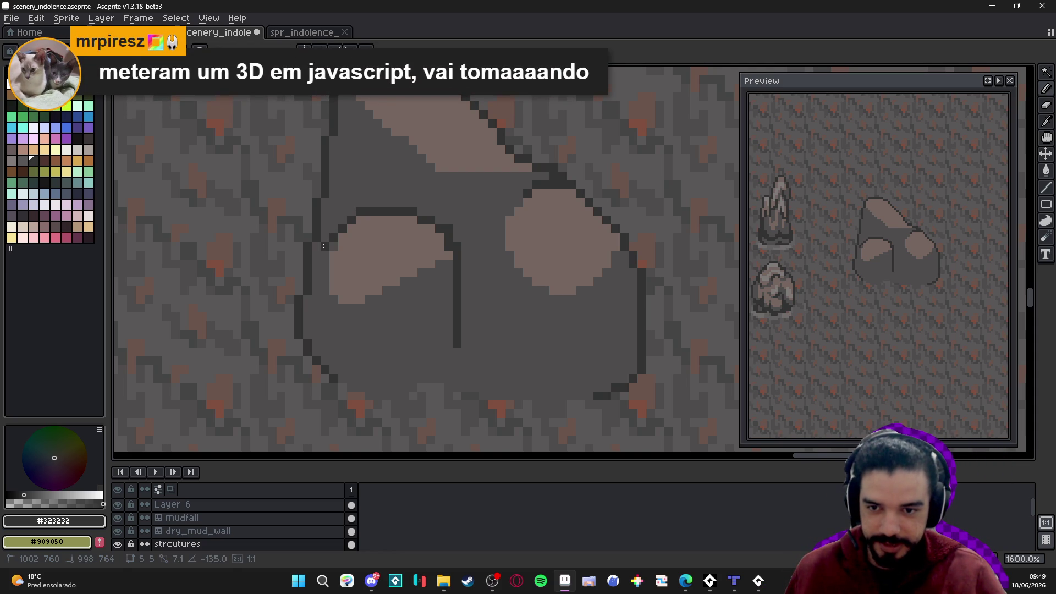
pyautogui.click(325, 262)
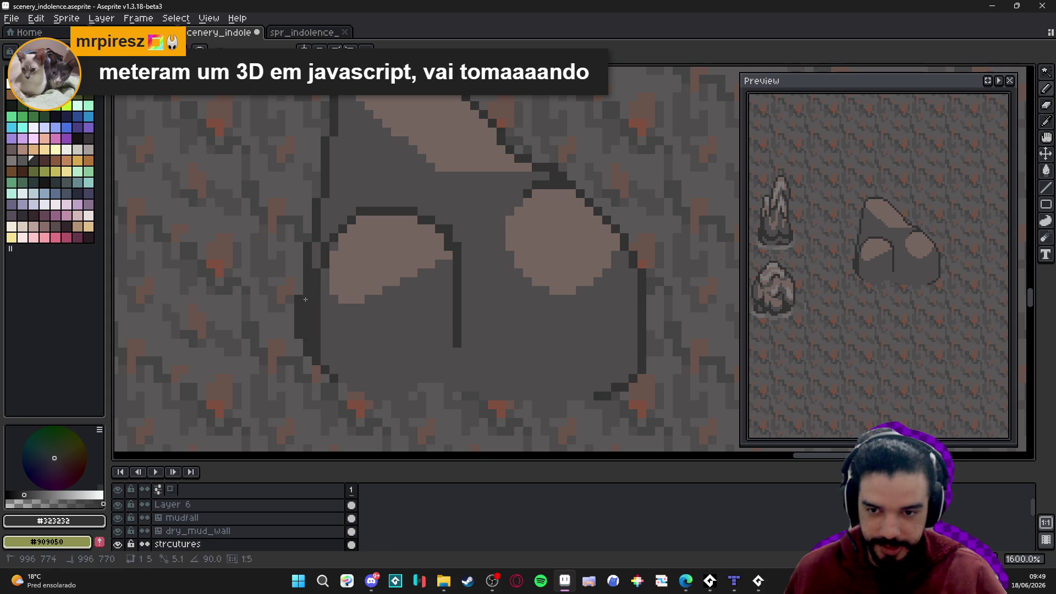
# Eyedrop #756661 and #4f4d4d, re-pick #323232, and add diagonal and vertical outline segments on the left blob
pyautogui.keyDown('alt'); pyautogui.click(330, 266); pyautogui.keyUp('alt')
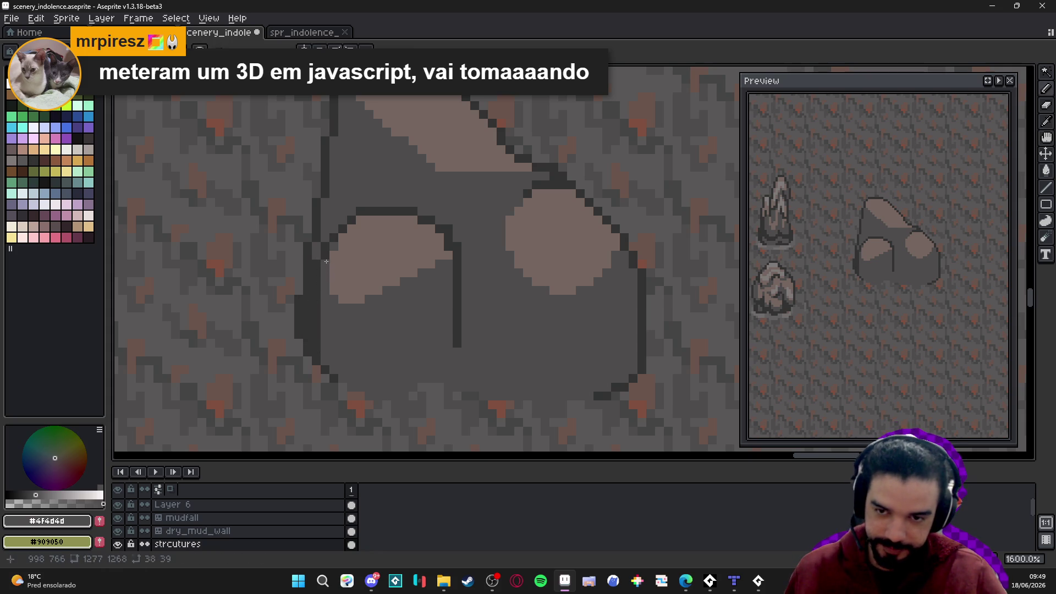
pyautogui.keyDown('alt'); pyautogui.click(356, 262); pyautogui.keyUp('alt')
pyautogui.keyDown('alt'); pyautogui.click(363, 219); pyautogui.keyUp('alt')
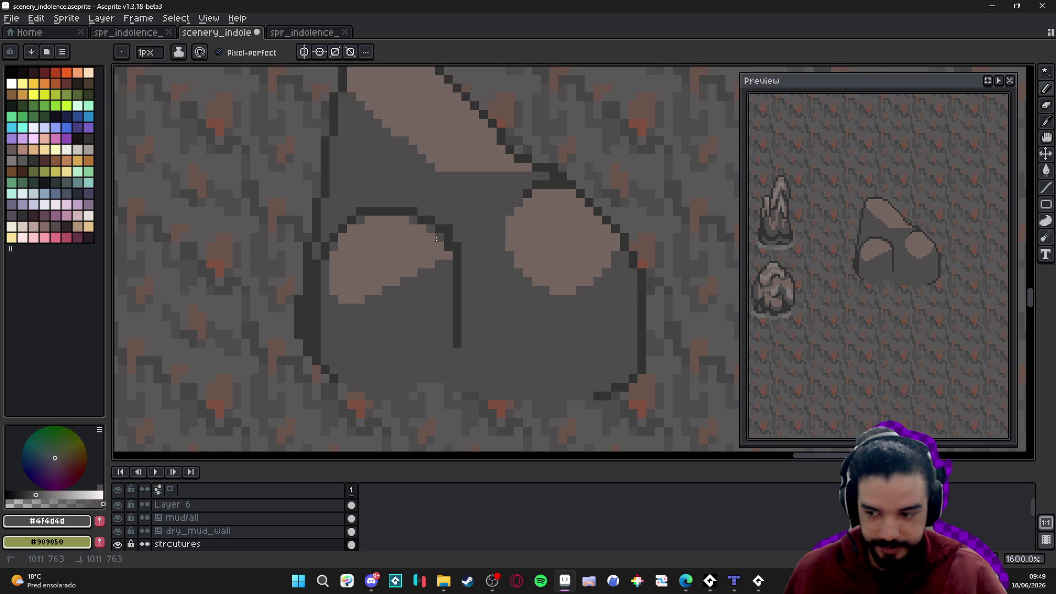
pyautogui.scroll(-1, 463, 253)
pyautogui.moveTo(463, 253); pyautogui.dragTo(396, 286)
pyautogui.scroll(-1, 396, 286)
pyautogui.scroll(2, 422, 227)
pyautogui.keyDown('alt'); pyautogui.click(414, 230); pyautogui.keyUp('alt')
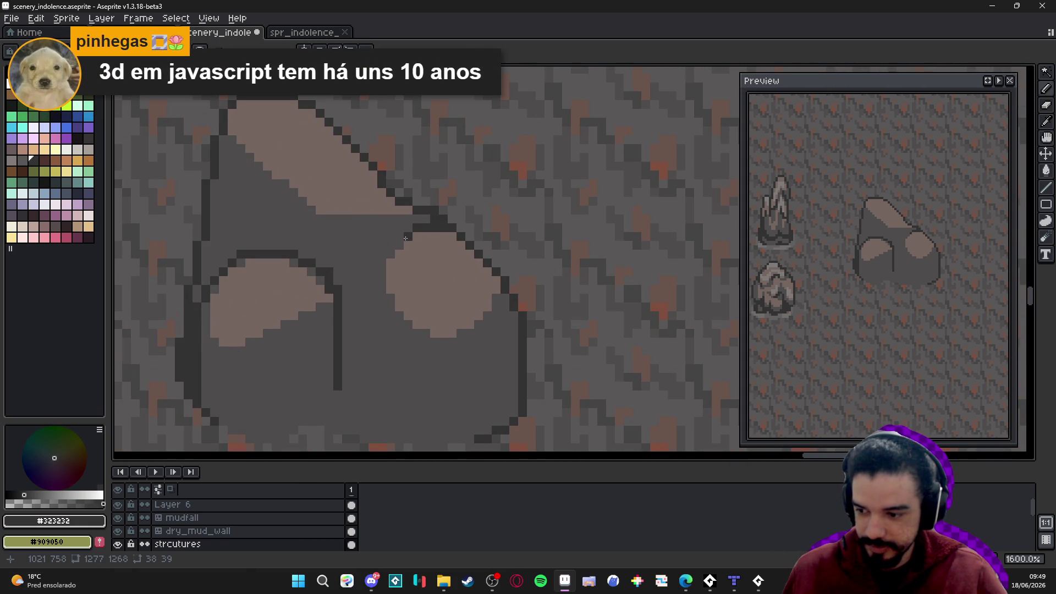
pyautogui.keyDown('shift'); pyautogui.click(385, 248); pyautogui.keyUp('shift')
pyautogui.keyDown('shift'); pyautogui.click(376, 355); pyautogui.keyUp('shift')
# Lengthen the middle outline downward and extend the left outline down-left, undoing a stray segment
pyautogui.scroll(-2, 389, 313)
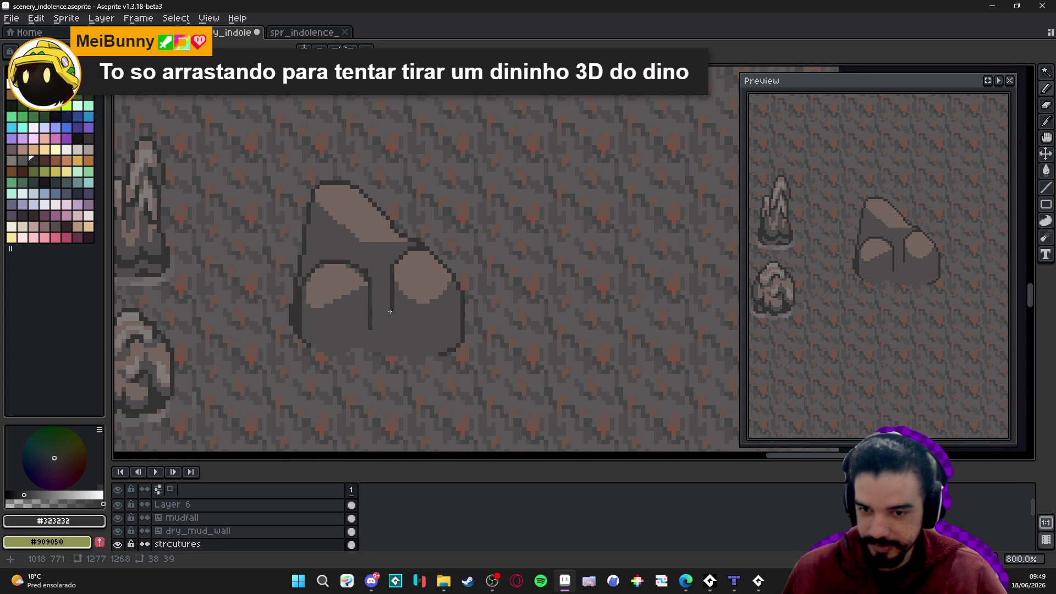
pyautogui.scroll(4, 390, 311)
pyautogui.scroll(-1, 389, 266)
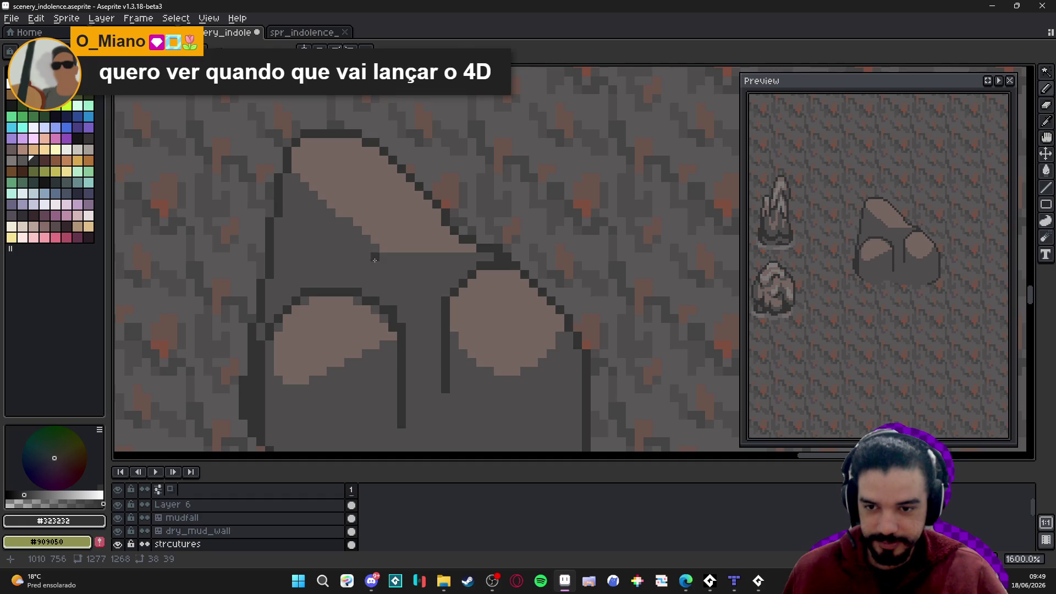
pyautogui.scroll(-2, 388, 291)
pyautogui.scroll(2, 401, 324)
pyautogui.moveTo(401, 324)
pyautogui.mouseDown()
pyautogui.moveTo(401, 342)
pyautogui.moveTo(432, 352)
pyautogui.mouseUp()
pyautogui.click(401, 360)
pyautogui.hotkey('ctrl', 'z')
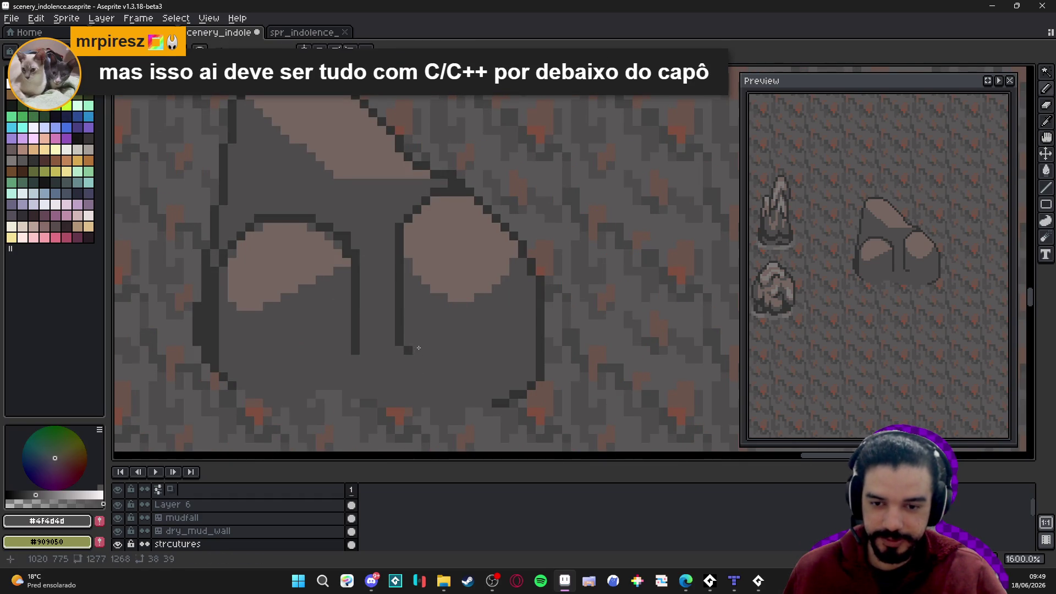
pyautogui.click(408, 350)
pyautogui.click(414, 367)
pyautogui.click(356, 367)
pyautogui.click(346, 374)
# Add dark #323232 outline pixels between the two lower lobes
pyautogui.scroll(3, 348, 389)
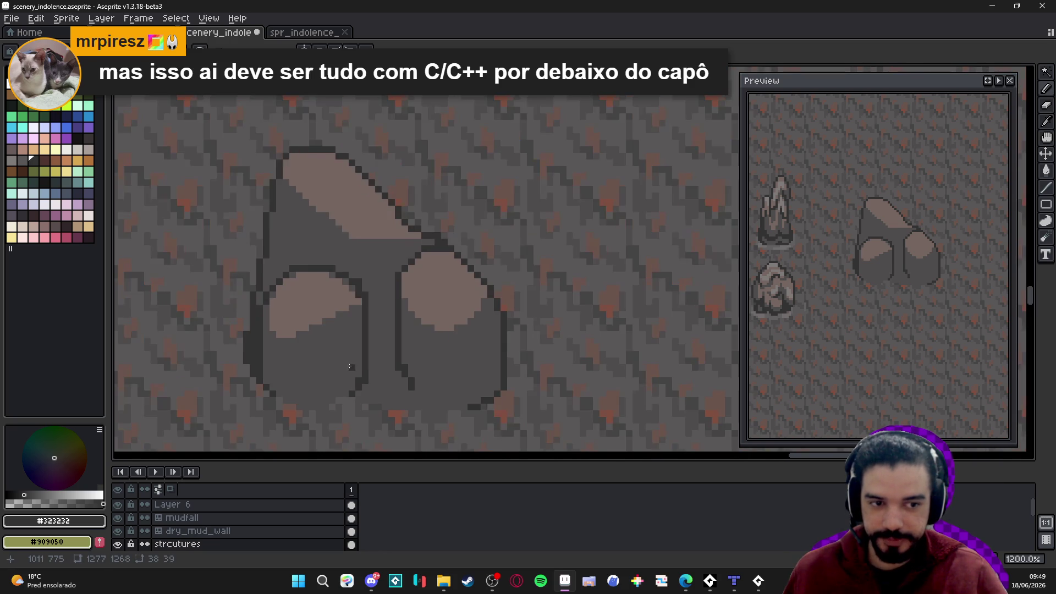
pyautogui.click(400, 231)
pyautogui.keyDown('alt'); pyautogui.click(380, 247); pyautogui.keyUp('alt')
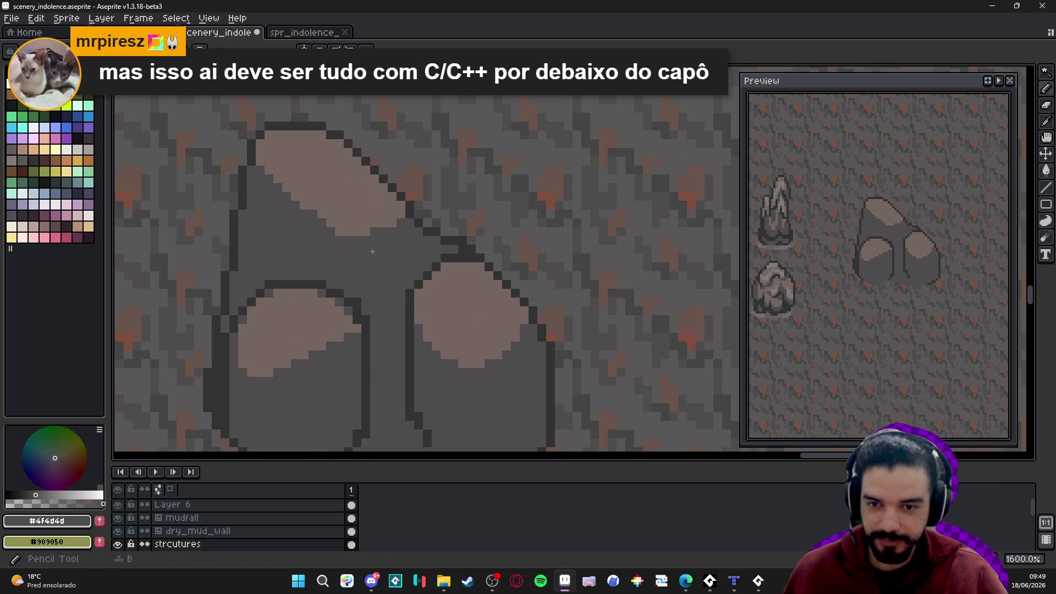
pyautogui.keyDown('alt'); pyautogui.click(415, 208); pyautogui.keyUp('alt')
pyautogui.scroll(-3, 380, 250)
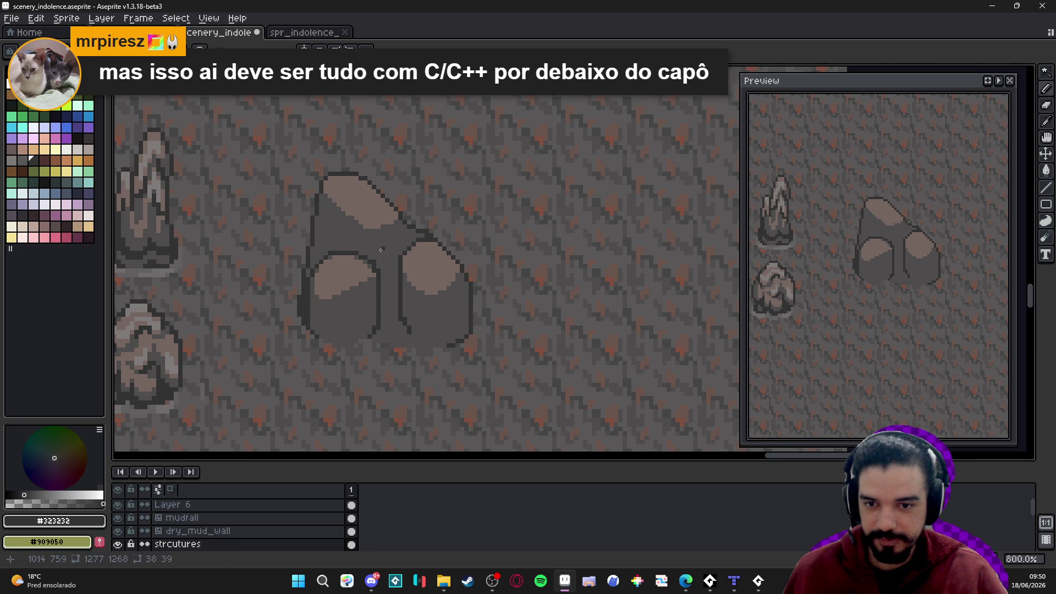
pyautogui.scroll(-2, 377, 253)
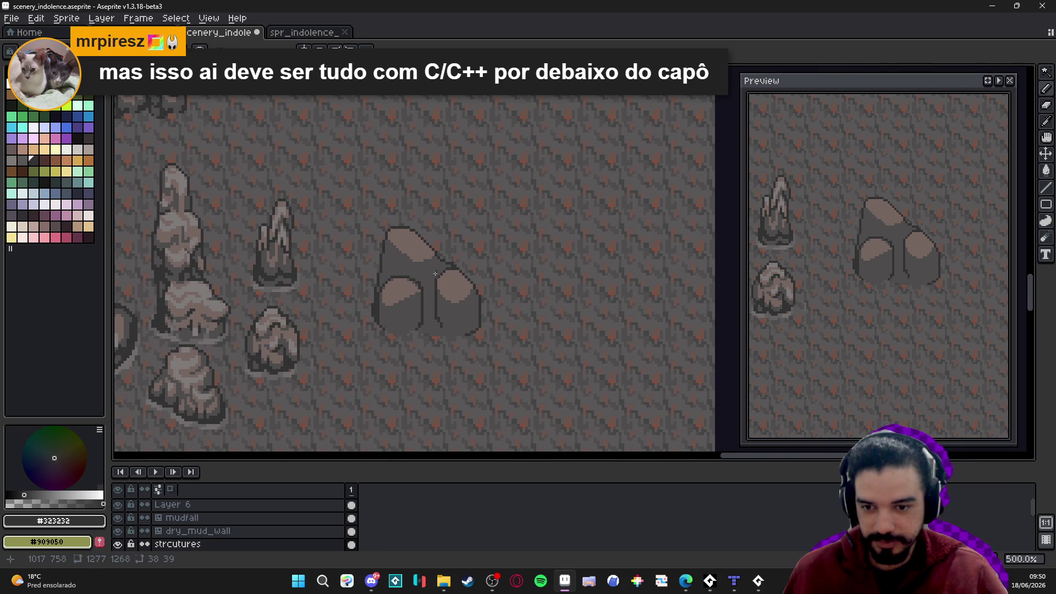
pyautogui.scroll(4, 426, 277)
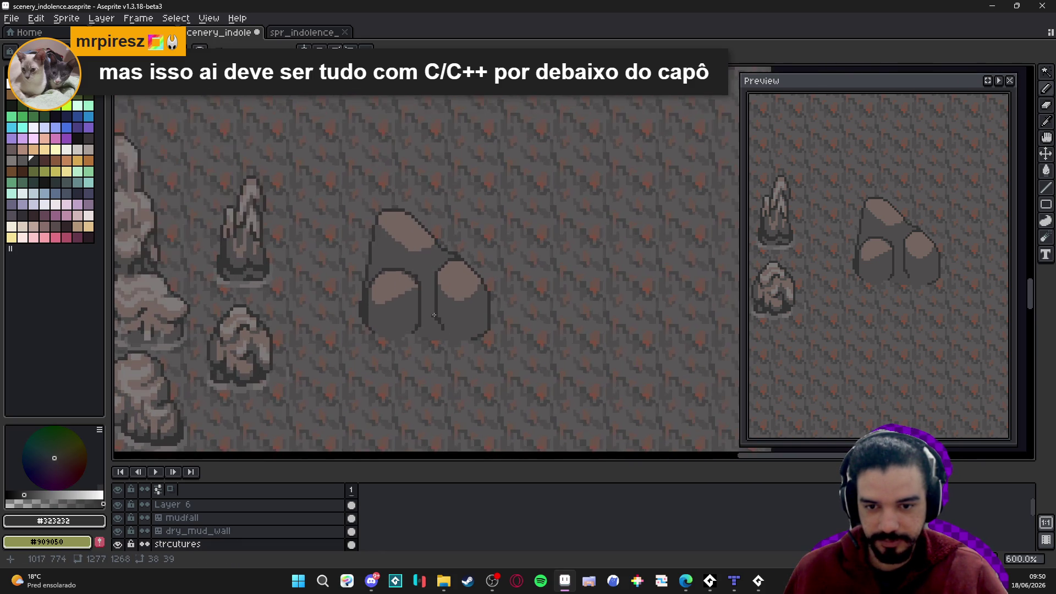
pyautogui.click(404, 309)
# Close off the bottoms of both lobes and the right lobe's edge with dark outline
pyautogui.click(432, 289)
pyautogui.hotkey('ctrl', 'z')
pyautogui.click(435, 297)
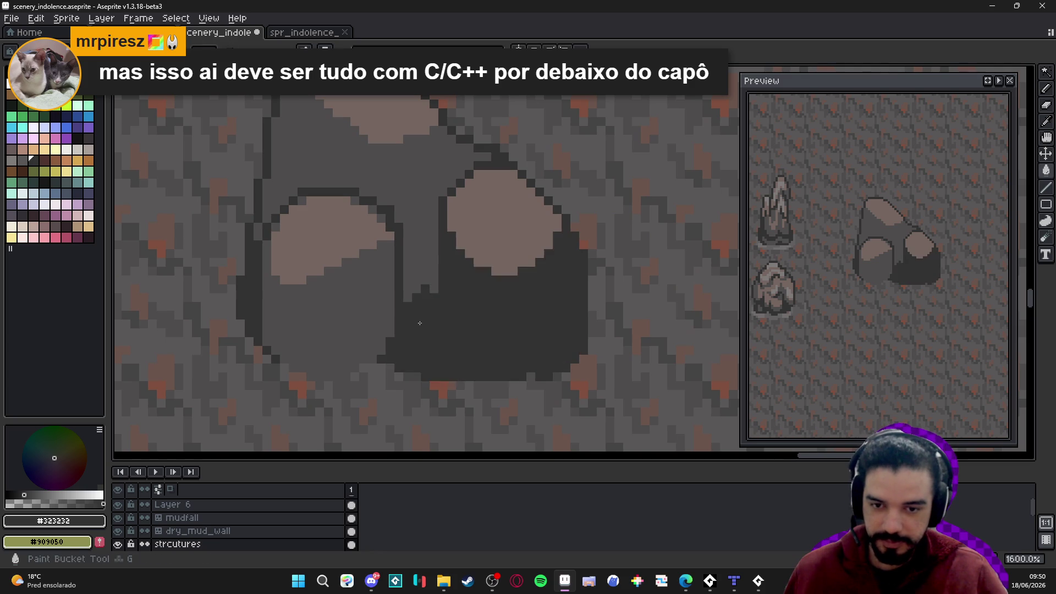
pyautogui.moveTo(471, 340)
pyautogui.mouseDown()
pyautogui.moveTo(541, 351)
pyautogui.moveTo(578, 313)
pyautogui.mouseUp()
pyautogui.moveTo(393, 329)
pyautogui.mouseDown()
pyautogui.moveTo(329, 347)
pyautogui.moveTo(266, 332)
pyautogui.moveTo(385, 368)
pyautogui.moveTo(521, 355)
pyautogui.mouseUp()
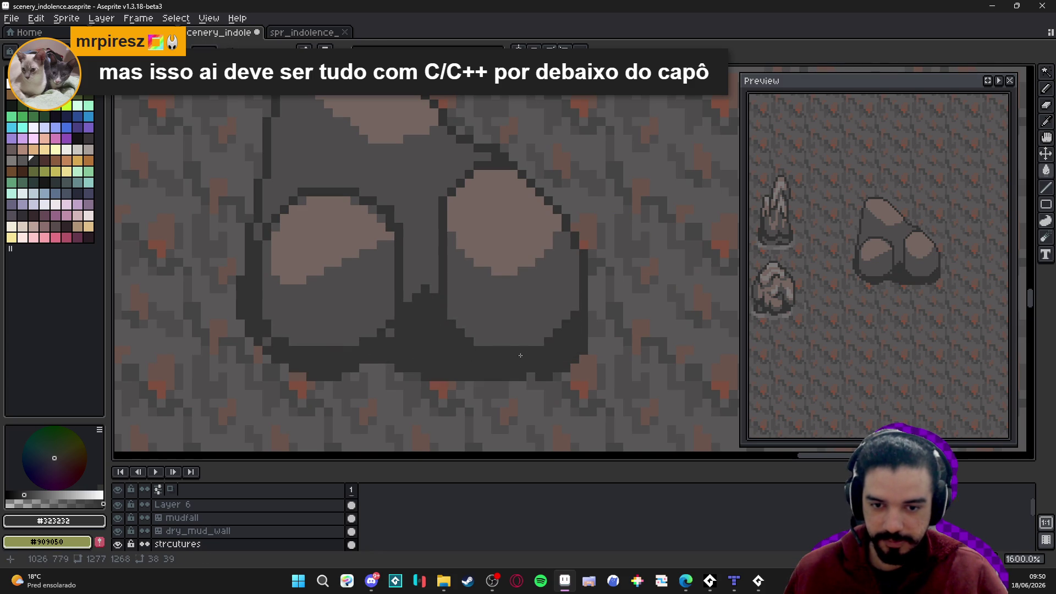
pyautogui.click(407, 292)
# Pick the darkest grey #323232 and draw a vertical line bounding the rock's left face
pyautogui.moveTo(415, 287); pyautogui.dragTo(428, 306)
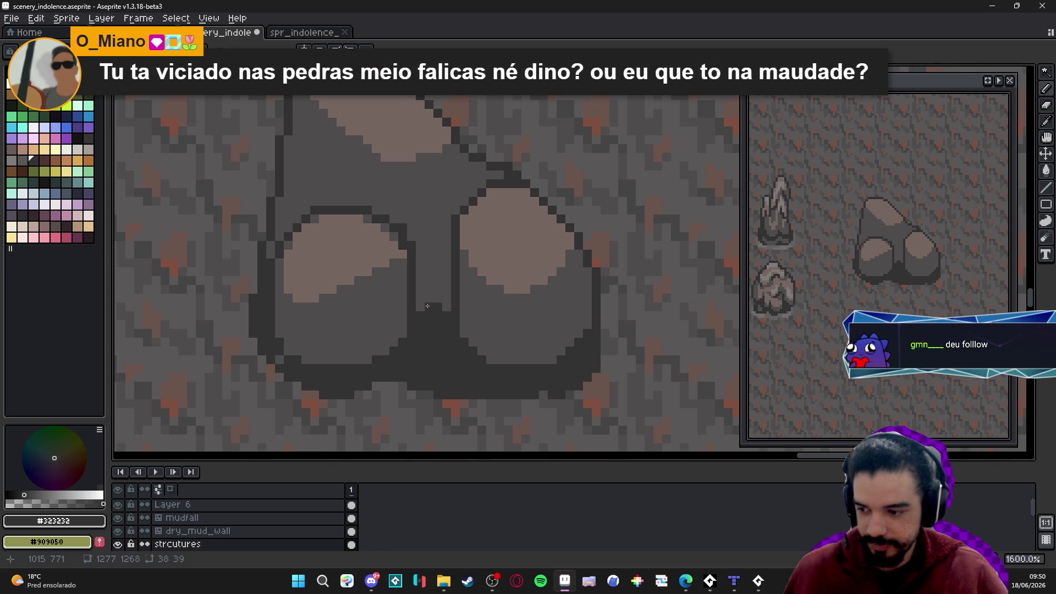
pyautogui.scroll(-4, 427, 306)
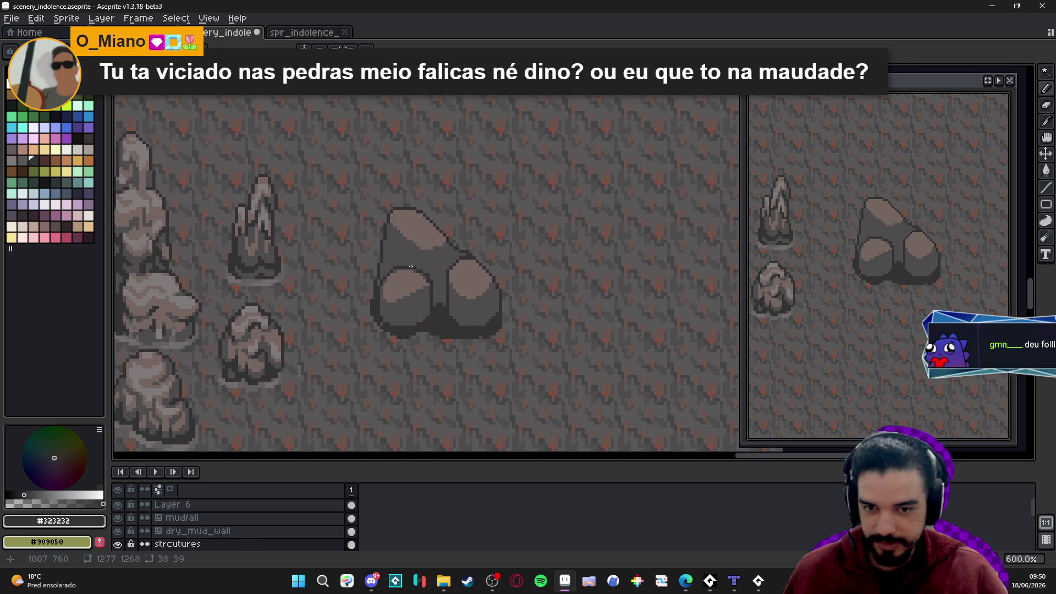
pyautogui.scroll(3, 420, 238)
pyautogui.keyDown('alt'); pyautogui.click(412, 228); pyautogui.keyUp('alt')
pyautogui.scroll(-3, 329, 285)
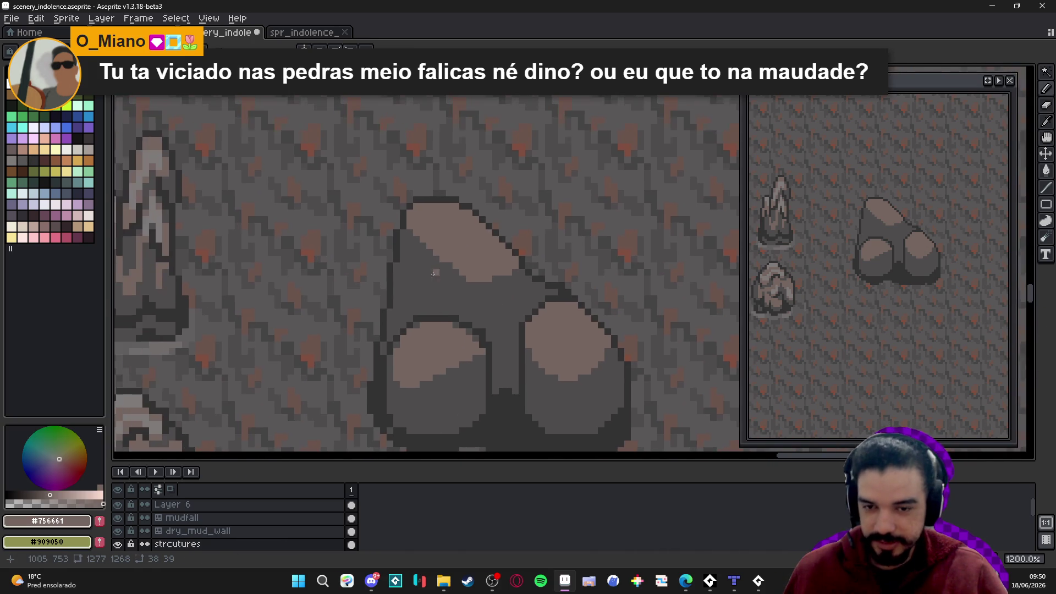
pyautogui.scroll(1, 329, 285)
pyautogui.keyDown('alt'); pyautogui.click(306, 287); pyautogui.keyUp('alt')
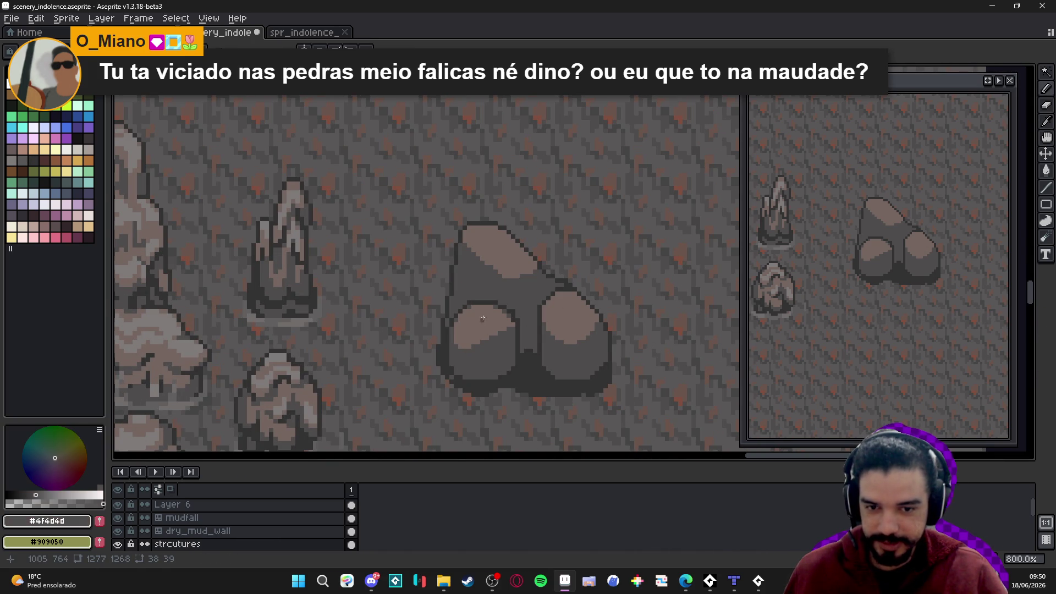
pyautogui.scroll(3, 554, 412)
pyautogui.keyDown('alt'); pyautogui.click(554, 411); pyautogui.keyUp('alt')
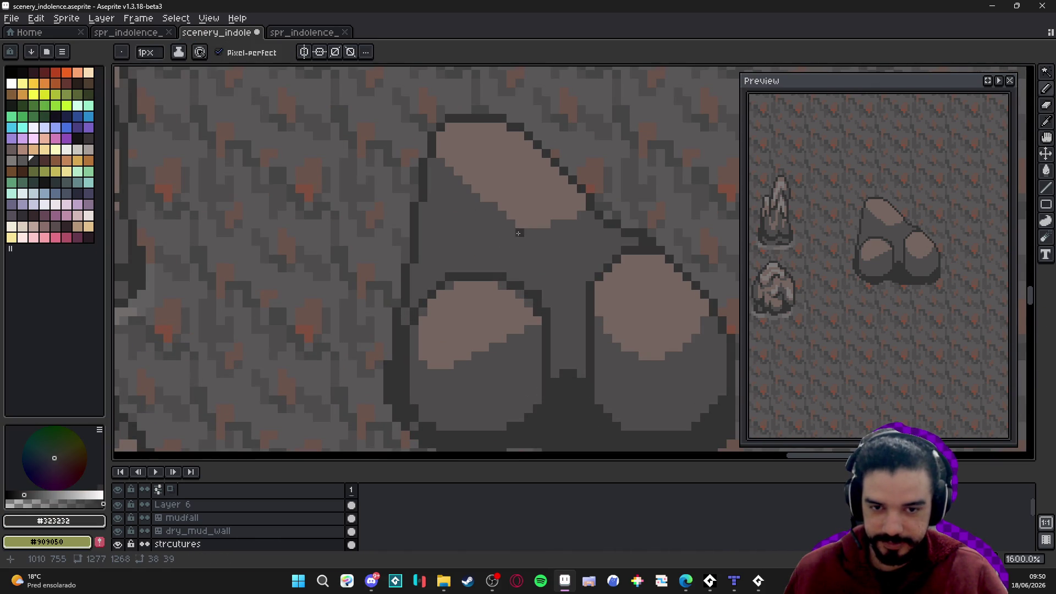
pyautogui.moveTo(520, 233); pyautogui.dragTo(517, 285)
# Paint-bucket fill the rock's left face with the darkest grey #323232
pyautogui.press('g')
pyautogui.click(493, 259)
pyautogui.press('b')
pyautogui.scroll(-3, 523, 271)
pyautogui.scroll(1, 523, 271)
pyautogui.scroll(-2, 523, 271)
pyautogui.scroll(1, 537, 259)
pyautogui.keyDown('alt'); pyautogui.click(538, 259); pyautogui.keyUp('alt')
pyautogui.moveTo(420, 305); pyautogui.dragTo(440, 303)
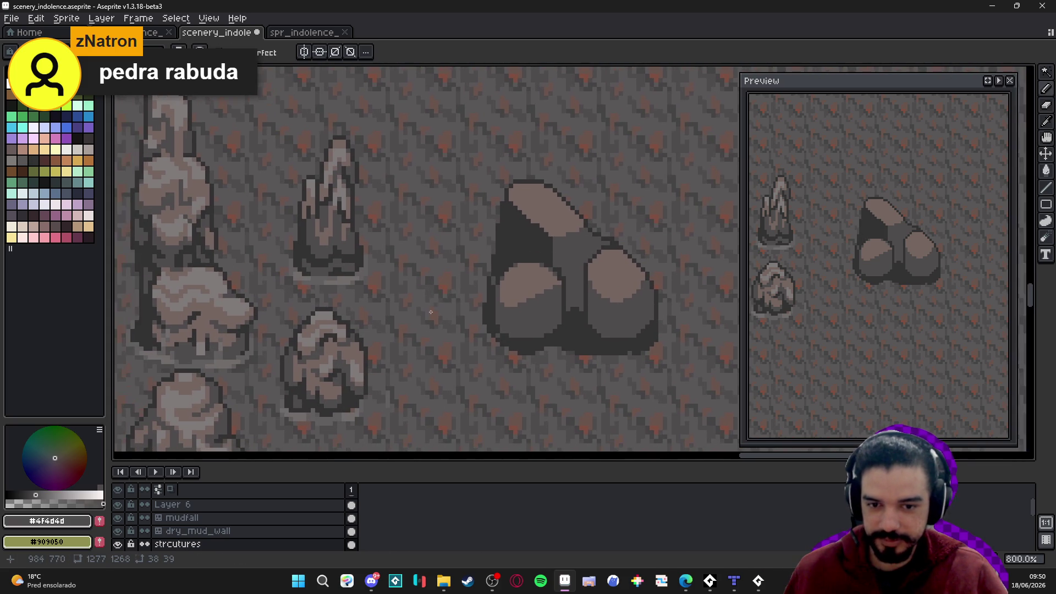
# Centre the view on the large rock and lighten a few pixels on its edge
pyautogui.moveTo(360, 376); pyautogui.dragTo(393, 300)
pyautogui.moveTo(281, 349); pyautogui.dragTo(341, 392)
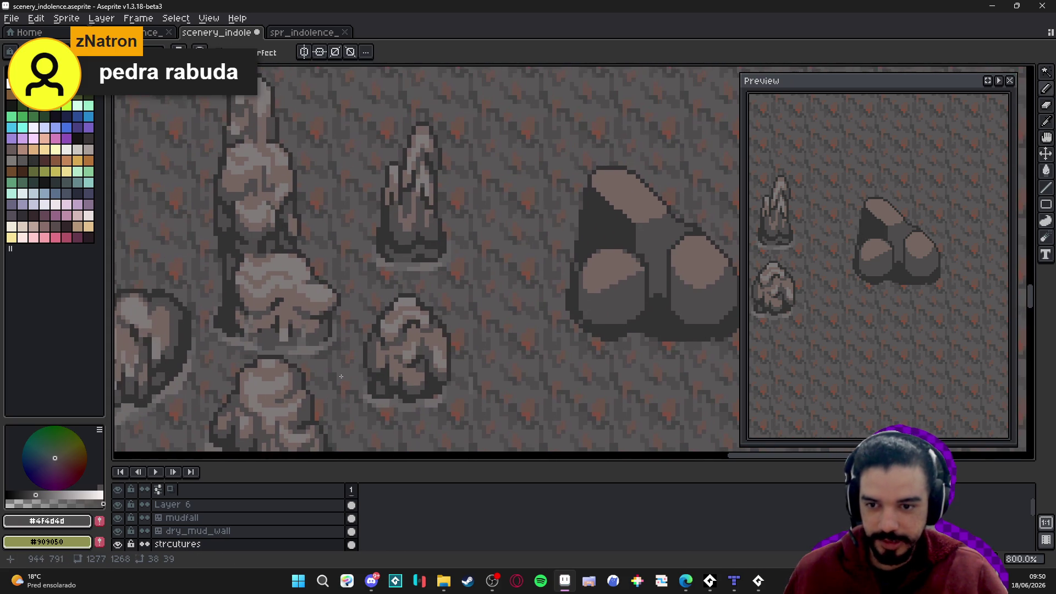
pyautogui.moveTo(424, 239)
pyautogui.mouseDown()
pyautogui.moveTo(203, 355)
pyautogui.moveTo(204, 250)
pyautogui.mouseUp()
pyautogui.scroll(2, 440, 236)
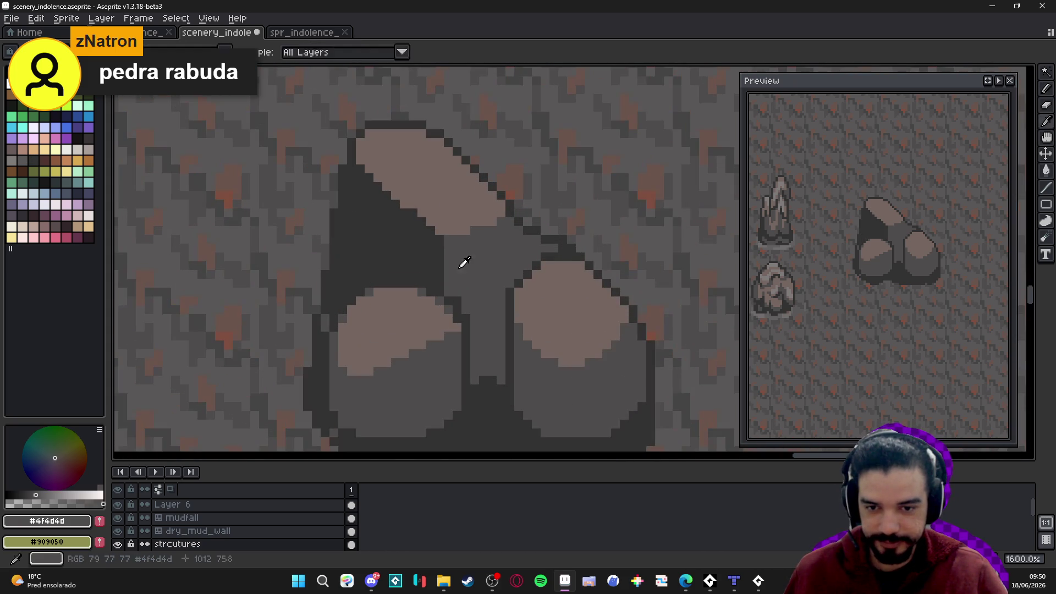
pyautogui.click(428, 235)
pyautogui.click(442, 247)
# Re-pick the dark shade #323232 and save scenery_indolence.aseprite
pyautogui.keyDown('alt'); pyautogui.click(399, 219); pyautogui.keyUp('alt')
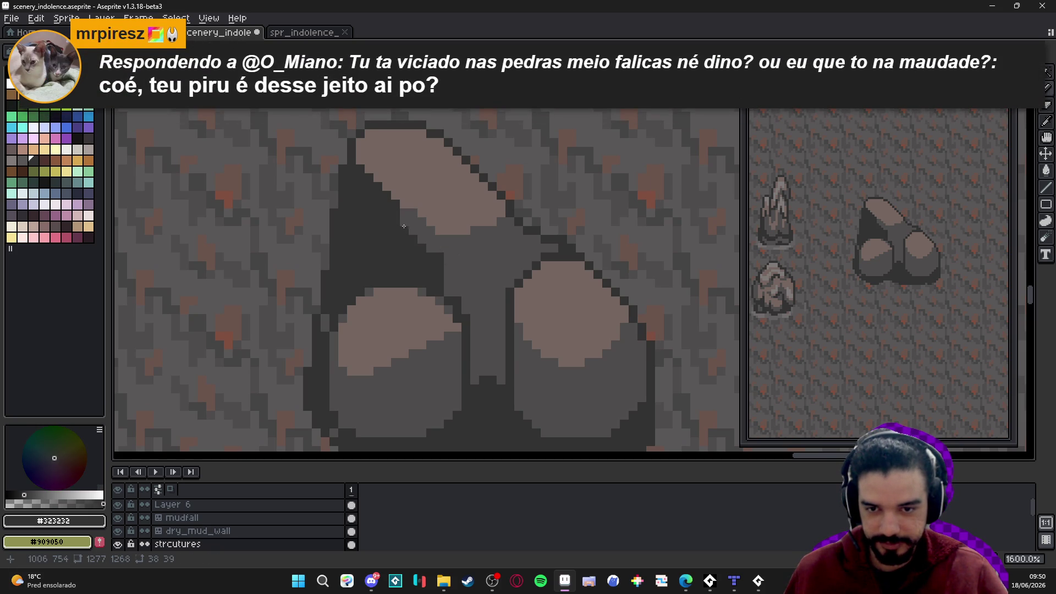
pyautogui.keyDown('alt'); pyautogui.click(398, 211); pyautogui.keyUp('alt')
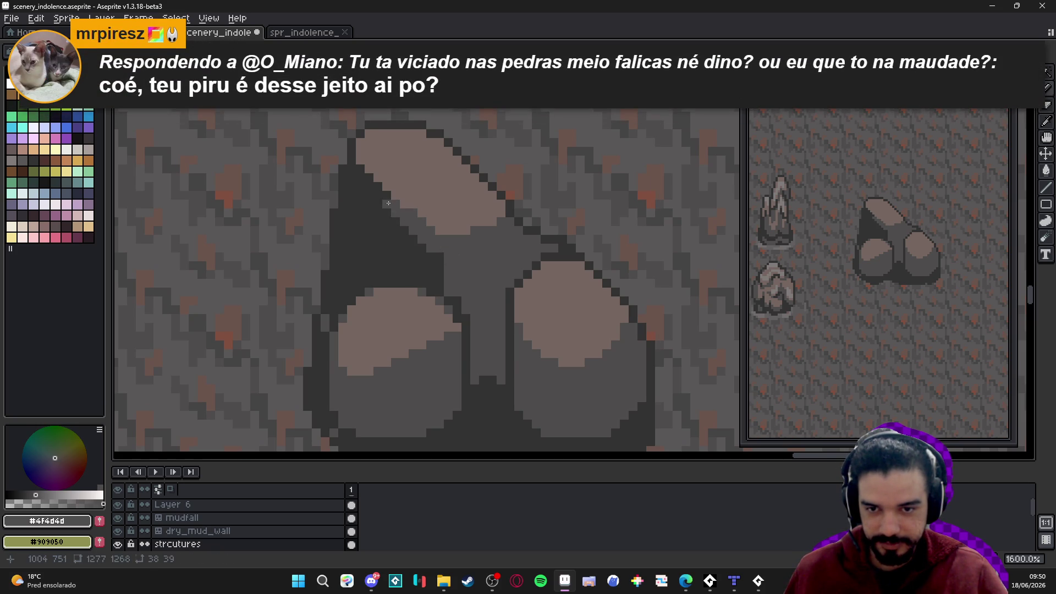
pyautogui.scroll(-5, 394, 203)
pyautogui.scroll(4, 426, 243)
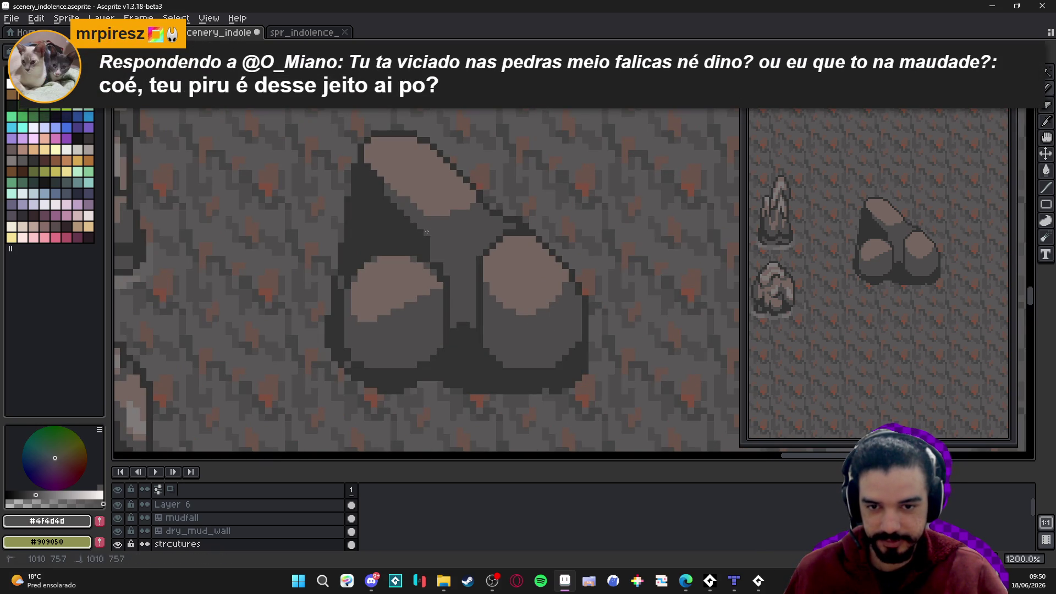
pyautogui.keyDown('alt'); pyautogui.click(426, 243); pyautogui.keyUp('alt')
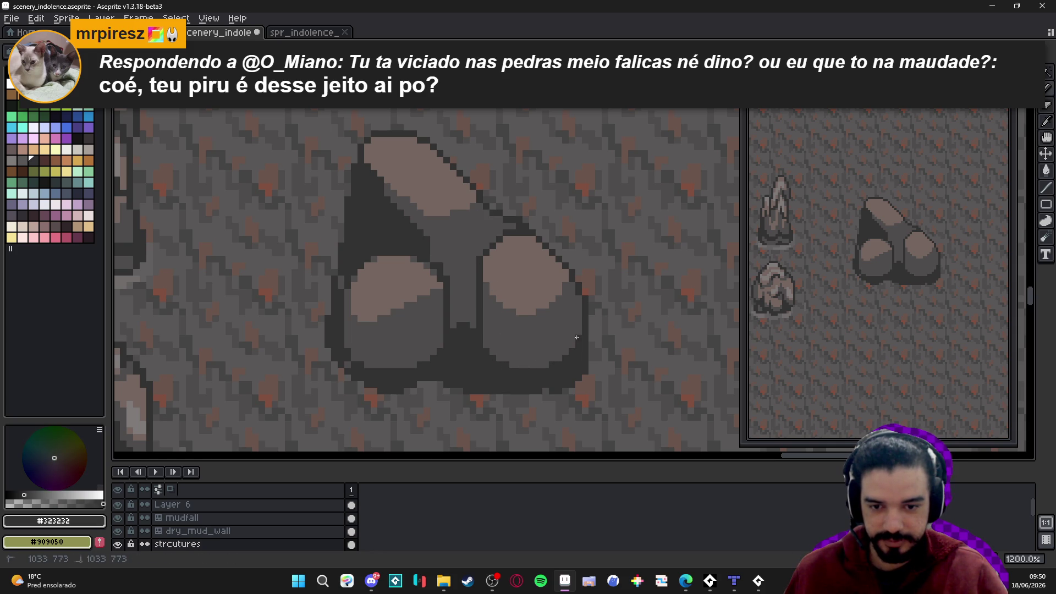
pyautogui.hotkey('ctrl', 's')
pyautogui.scroll(-3, 413, 328)
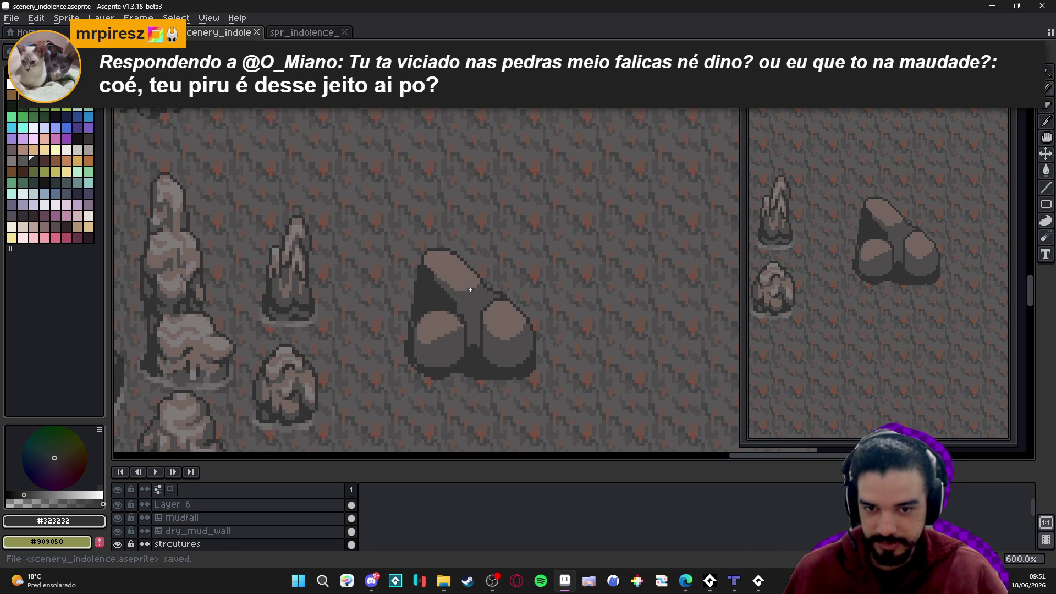
# Paint over the dark seam between the rocks in grey
pyautogui.scroll(4, 430, 270)
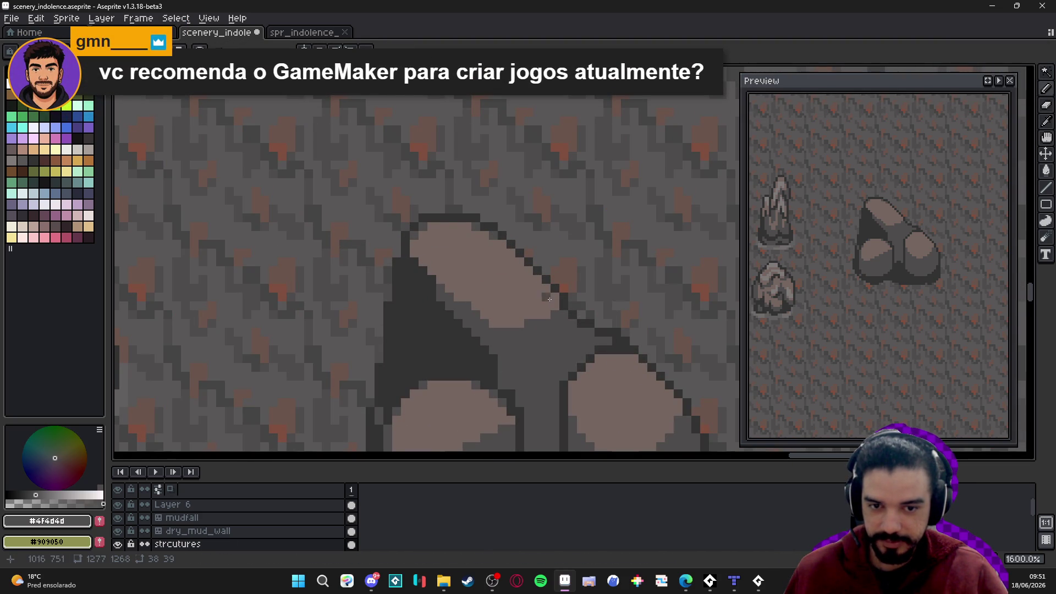
pyautogui.scroll(-2, 566, 285)
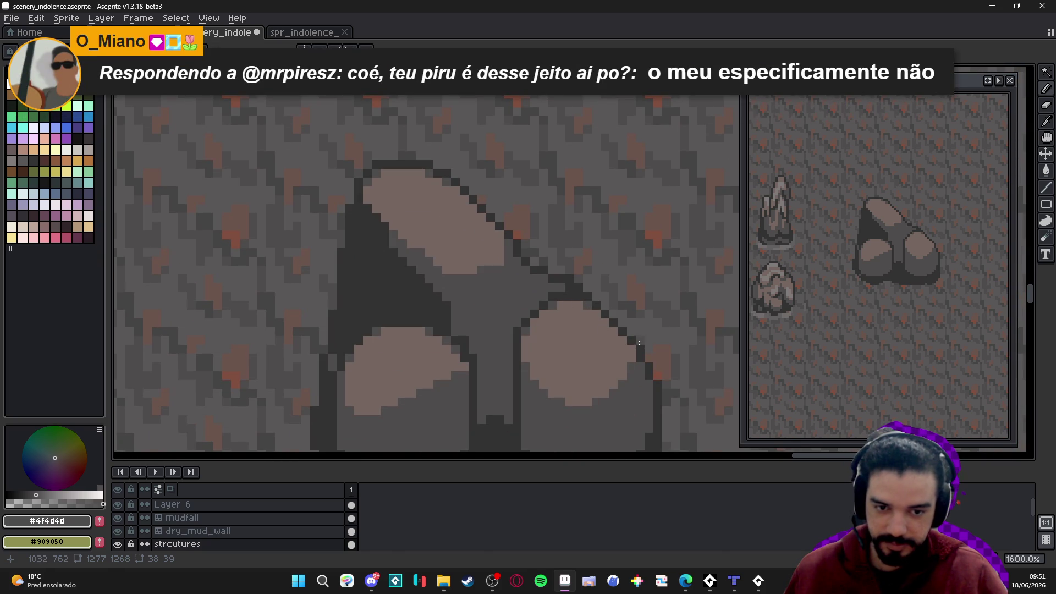
pyautogui.scroll(-3, 632, 337)
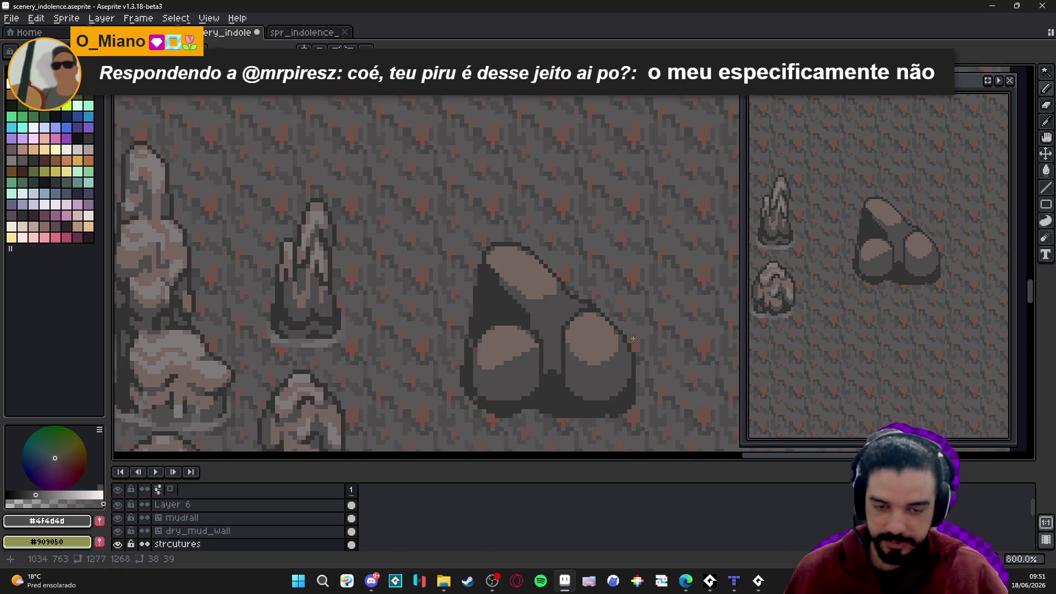
pyautogui.scroll(-3, 632, 337)
pyautogui.scroll(-2, 588, 347)
pyautogui.scroll(3, 526, 309)
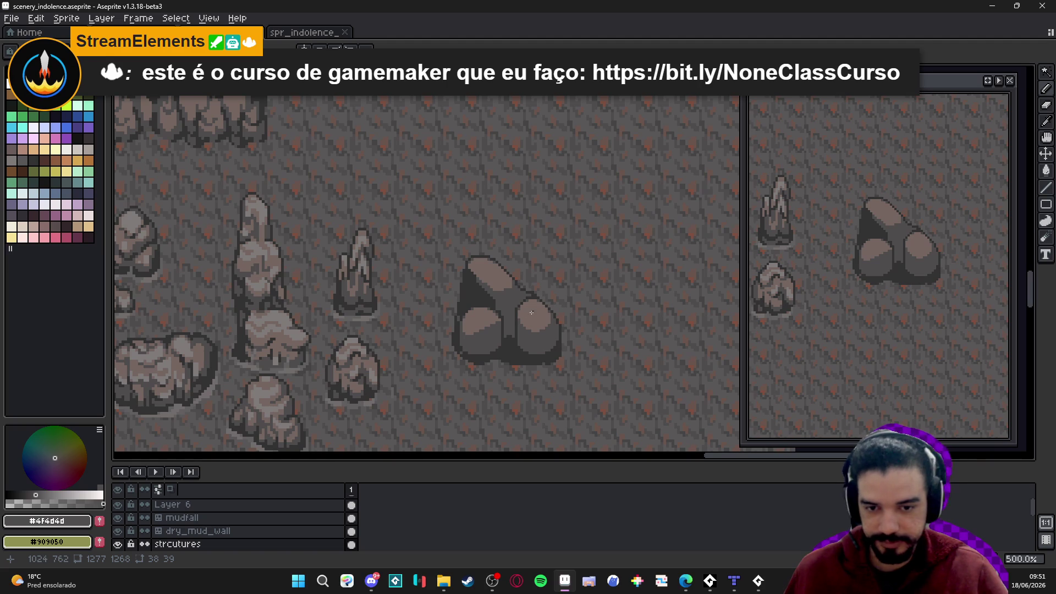
pyautogui.scroll(4, 525, 304)
pyautogui.moveTo(500, 356); pyautogui.dragTo(501, 300)
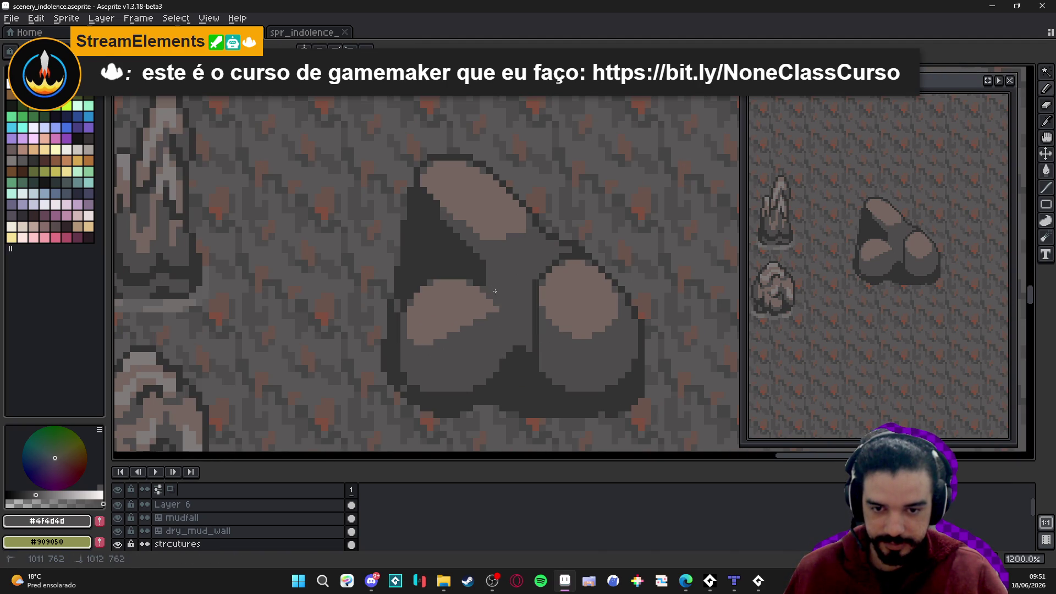
pyautogui.keyDown('alt'); pyautogui.click(511, 366); pyautogui.keyUp('alt')
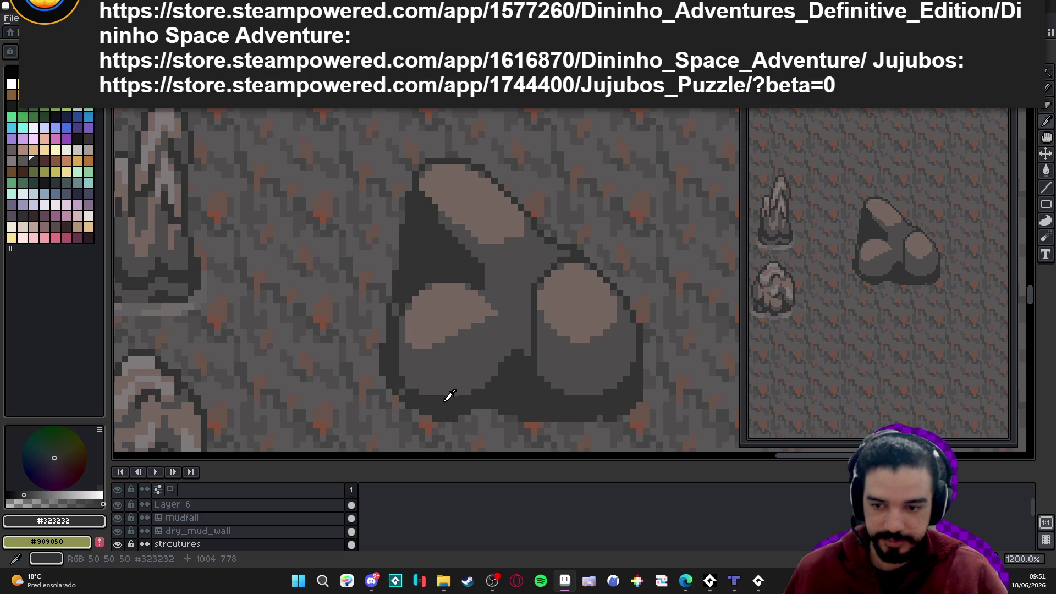
# Extend the lower-left lobe's dark outline and paint a mid-grey #4f4d4d stroke along it
pyautogui.moveTo(419, 360)
pyautogui.mouseDown()
pyautogui.moveTo(431, 358)
pyautogui.moveTo(425, 317)
pyautogui.mouseUp()
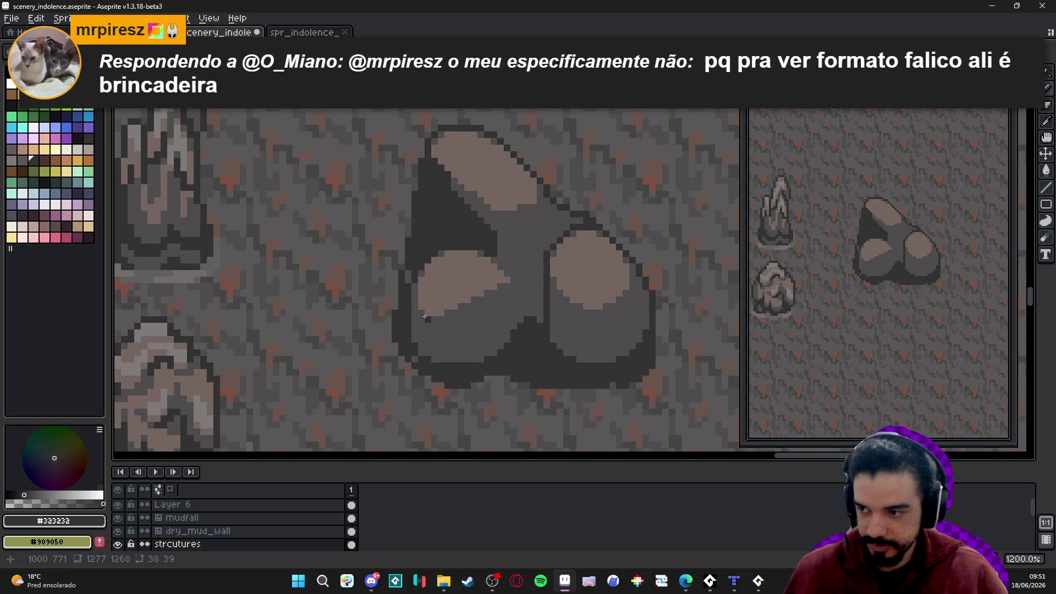
pyautogui.moveTo(425, 317)
pyautogui.mouseDown()
pyautogui.moveTo(430, 294)
pyautogui.moveTo(438, 347)
pyautogui.moveTo(421, 275)
pyautogui.mouseUp()
pyautogui.click(432, 294)
pyautogui.keyDown('alt'); pyautogui.click(414, 289); pyautogui.keyUp('alt')
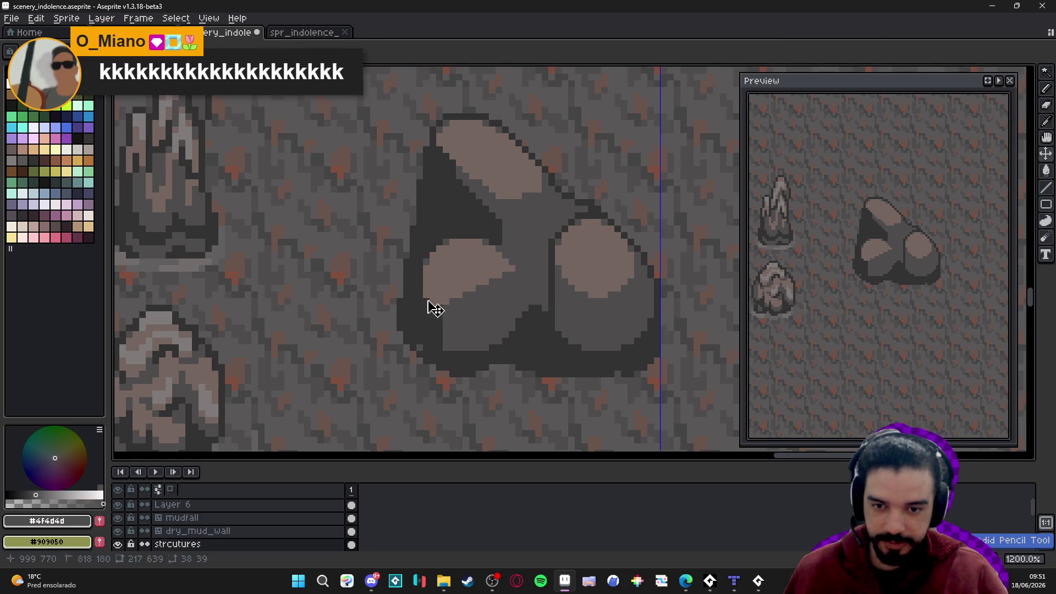
pyautogui.moveTo(427, 313); pyautogui.dragTo(435, 351)
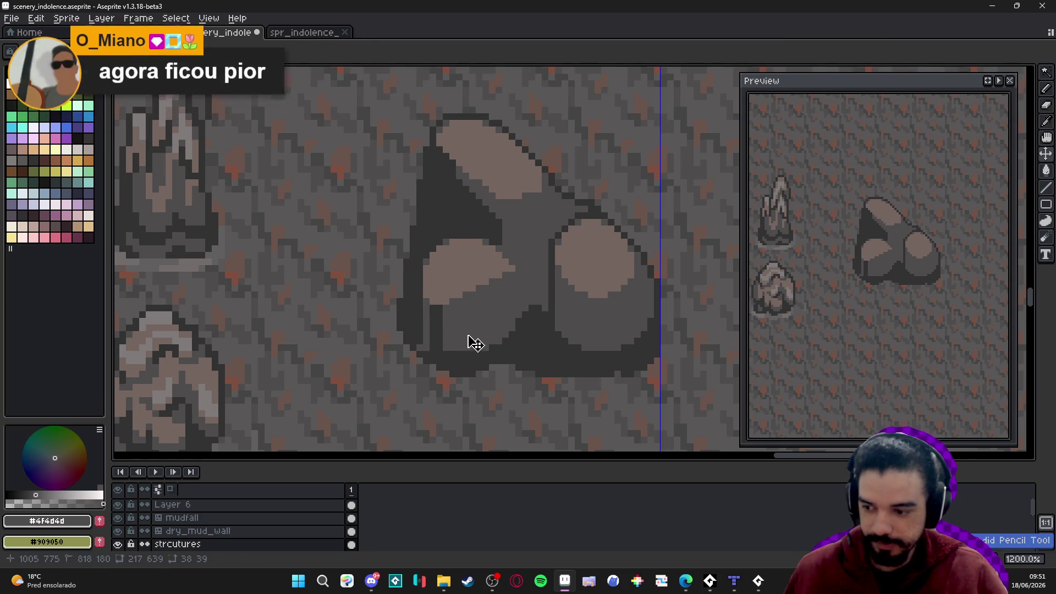
pyautogui.keyDown('alt'); pyautogui.click(495, 353); pyautogui.keyUp('alt')
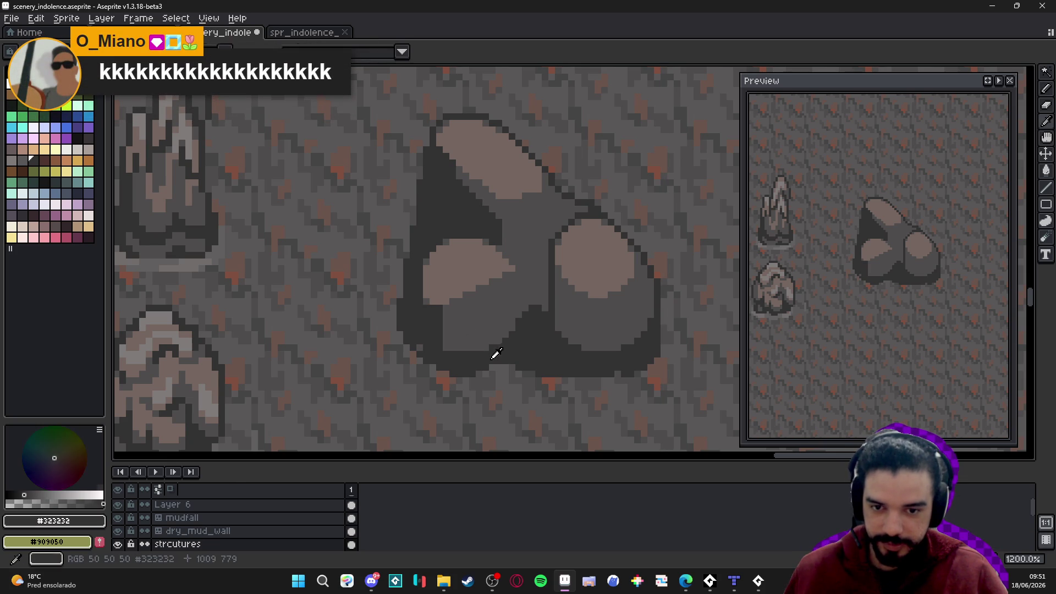
# Erase stray pixels at the rock's lower-left edge with the Eraser
pyautogui.press('e')
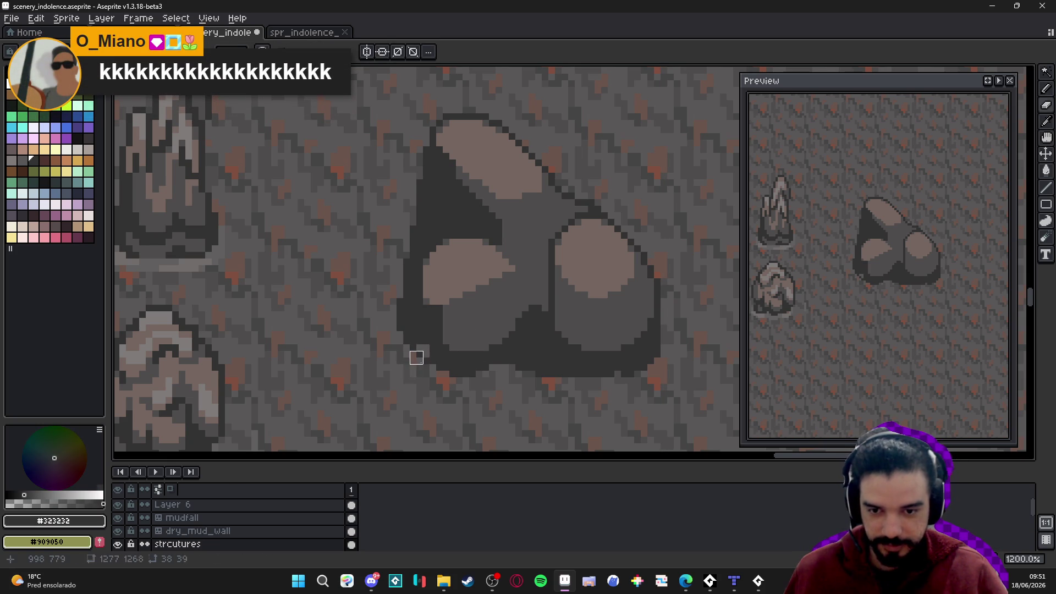
pyautogui.press('b')
pyautogui.press('e')
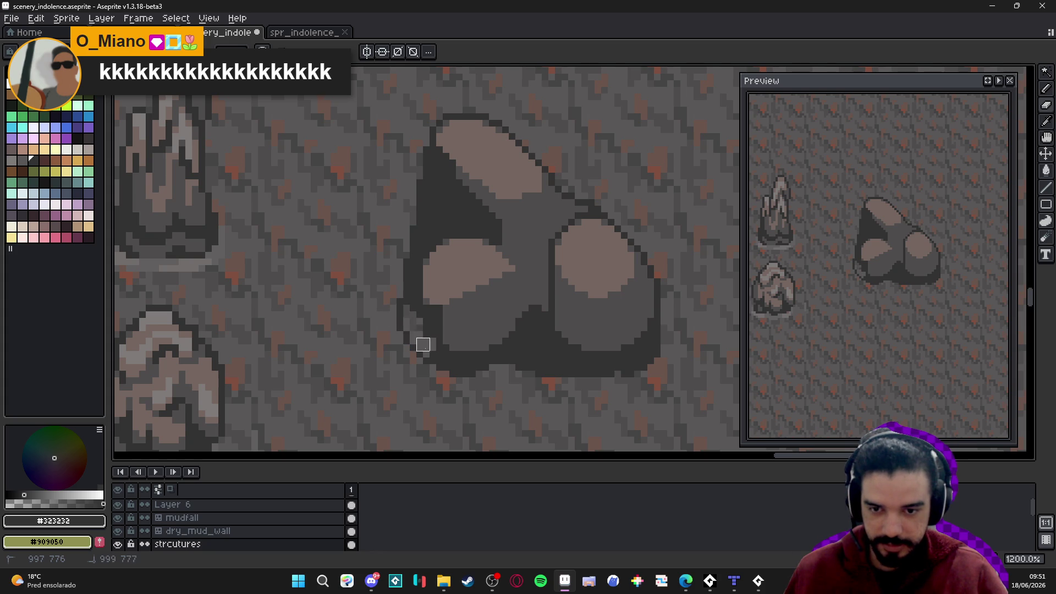
pyautogui.press('v')
pyautogui.press('e')
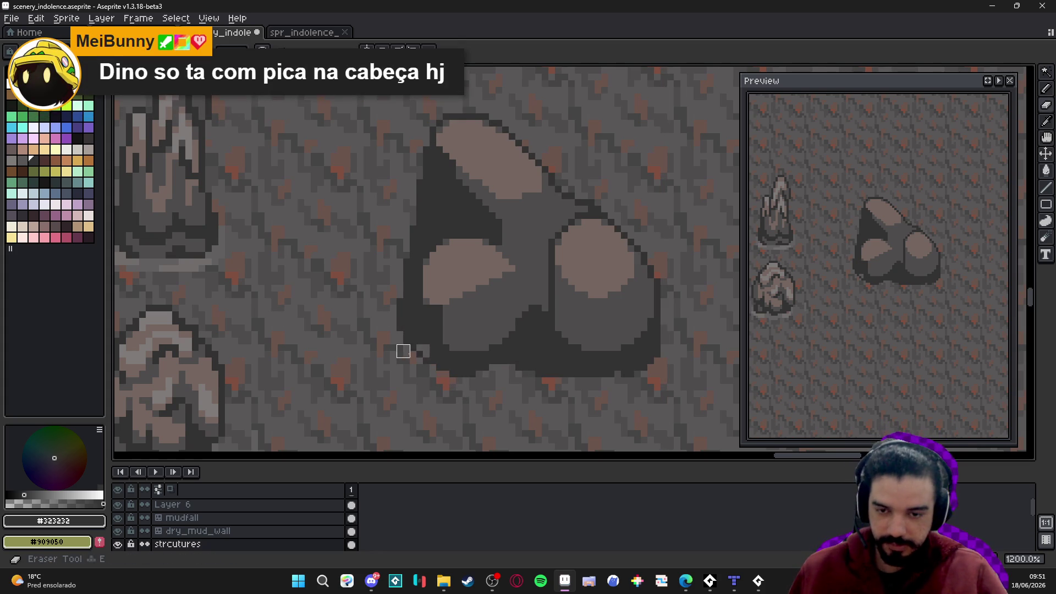
pyautogui.click(396, 325)
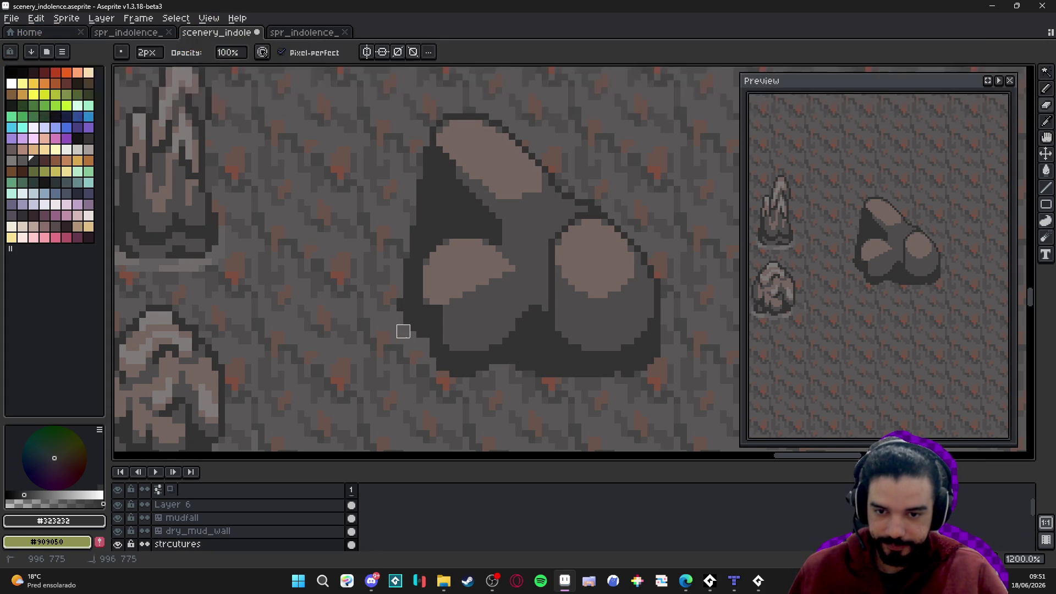
pyautogui.scroll(-2, 401, 330)
pyautogui.scroll(2, 483, 333)
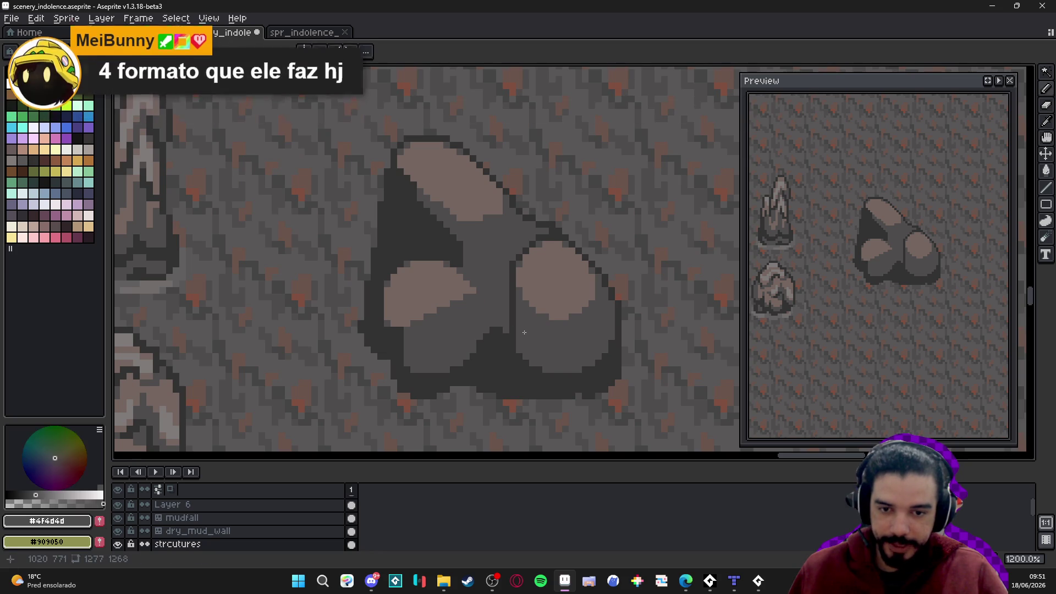
pyautogui.press('b')
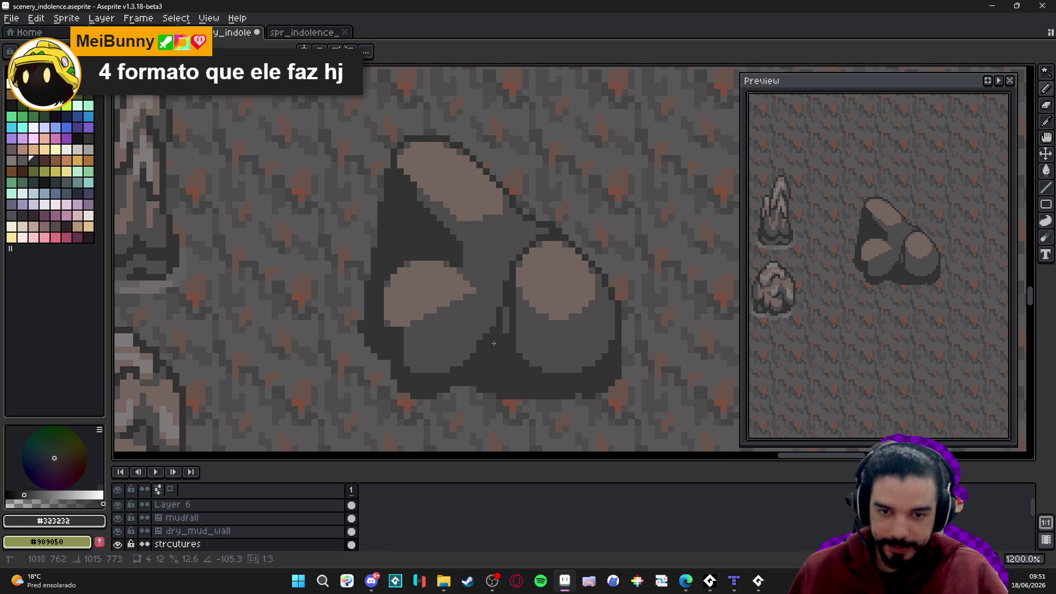
pyautogui.scroll(-2, 520, 371)
pyautogui.scroll(-2, 520, 370)
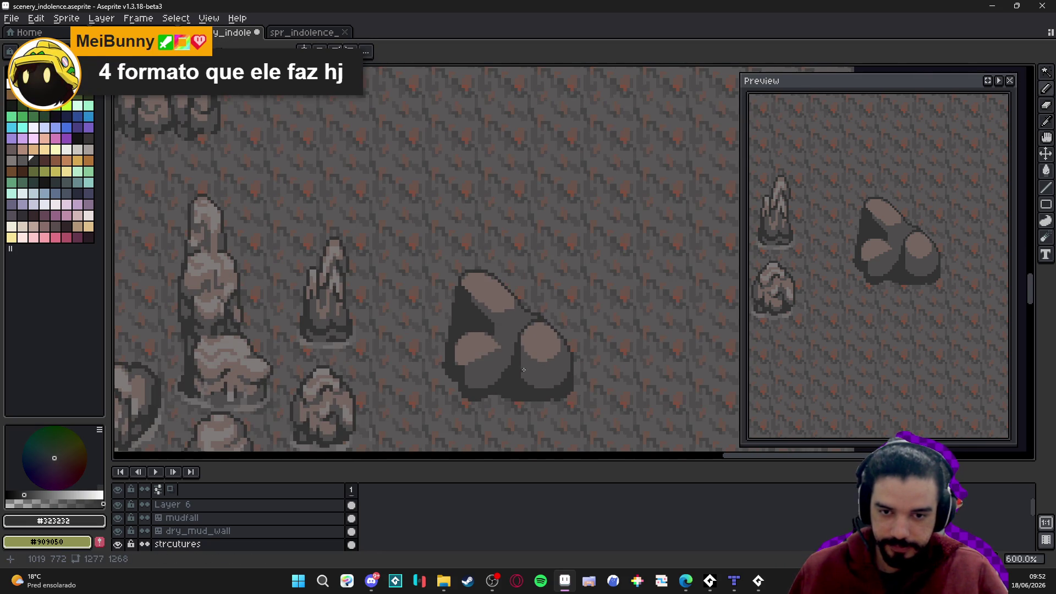
pyautogui.scroll(3, 522, 313)
# Draw a dark dividing line down the boulder and outline the tall rock's right edge
pyautogui.moveTo(523, 313); pyautogui.dragTo(521, 382)
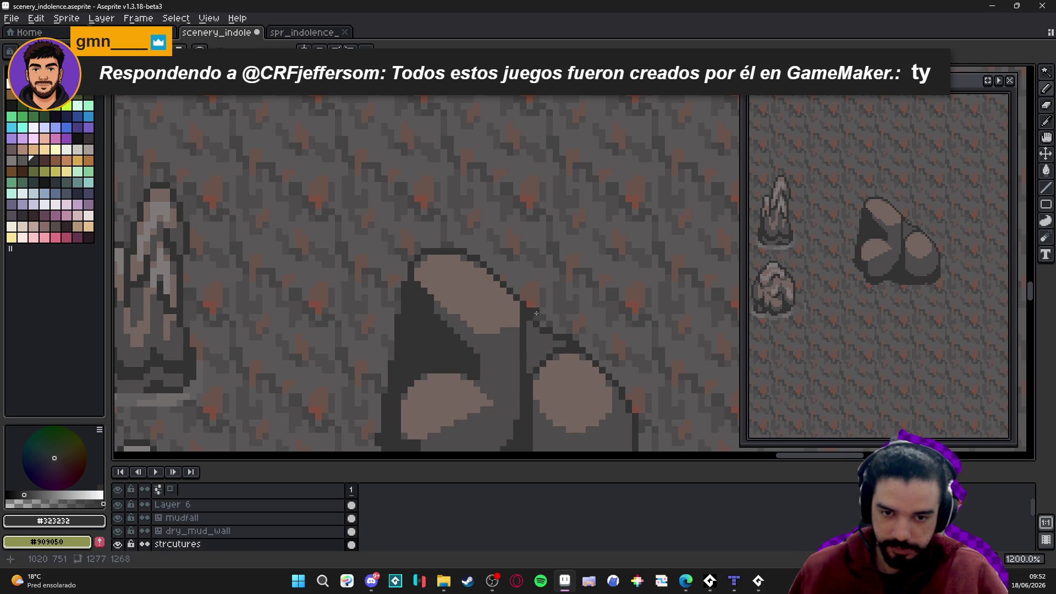
pyautogui.moveTo(550, 333); pyautogui.dragTo(546, 306)
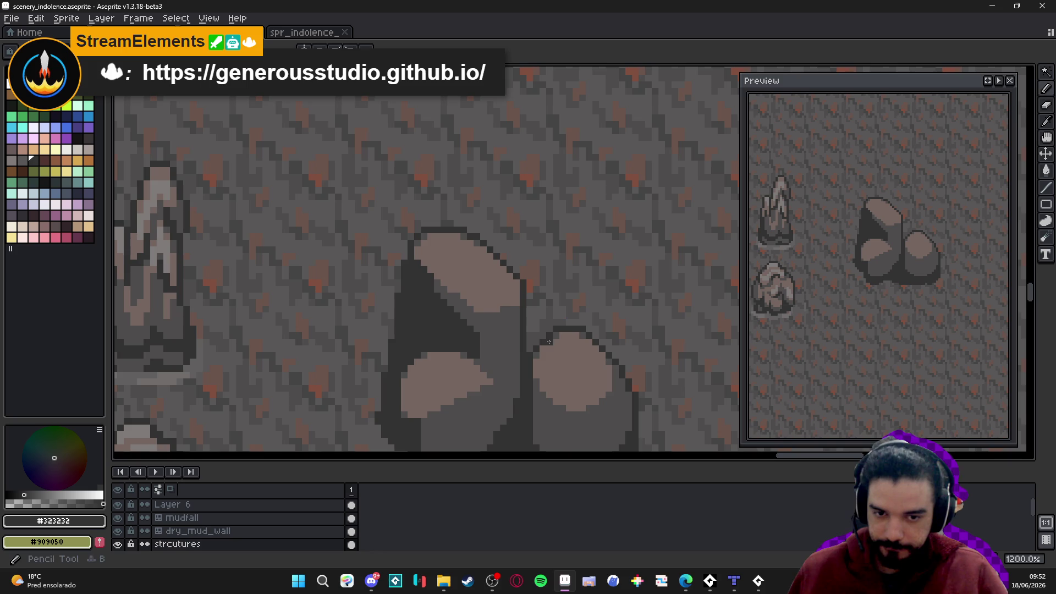
pyautogui.scroll(-3, 544, 341)
pyautogui.scroll(3, 543, 341)
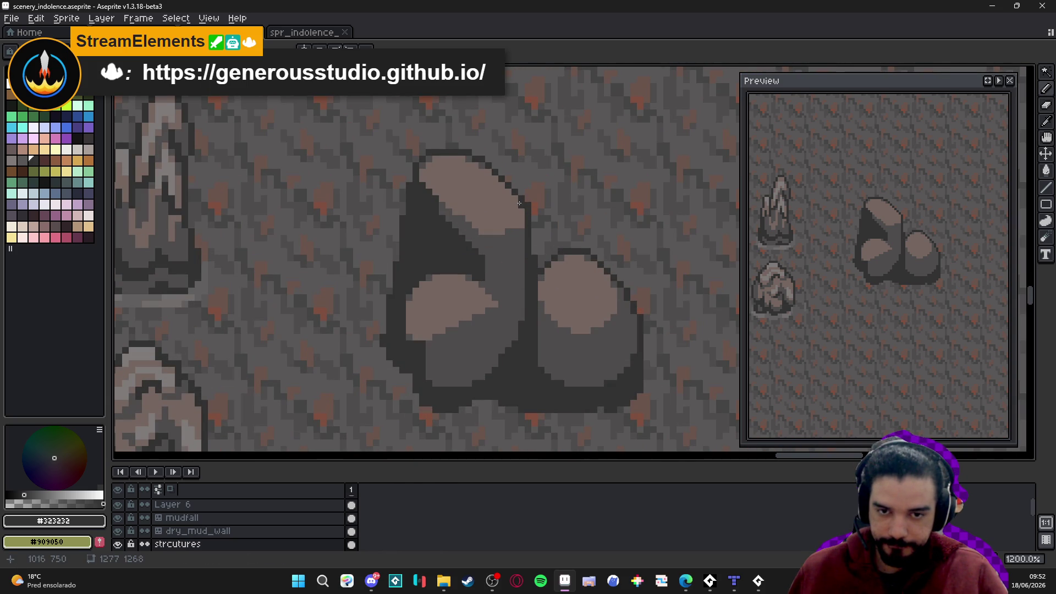
pyautogui.keyDown('alt'); pyautogui.click(519, 203); pyautogui.keyUp('alt')
pyautogui.scroll(-4, 516, 223)
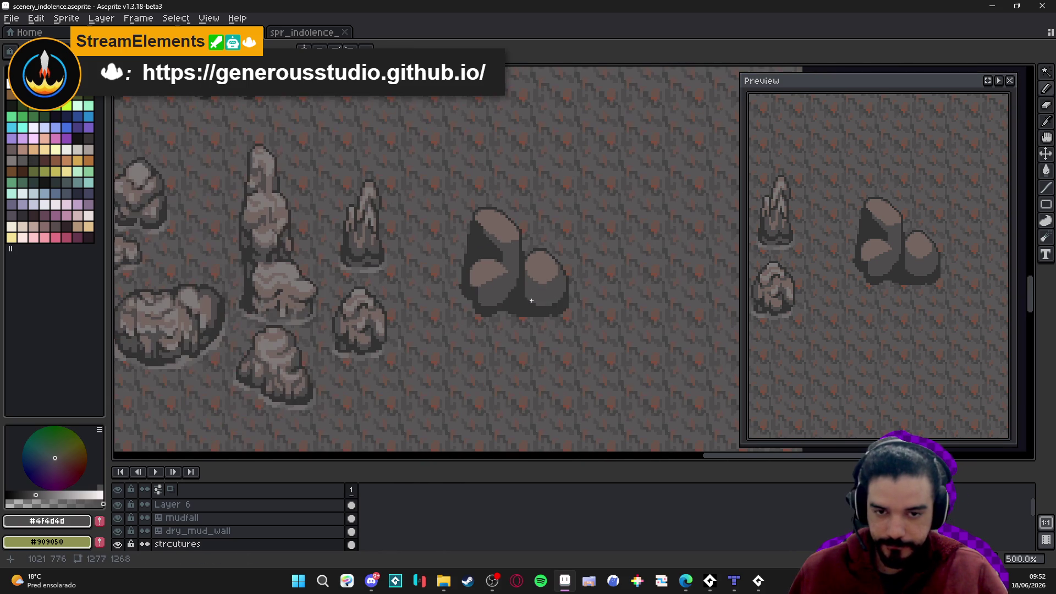
pyautogui.scroll(4, 514, 271)
pyautogui.keyDown('alt'); pyautogui.click(512, 200); pyautogui.keyUp('alt')
pyautogui.moveTo(518, 209); pyautogui.dragTo(518, 265)
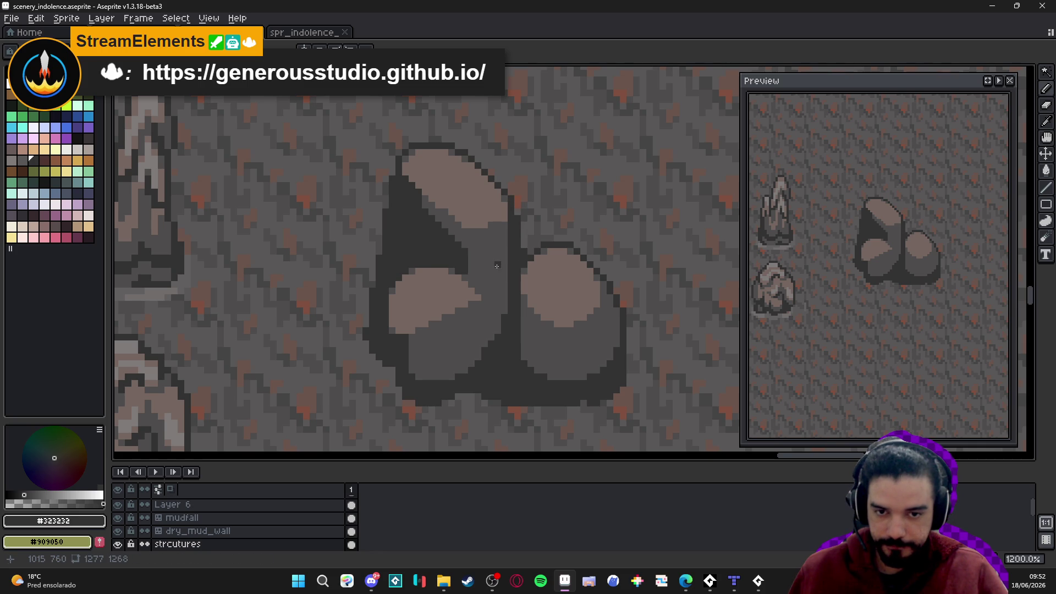
# Widen the left rock's pink #756661 highlight
pyautogui.scroll(-3, 496, 266)
pyautogui.scroll(2, 497, 270)
pyautogui.keyDown('alt'); pyautogui.click(490, 272); pyautogui.keyUp('alt')
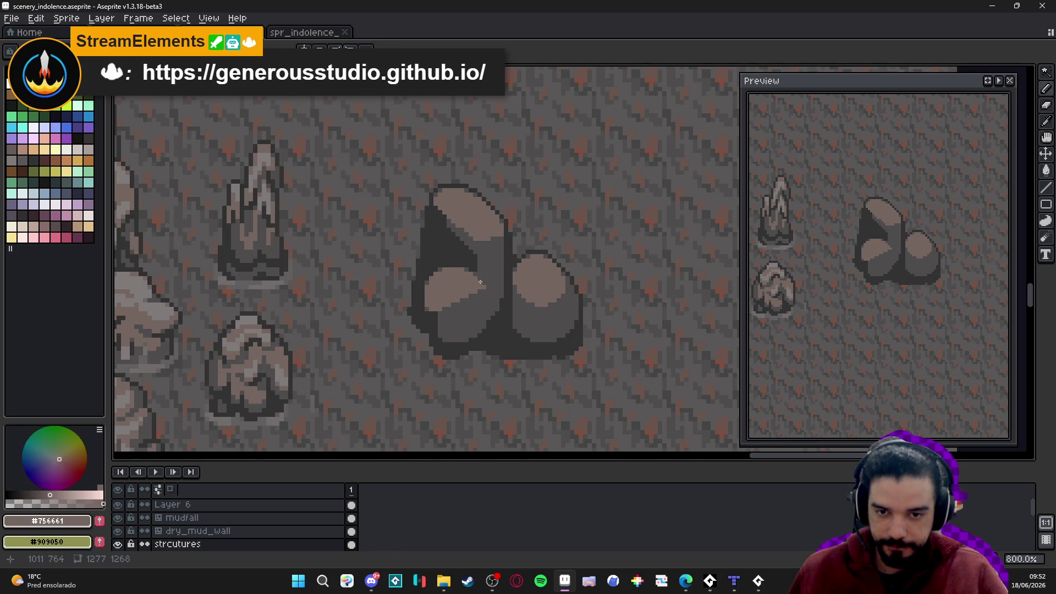
pyautogui.scroll(3, 478, 272)
pyautogui.moveTo(487, 267)
pyautogui.mouseDown()
pyautogui.moveTo(526, 267)
pyautogui.moveTo(498, 286)
pyautogui.moveTo(476, 270)
pyautogui.mouseUp()
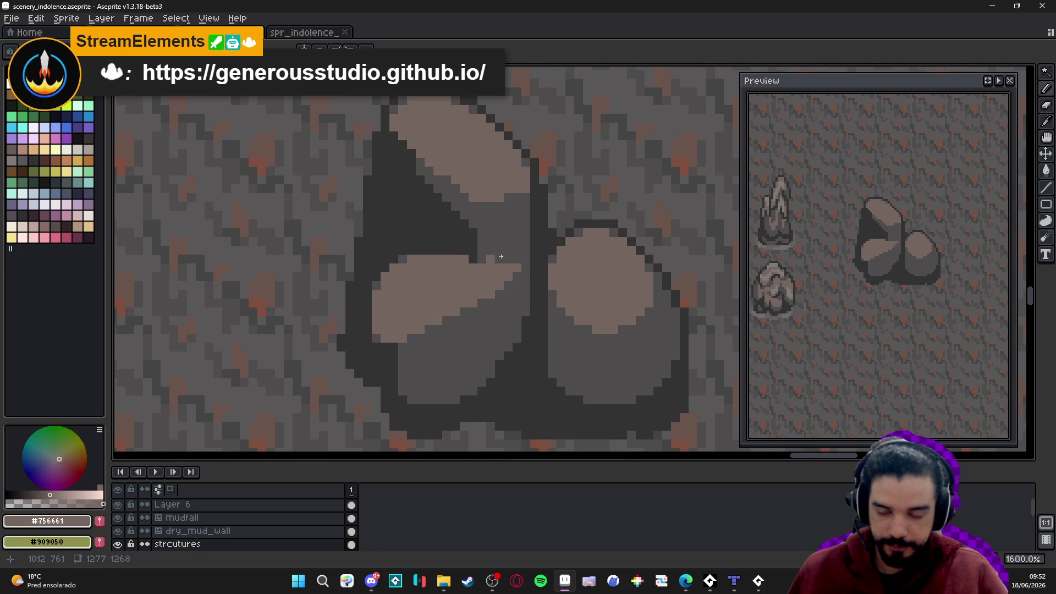
pyautogui.keyDown('alt'); pyautogui.click(473, 237); pyautogui.keyUp('alt')
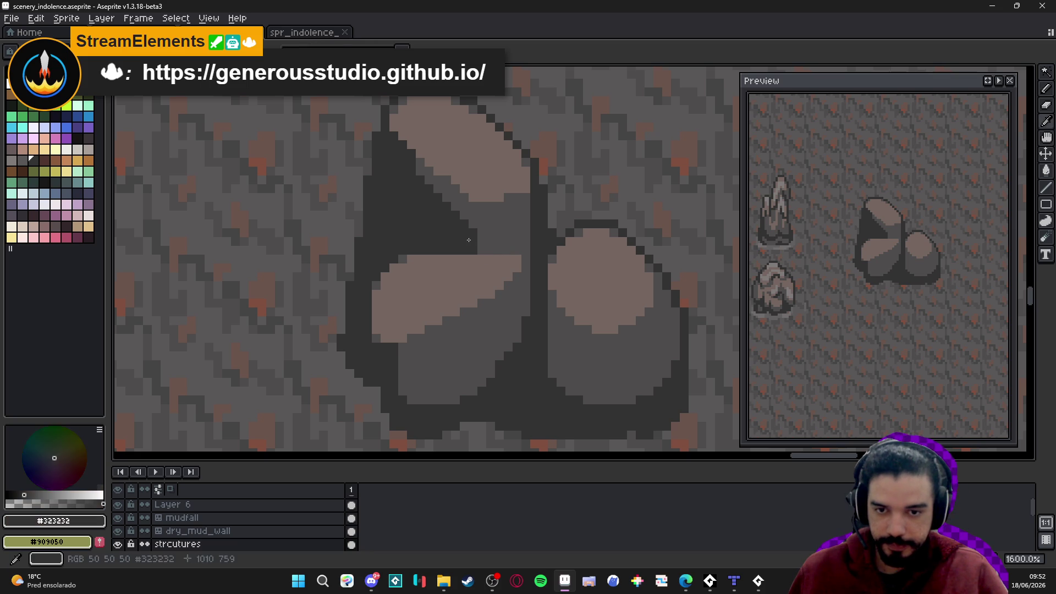
pyautogui.keyDown('alt'); pyautogui.click(406, 256); pyautogui.keyUp('alt')
pyautogui.click(398, 285)
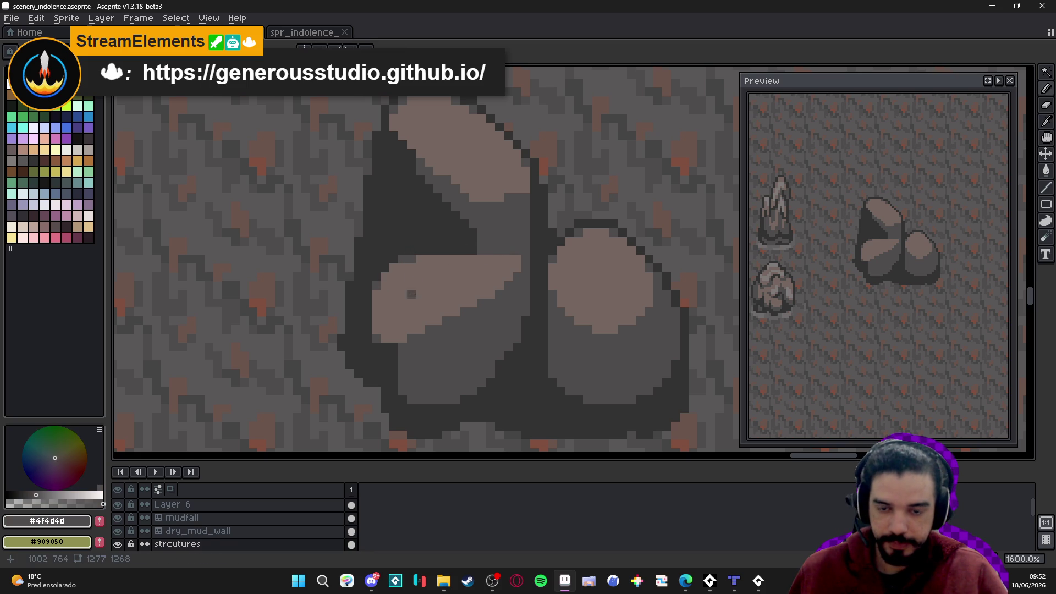
pyautogui.hotkey('ctrl', 'z')
pyautogui.scroll(-2, 399, 285)
pyautogui.scroll(2, 412, 361)
# Darken the pink pixels along the middle rock's lower-left edge with #323232
pyautogui.keyDown('alt'); pyautogui.click(413, 361); pyautogui.keyUp('alt')
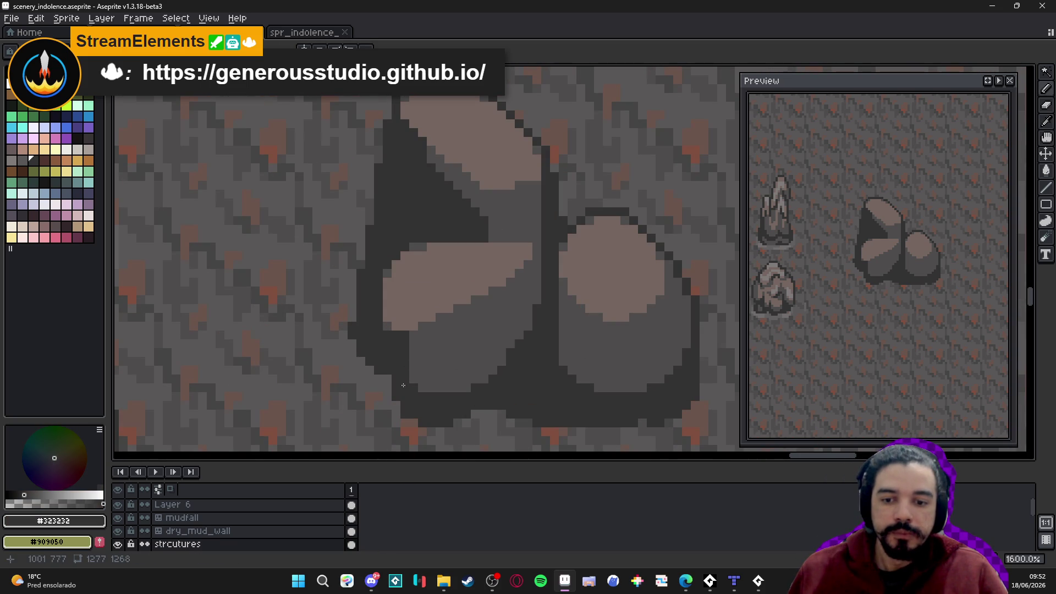
pyautogui.click(414, 335)
pyautogui.click(406, 328)
pyautogui.moveTo(413, 352); pyautogui.dragTo(416, 385)
pyautogui.click(413, 371)
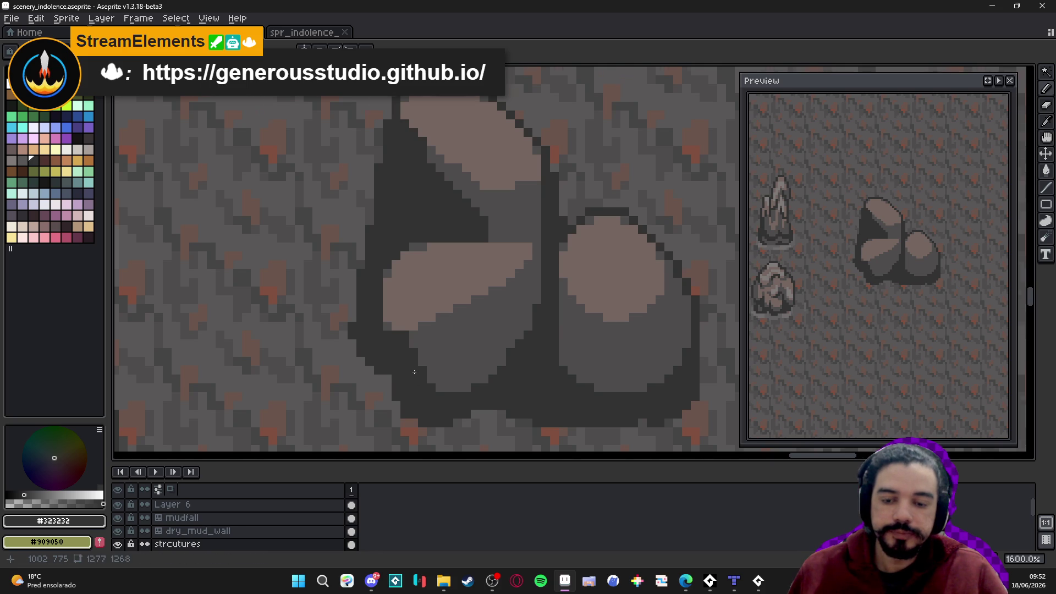
# Save scenery_indolence.aseprite again with Ctrl+S
pyautogui.scroll(-4, 414, 370)
pyautogui.scroll(4, 418, 371)
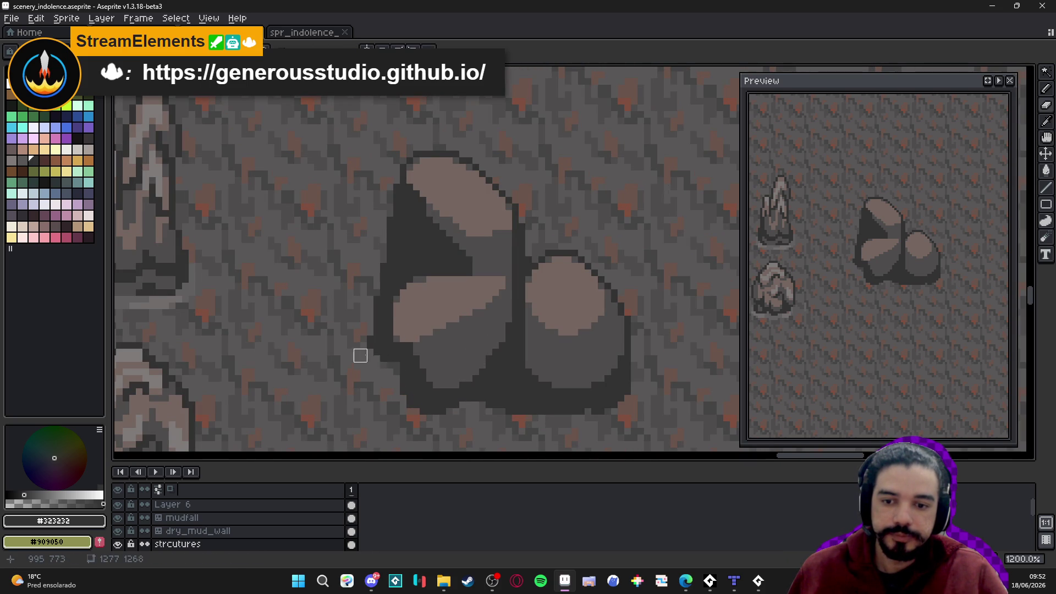
pyautogui.scroll(-3, 367, 356)
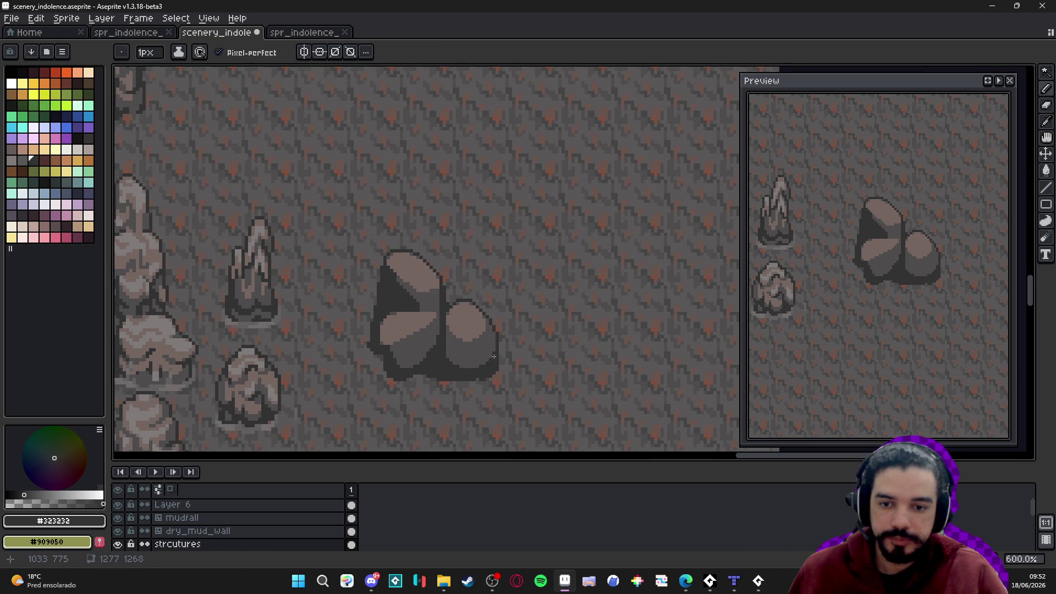
pyautogui.scroll(-1, 493, 352)
pyautogui.hotkey('ctrl', 's')
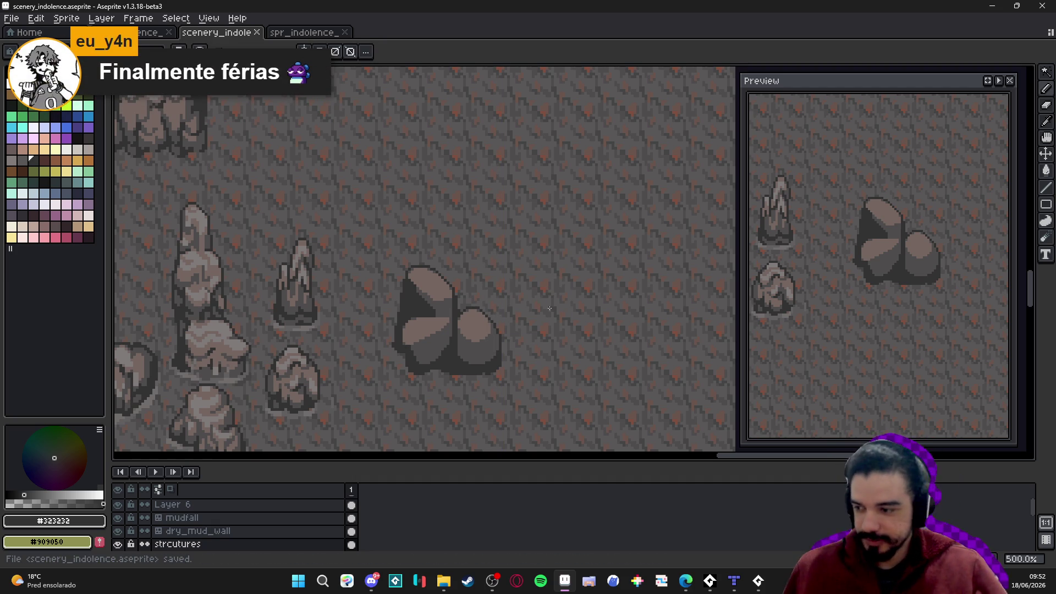
pyautogui.scroll(-1, 550, 316)
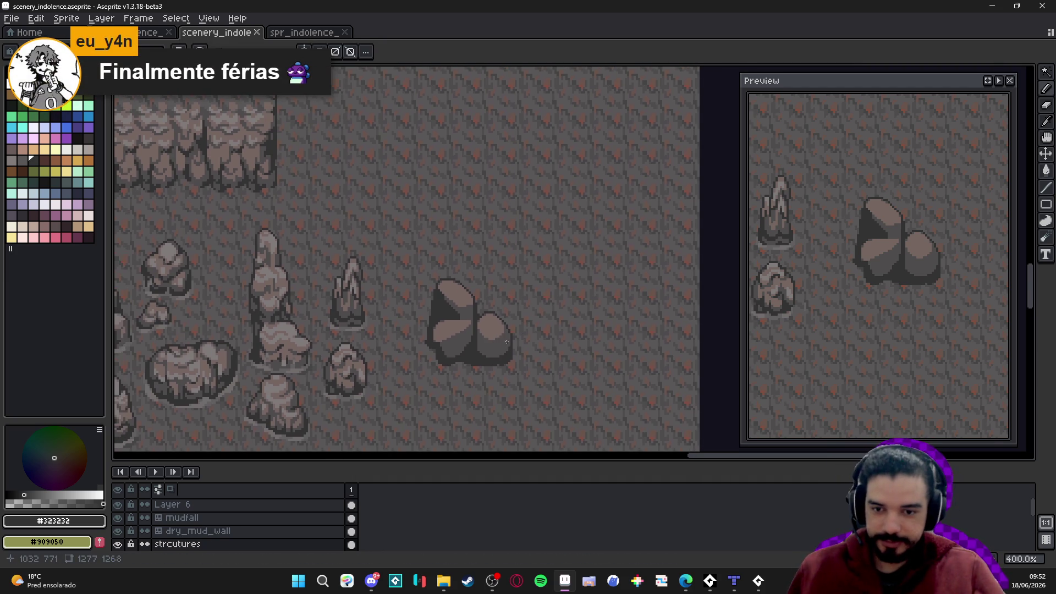
pyautogui.scroll(3, 401, 346)
pyautogui.scroll(-5, 512, 399)
pyautogui.scroll(1, 550, 357)
pyautogui.scroll(1, 568, 349)
pyautogui.scroll(-2, 563, 353)
pyautogui.hotkey('ctrl', 's')
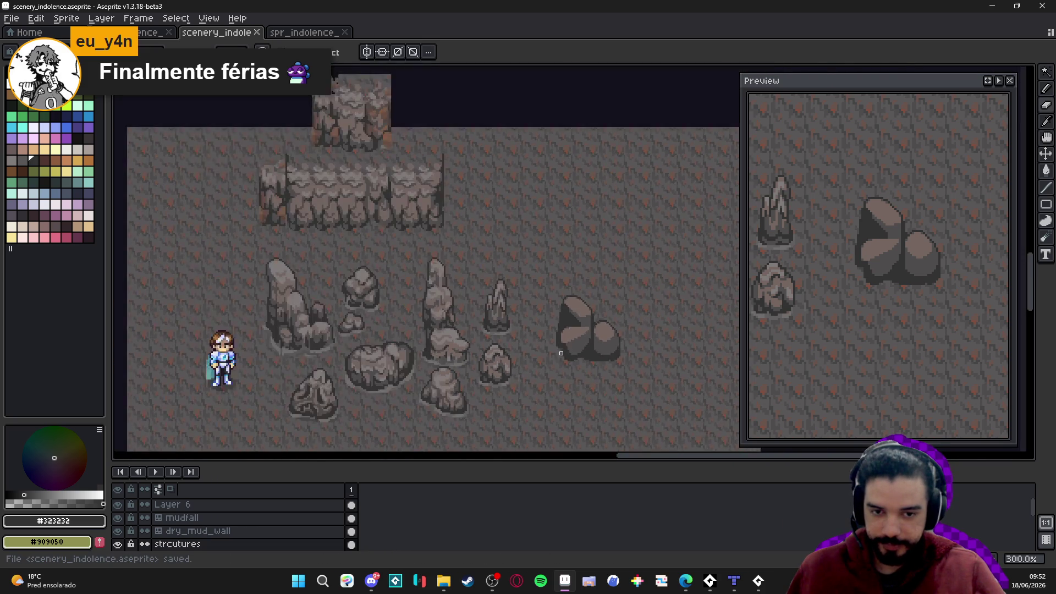
pyautogui.scroll(1, 563, 353)
pyautogui.hotkey('ctrl', "'")
pyautogui.hotkey('ctrl', "'")
pyautogui.click(372, 581)
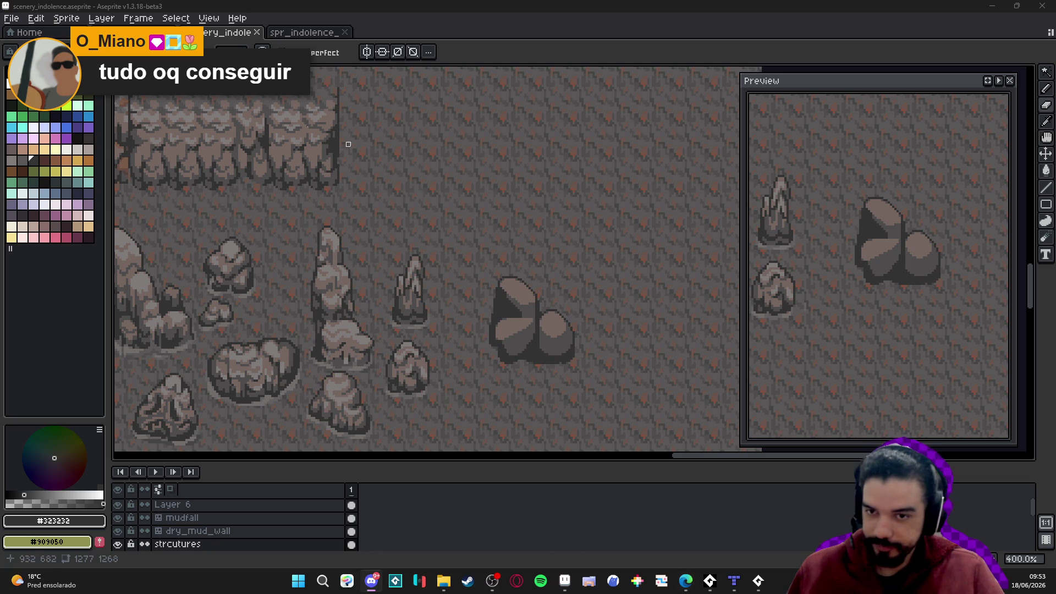
# Create a new 1160×840 sprite and paste the copied wallet image into it
pyautogui.click(12, 18)
pyautogui.click(43, 35)
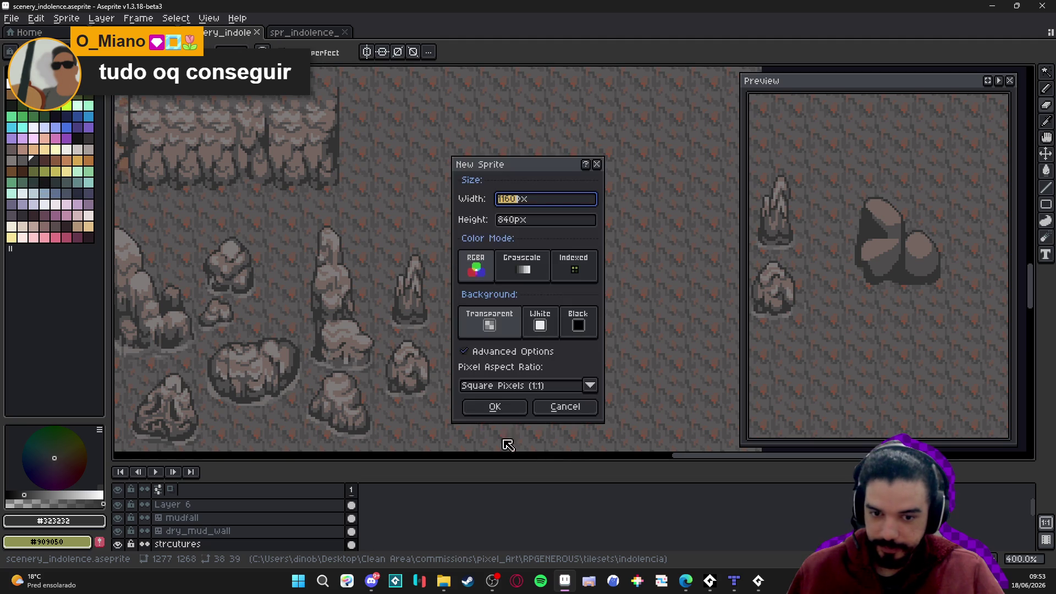
pyautogui.click(495, 410)
pyautogui.hotkey('ctrl', 'v')
# Position the pasted wallet on the canvas and measure the size of one enlarged pixel
pyautogui.moveTo(625, 255)
pyautogui.mouseDown()
pyautogui.moveTo(358, 242)
pyautogui.moveTo(524, 269)
pyautogui.moveTo(540, 244)
pyautogui.mouseUp()
pyautogui.moveTo(246, 275); pyautogui.dragTo(326, 275)
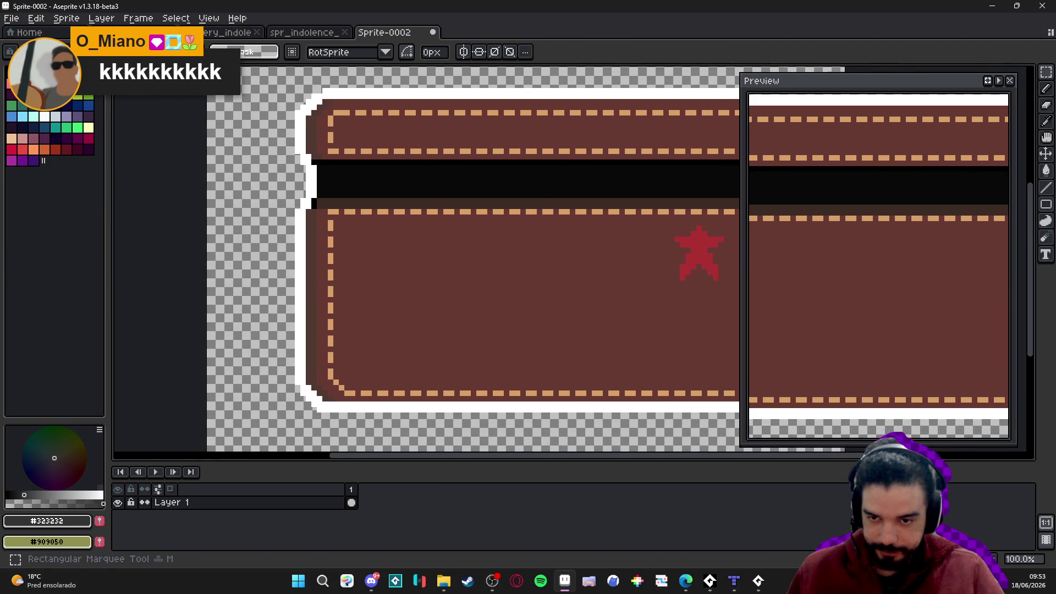
pyautogui.scroll(6, 273, 181)
pyautogui.moveTo(281, 186)
pyautogui.mouseDown()
pyautogui.moveTo(297, 198)
pyautogui.moveTo(212, 110)
pyautogui.moveTo(361, 260)
pyautogui.moveTo(366, 305)
pyautogui.mouseUp()
# Try shrinking the sprite to 58×42 pixels, then undo it
pyautogui.click(66, 18)
pyautogui.click(93, 78)
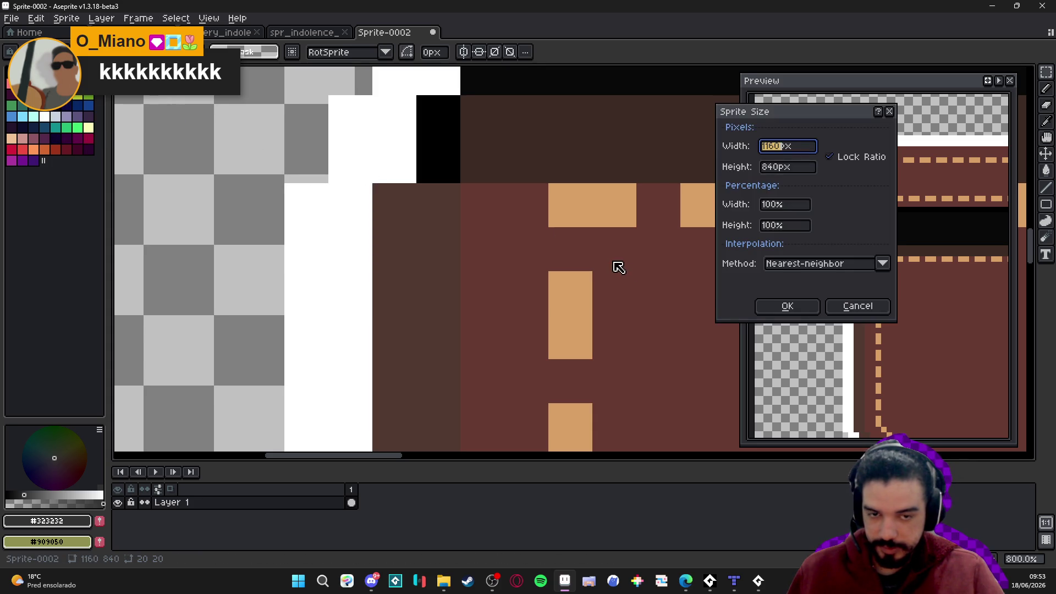
pyautogui.write('58')
pyautogui.press('Return')
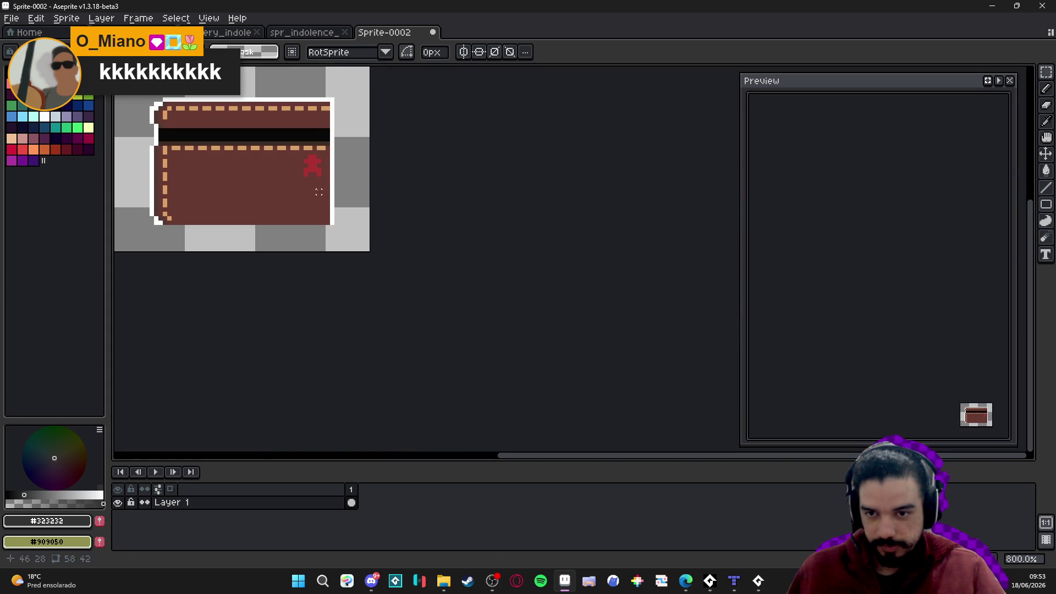
pyautogui.hotkey('ctrl', 'z')
# Resize the sprite from 1160×840 down to 116×84 pixels
pyautogui.press('b')
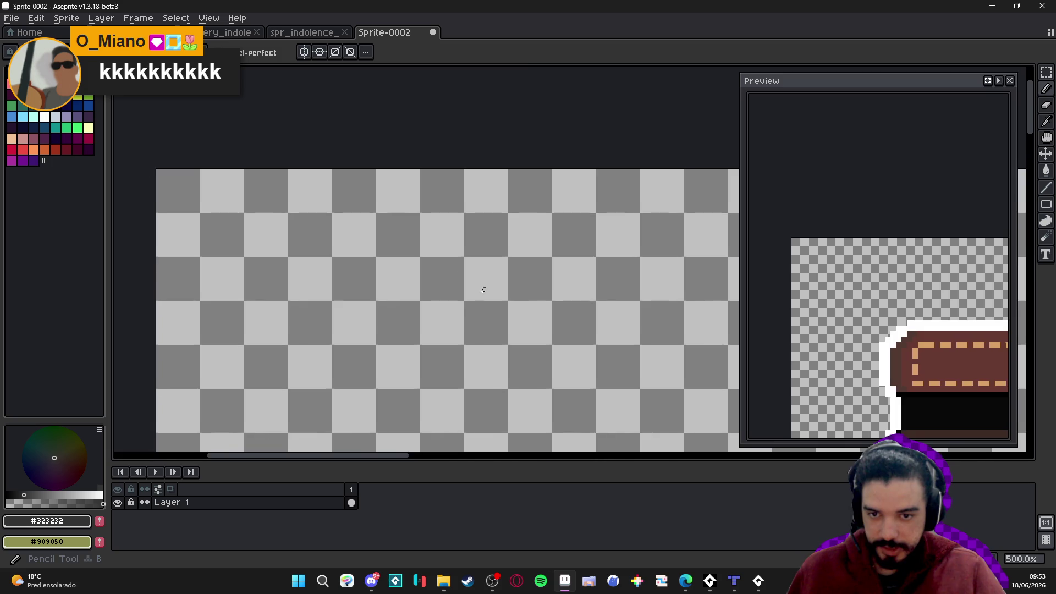
pyautogui.scroll(-8, 478, 282)
pyautogui.hscroll(8, 423, 217)
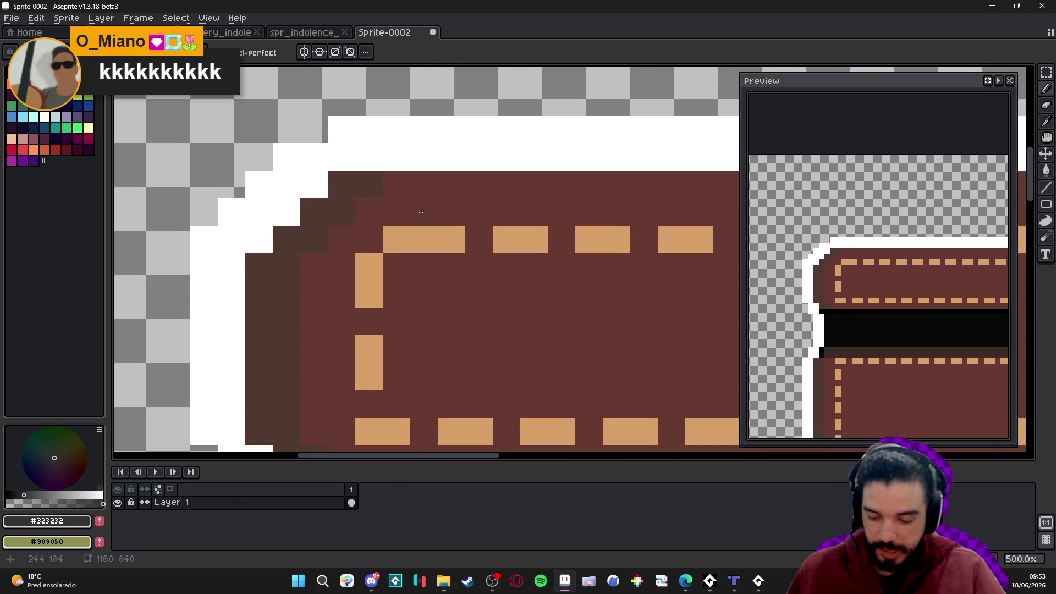
pyautogui.press('m')
pyautogui.click(66, 18)
pyautogui.click(82, 77)
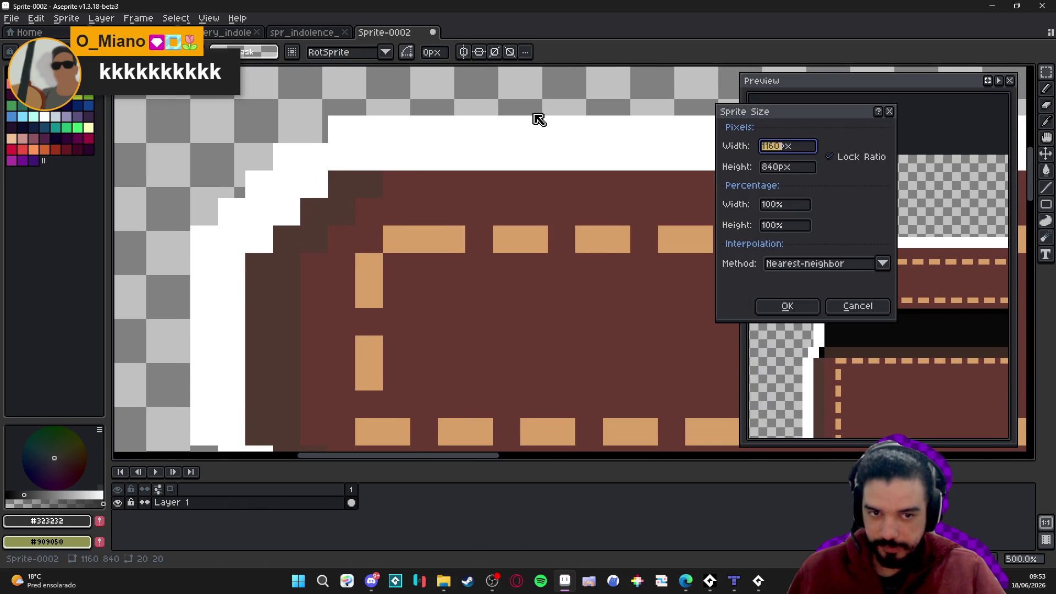
pyautogui.press('BackSpace')
pyautogui.press('Return')
pyautogui.scroll(-1, 401, 292)
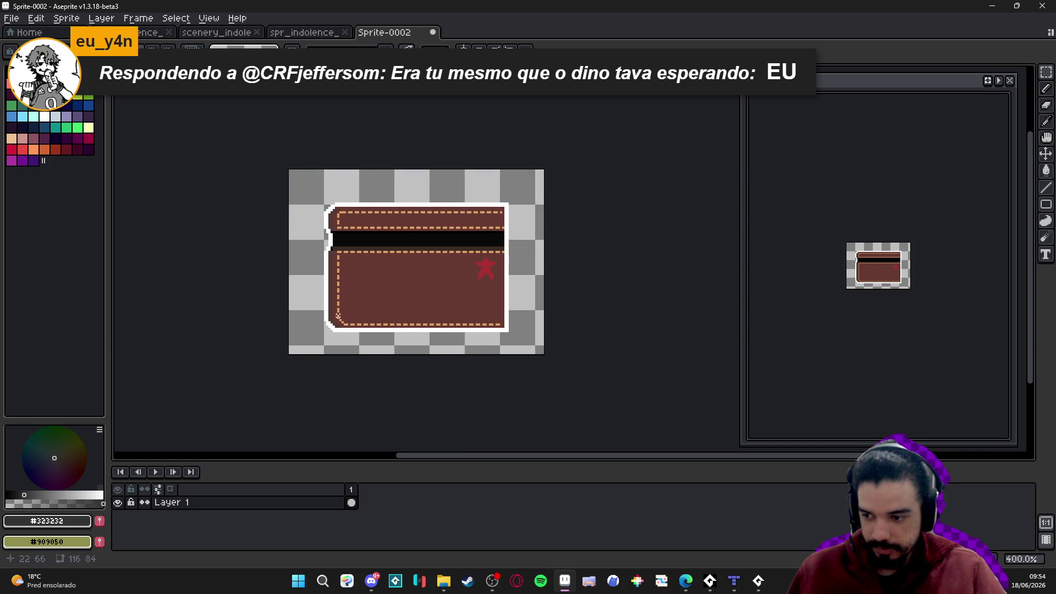
# Sample the star's red colour and undo the stray red pixel
pyautogui.moveTo(328, 305); pyautogui.dragTo(384, 296)
pyautogui.scroll(1, 411, 267)
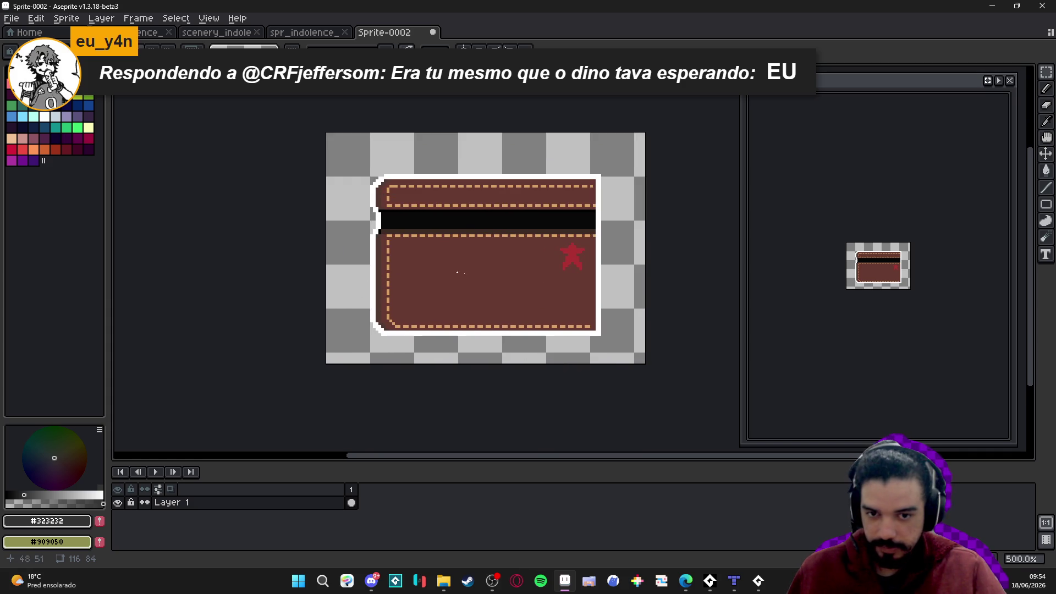
pyautogui.scroll(7, 611, 271)
pyautogui.keyDown('alt'); pyautogui.click(561, 231); pyautogui.keyUp('alt')
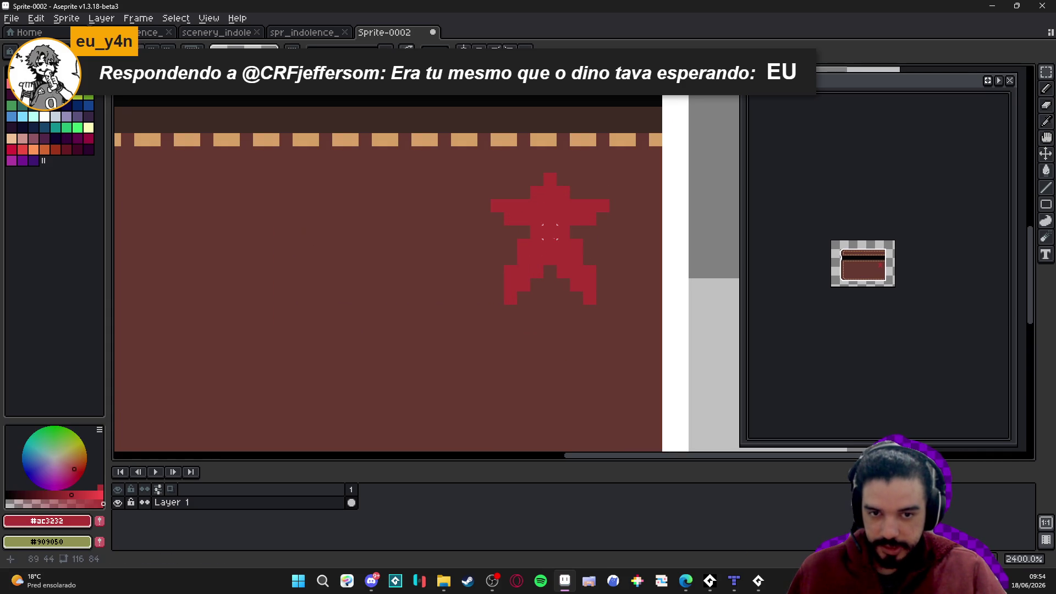
pyautogui.scroll(-5, 439, 315)
pyautogui.scroll(4, 443, 308)
pyautogui.hotkey('ctrl', 'z')
pyautogui.scroll(-4, 272, 279)
# Sample the wallet's brown, paint a test swatch beside it, and sample the darker edge brown
pyautogui.moveTo(250, 272); pyautogui.dragTo(360, 262)
pyautogui.scroll(3, 261, 235)
pyautogui.scroll(-3, 262, 235)
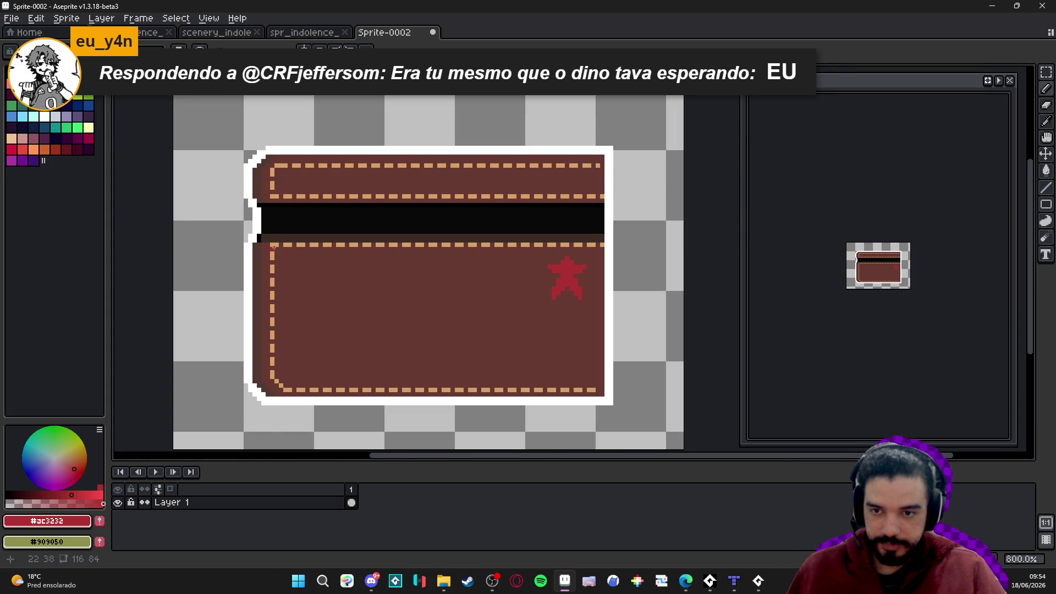
pyautogui.scroll(4, 273, 262)
pyautogui.keyDown('alt'); pyautogui.click(266, 170); pyautogui.keyUp('alt')
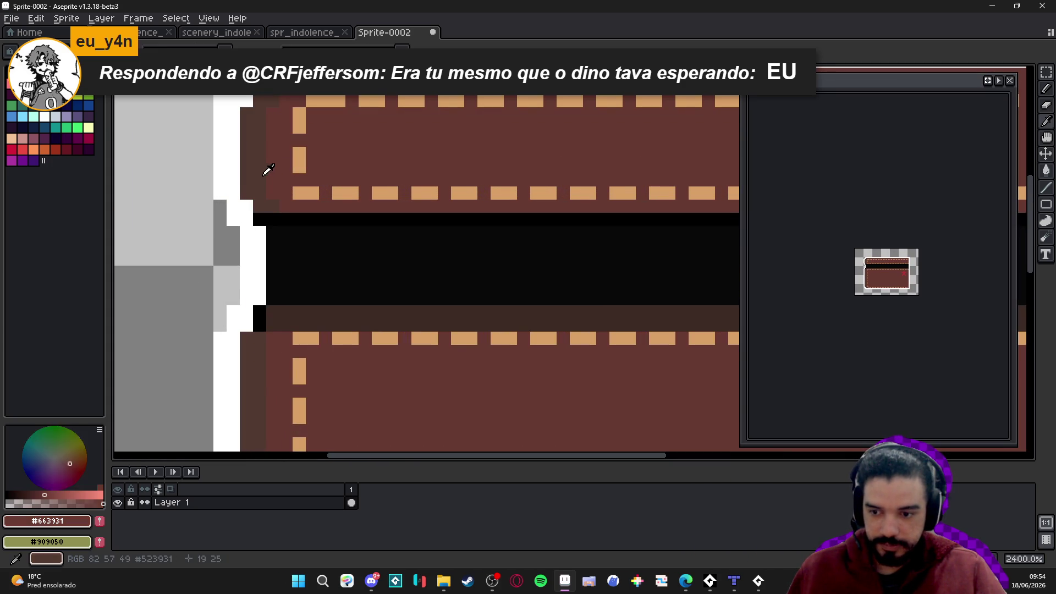
pyautogui.click(182, 247)
pyautogui.keyDown('alt'); pyautogui.click(240, 188); pyautogui.keyUp('alt')
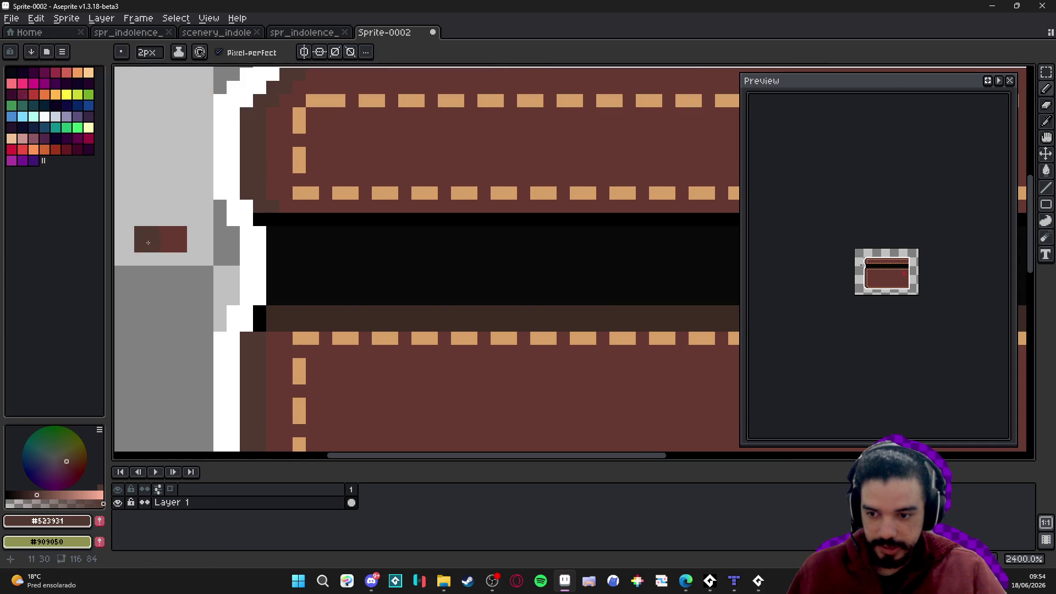
pyautogui.moveTo(148, 243); pyautogui.dragTo(277, 249)
# Compare mid brown #663931 with darker brown #523931, then undo the swatch repaint
pyautogui.press('alt')
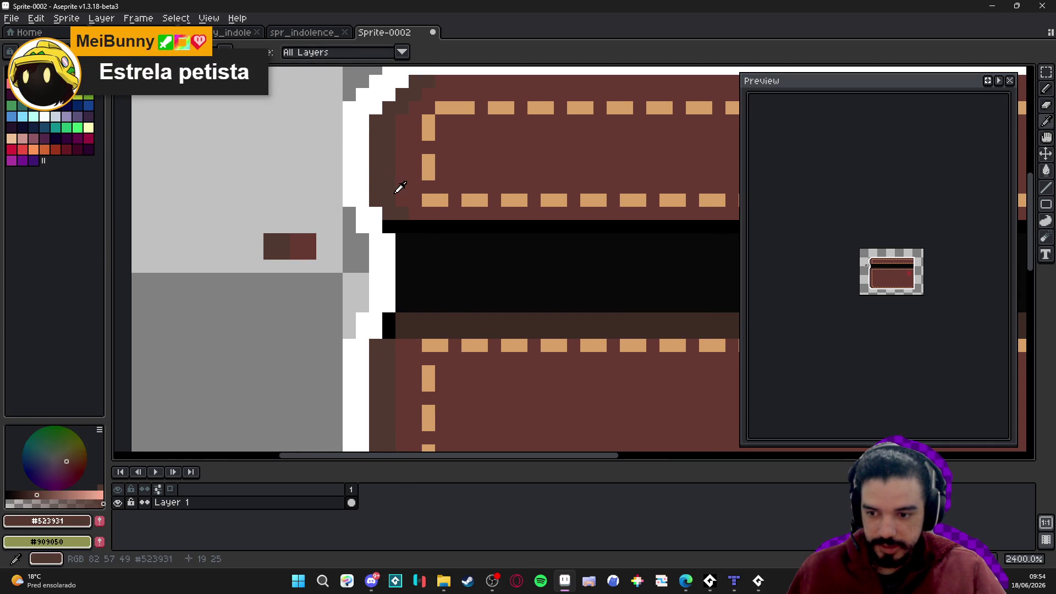
pyautogui.click(402, 182)
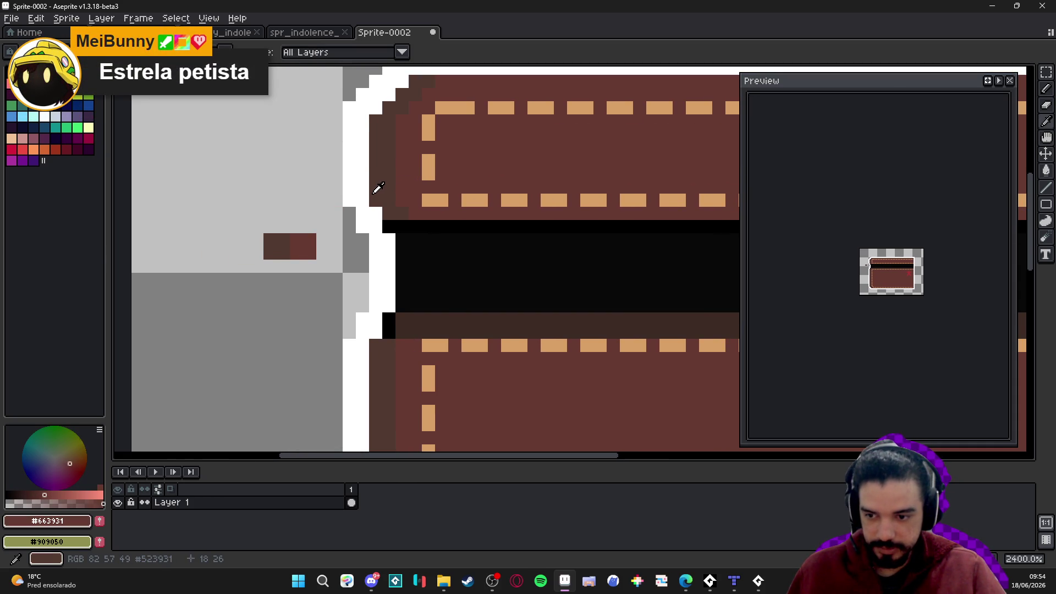
pyautogui.click(378, 188)
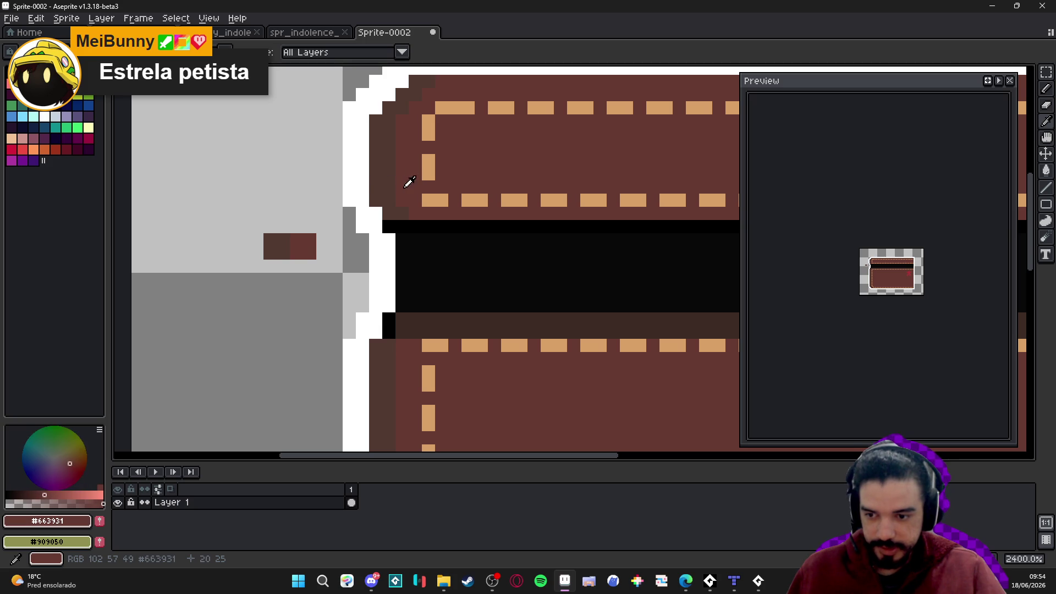
pyautogui.click(402, 187)
pyautogui.press('b')
pyautogui.moveTo(378, 187); pyautogui.dragTo(391, 197)
pyautogui.hotkey('ctrl', 'z')
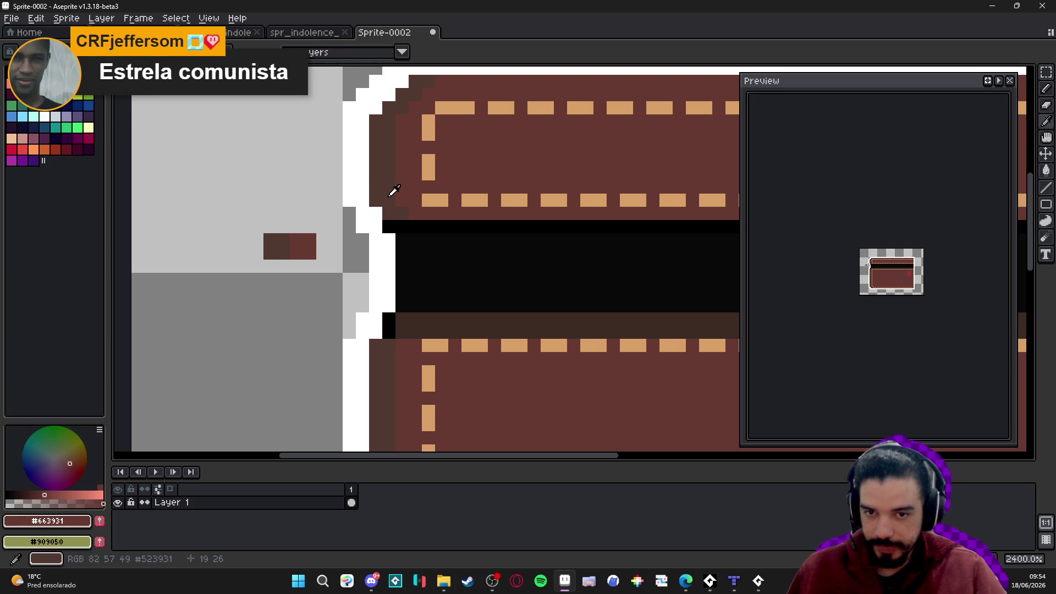
# Try darker brown shades on the swatch's lower pixels, undoing the stray dark strokes
pyautogui.keyDown('alt'); pyautogui.click(389, 193); pyautogui.keyUp('alt')
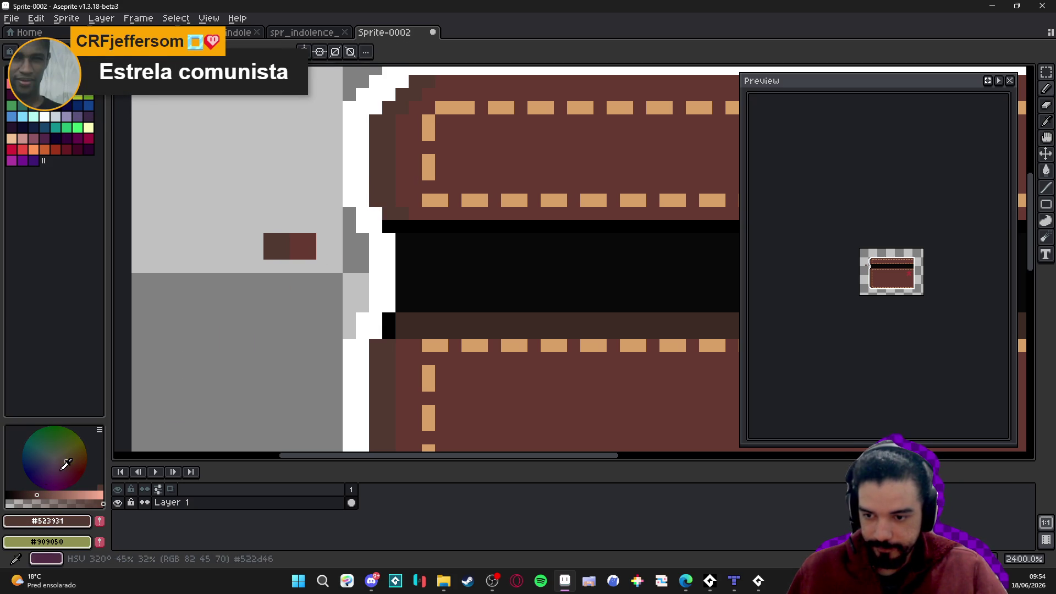
pyautogui.keyDown('alt'); pyautogui.click(401, 192); pyautogui.keyUp('alt')
pyautogui.click(303, 273)
pyautogui.click(31, 495)
pyautogui.moveTo(165, 372); pyautogui.dragTo(165, 385)
pyautogui.hotkey('ctrl', 'z')
pyautogui.click(277, 272)
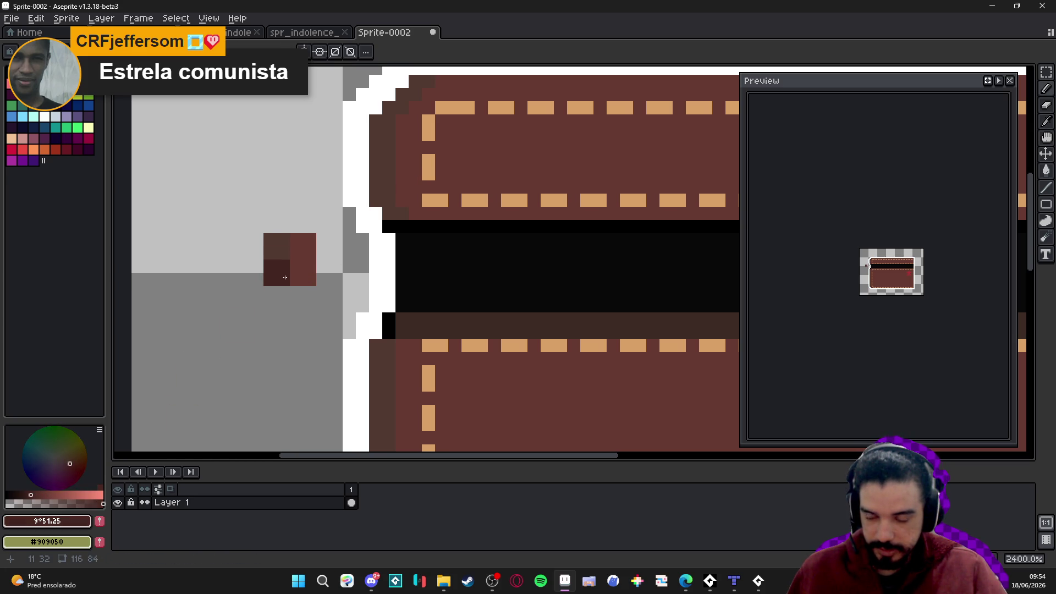
pyautogui.click(183, 376)
pyautogui.hotkey('ctrl', 'z')
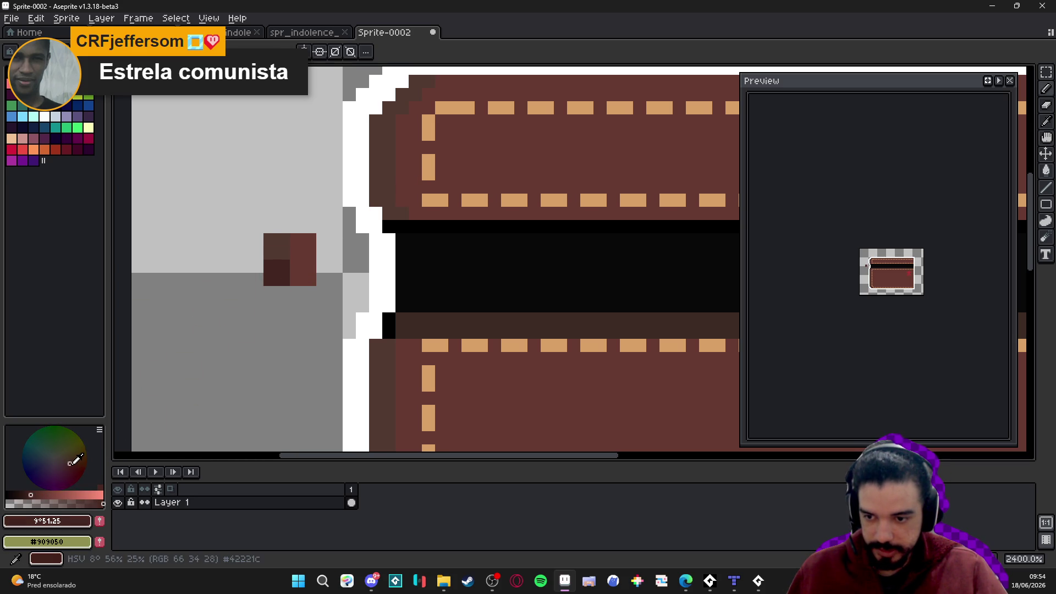
pyautogui.click(70, 463)
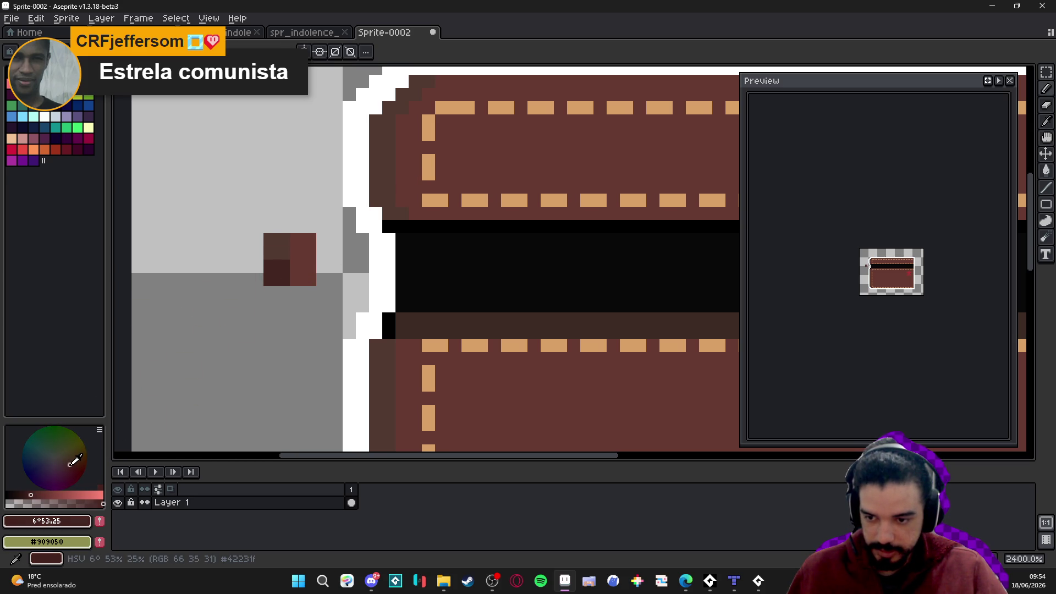
pyautogui.keyDown('alt'); pyautogui.click(276, 272); pyautogui.keyUp('alt')
# Fill the strip under the black opening with dark brown
pyautogui.scroll(-9, 363, 209)
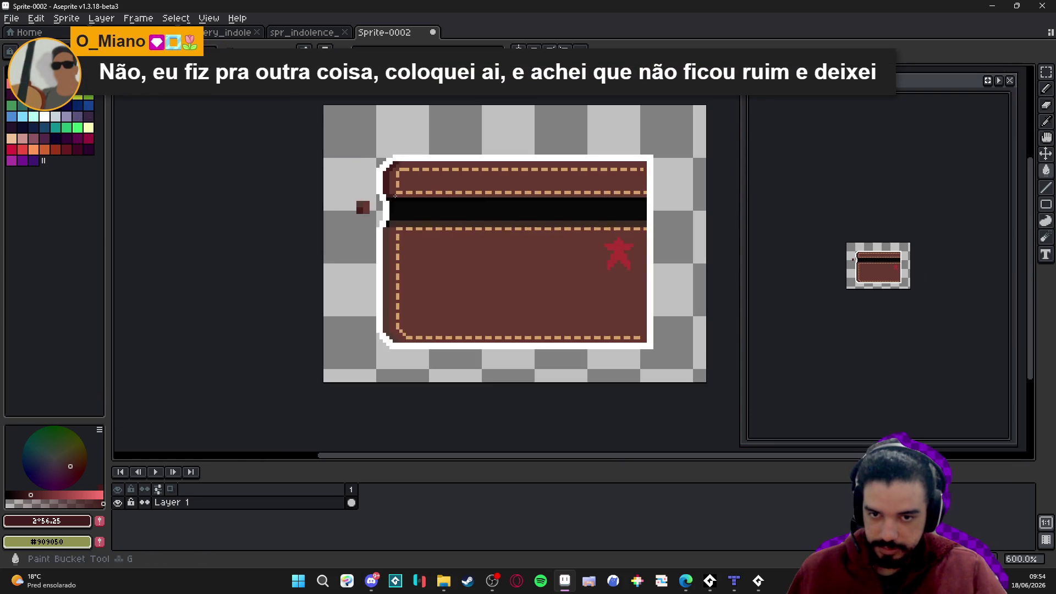
pyautogui.scroll(7, 363, 217)
pyautogui.scroll(-3, 384, 231)
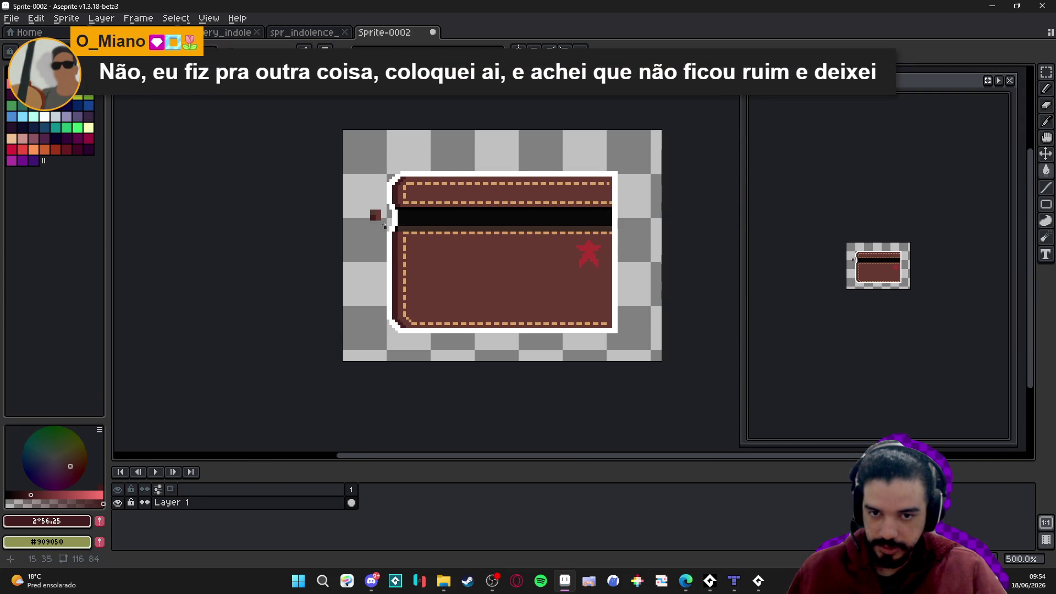
pyautogui.scroll(5, 363, 184)
pyautogui.scroll(-4, 394, 338)
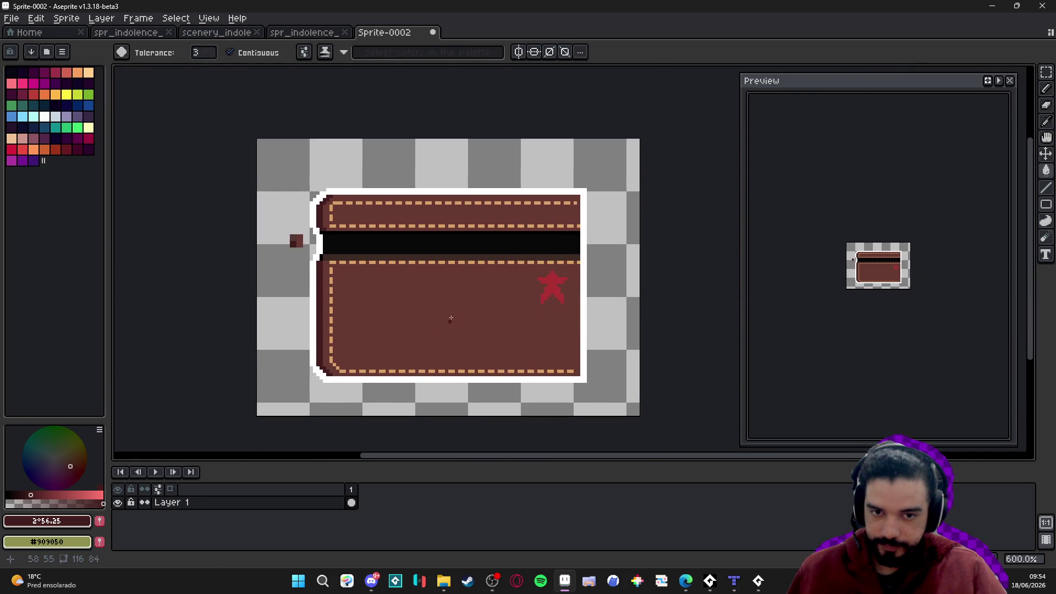
pyautogui.scroll(4, 331, 255)
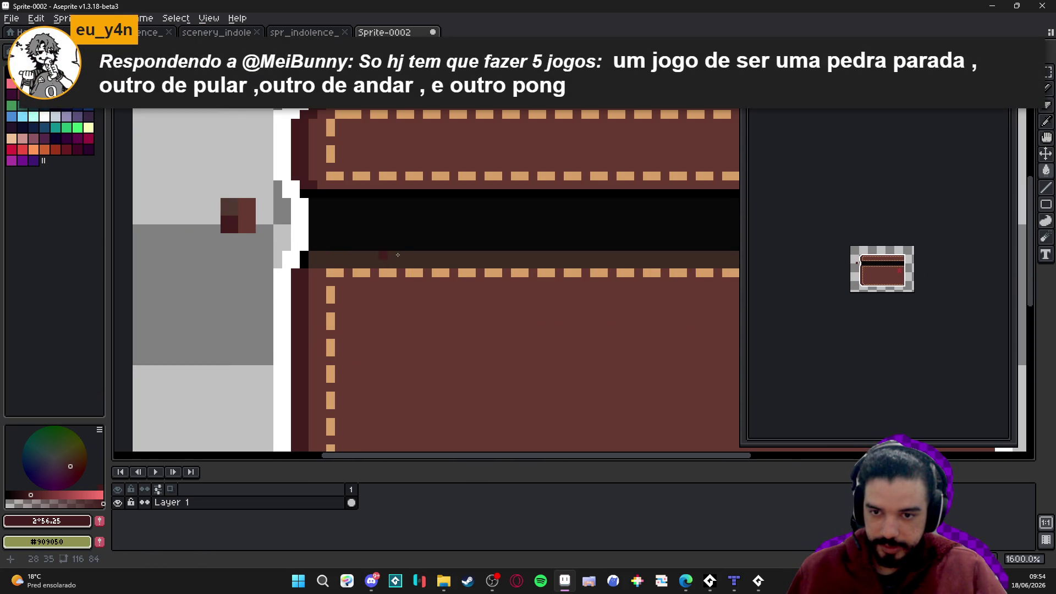
pyautogui.click(335, 259)
pyautogui.scroll(-4, 368, 272)
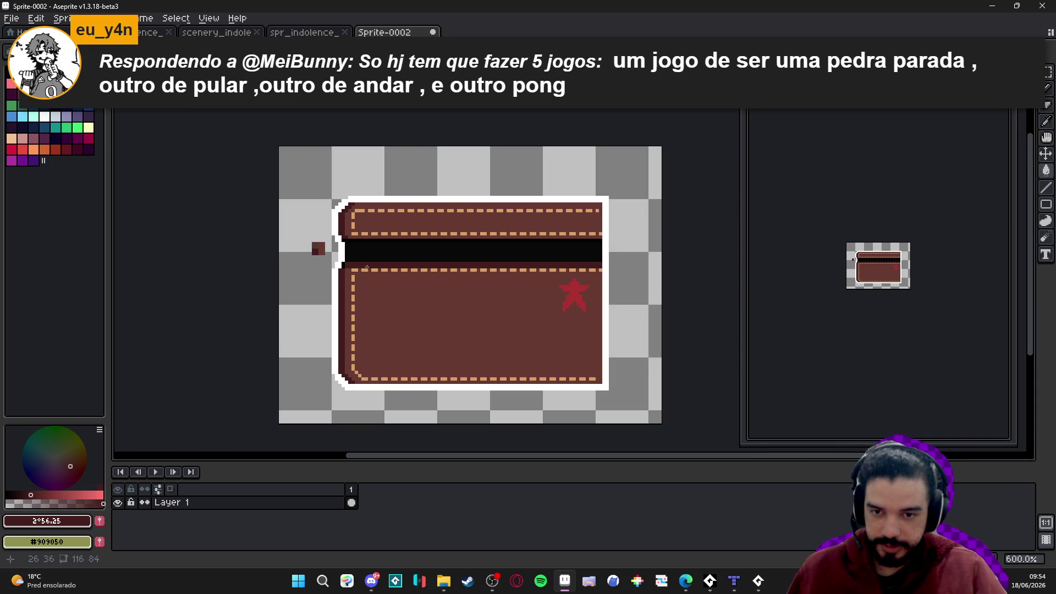
pyautogui.scroll(4, 367, 268)
pyautogui.scroll(-4, 395, 258)
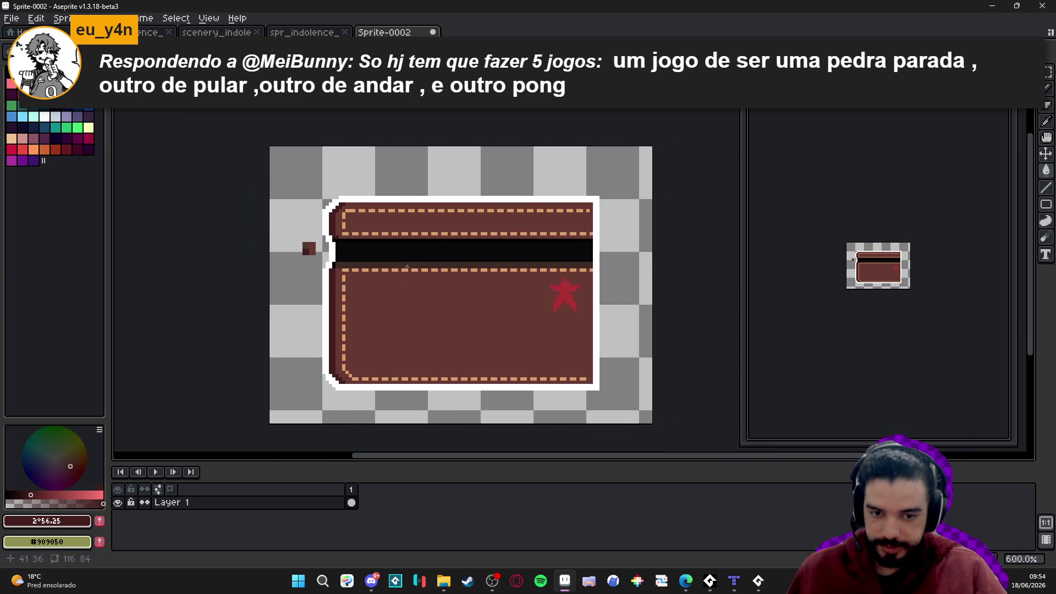
pyautogui.scroll(1, 407, 268)
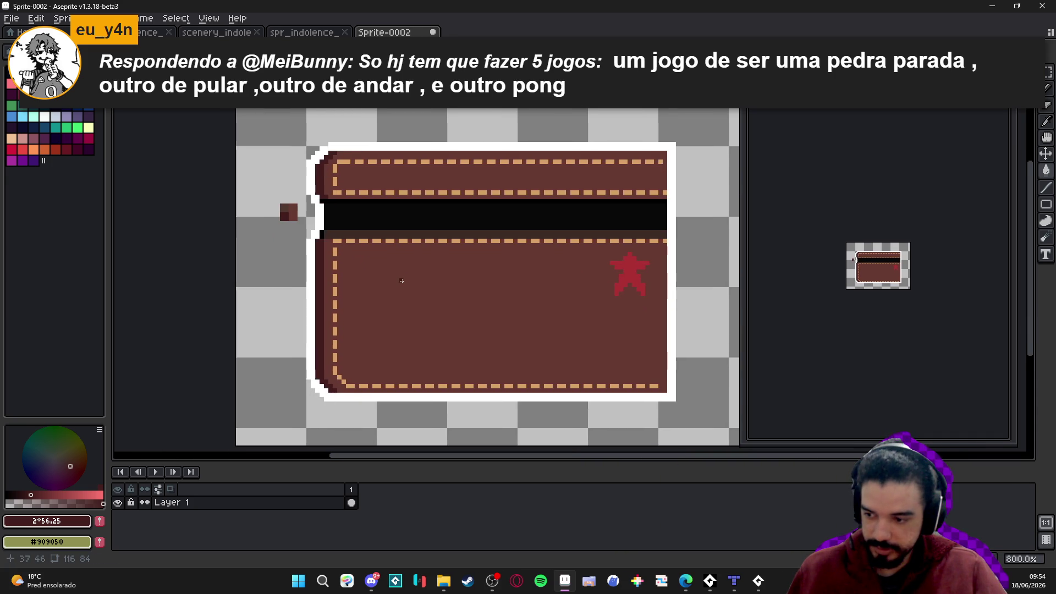
# Pick the wallet's brown #663931 from the canvas as the drawing colour
pyautogui.moveTo(406, 276); pyautogui.dragTo(401, 304)
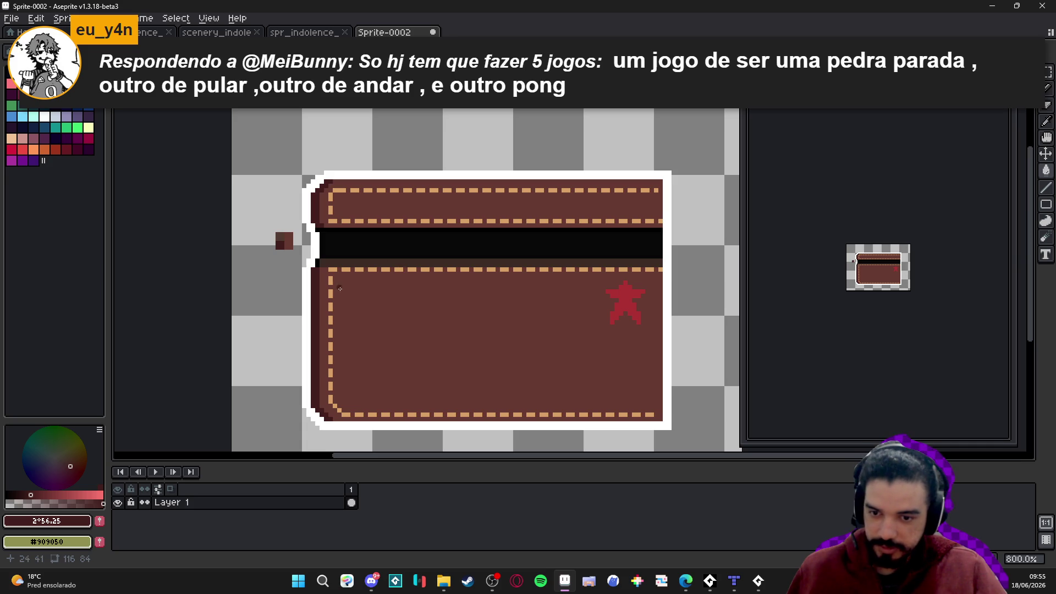
pyautogui.scroll(3, 321, 281)
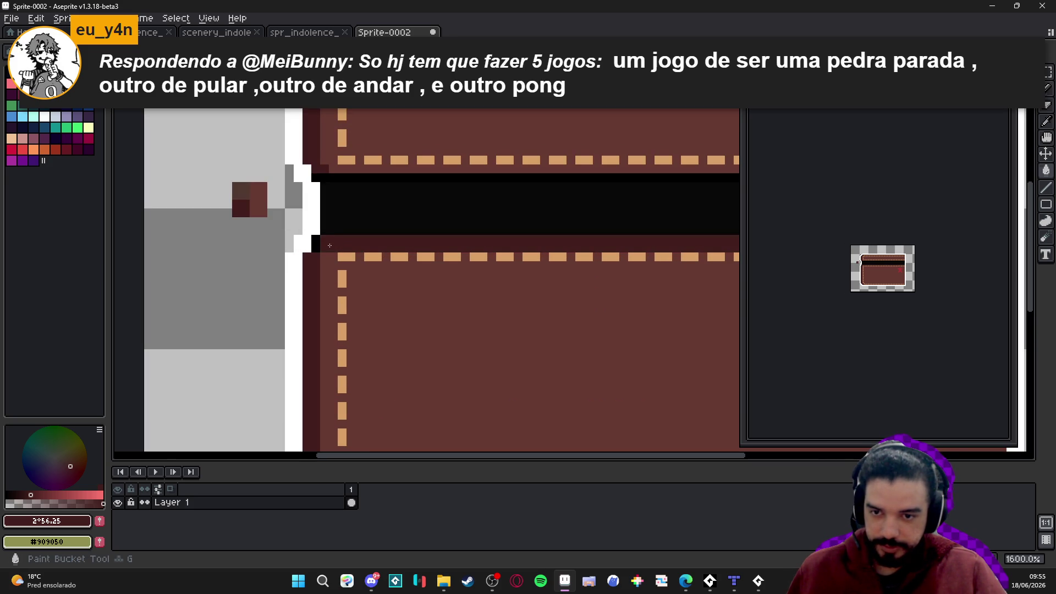
pyautogui.scroll(-4, 357, 264)
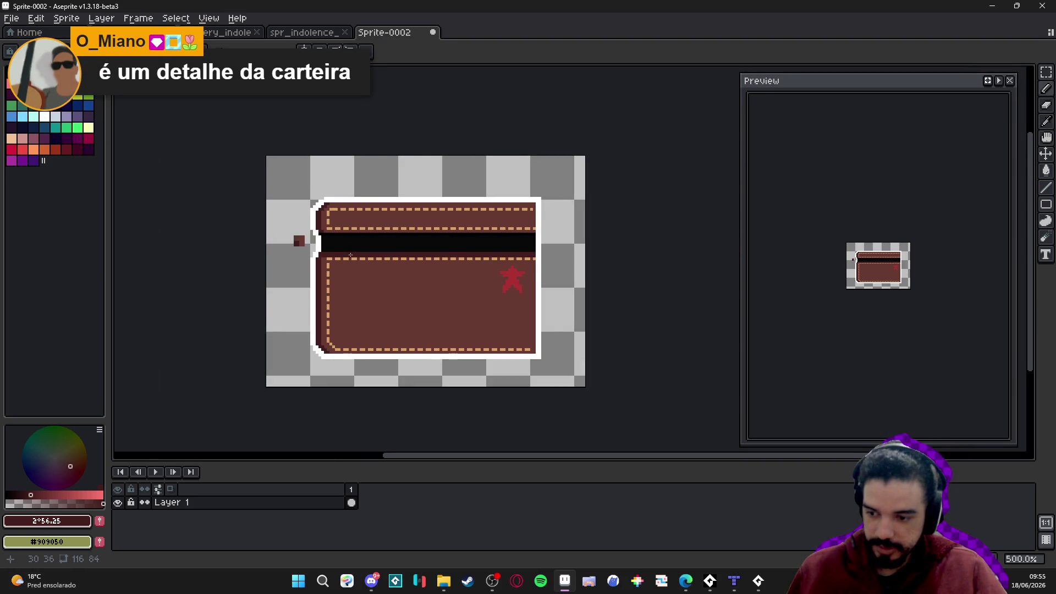
pyautogui.scroll(1, 350, 254)
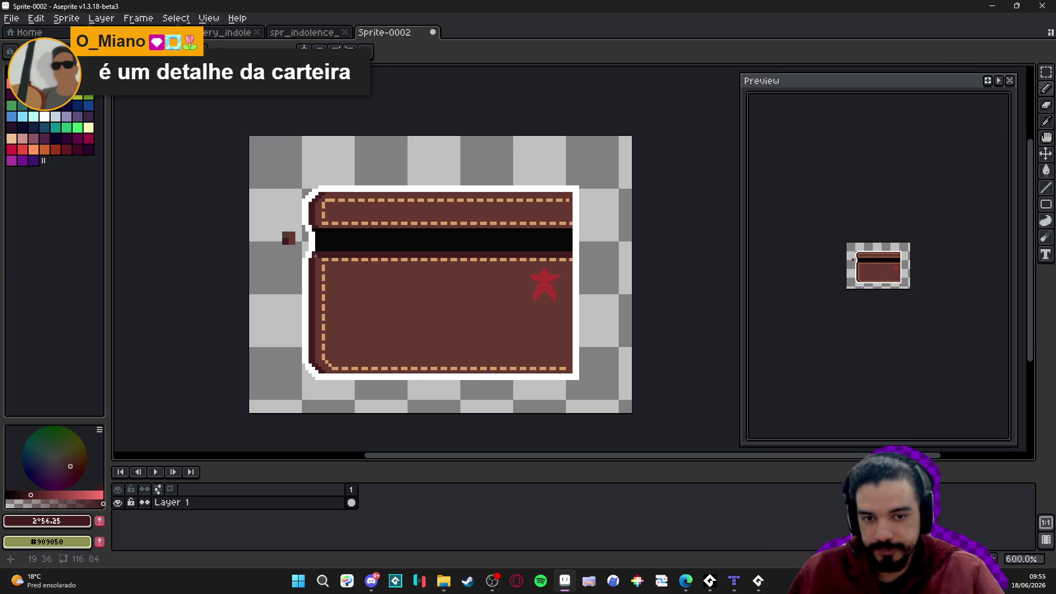
pyautogui.scroll(3, 385, 281)
pyautogui.keyDown('alt'); pyautogui.click(325, 233); pyautogui.keyUp('alt')
pyautogui.scroll(-3, 325, 234)
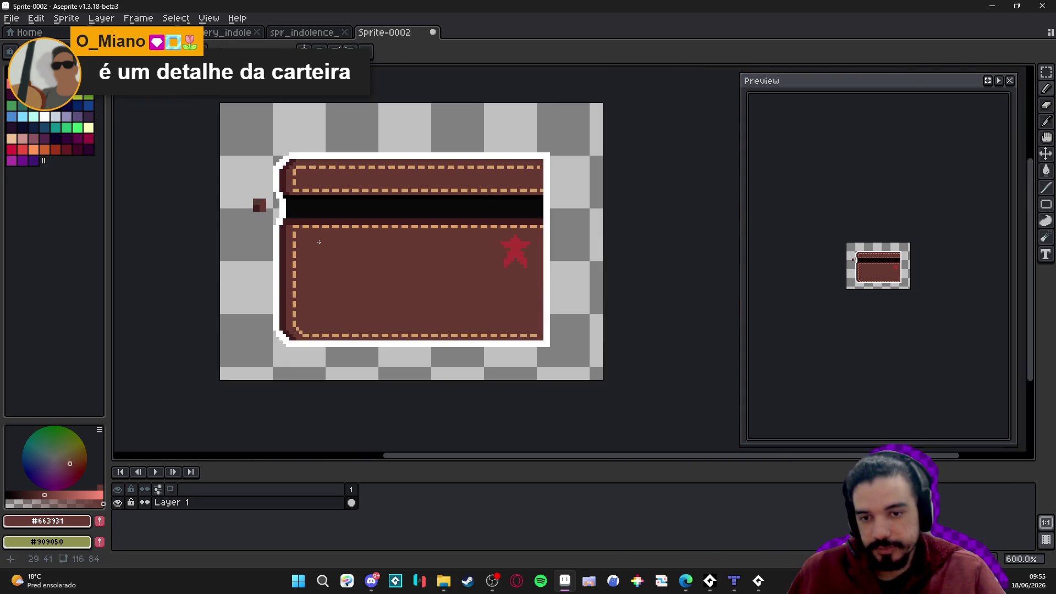
pyautogui.scroll(3, 312, 306)
pyautogui.moveTo(300, 152); pyautogui.dragTo(323, 234)
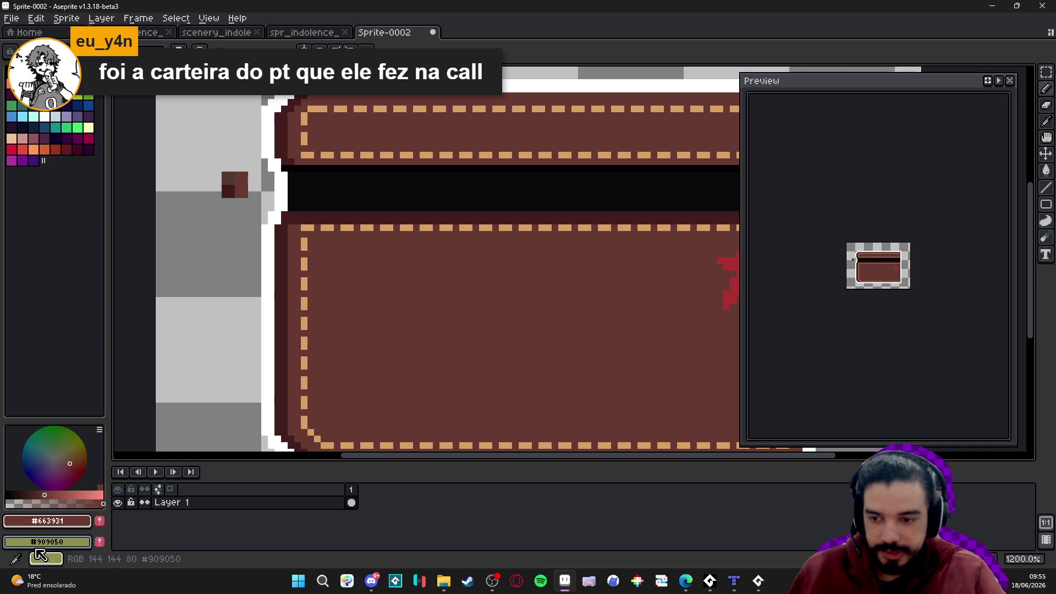
# Add a second animation frame to the wallet sprite
pyautogui.hotkey('alt', 'n')
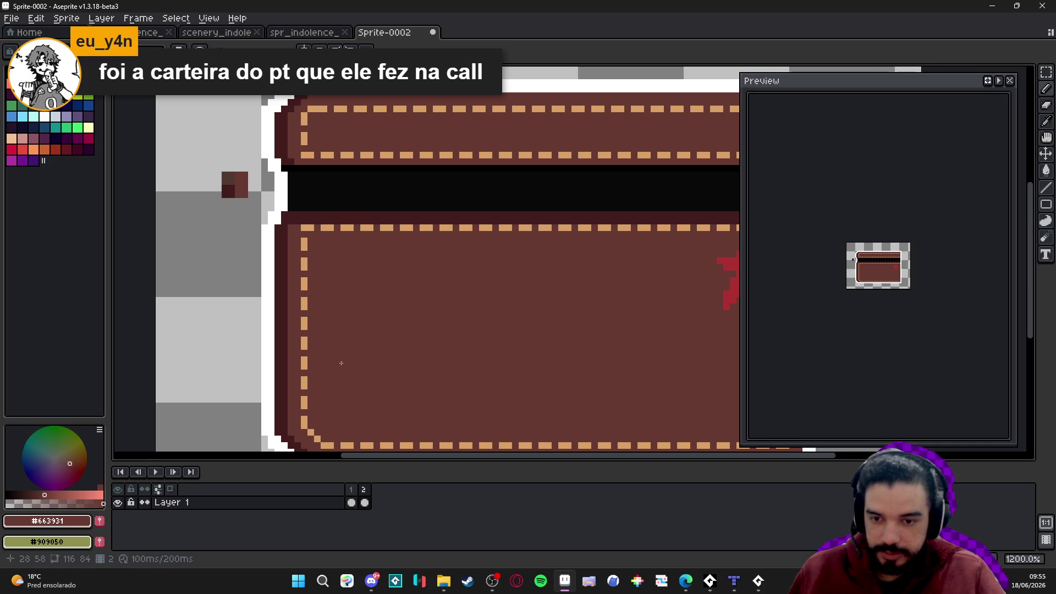
pyautogui.scroll(-5, 342, 363)
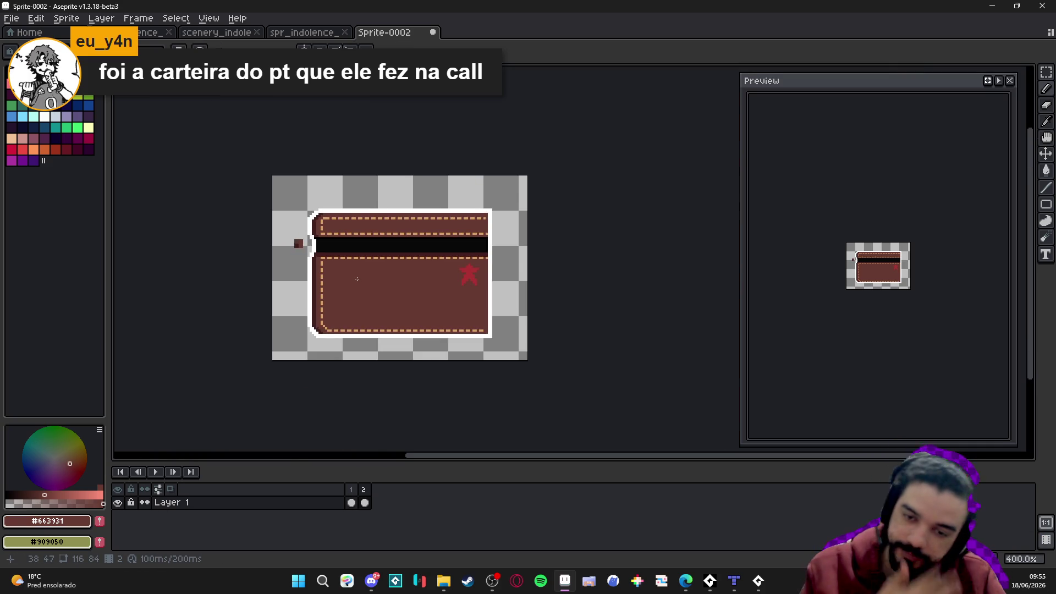
pyautogui.scroll(1, 328, 262)
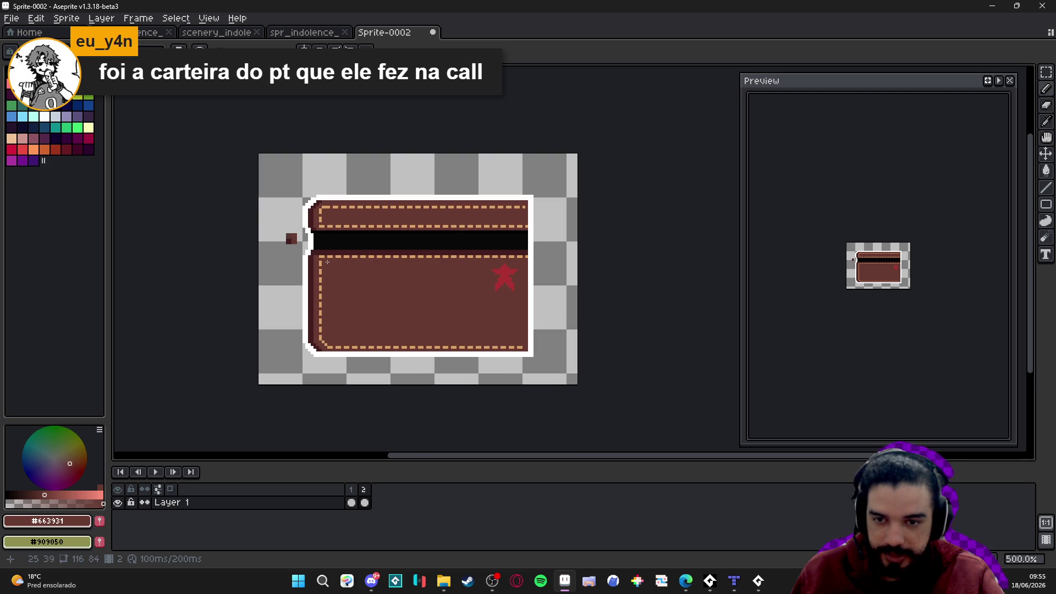
pyautogui.scroll(4, 327, 262)
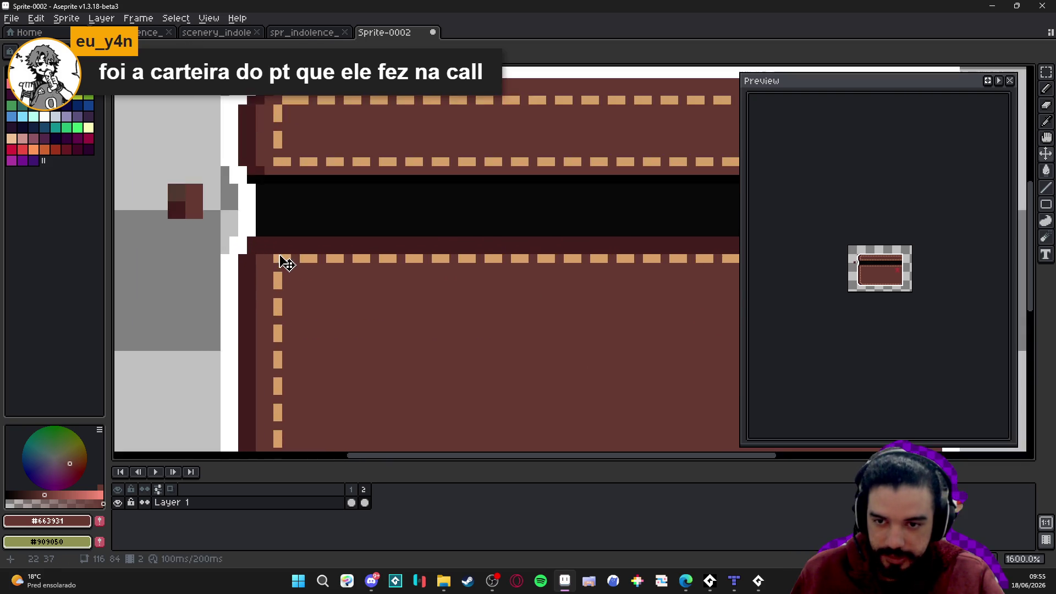
pyautogui.scroll(-3, 283, 264)
pyautogui.scroll(3, 282, 265)
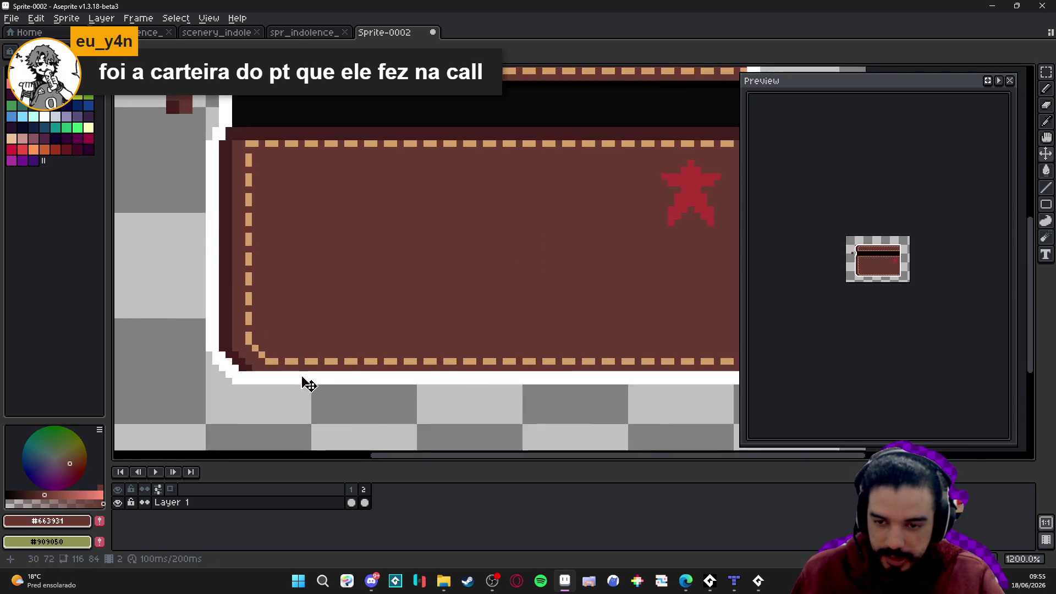
pyautogui.scroll(3, 182, 275)
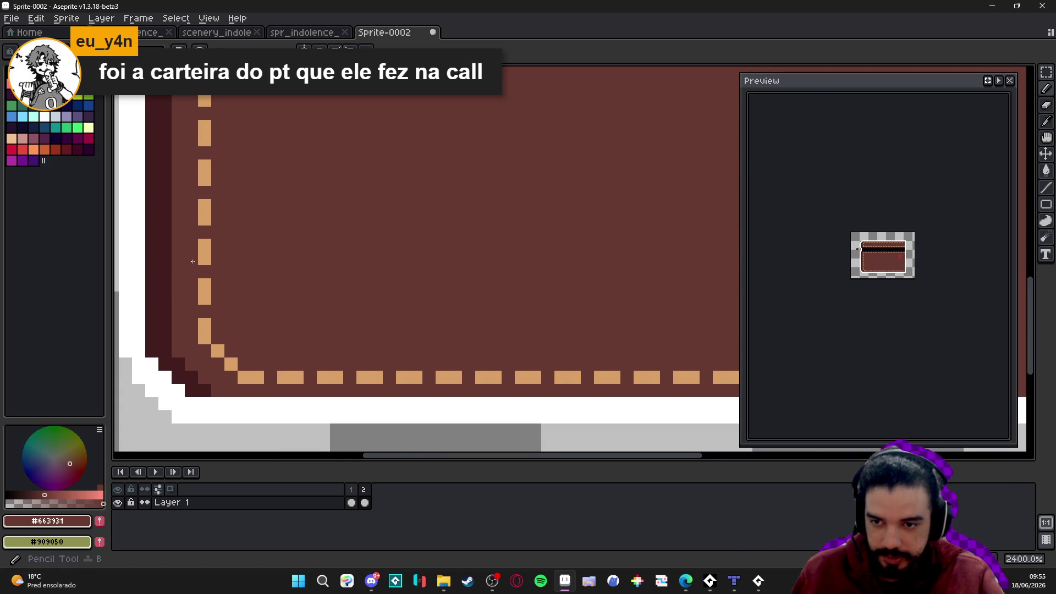
pyautogui.scroll(-3, 189, 359)
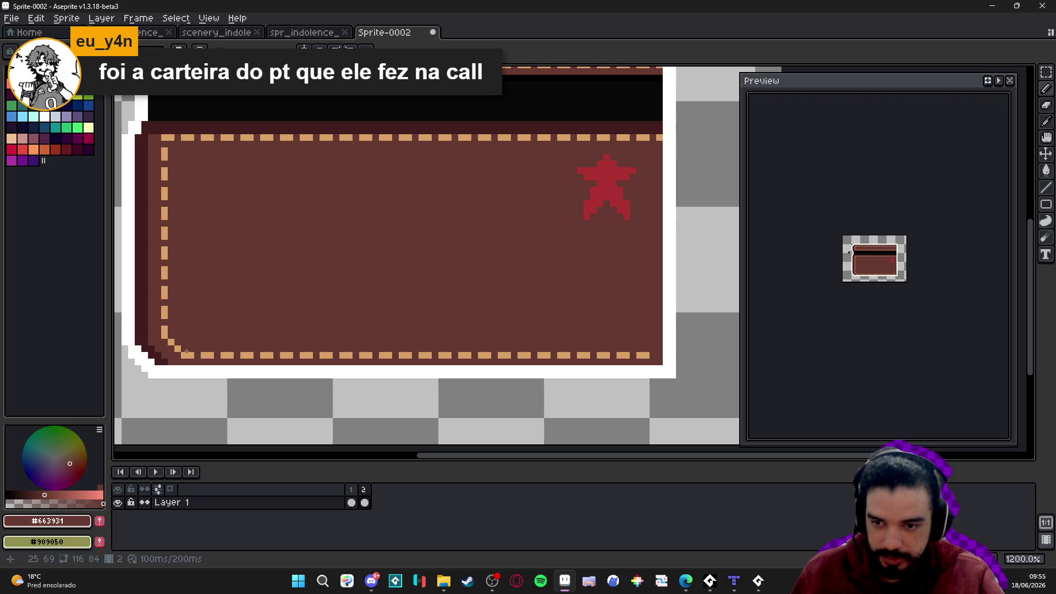
# Shift the bottom stitching strip up one pixel and fill the empty row beneath with brown
pyautogui.moveTo(185, 355)
pyautogui.mouseDown()
pyautogui.moveTo(682, 360)
pyautogui.moveTo(630, 344)
pyautogui.mouseUp()
pyautogui.scroll(1, 635, 357)
pyautogui.hotkey('ctrl', 'd')
pyautogui.scroll(2, 629, 344)
pyautogui.press('b')
pyautogui.click(635, 336)
pyautogui.hscroll(-5, 300, 330)
pyautogui.keyDown('shift'); pyautogui.click(298, 346); pyautogui.keyUp('shift')
pyautogui.scroll(-5, 300, 345)
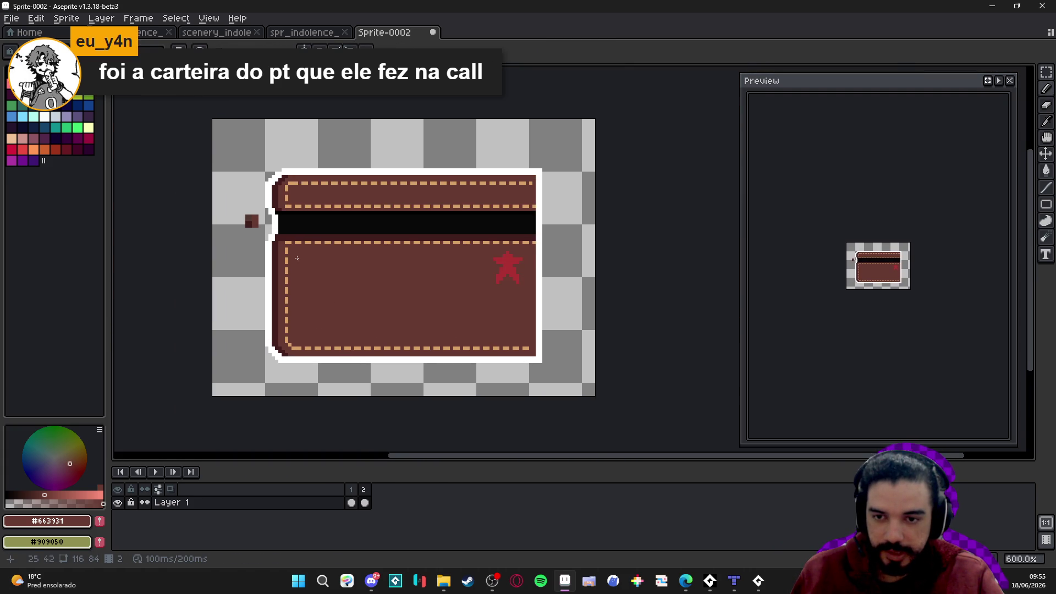
pyautogui.scroll(3, 282, 242)
pyautogui.scroll(-2, 259, 236)
pyautogui.scroll(2, 256, 240)
pyautogui.scroll(-2, 255, 236)
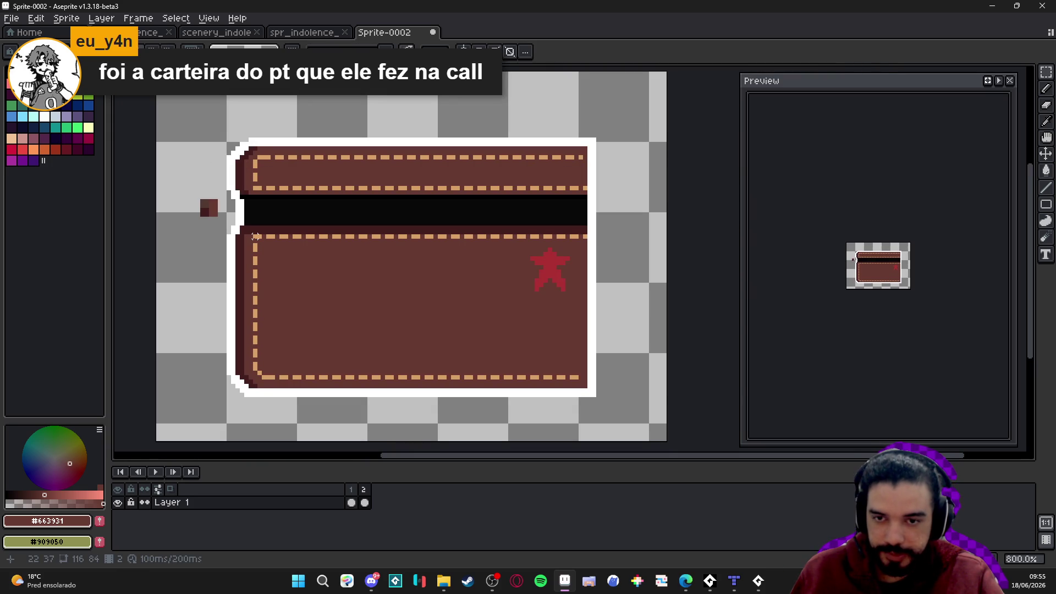
# Nudge the flap's lower stitching line up one pixel
pyautogui.moveTo(256, 237); pyautogui.dragTo(287, 250)
pyautogui.hotkey('ctrl', 'd')
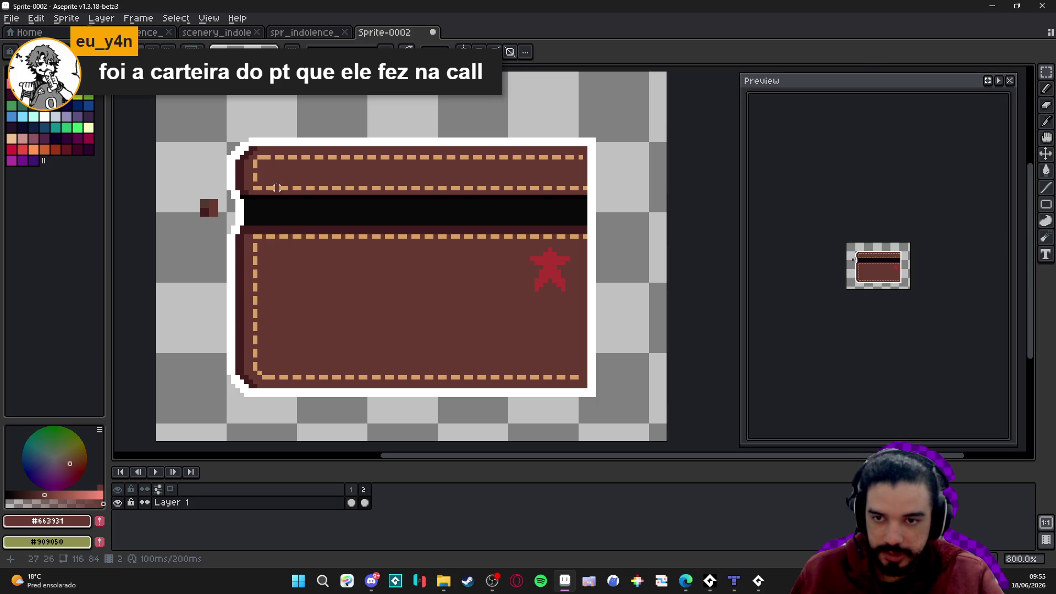
pyautogui.scroll(2, 272, 179)
pyautogui.moveTo(128, 238)
pyautogui.mouseDown()
pyautogui.moveTo(342, 209)
pyautogui.moveTo(604, 226)
pyautogui.mouseUp()
pyautogui.press('Up')
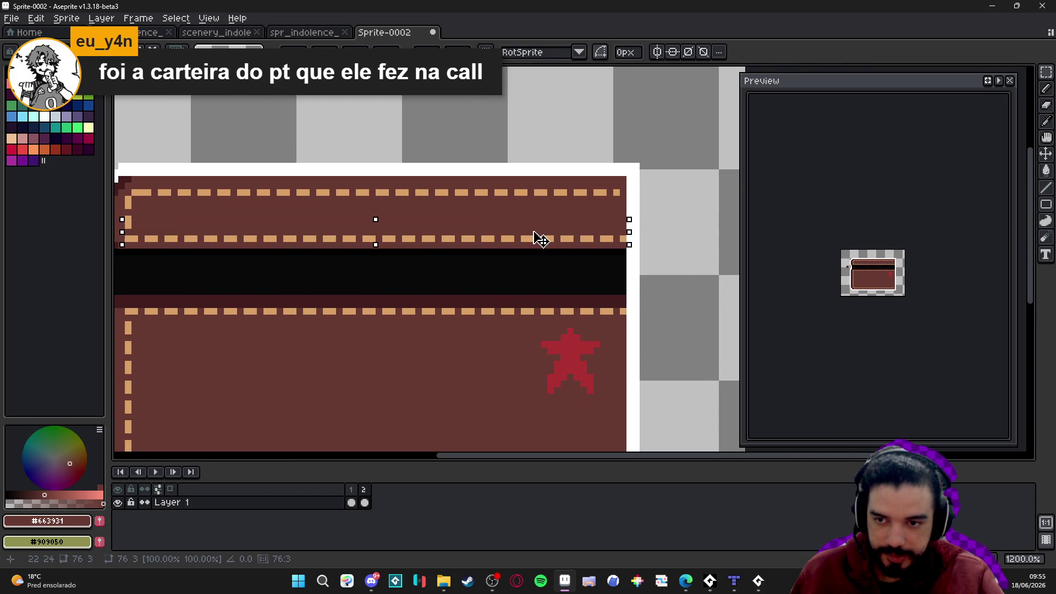
pyautogui.press('Return')
pyautogui.scroll(3, 173, 206)
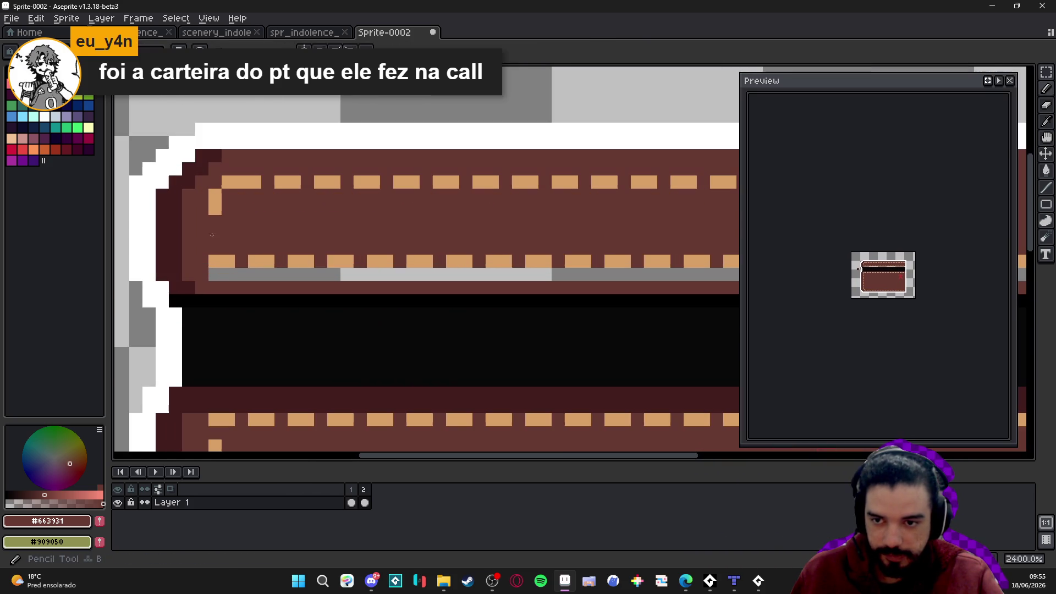
pyautogui.scroll(-3, 212, 210)
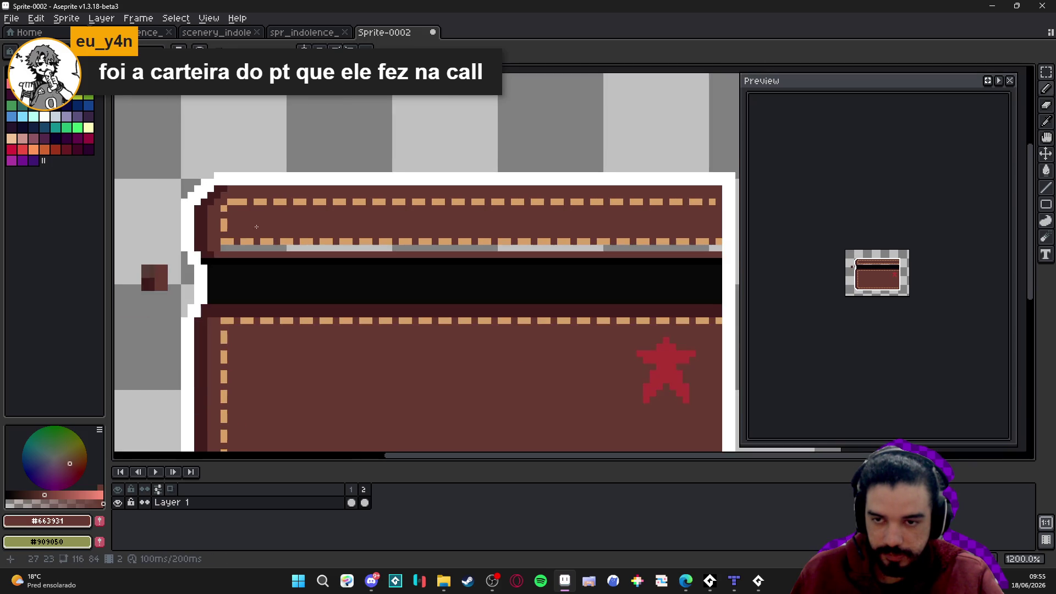
# Fill the empty row under the flap stitching with brown and centre the preview
pyautogui.click(208, 247)
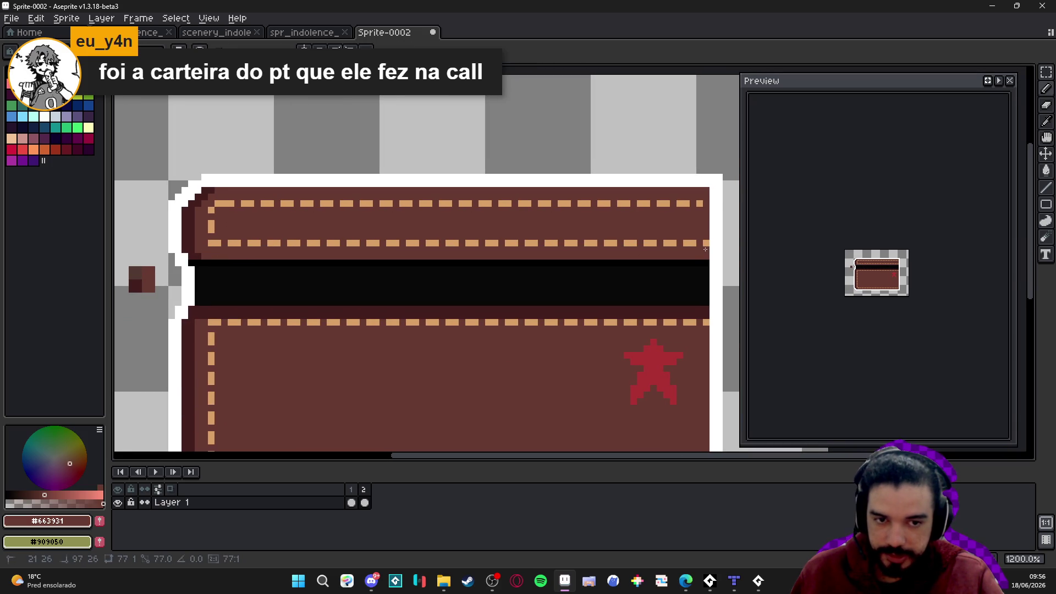
pyautogui.scroll(-2, 357, 292)
pyautogui.scroll(1, 358, 292)
pyautogui.scroll(1, 358, 291)
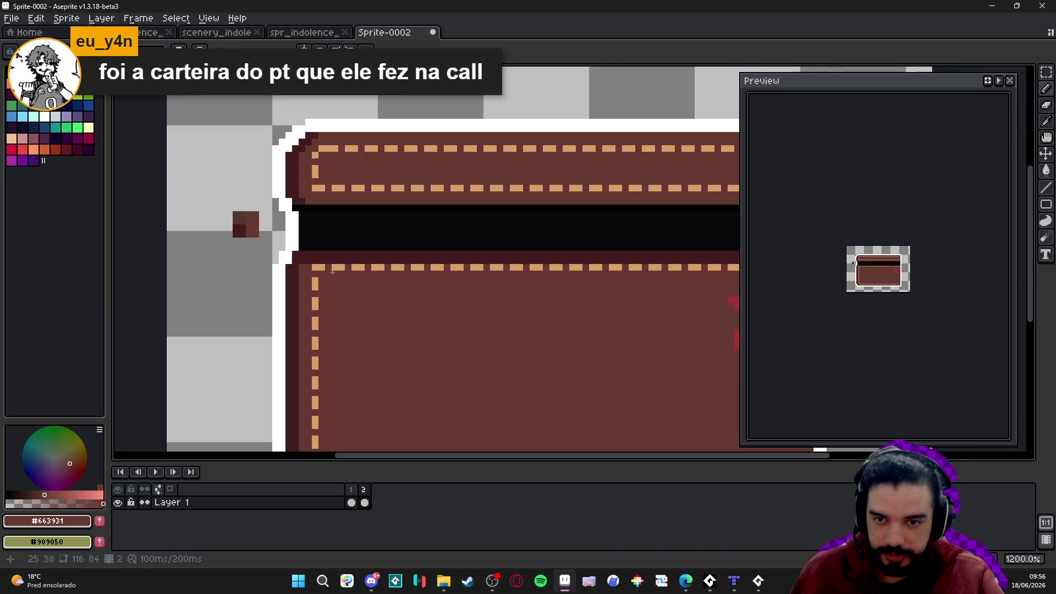
pyautogui.scroll(-3, 396, 269)
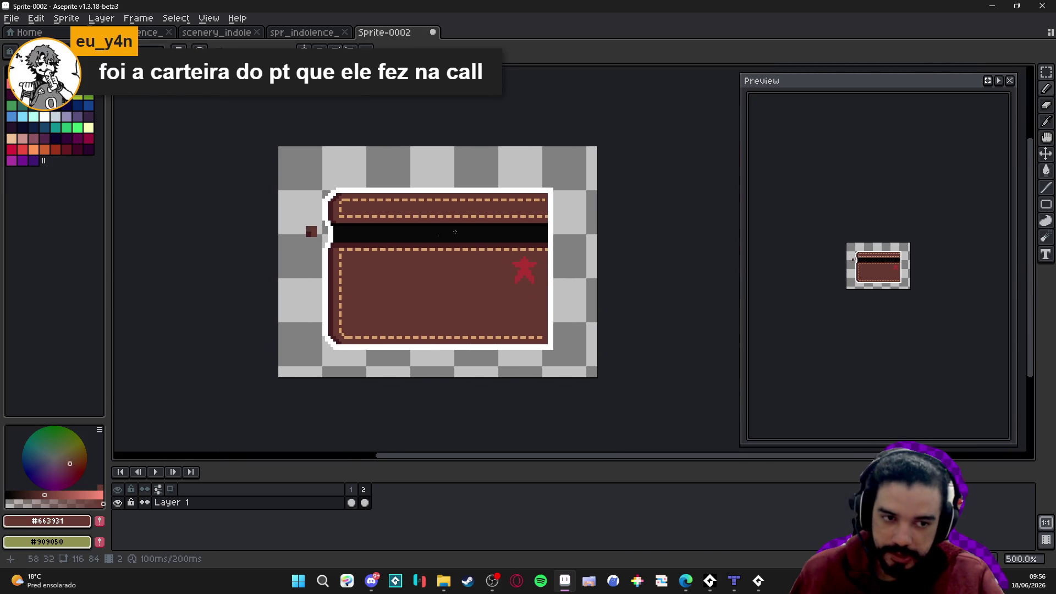
pyautogui.scroll(4, 895, 277)
pyautogui.moveTo(895, 276); pyautogui.dragTo(916, 285)
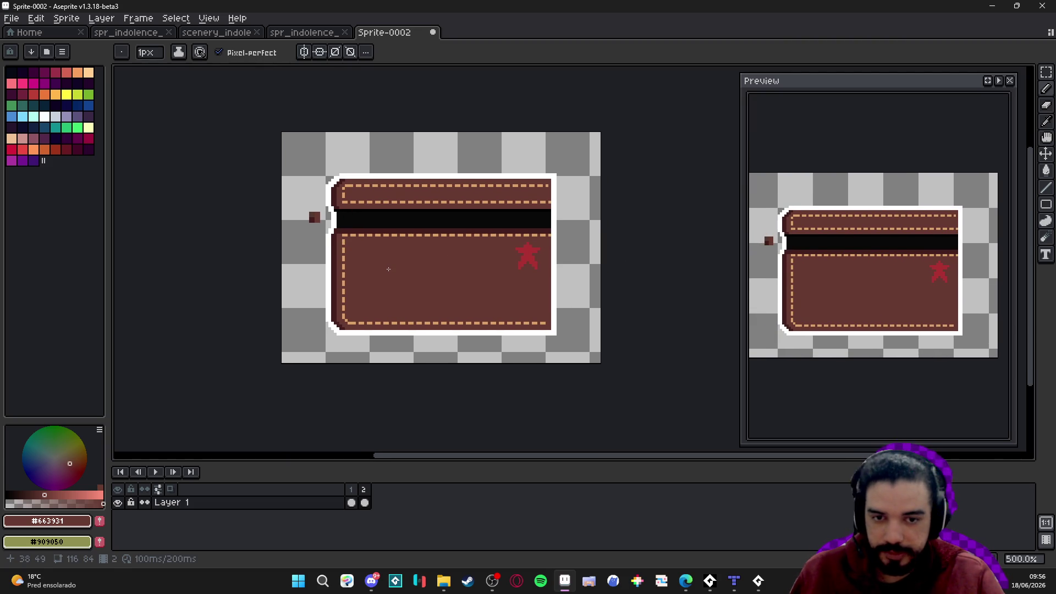
# Lower the drawing colour's opacity to a semi-transparent brown
pyautogui.scroll(1, 360, 262)
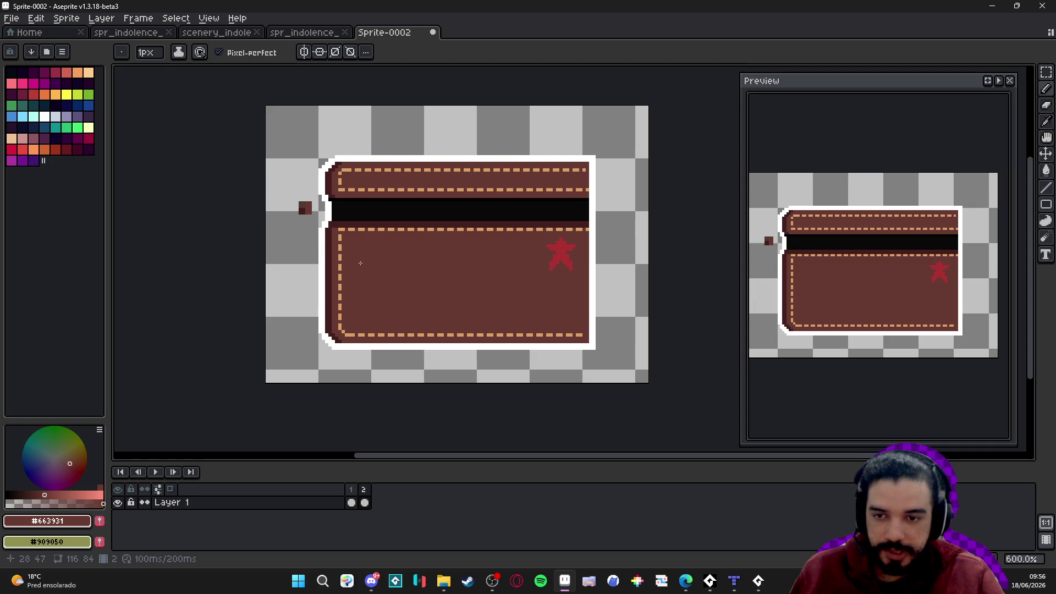
pyautogui.scroll(1, 360, 263)
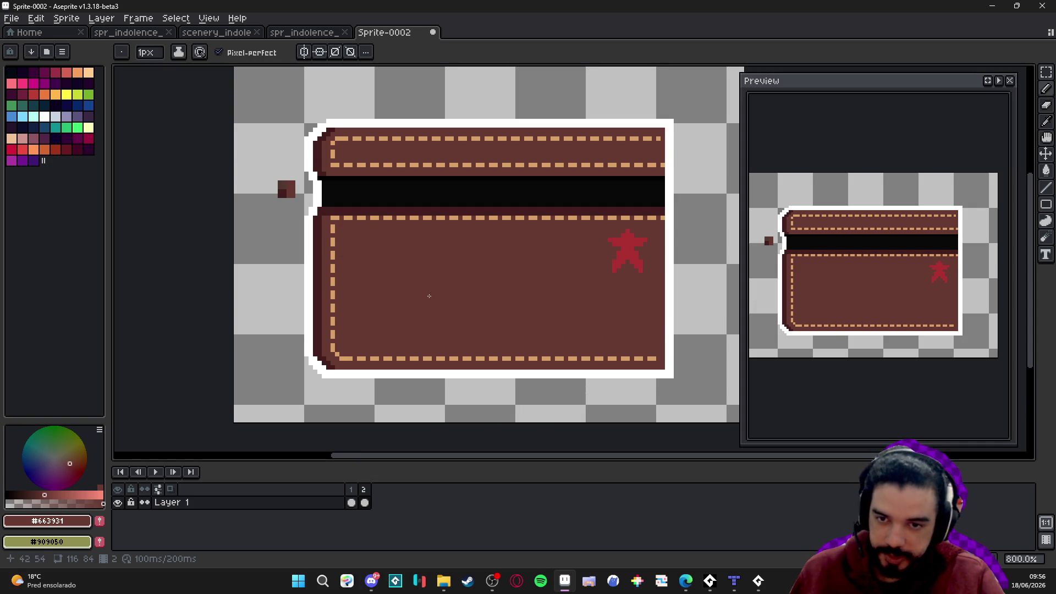
pyautogui.scroll(2, 394, 301)
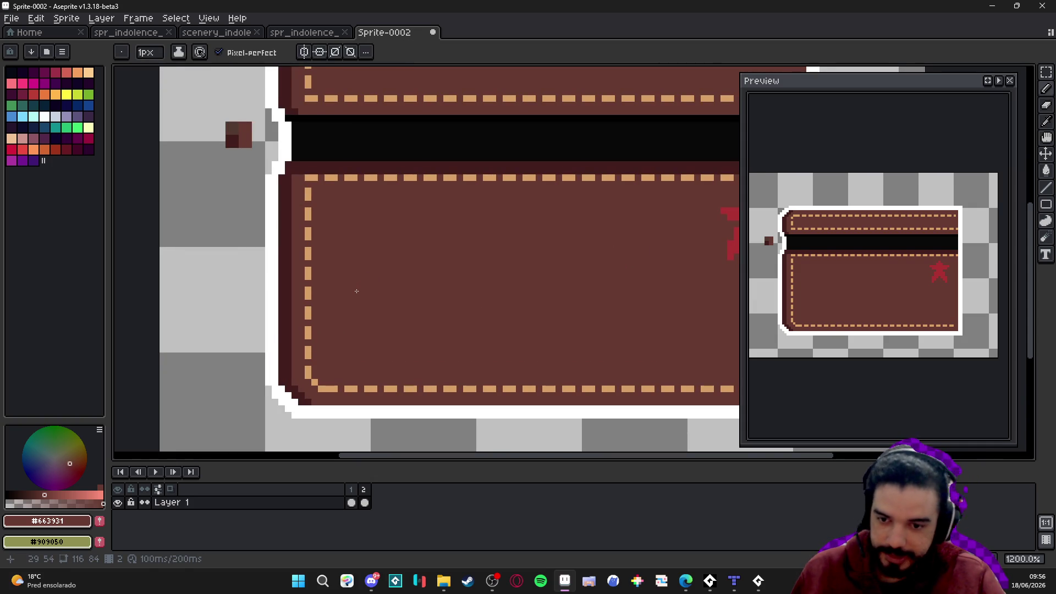
pyautogui.scroll(1, 365, 217)
pyautogui.scroll(-4, 377, 203)
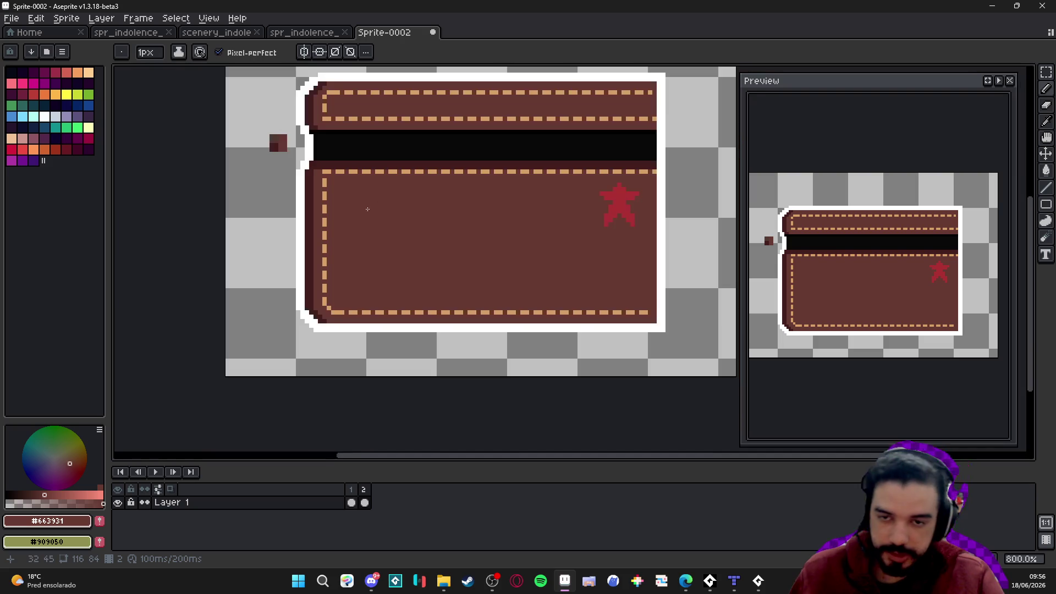
pyautogui.scroll(3, 289, 208)
pyautogui.scroll(-3, 323, 227)
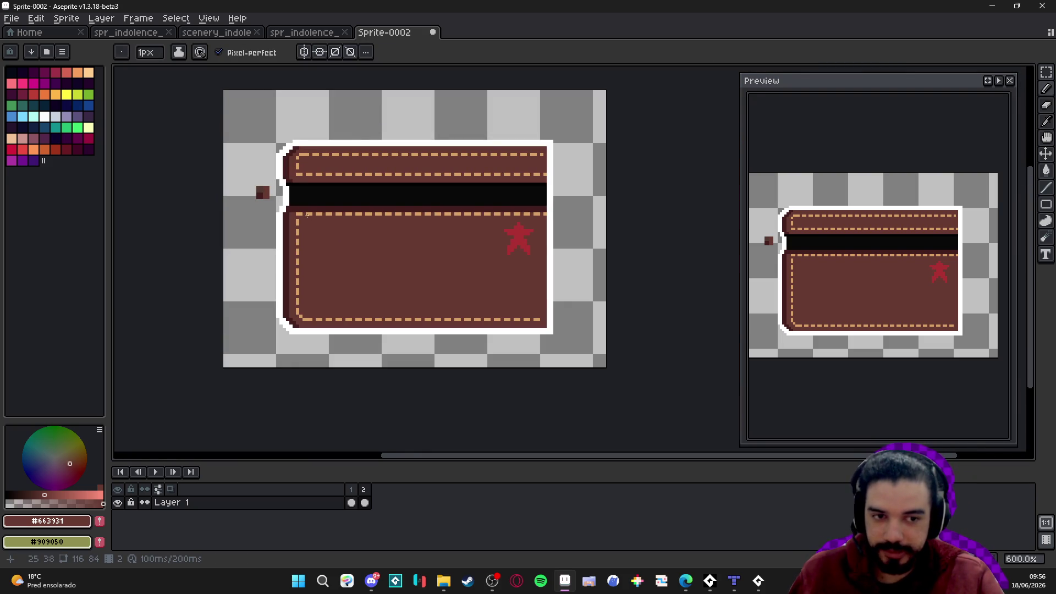
pyautogui.scroll(4, 328, 224)
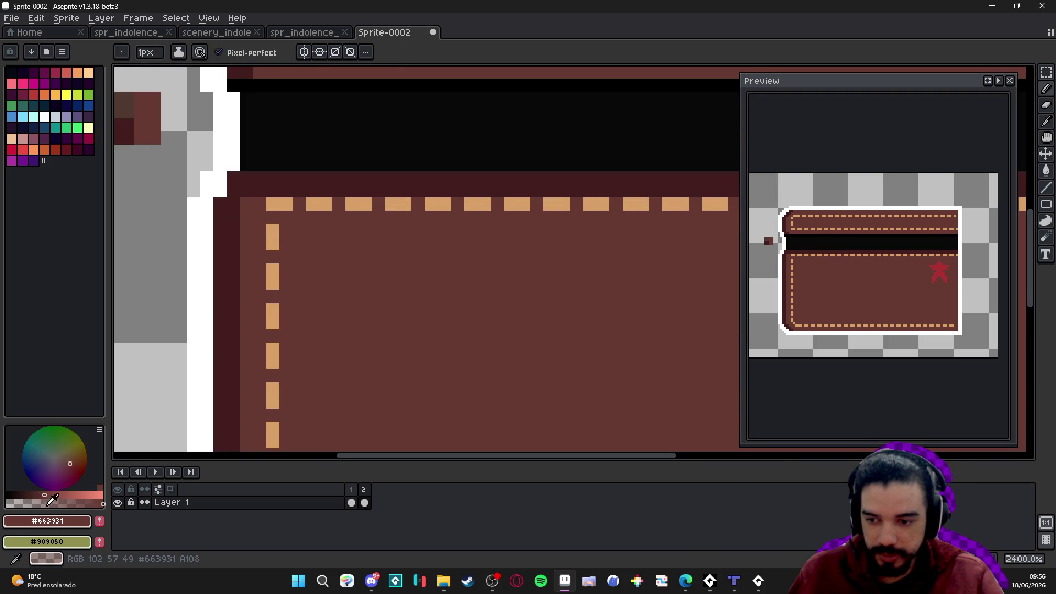
pyautogui.click(22, 503)
# Switch to the Paint Bucket with Contiguous unticked so fills replace all matching pixels
pyautogui.press('g')
pyautogui.scroll(-6, 382, 287)
pyautogui.scroll(4, 331, 281)
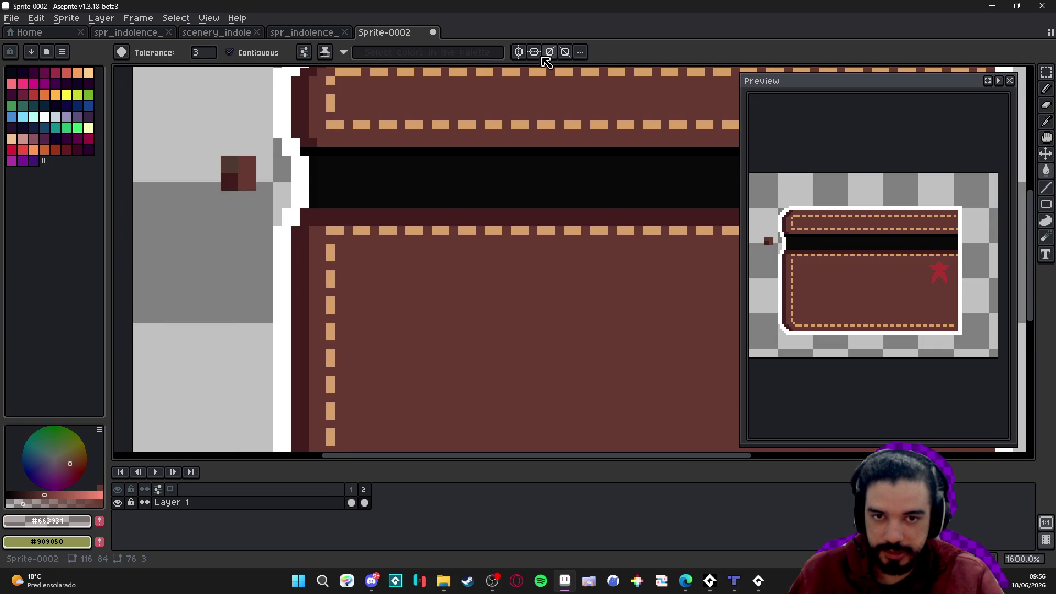
pyautogui.click(278, 56)
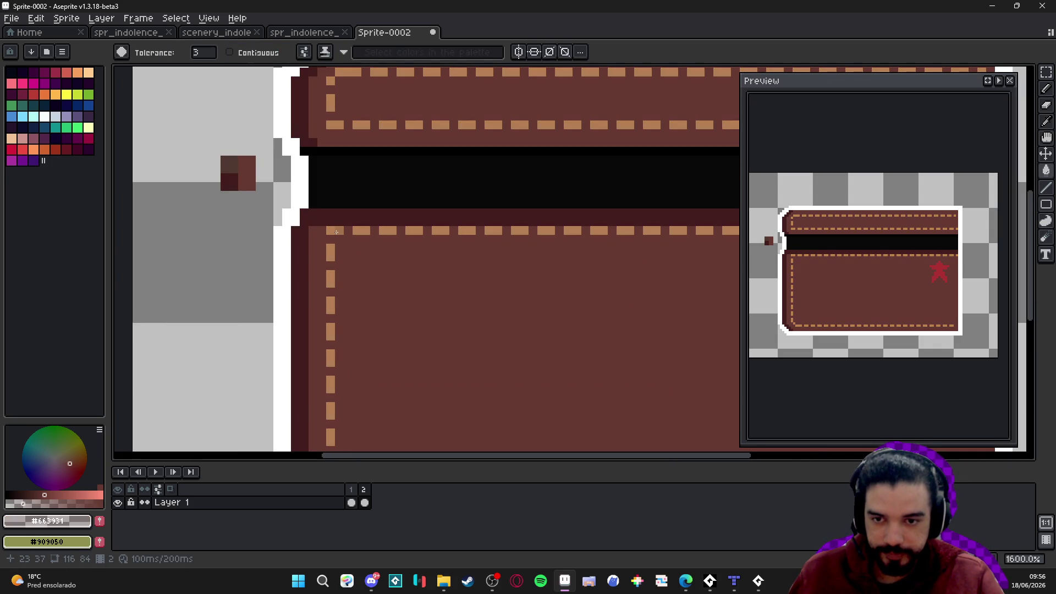
pyautogui.scroll(-4, 336, 231)
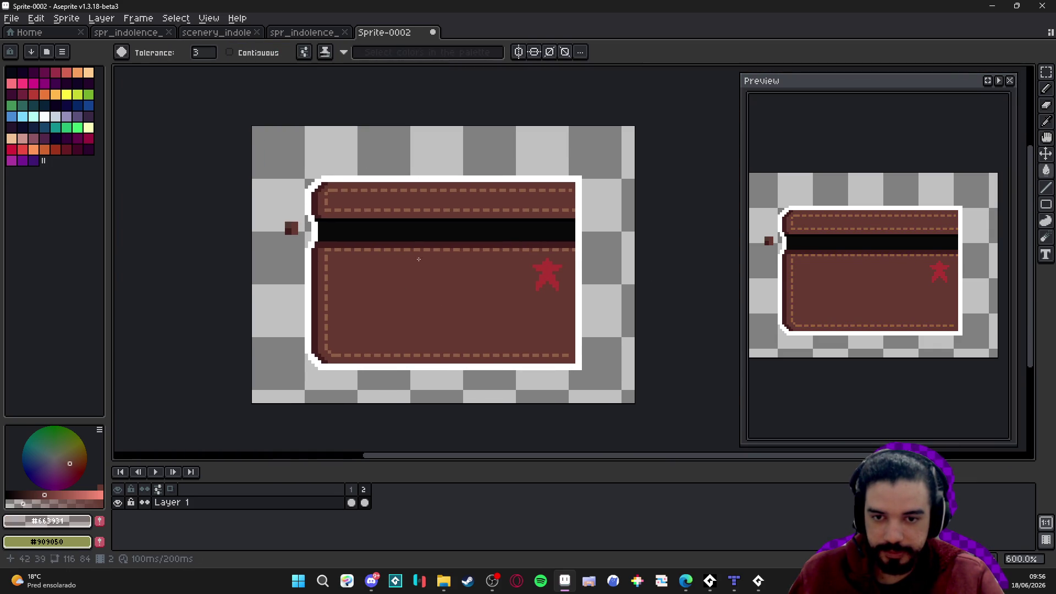